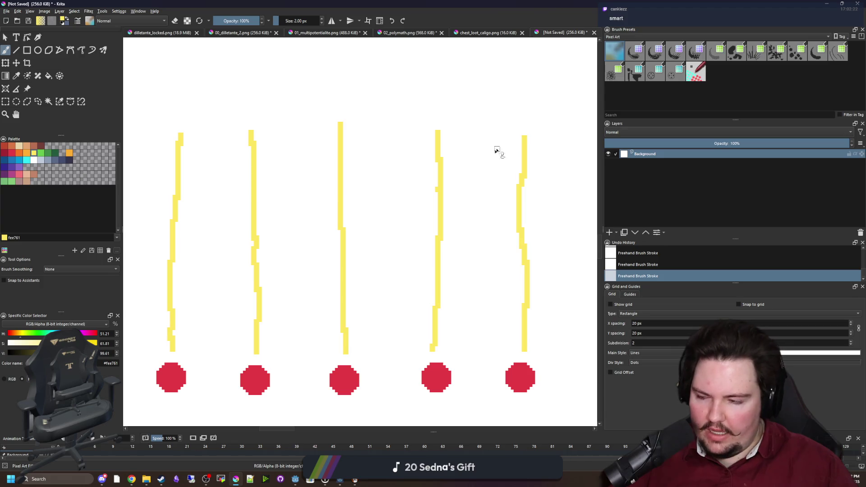
Step: Draw a test yellow vertical stroke, undo it, and pan back over the lines
scroll(343, 234, down, 2)
scroll(228, 300, up, 1)
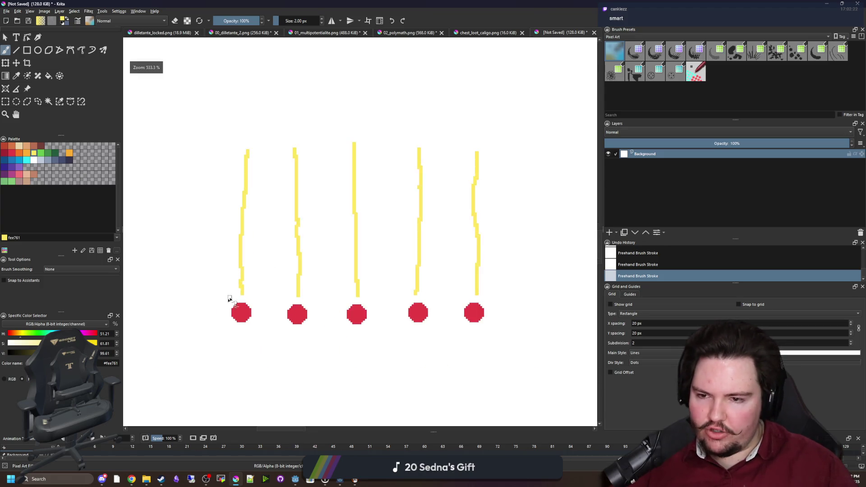
drag(210, 328, 214, 78)
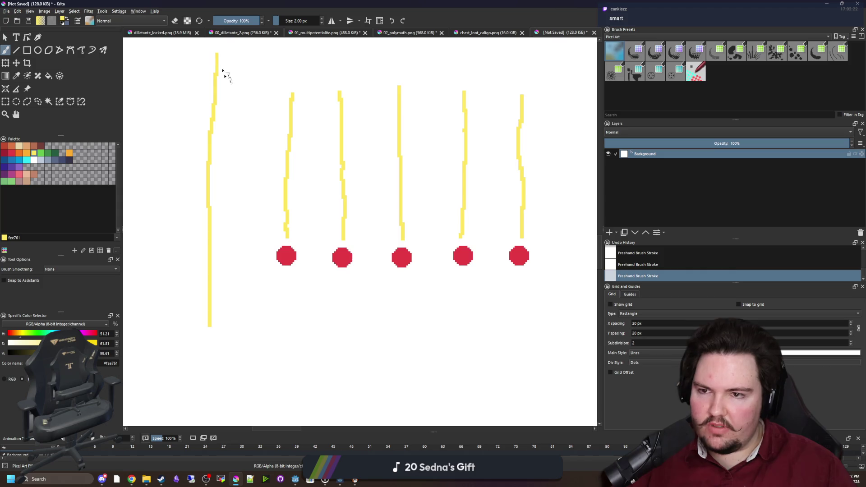
key(ctrl+z)
drag(337, 219, 217, 300)
scroll(276, 246, up, 2)
mouse_move(282, 256)
mouse_down()
mouse_move(368, 257)
mouse_move(348, 261)
mouse_up()
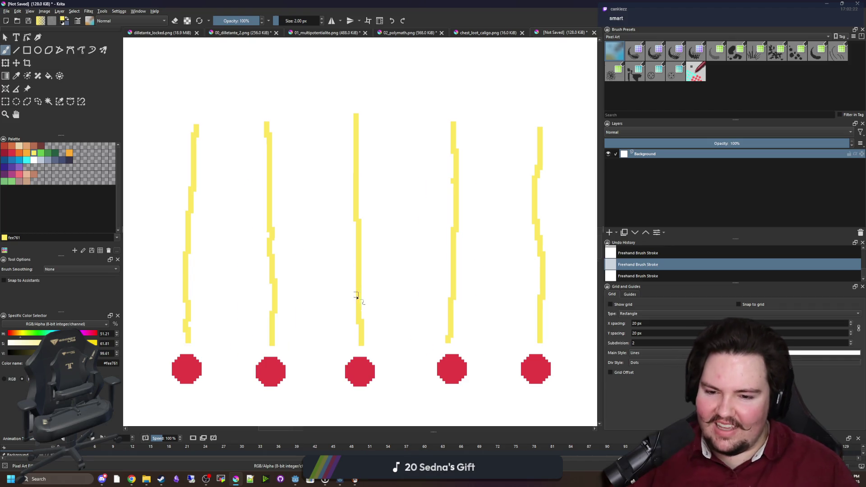
Step: Redo the previously undone yellow stroke
scroll(382, 296, down, 1)
scroll(368, 331, up, 2)
scroll(350, 333, down, 2)
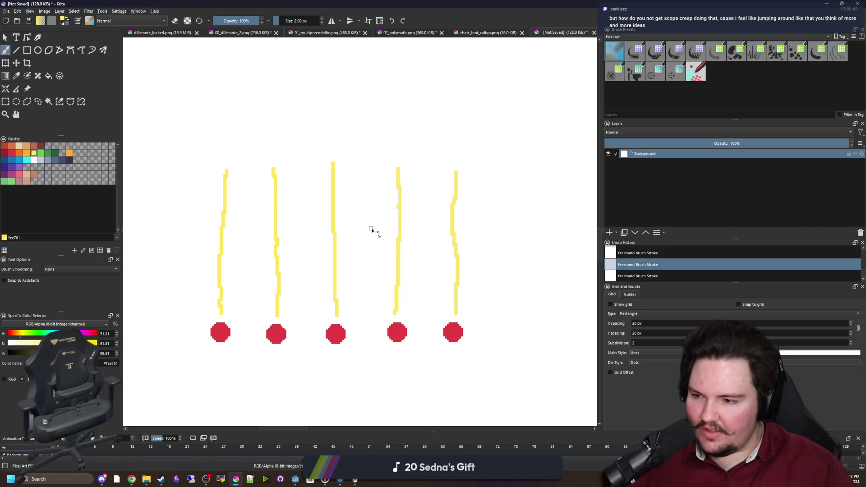
scroll(348, 257, down, 1)
scroll(354, 235, down, 2)
scroll(340, 352, up, 4)
scroll(351, 353, down, 2)
scroll(351, 355, up, 1)
key(ctrl+shift+z)
Step: Sample the dots' red as the painting colour and enlarge the brush to 11 px
ctrl+click(343, 351)
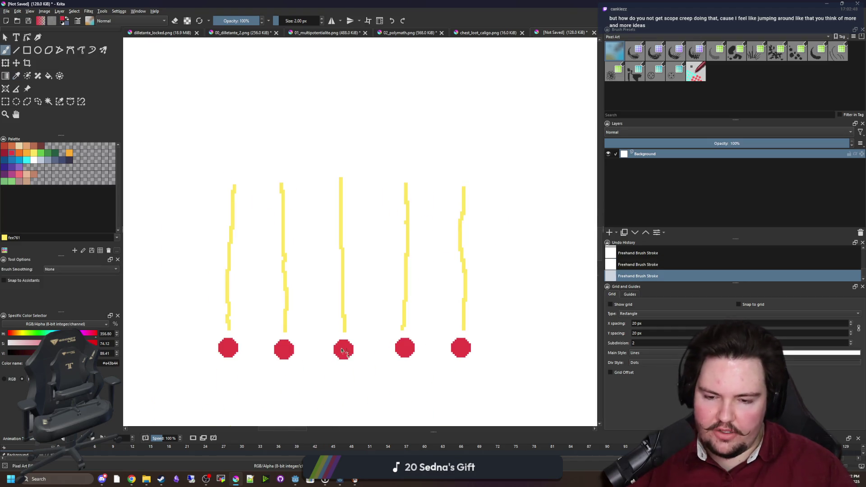
key(bracketright)
scroll(284, 356, up, 3)
key(bracketright)
key(bracketright)
key(bracketright)
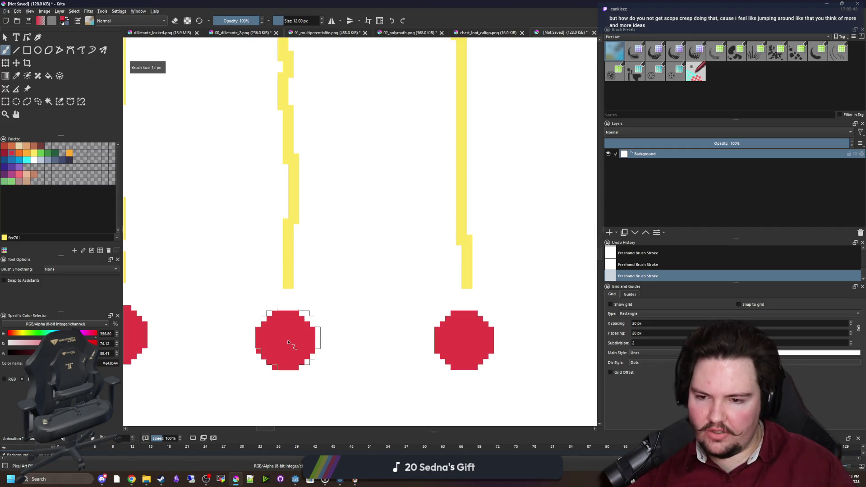
scroll(269, 369, down, 2)
scroll(269, 369, down, 4)
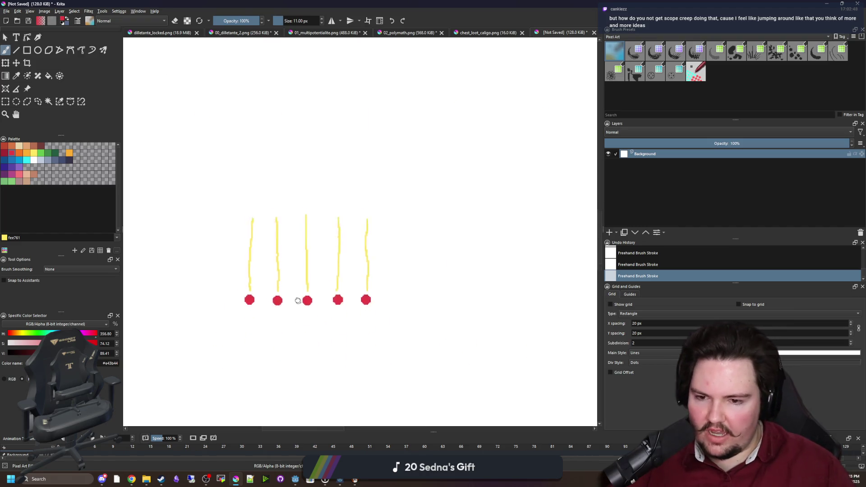
mouse_move(294, 216)
mouse_down()
mouse_move(331, 327)
mouse_move(341, 294)
mouse_up()
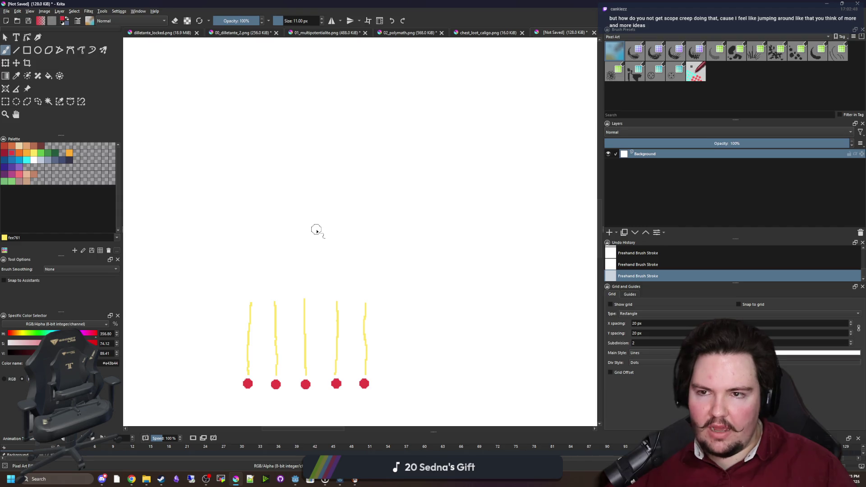
mouse_move(304, 266)
mouse_down()
mouse_move(236, 216)
mouse_move(254, 170)
mouse_up()
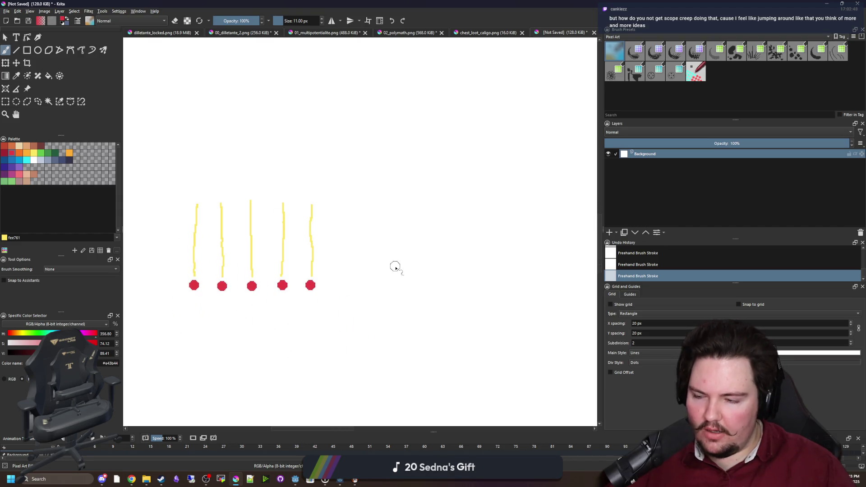
drag(319, 222, 310, 280)
scroll(229, 352, up, 1)
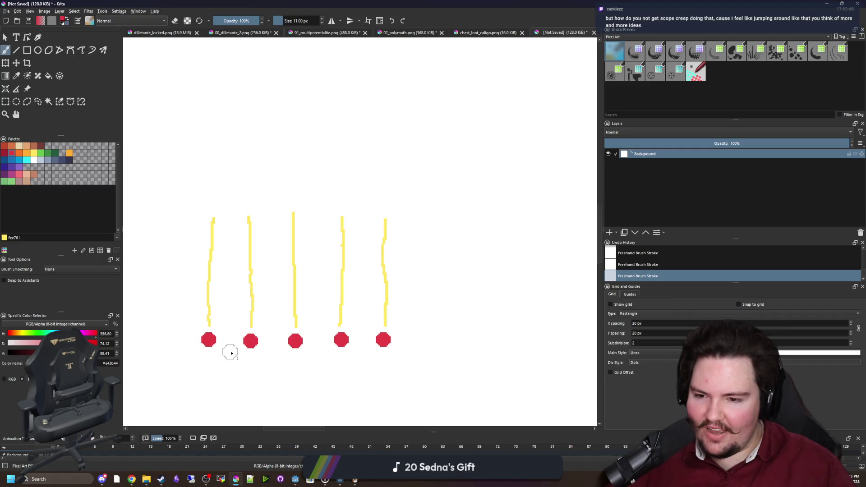
scroll(266, 361, down, 3)
scroll(275, 294, up, 1)
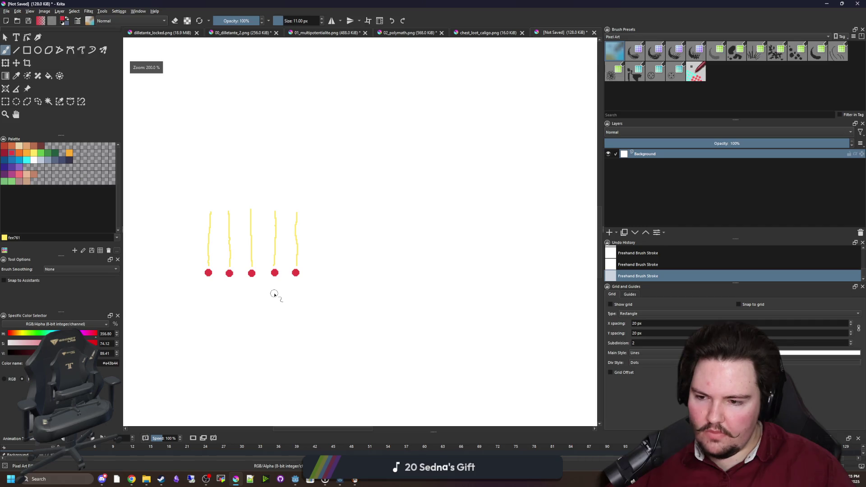
drag(283, 270, 283, 337)
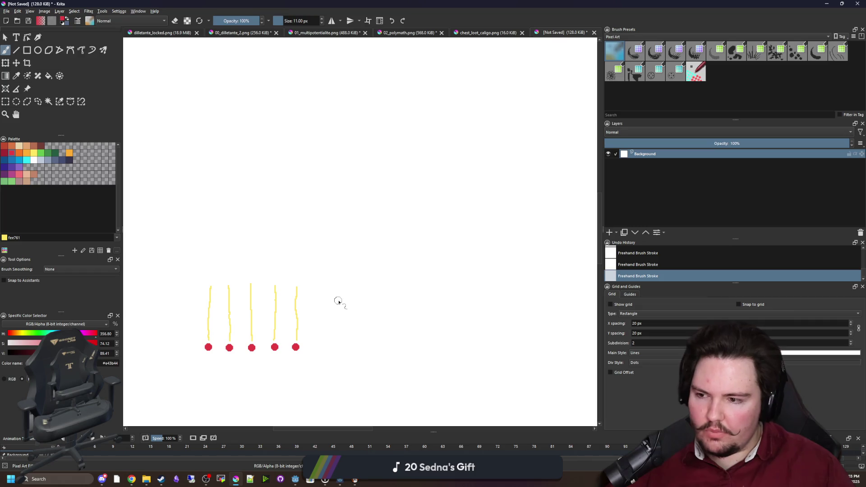
drag(337, 302, 332, 301)
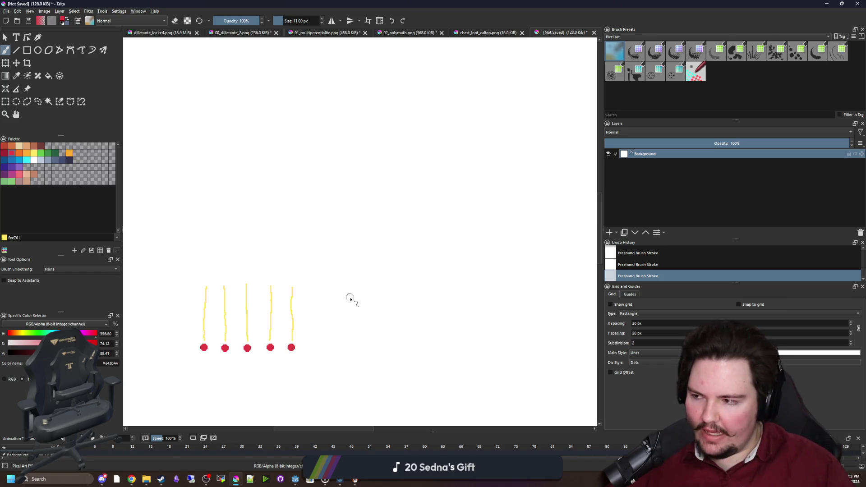
scroll(338, 290, up, 1)
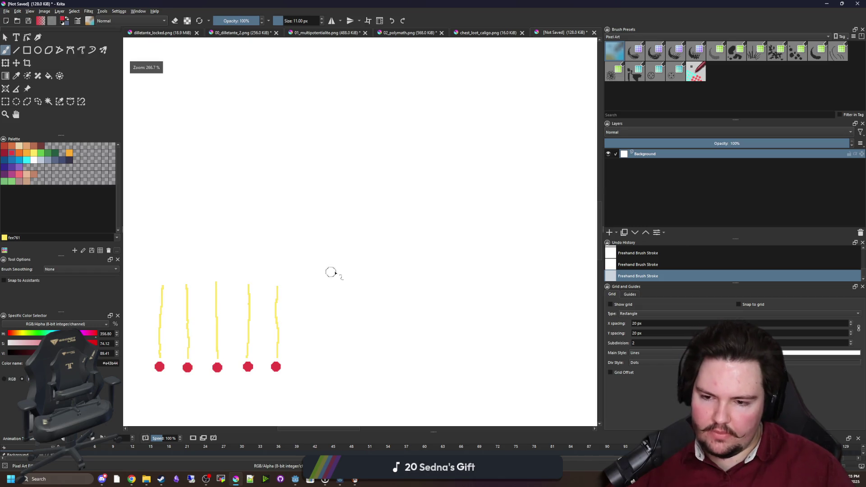
drag(333, 273, 369, 228)
scroll(227, 318, up, 3)
scroll(172, 327, down, 6)
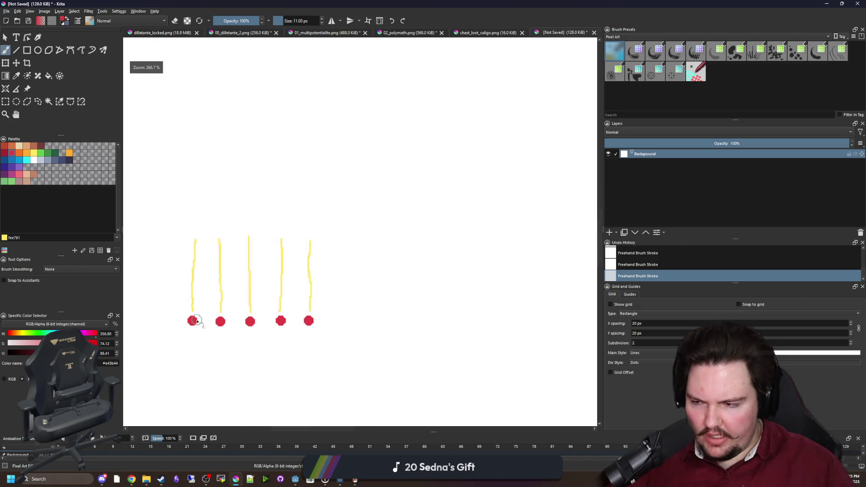
drag(284, 298, 278, 356)
scroll(259, 309, up, 3)
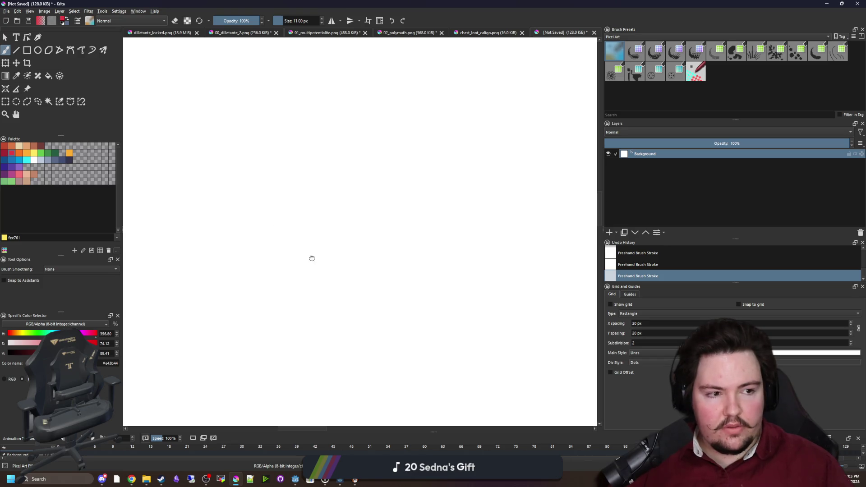
Step: Pick blue #0099db from the Palette docker and un-maximize Krita to reveal Godot
scroll(297, 268, down, 1)
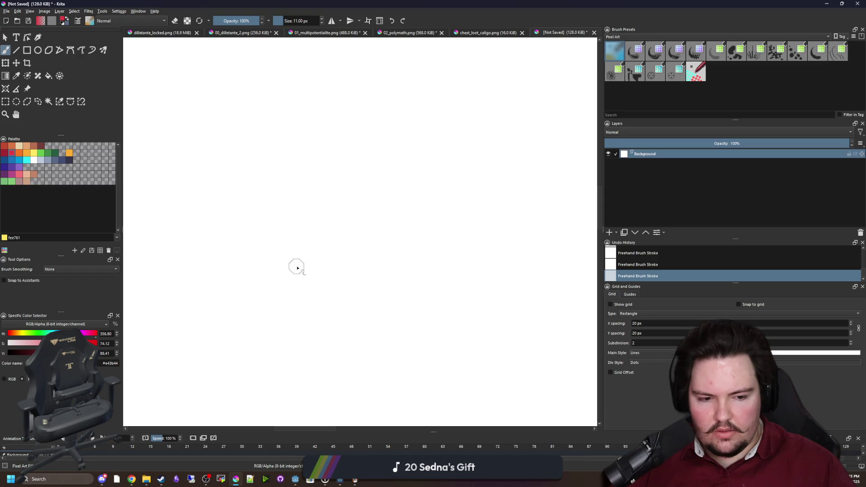
scroll(297, 268, up, 1)
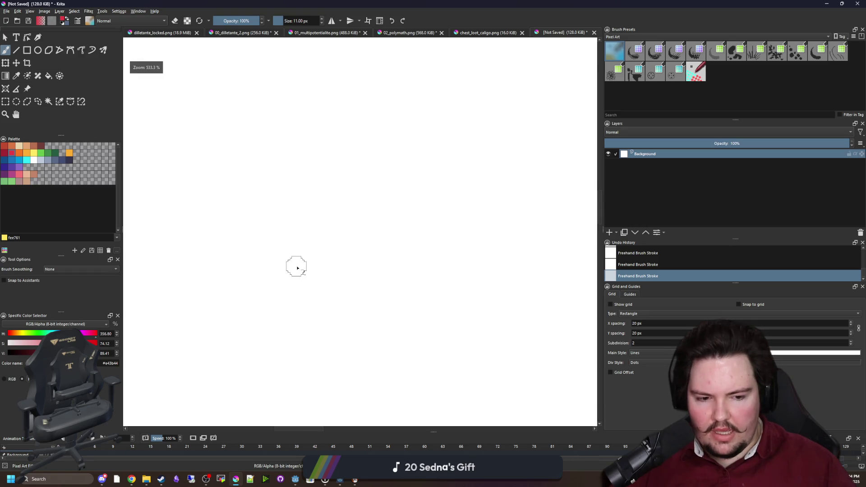
scroll(297, 268, up, 1)
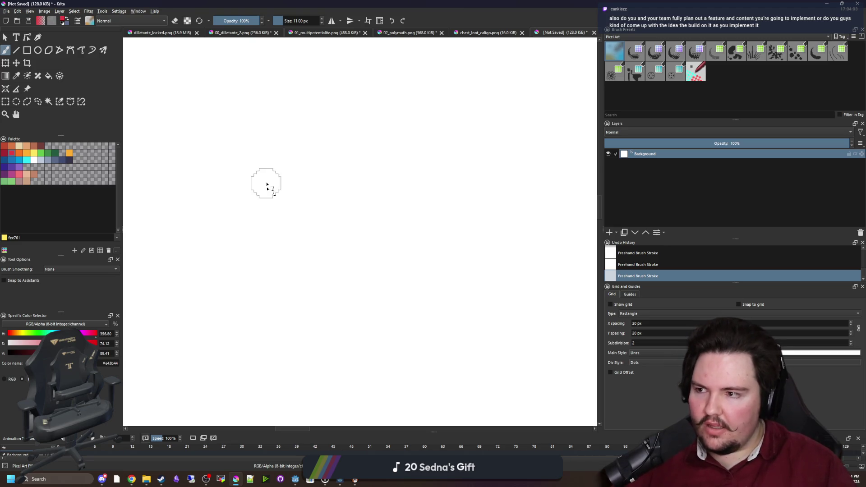
scroll(329, 257, down, 5)
scroll(281, 282, up, 5)
scroll(289, 267, up, 2)
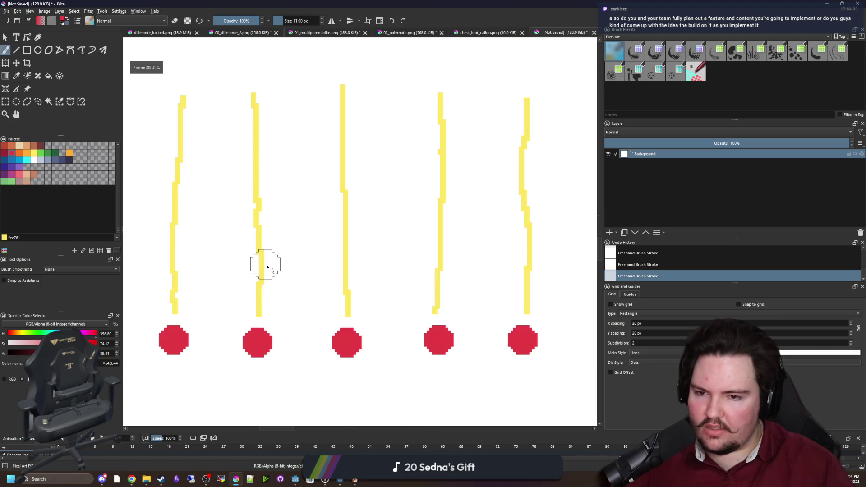
scroll(269, 272, down, 1)
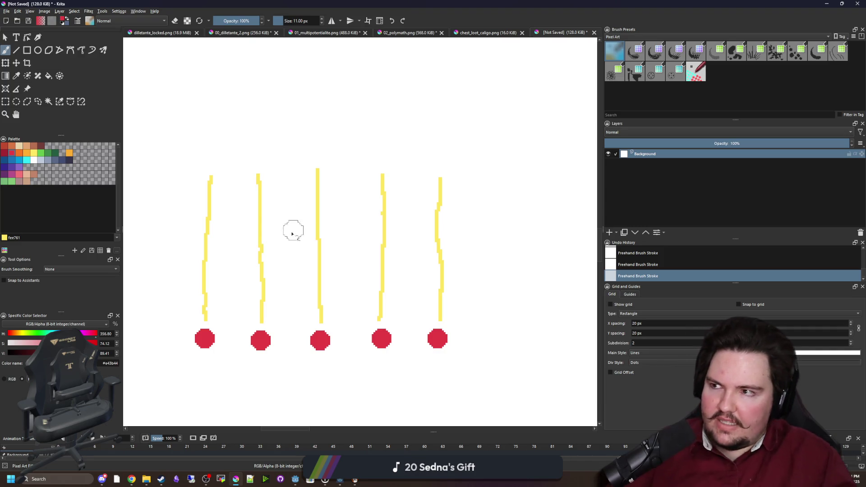
scroll(300, 228, up, 3)
scroll(261, 234, down, 1)
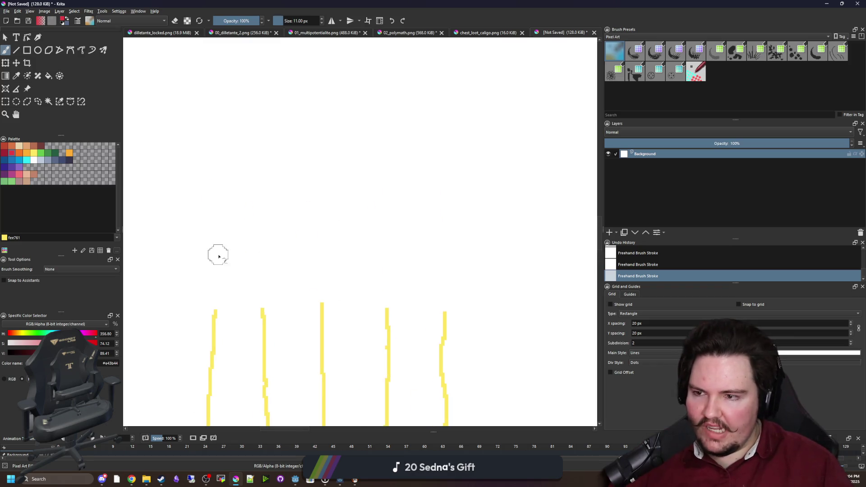
click(18, 161)
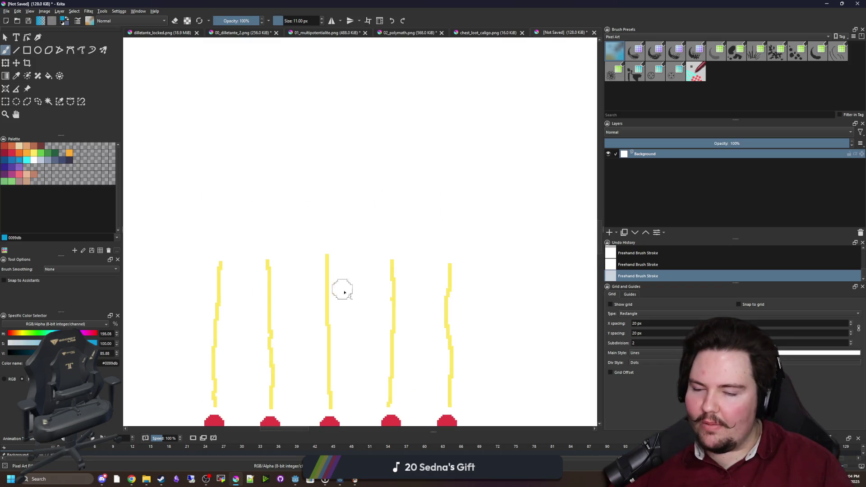
scroll(354, 193, down, 3)
drag(479, 3, 425, 384)
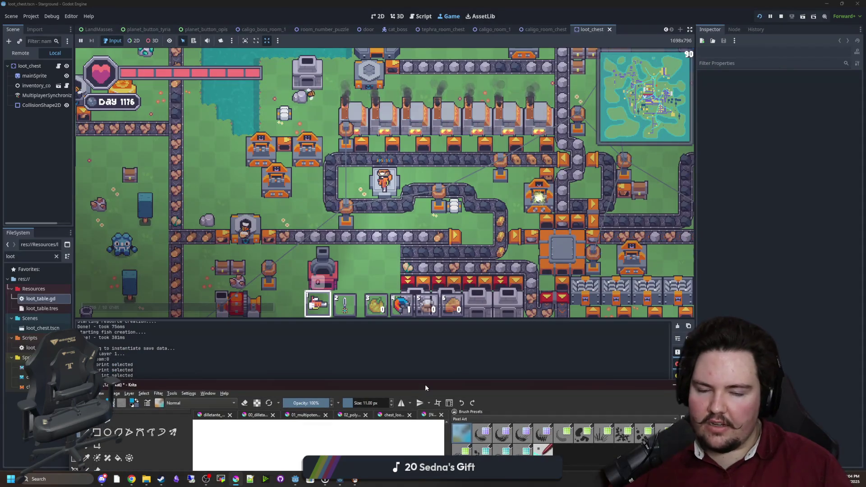
Step: Walk the player to the launcher and open and close the Starlauncher twice
click(454, 185)
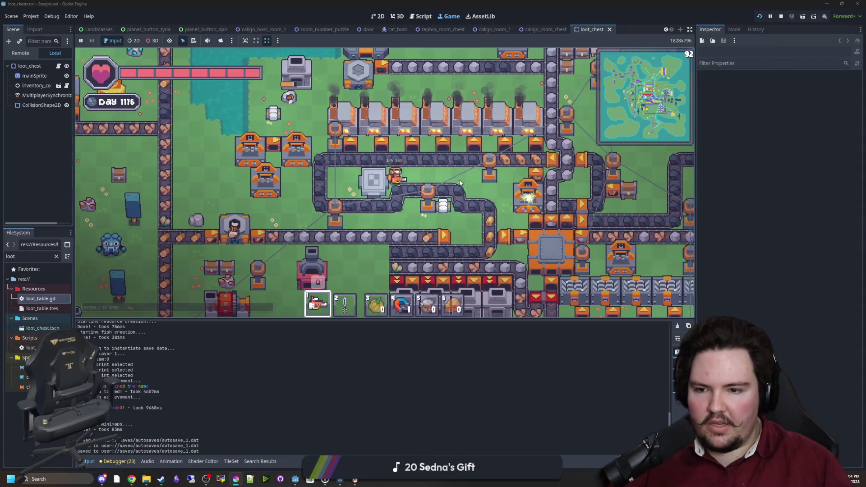
key(d)
key(w)
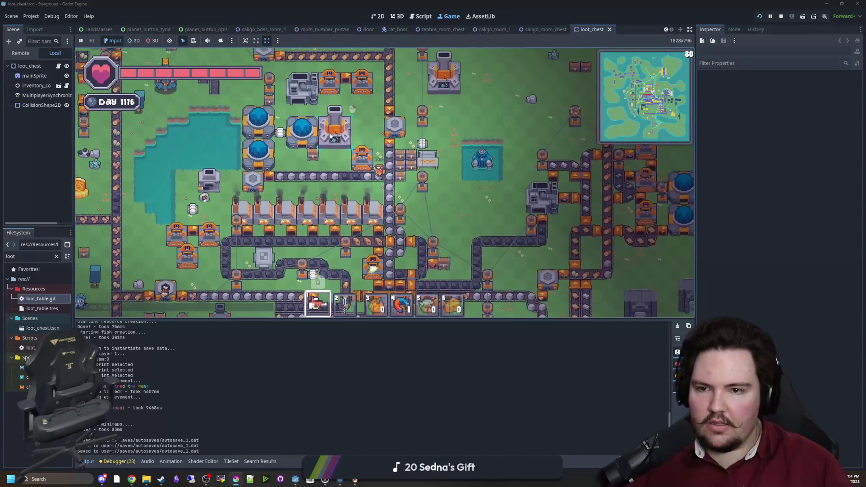
key(e)
mouse_move(366, 198)
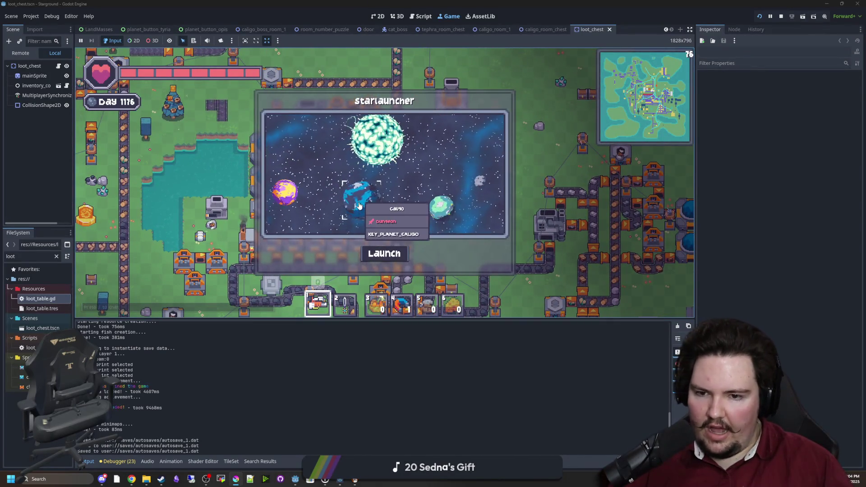
key(Escape)
key(e)
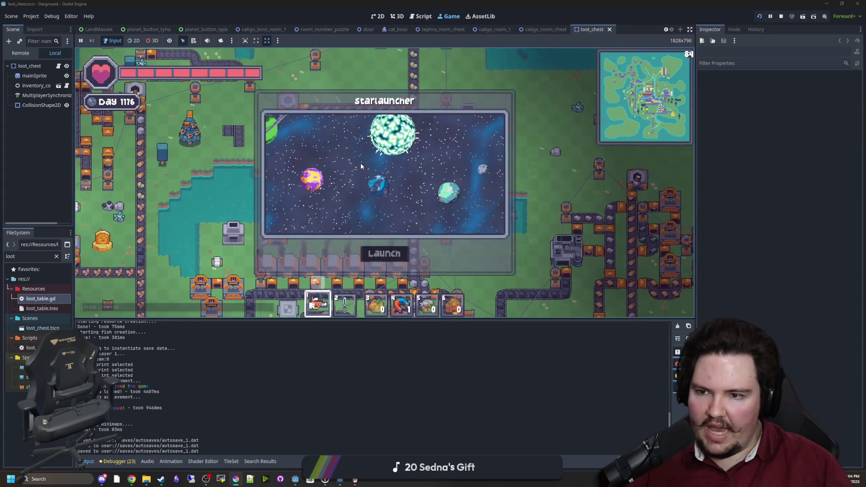
key(Escape)
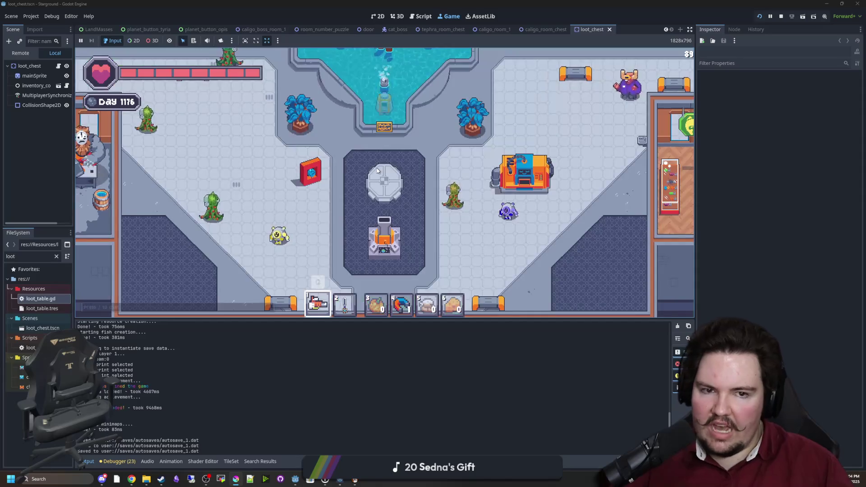
Step: Check the blacksmith's shop, selecting the inventory stack size 3 upgrade, then reopen and close it
key(a)
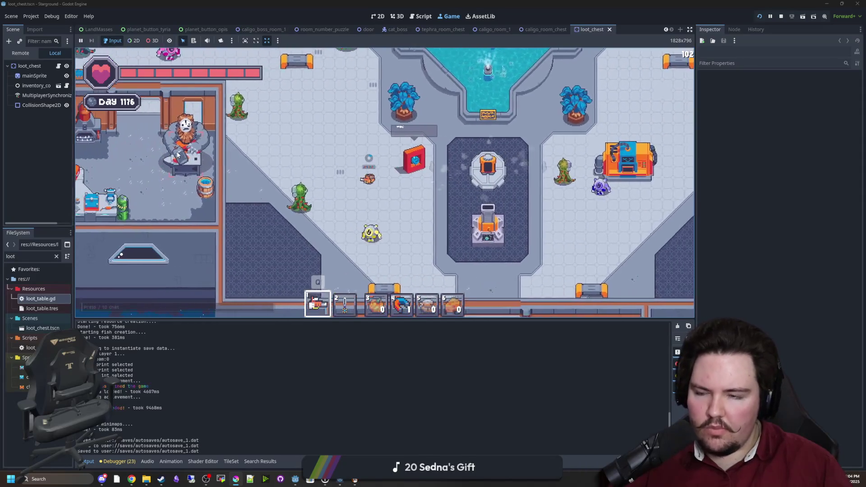
key(e)
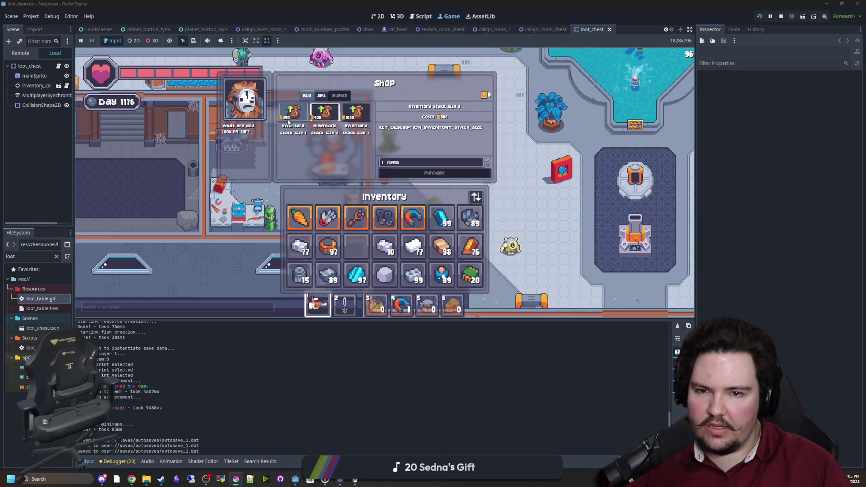
click(365, 118)
key(Escape)
key(w)
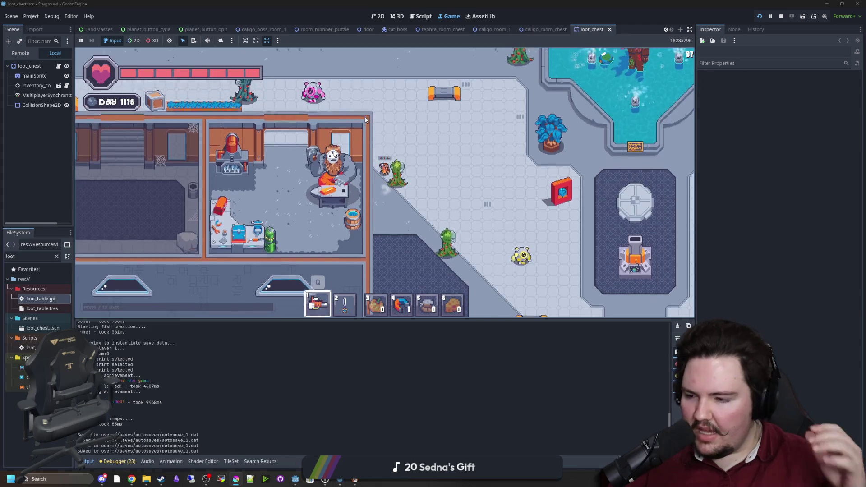
key(s)
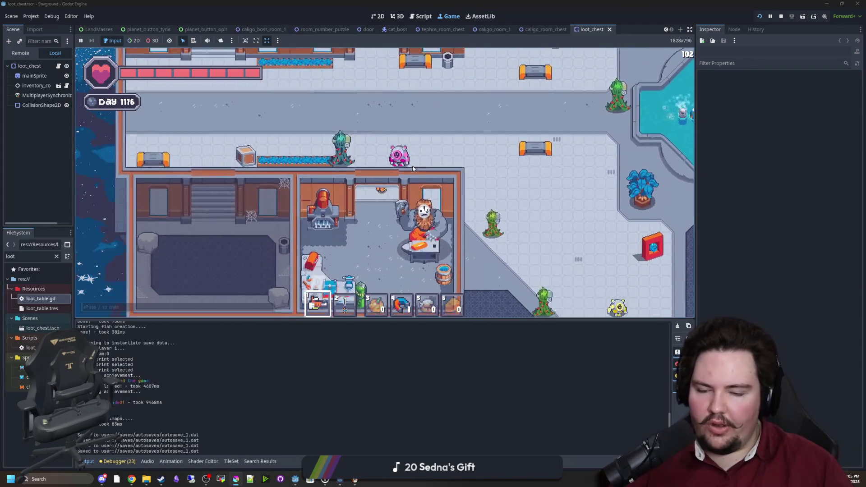
click(427, 169)
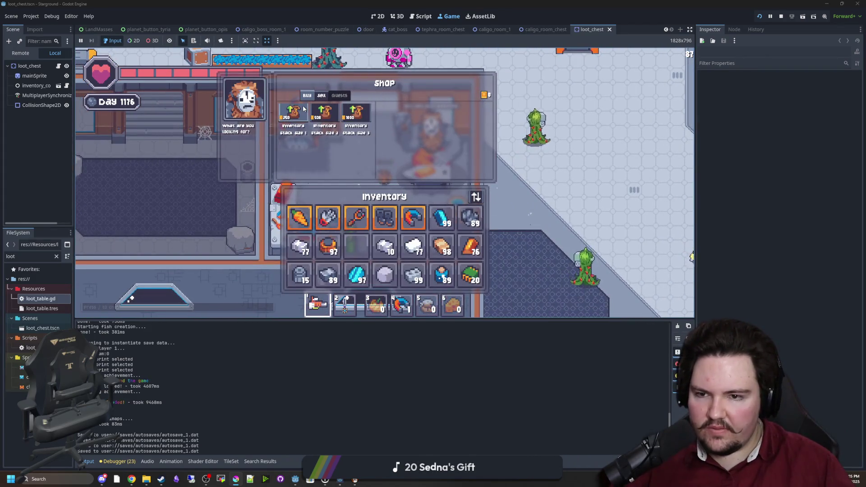
key(Escape)
Step: Walk to the workbench and open and close the Artifact Merging Bench
key(a)
key(s)
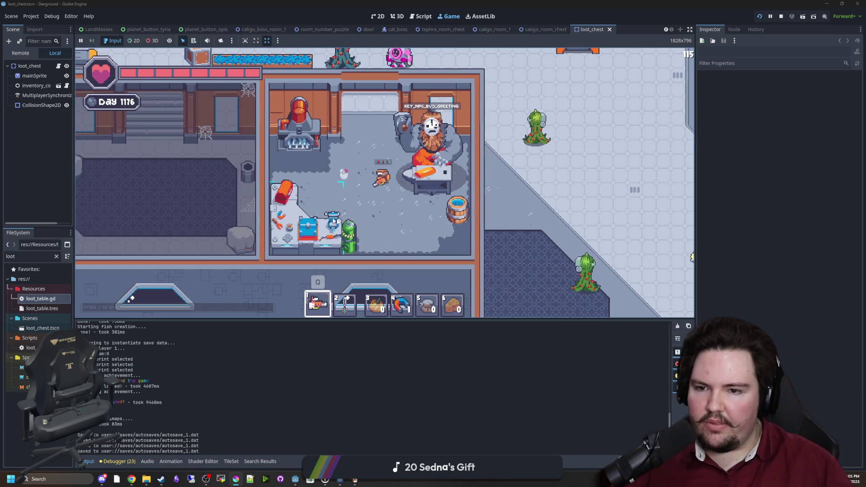
click(343, 210)
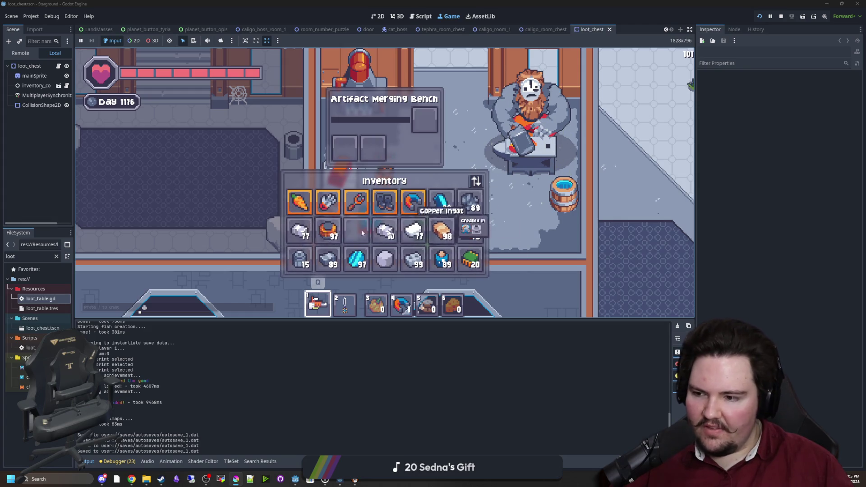
key(Escape)
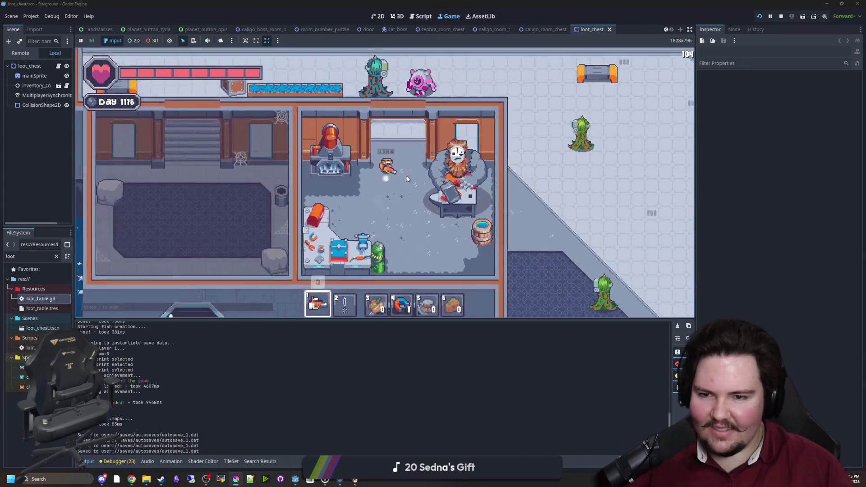
Step: Walk to the launcher machine, open the Starlauncher window, then switch to Krita
key(w)
key(d)
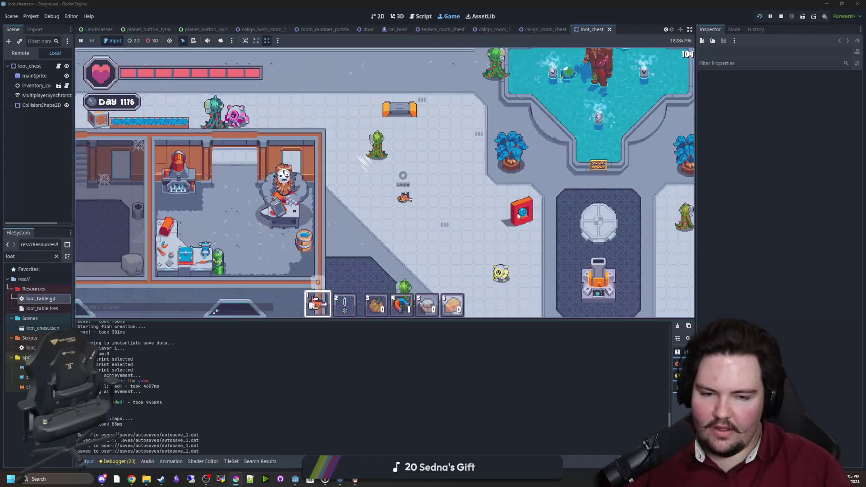
key(s)
key(d)
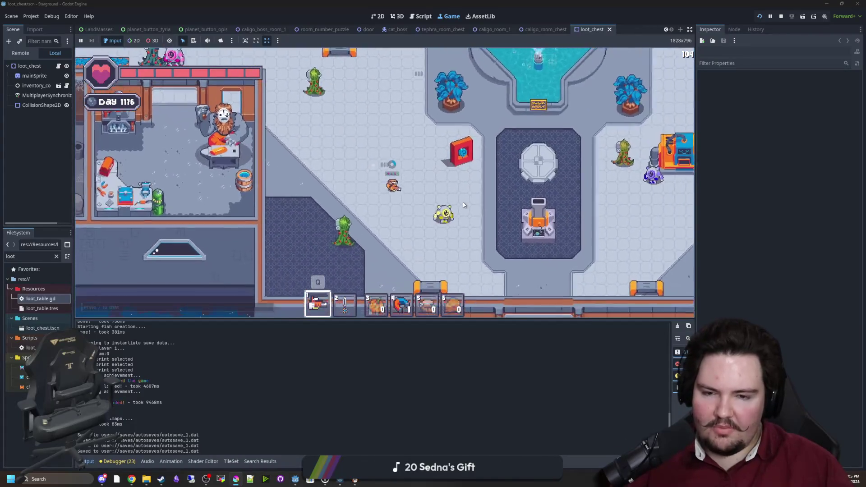
key(w)
key(d)
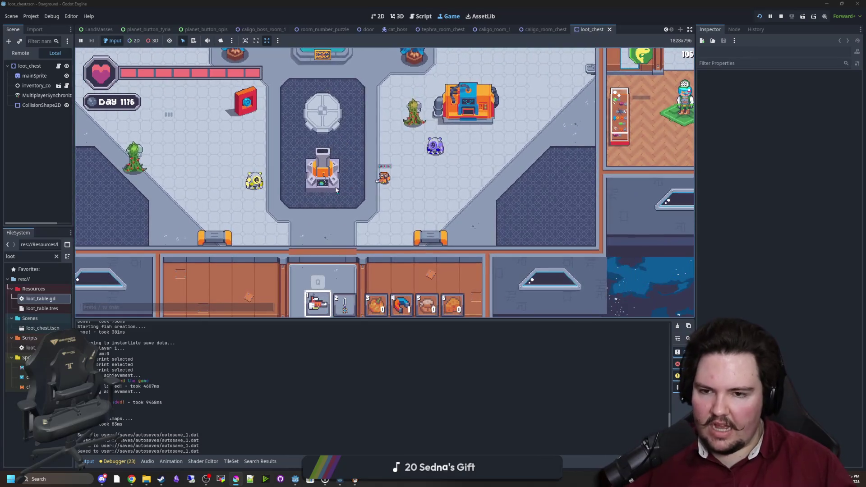
click(330, 162)
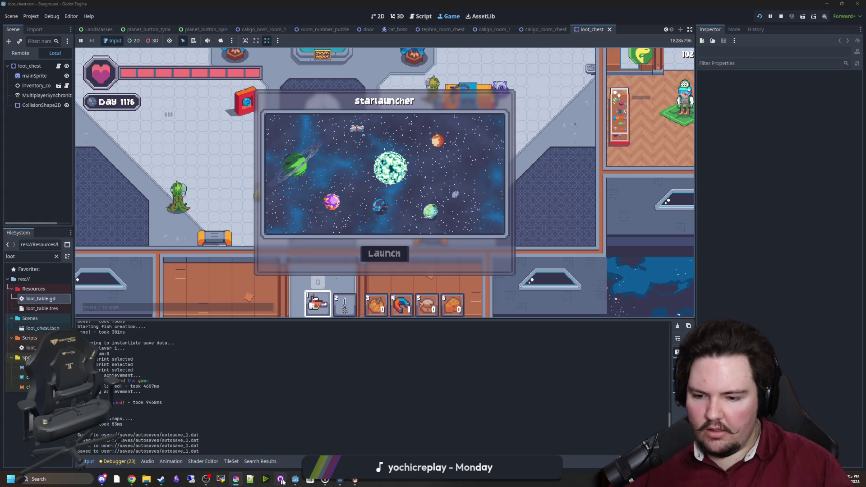
click(235, 479)
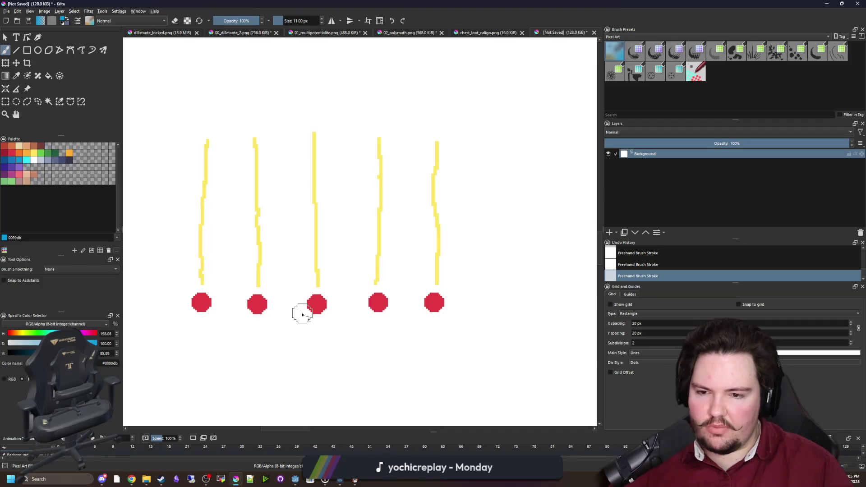
Step: Zoom and pan across the five yellow lines with red dots, then move Krita behind Godot
scroll(302, 314, down, 3)
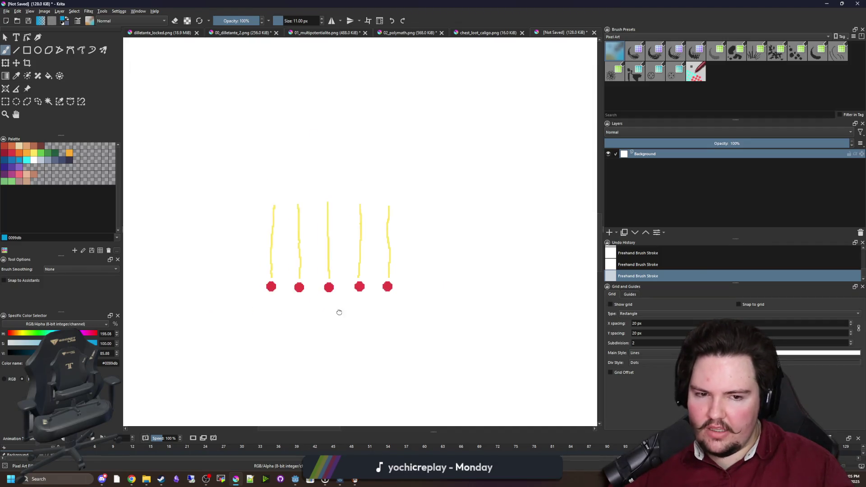
scroll(412, 290, up, 2)
scroll(267, 284, down, 2)
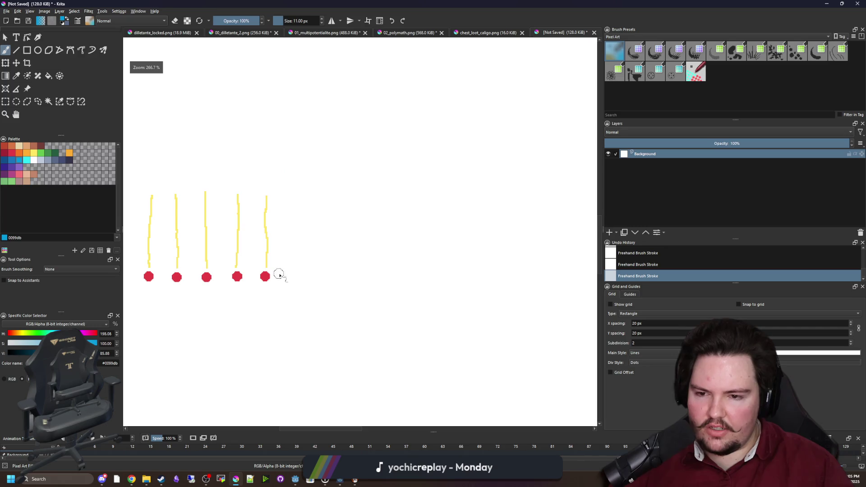
drag(386, 263, 343, 282)
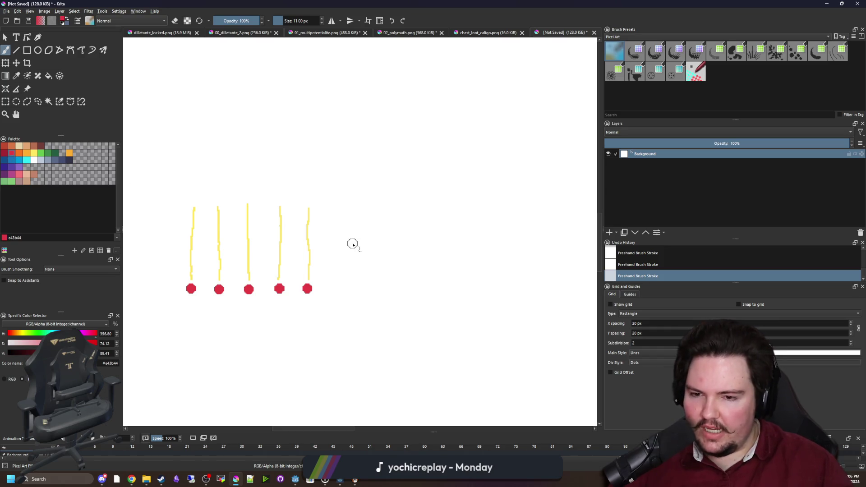
scroll(309, 300, up, 1)
scroll(318, 302, down, 1)
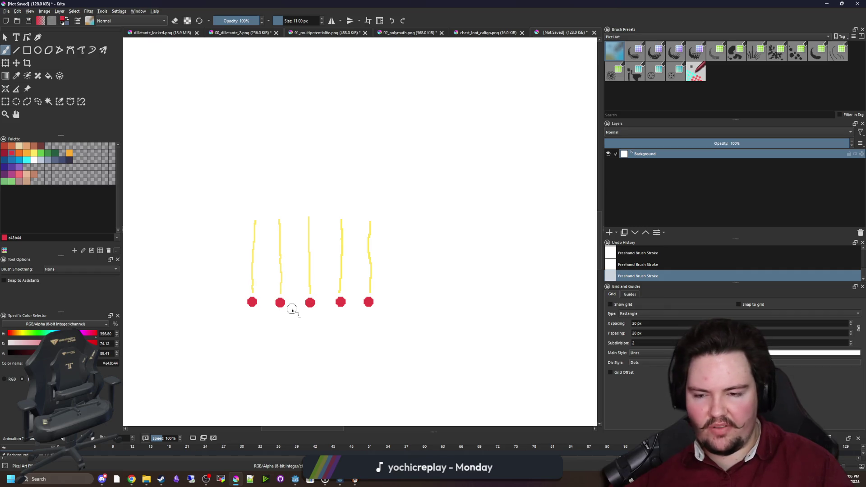
drag(361, 306, 328, 305)
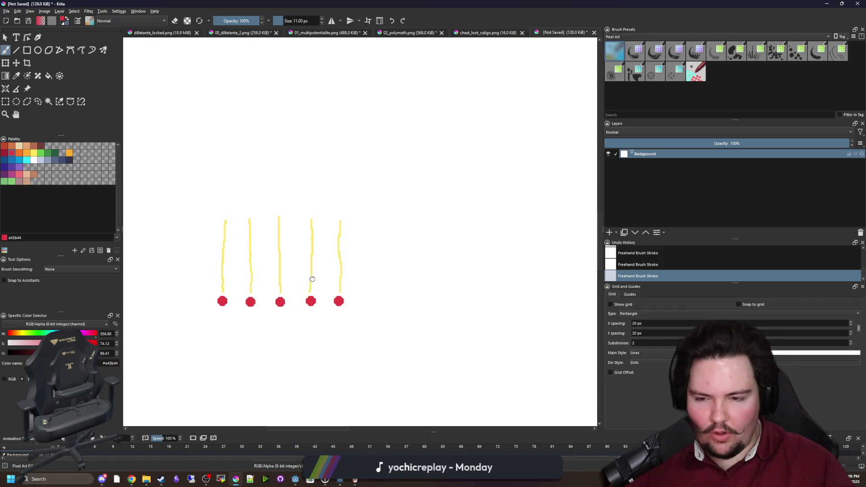
drag(312, 280, 344, 285)
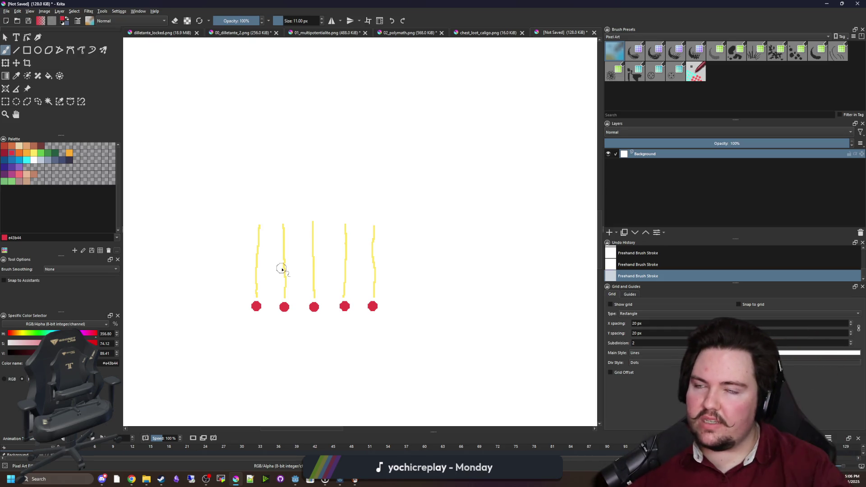
drag(393, 3, 392, 309)
click(413, 218)
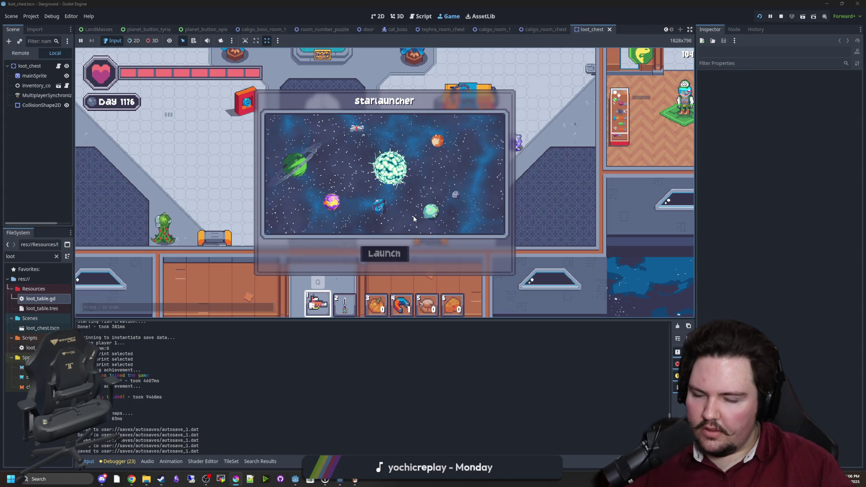
Step: Close the Starlauncher, walk to the robot shopkeeper, and open and close its shop
key(w)
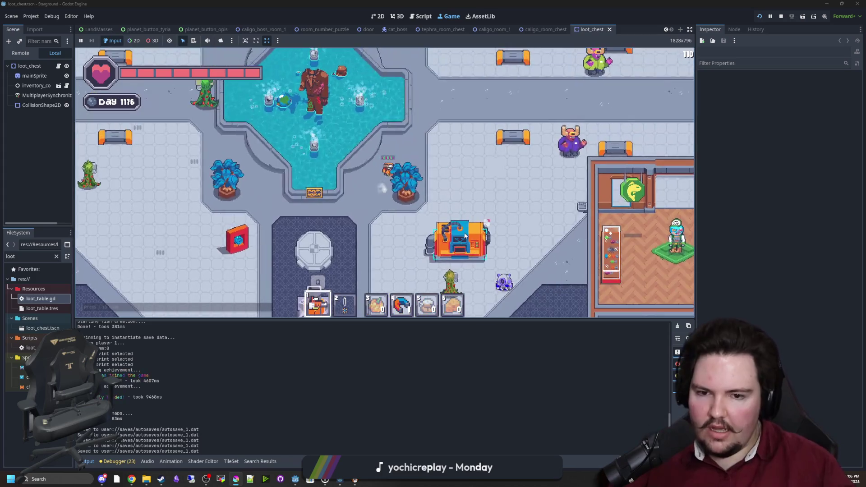
key(d)
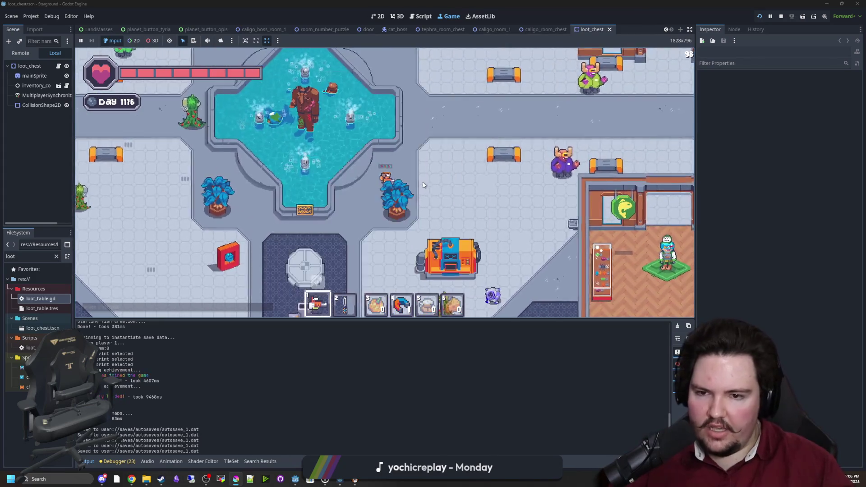
key(w)
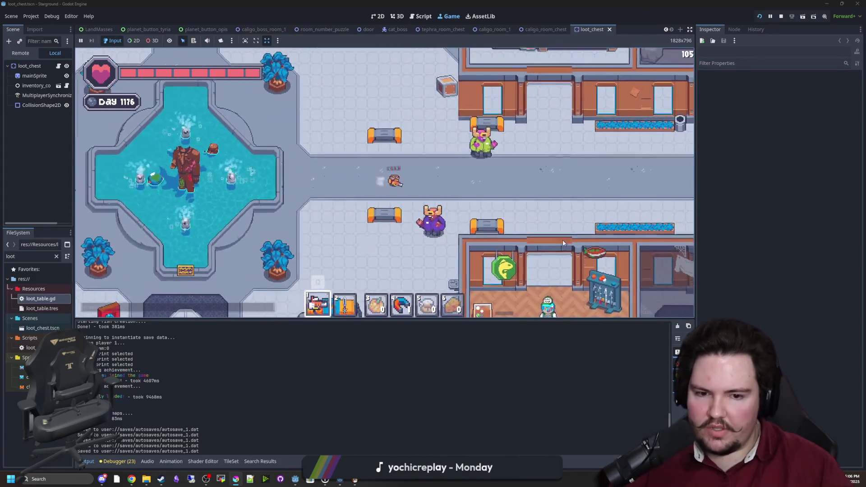
key(d)
key(s)
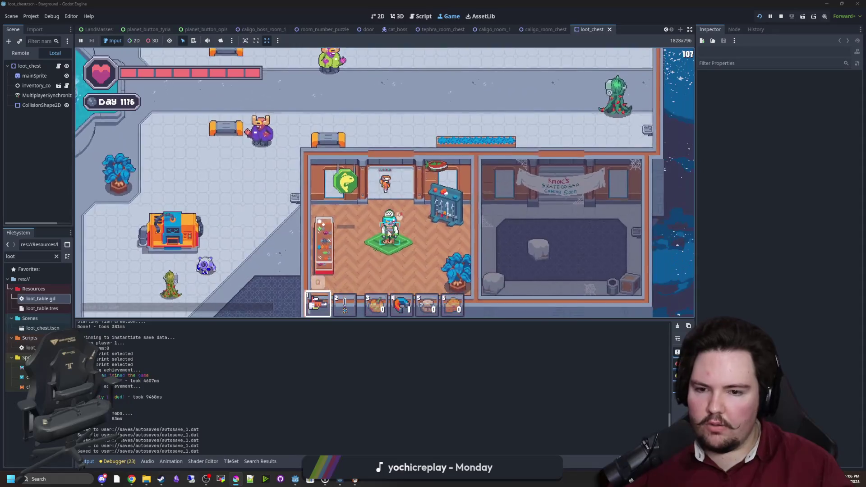
click(389, 233)
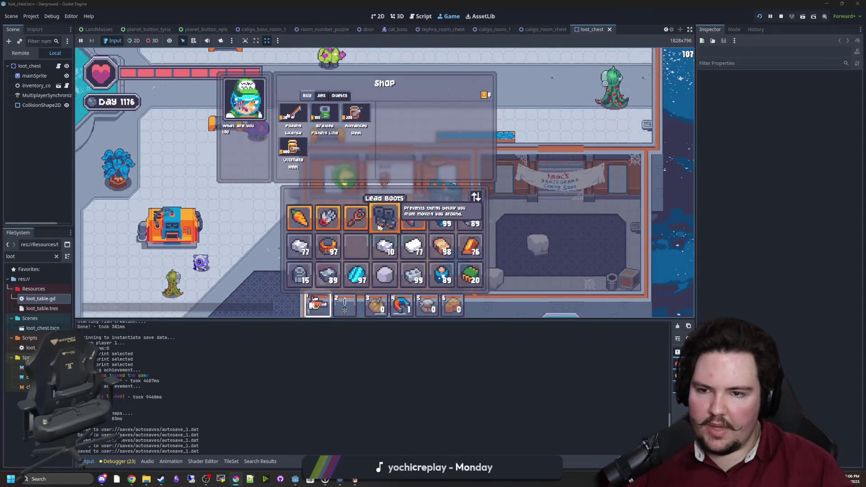
key(Escape)
key(w)
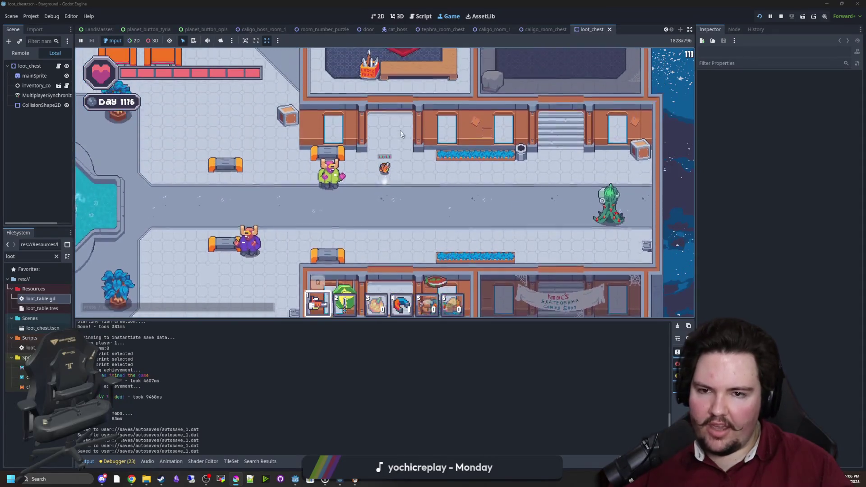
Step: Walk past the fountain to the vending machine and use it, triggering the quests_changed error
key(e)
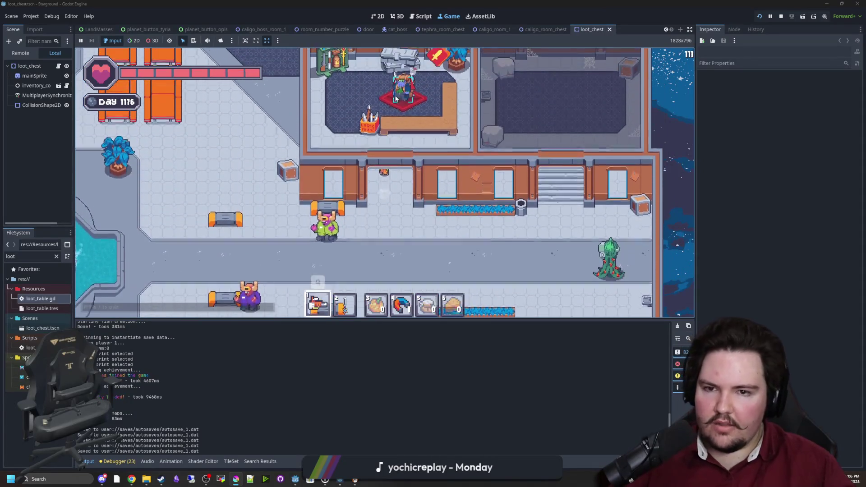
key(e)
key(a)
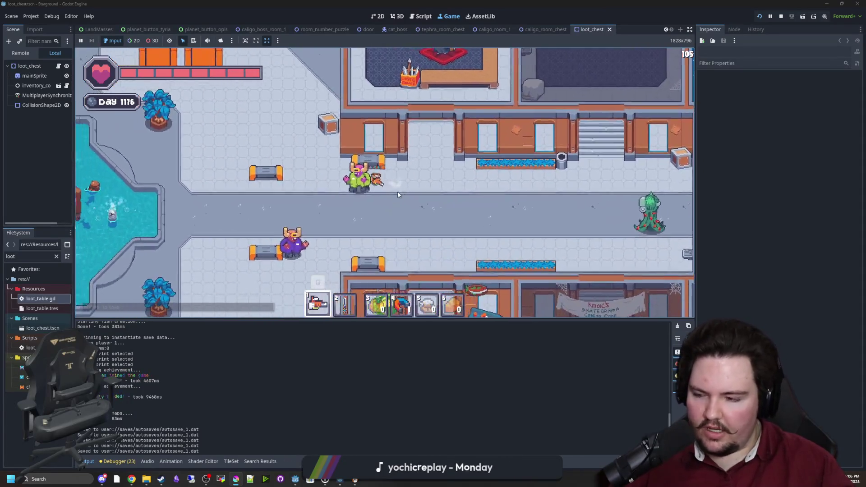
key(w)
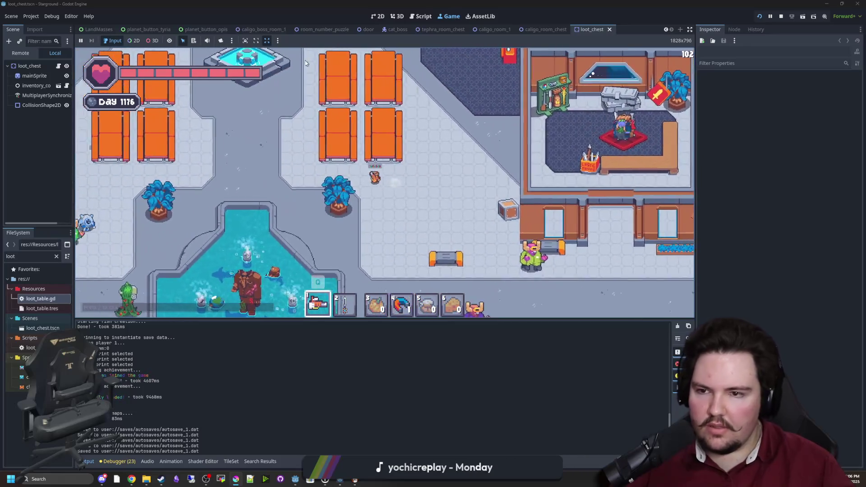
key(w)
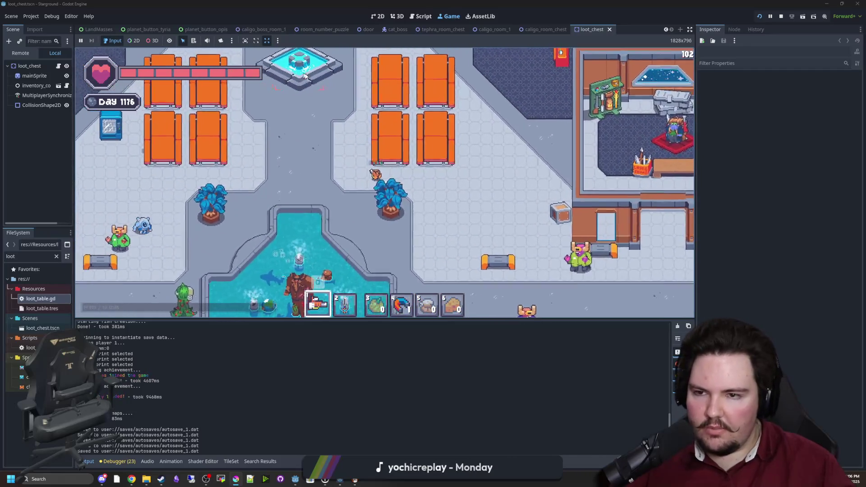
key(e)
key(e)
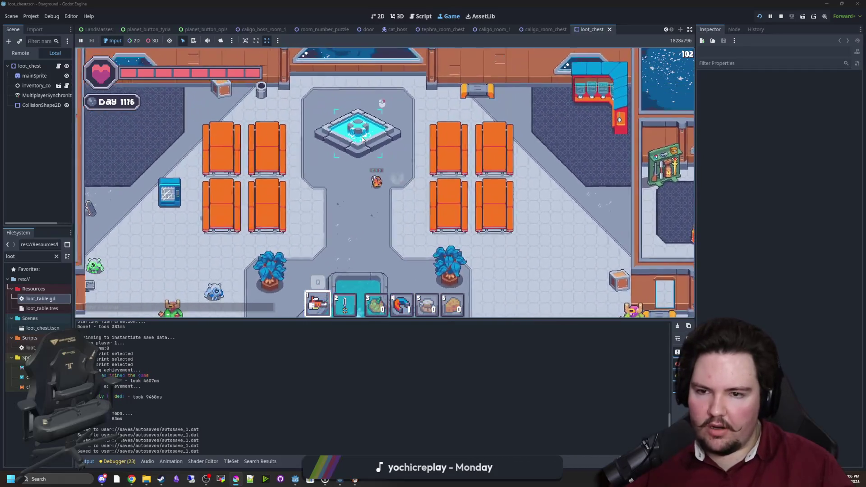
key(s)
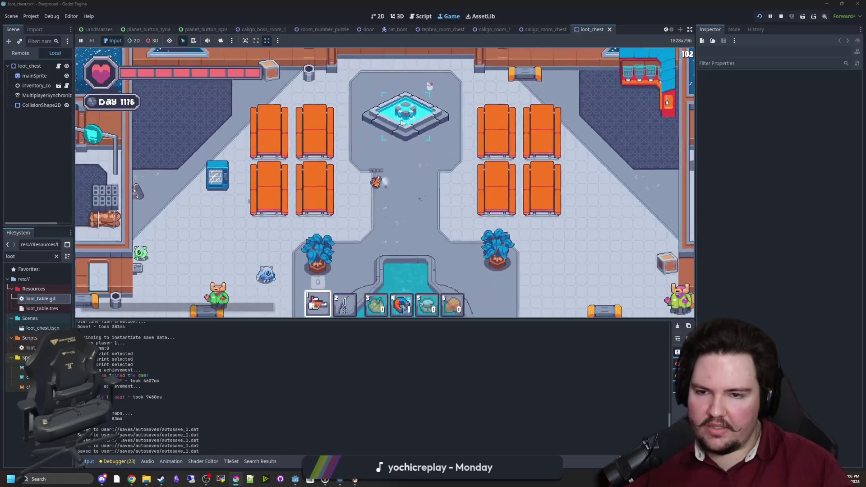
key(w)
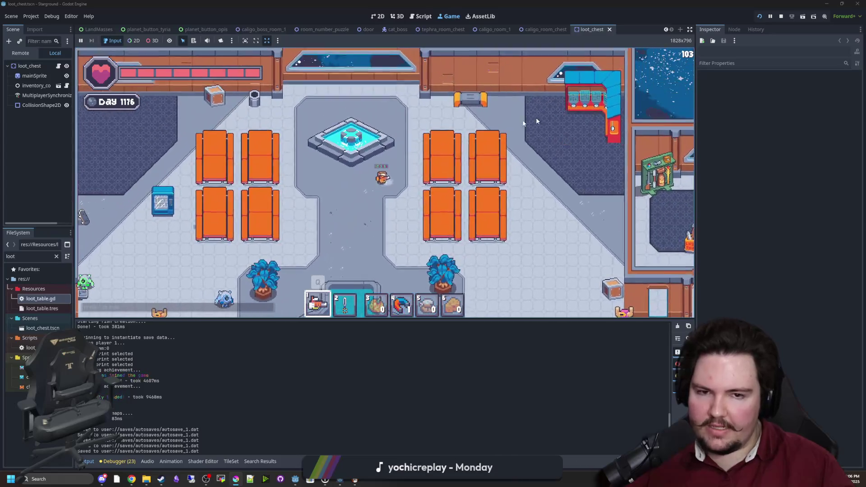
key(s)
key(a)
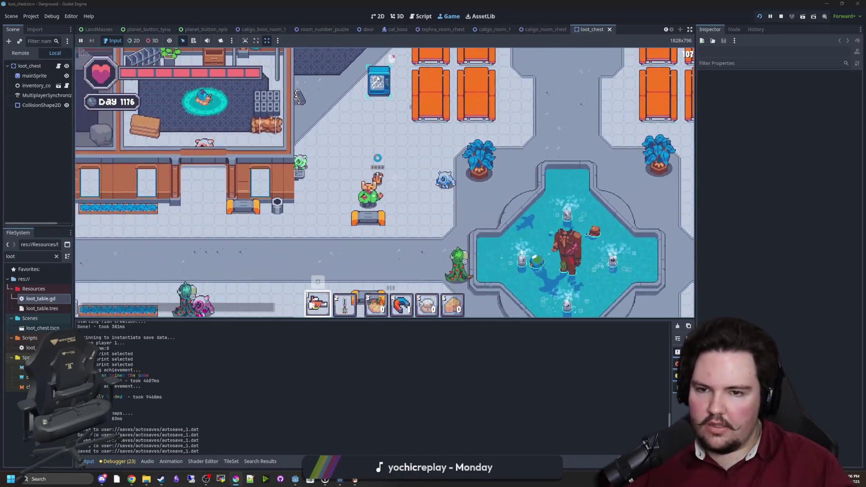
click(378, 80)
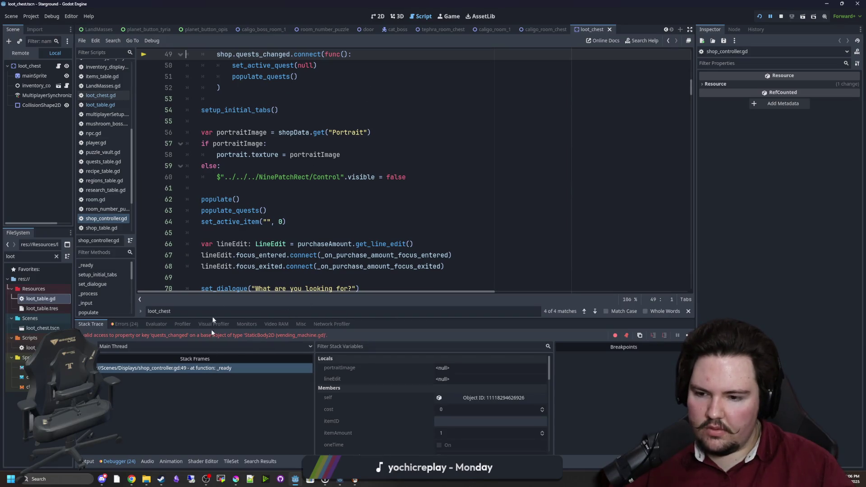
Step: Filter the FileSystem for VENDING and open the vending_machine scene
scroll(245, 160, up, 4)
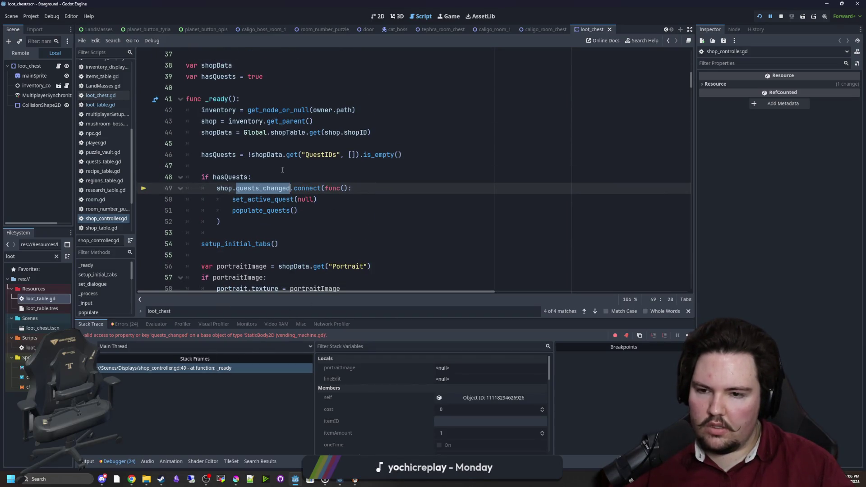
click(256, 167)
key(BackSpace)
key(BackSpace)
key(BackSpace)
text(VENDING)
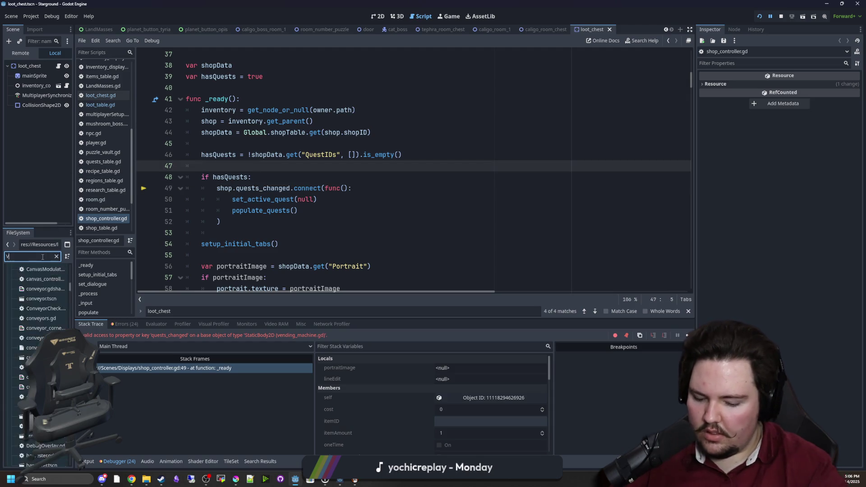
double_click(45, 299)
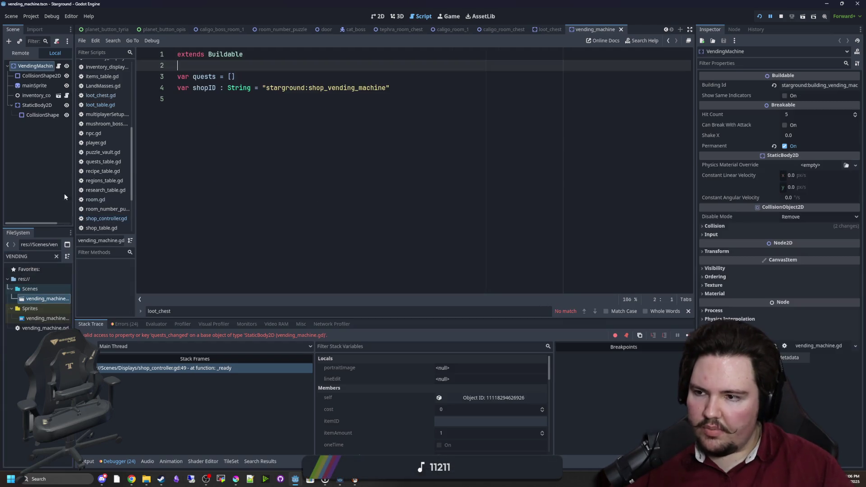
Step: Add 'signal quests_changed' on line 5 of vending_machine.gd
click(36, 66)
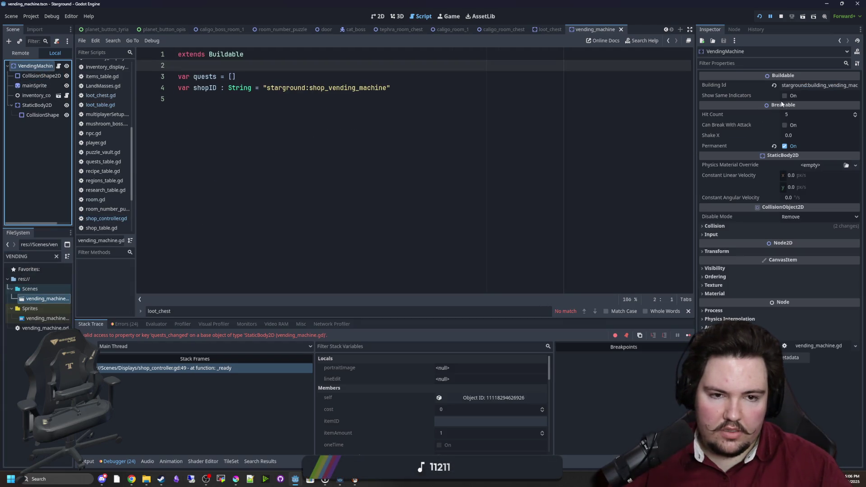
click(251, 110)
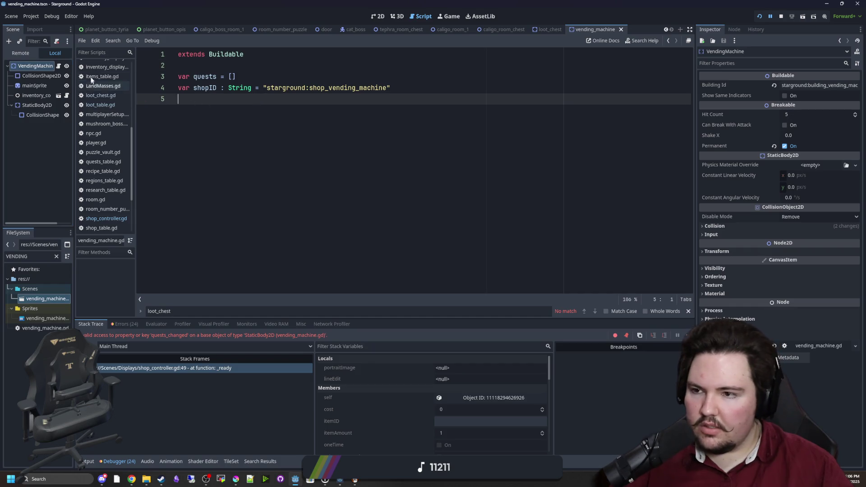
click(59, 66)
text(quests_changed)
key(Home)
text(SIGNAL;)
key(BackSpace)
key(BackSpace)
key(BackSpace)
text(signal)
Step: Save the script, stop the running game, and relaunch it
key(ctrl+s)
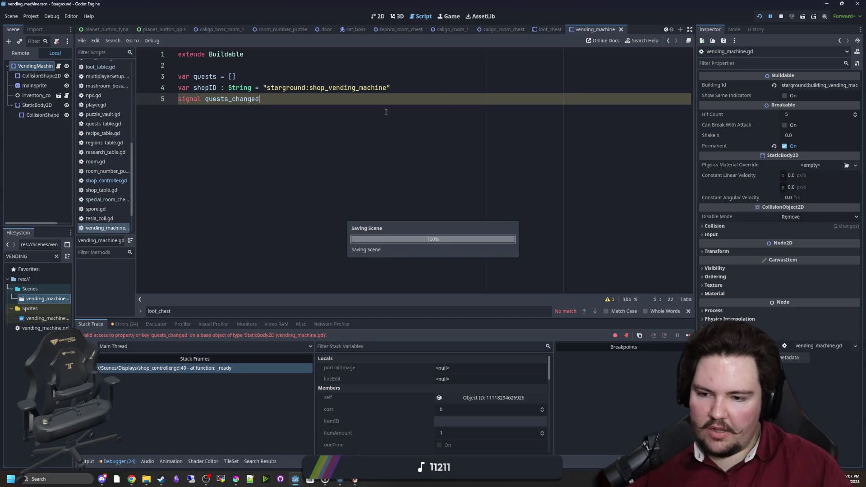
click(782, 16)
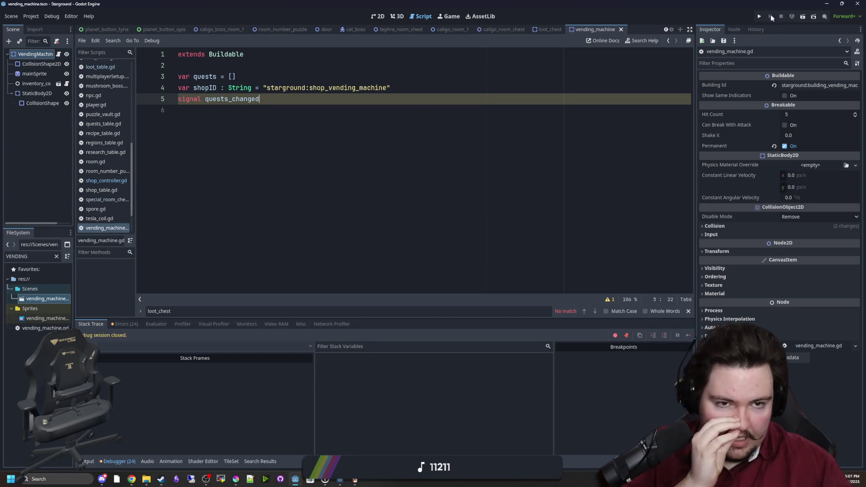
click(760, 17)
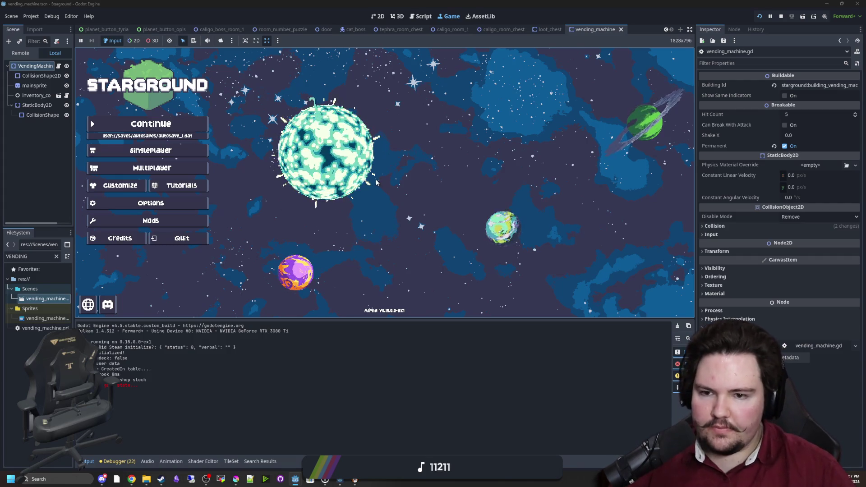
Step: Enlarge the running game panel and Continue the autosave into the factory world on Day 1176
mouse_move(384, 318)
mouse_down()
mouse_move(385, 380)
mouse_move(400, 157)
mouse_move(411, 428)
mouse_up()
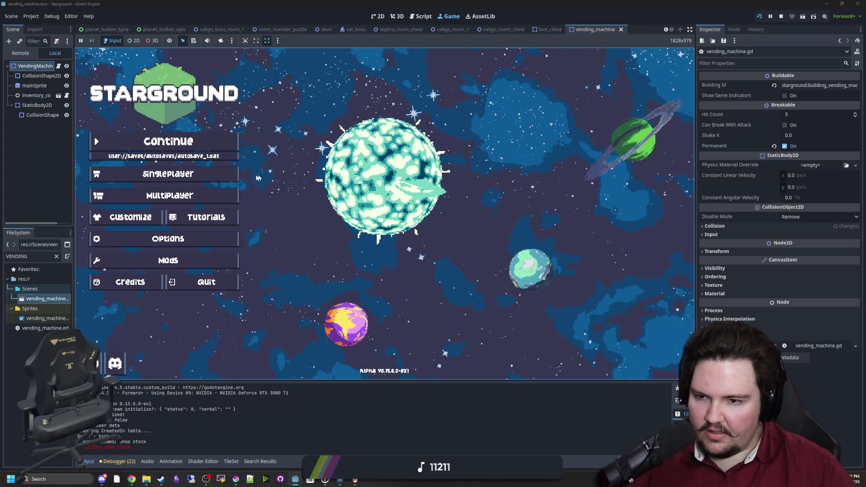
mouse_move(74, 224)
mouse_down()
mouse_move(149, 239)
mouse_move(89, 252)
mouse_move(288, 229)
mouse_move(363, 231)
mouse_move(72, 233)
mouse_move(103, 226)
mouse_up()
click(88, 218)
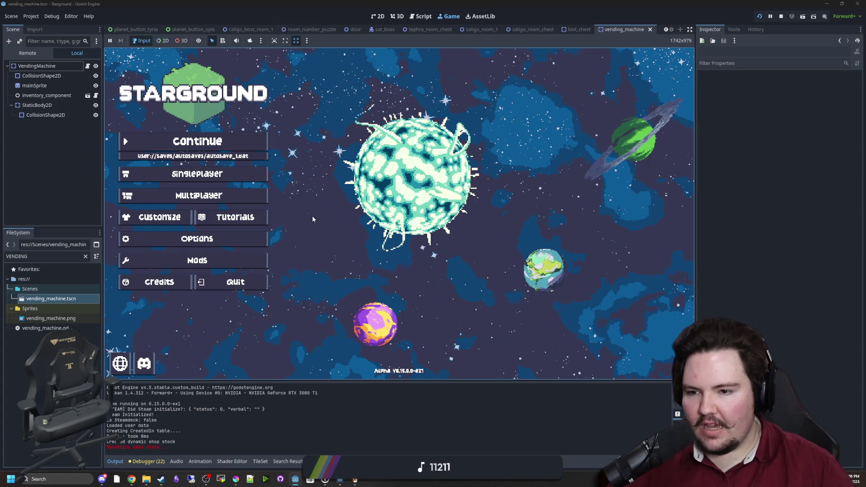
click(233, 141)
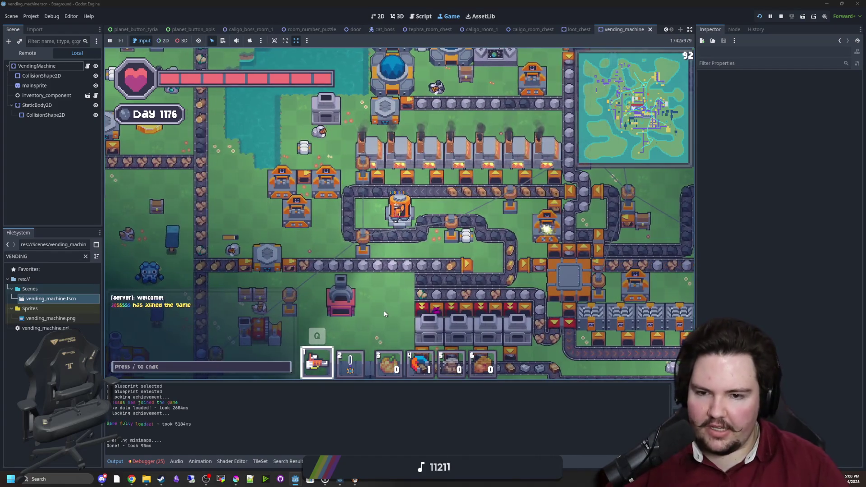
Step: Walk the character left across the factory and up toward the lake
key(a)
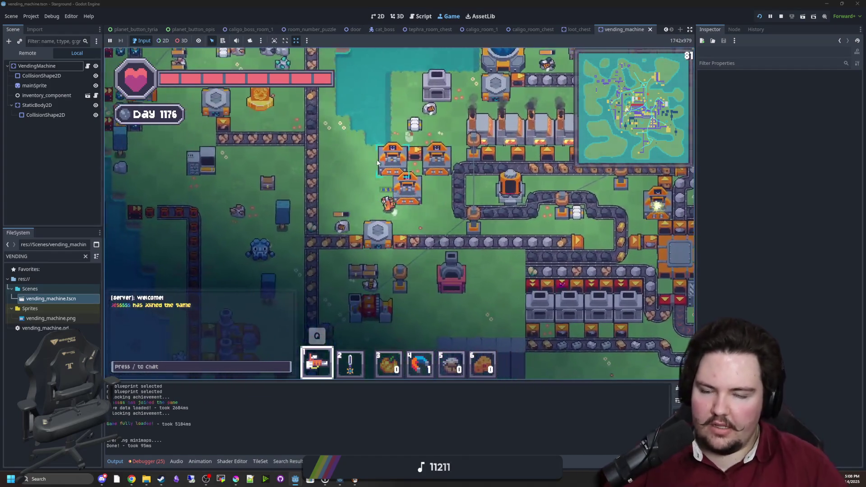
key(w)
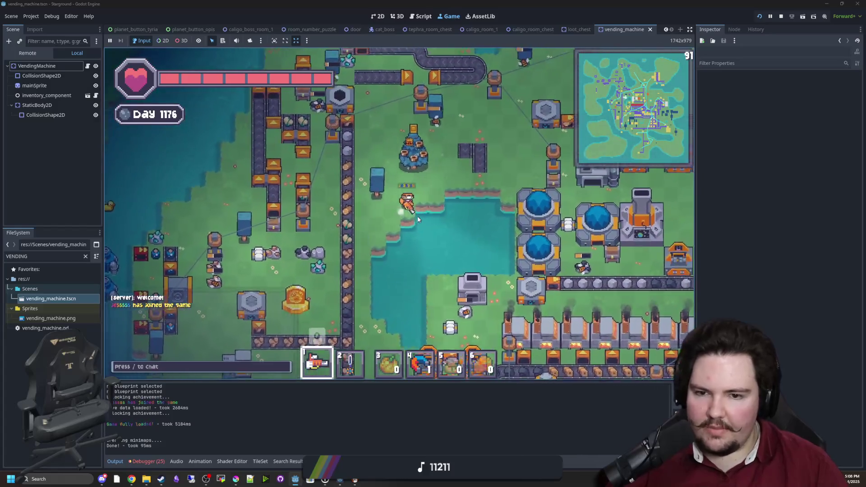
key(w)
key(d)
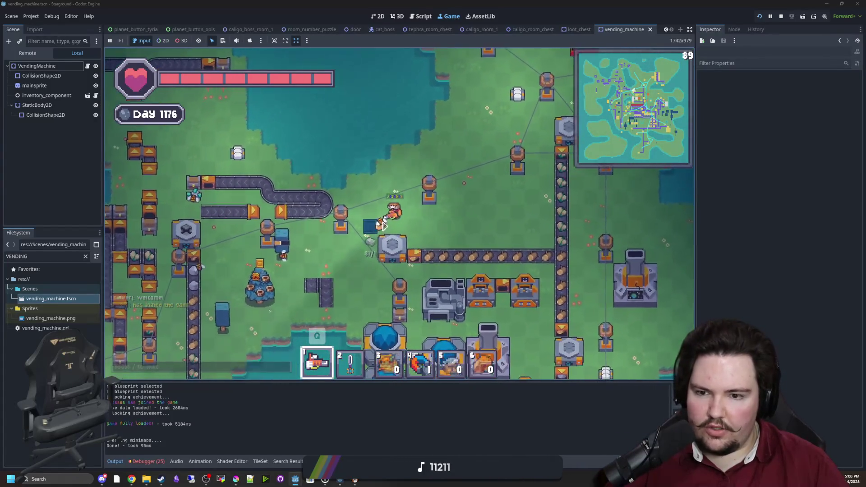
Step: Place a curved conveyor piece and lay a loop of conveyor belt
scroll(354, 277, up, 2)
click(354, 277)
key(w)
mouse_move(387, 276)
mouse_down()
mouse_move(380, 242)
mouse_move(362, 246)
mouse_up()
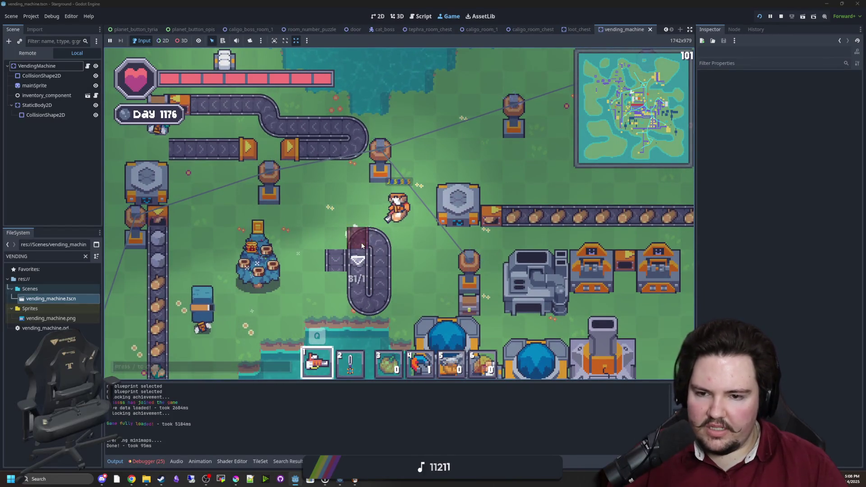
scroll(362, 246, down, 5)
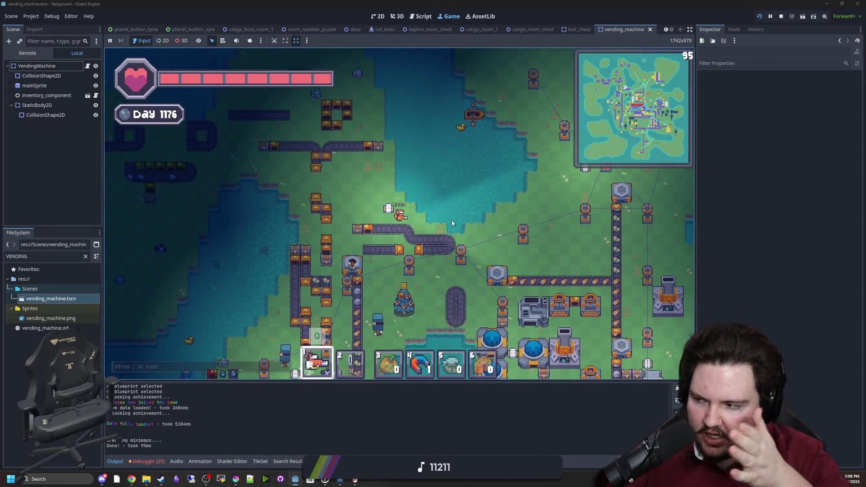
Step: Walk the character down through the factory toward the shore, then back north
key(d)
key(s)
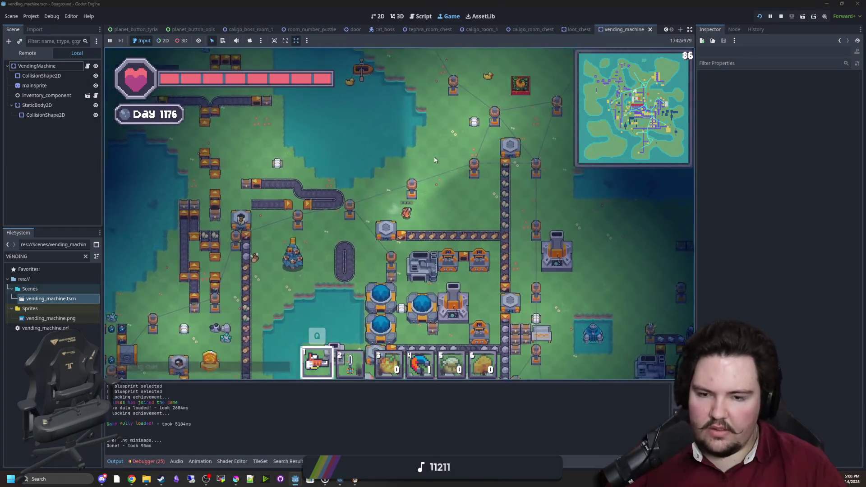
key(s)
key(d)
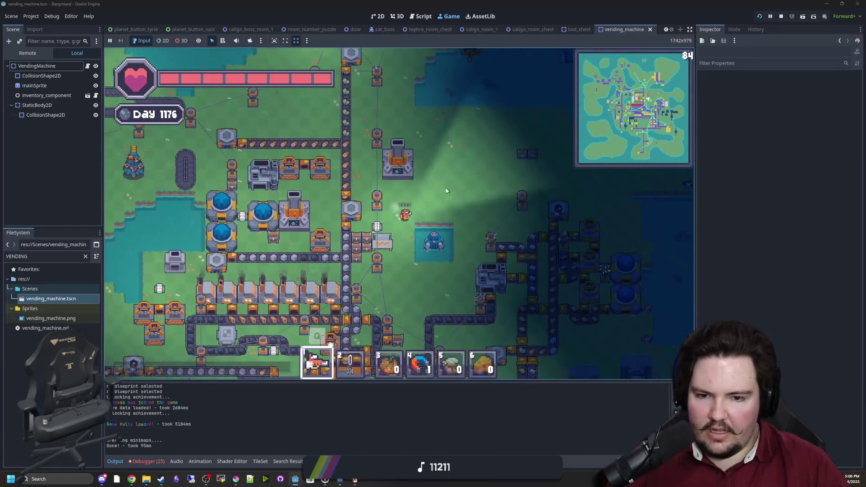
key(s)
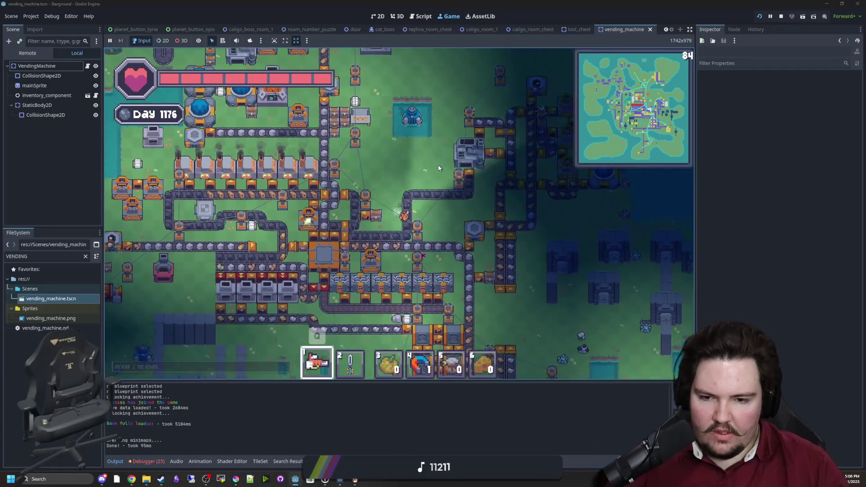
key(s)
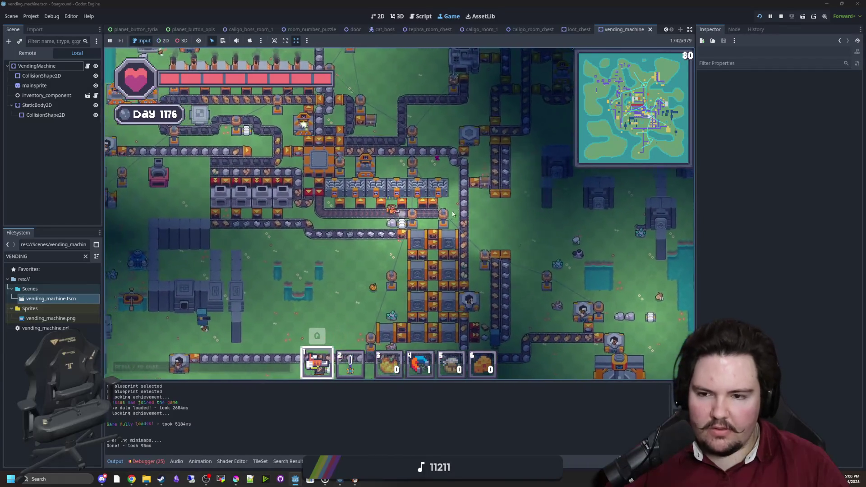
key(s)
key(a)
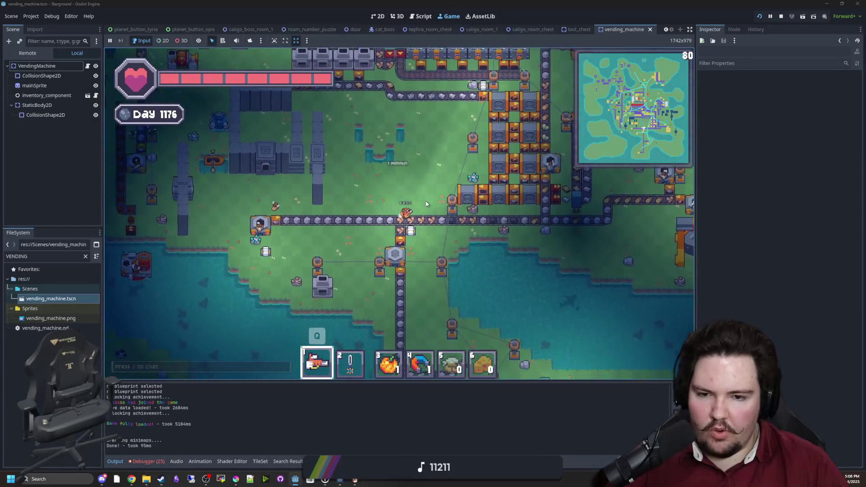
key(d)
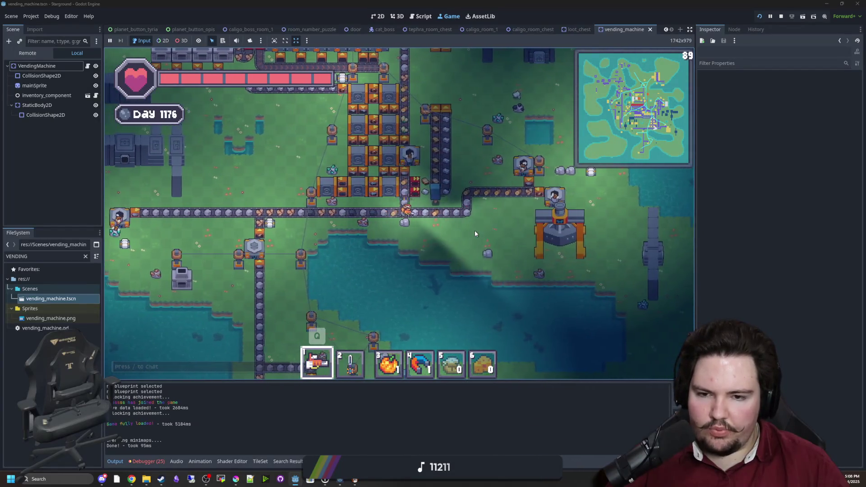
key(w)
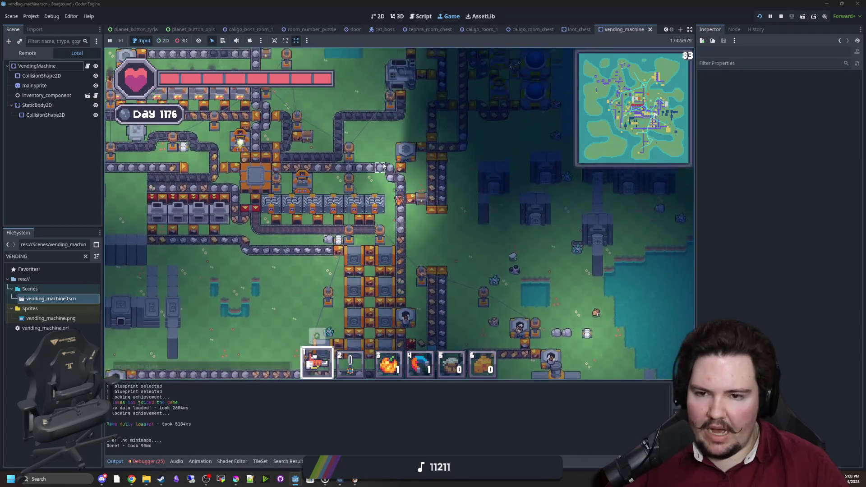
Step: Walk to the vending machine, open its shop, then close it and move on
key(w)
key(a)
key(e)
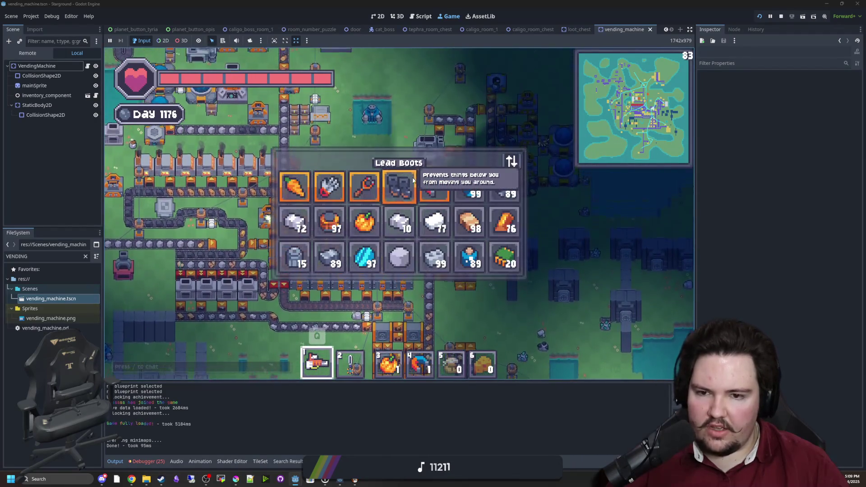
key(a)
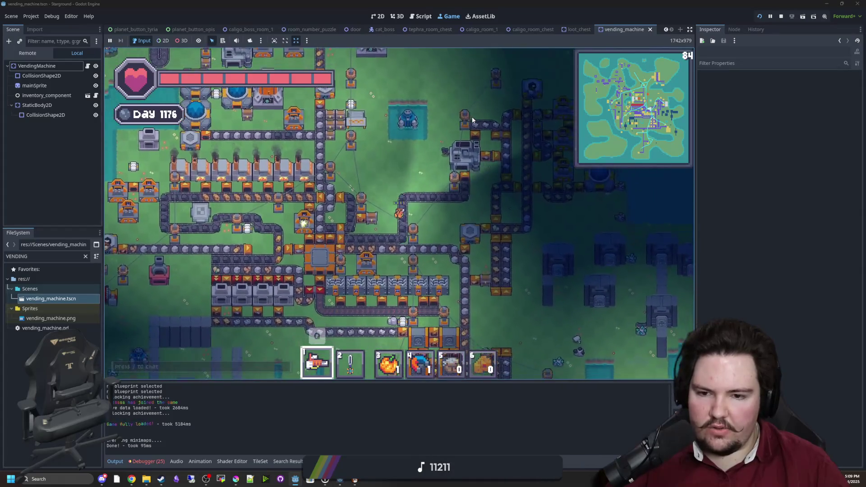
key(s)
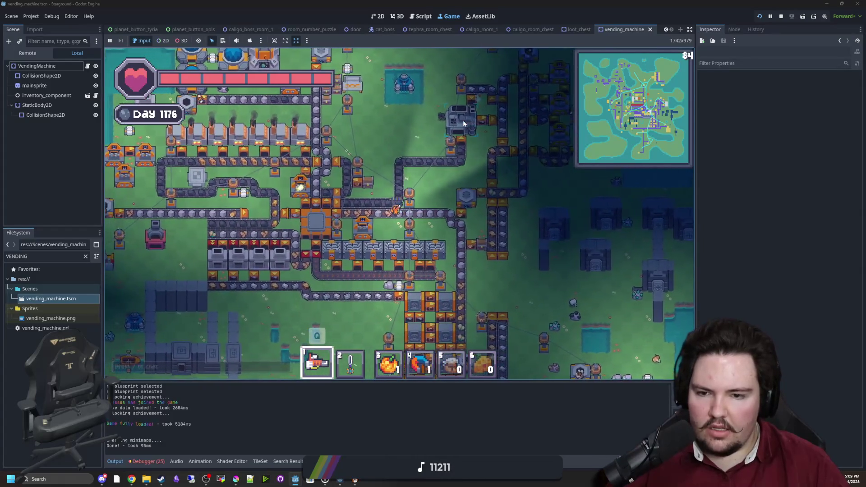
key(w)
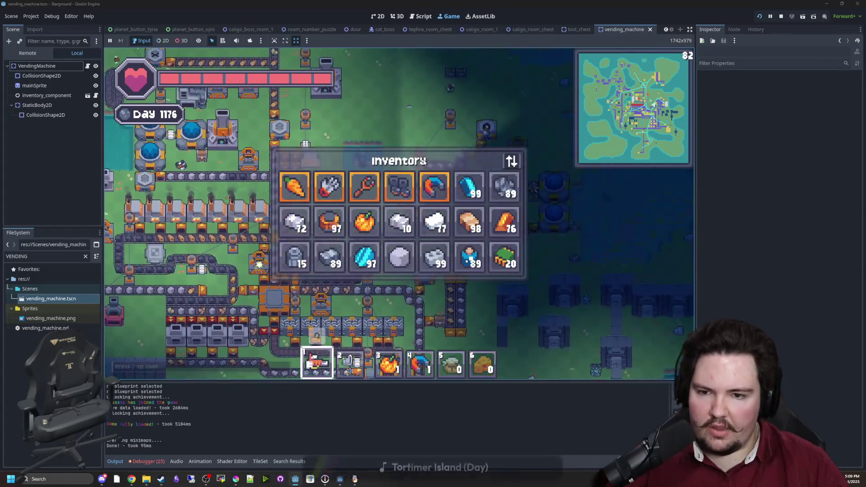
Step: Walk the character up and left, then back down toward the factory
key(w)
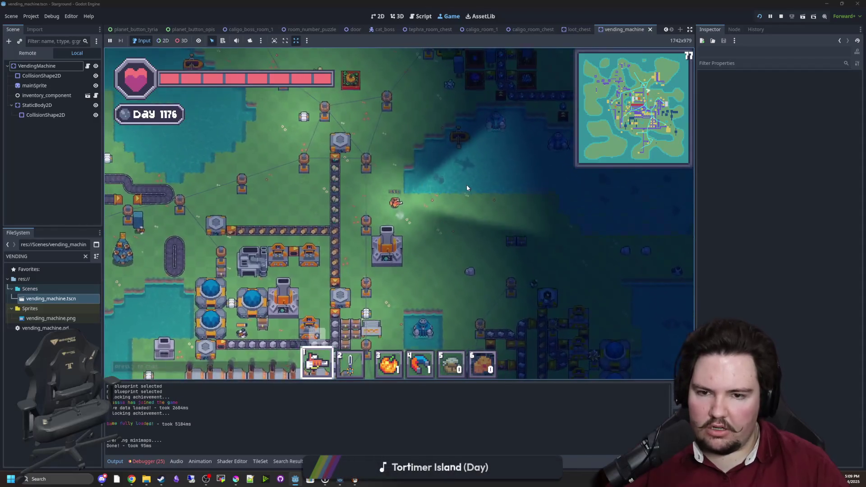
key(w)
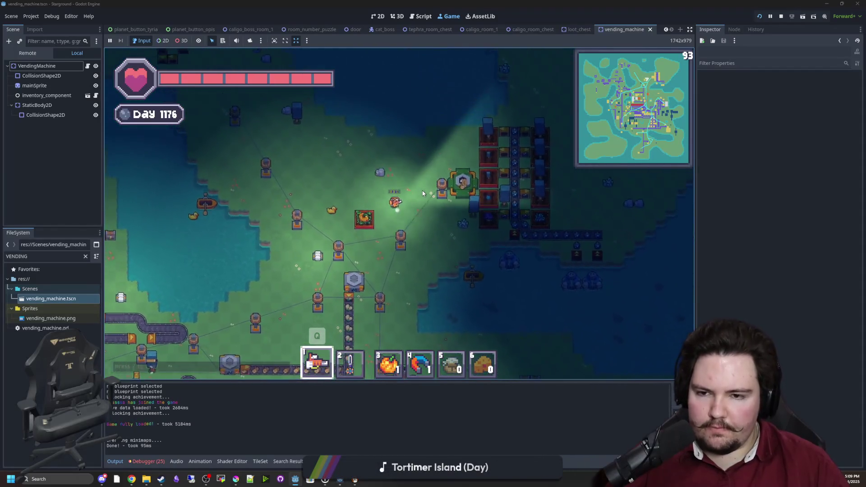
key(w)
key(a)
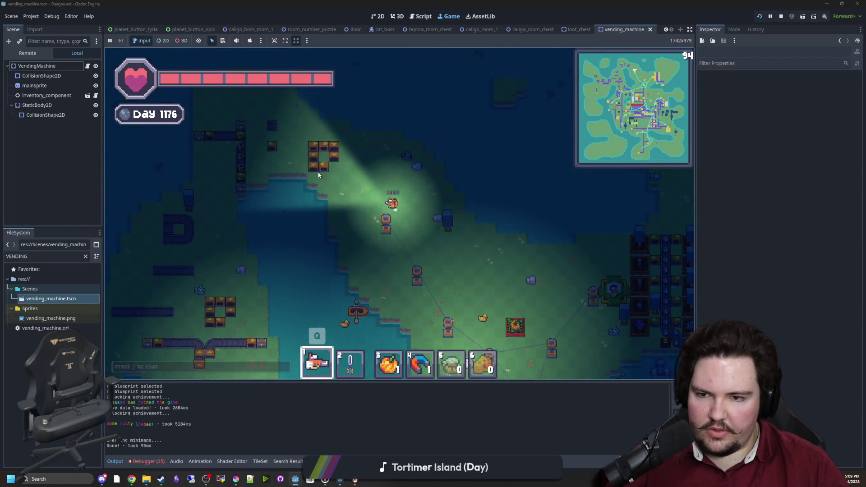
key(a)
key(w)
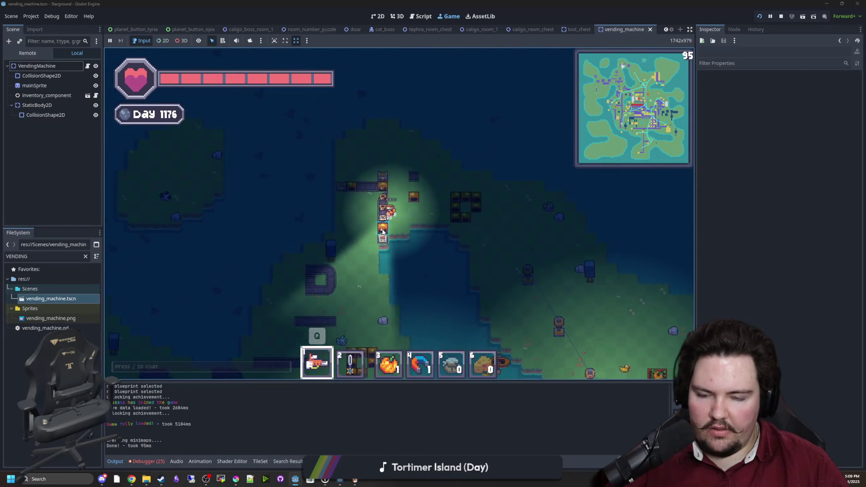
key(s)
key(a)
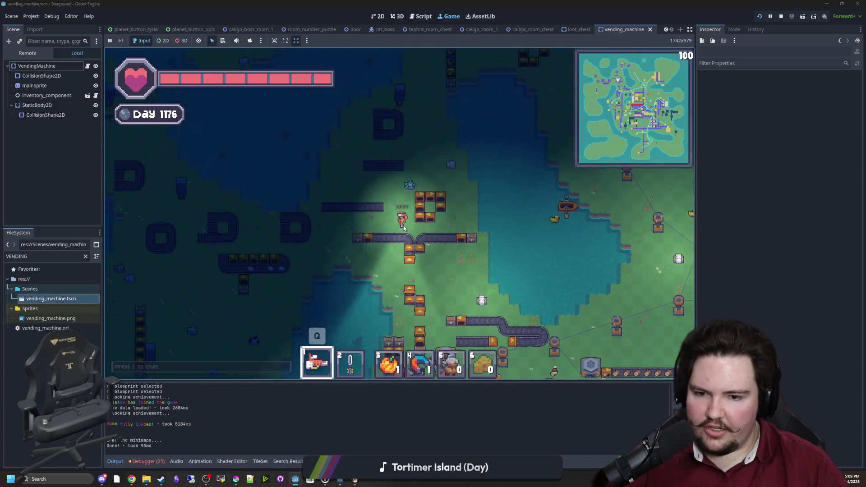
key(s)
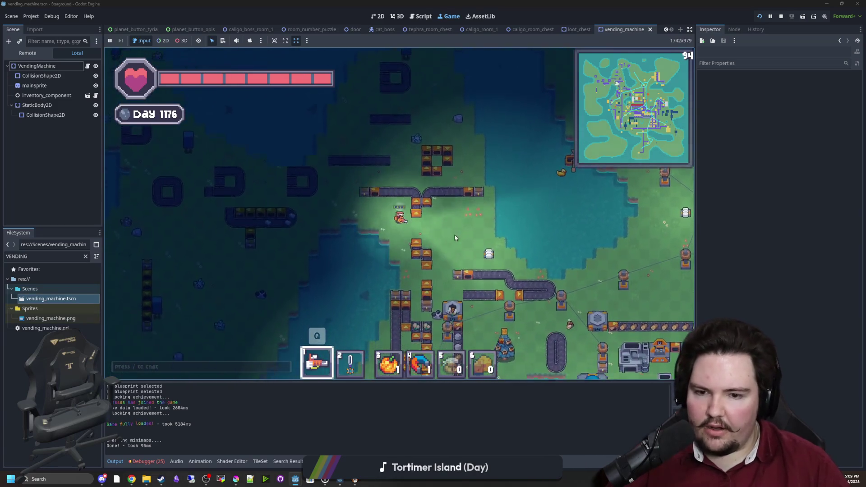
key(d)
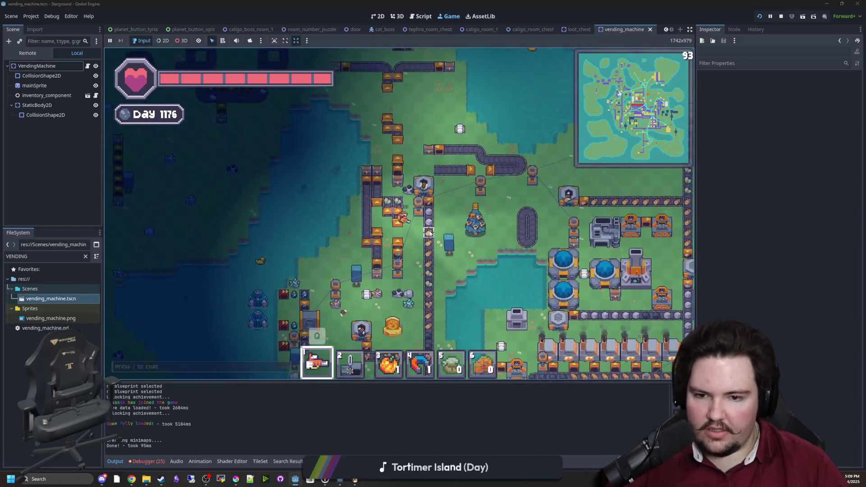
key(s)
key(d)
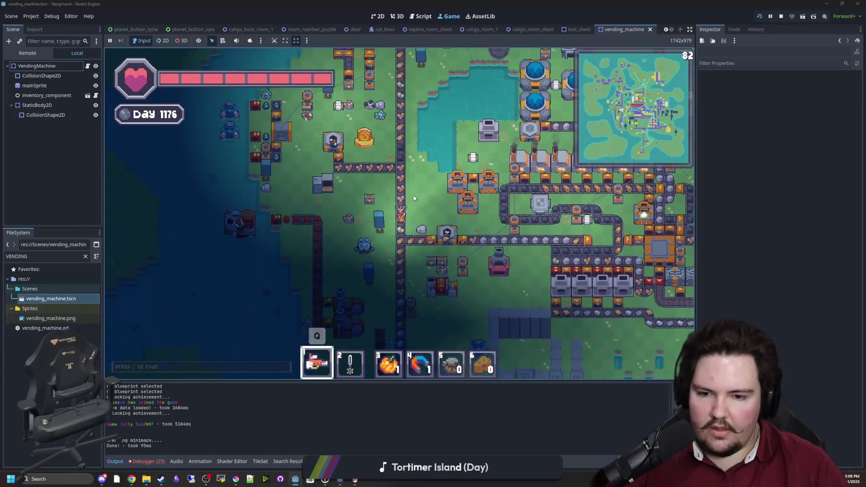
Step: Walk the character south-east through the base and east along the conveyor
key(s)
key(d)
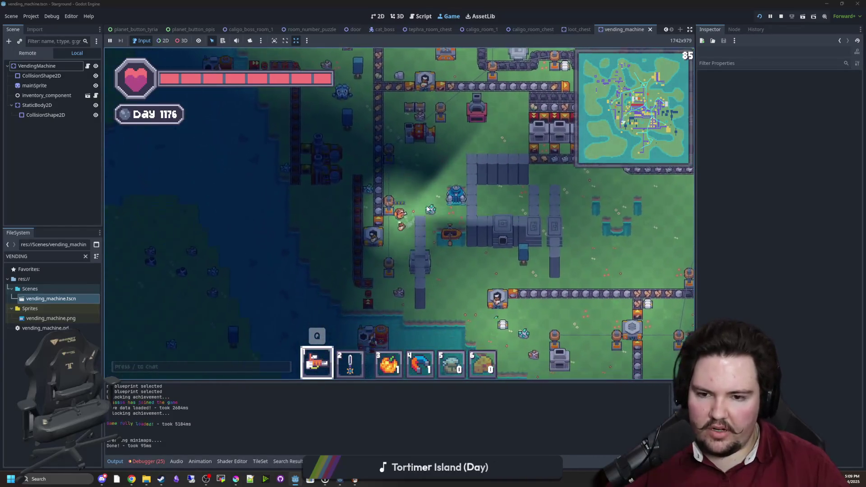
key(s)
key(d)
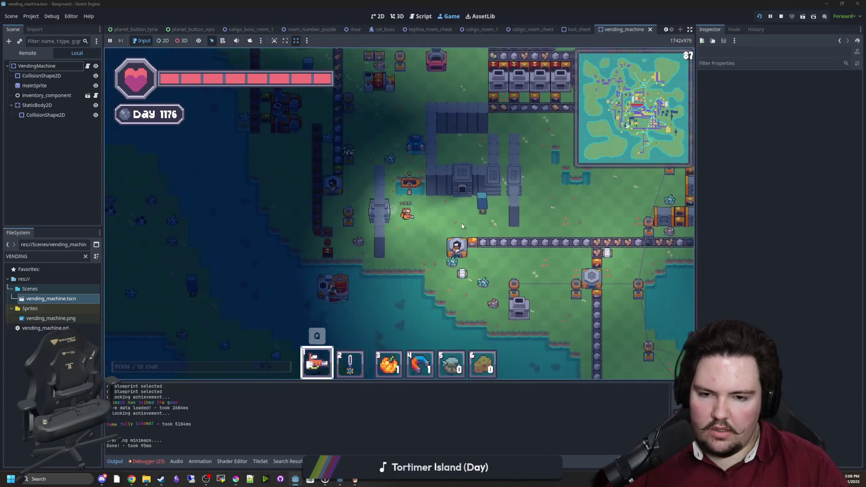
key(d)
key(s)
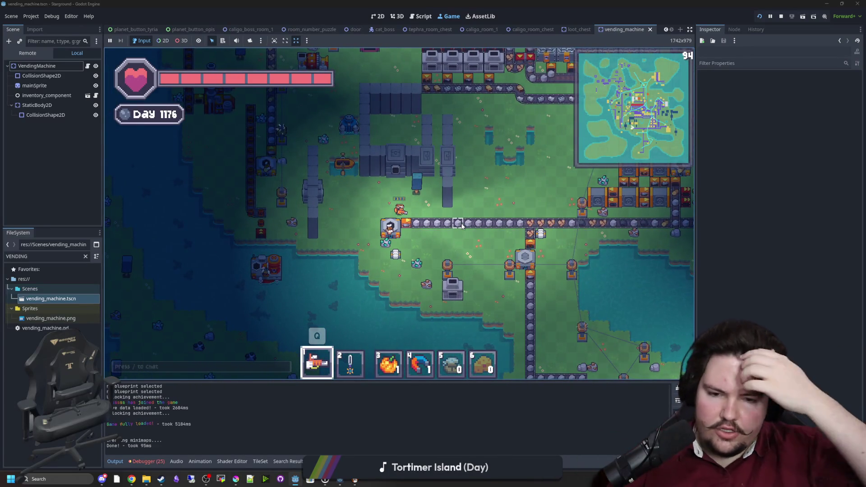
key(d)
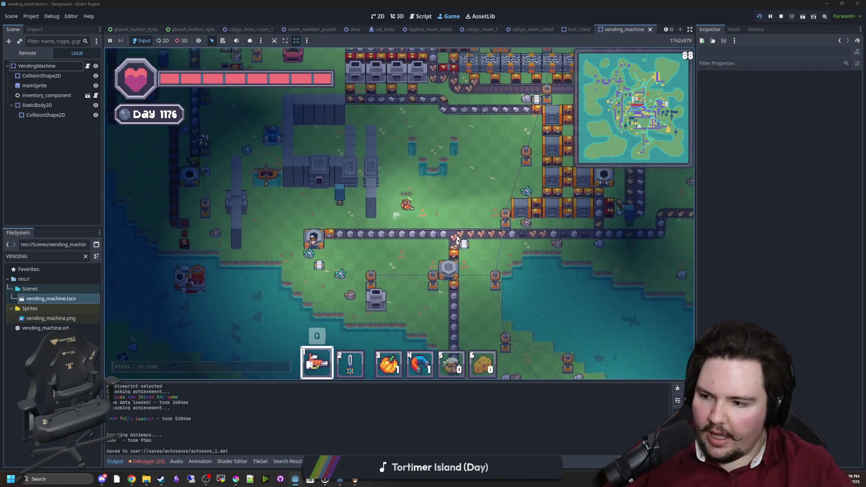
Step: Walk the character north through the factory and east into open grass
key(w)
key(d)
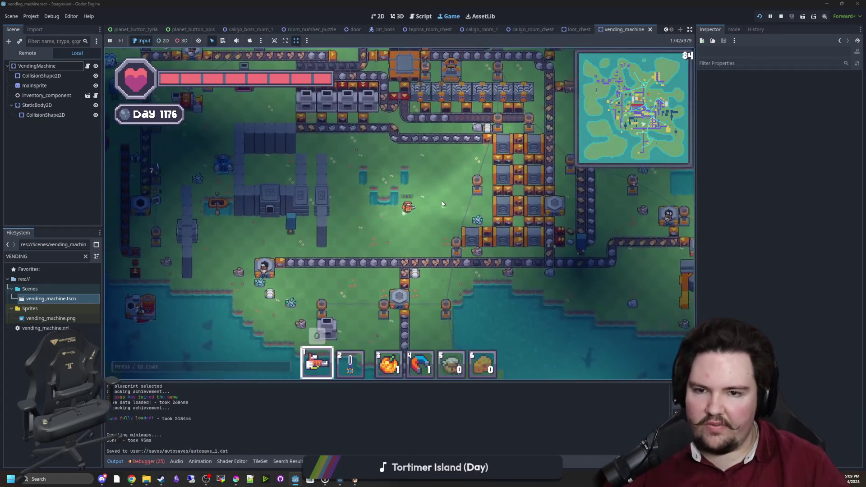
key(w)
key(d)
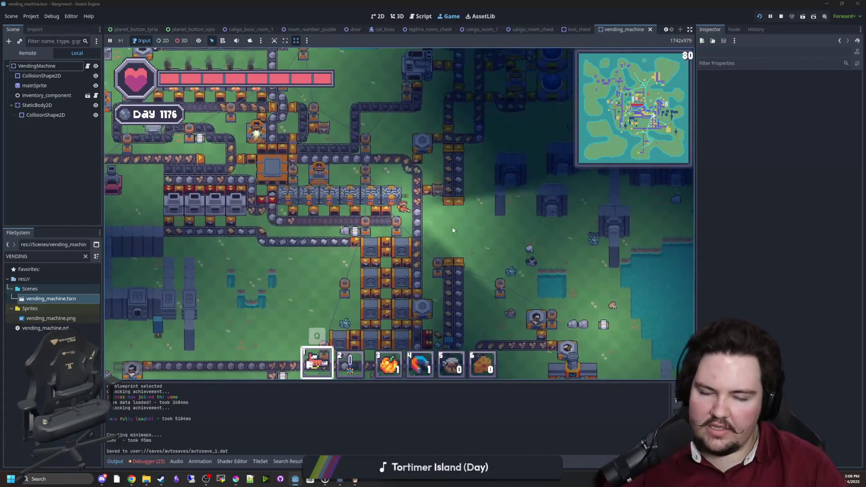
key(w)
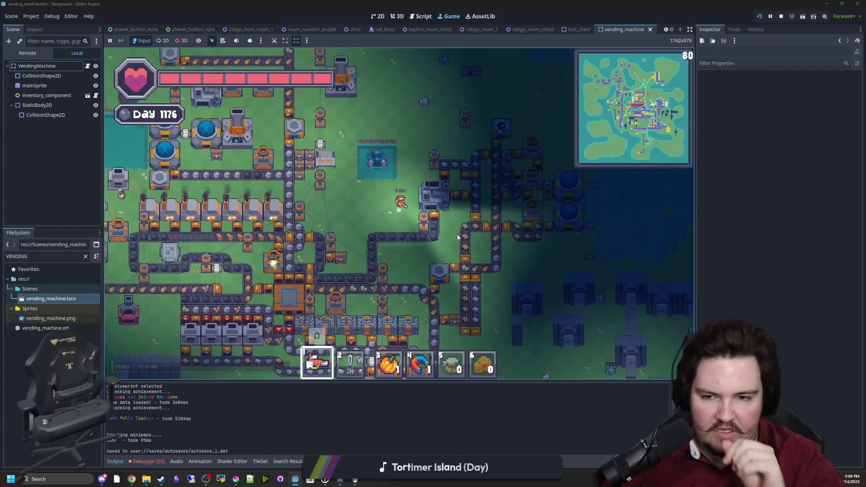
key(w)
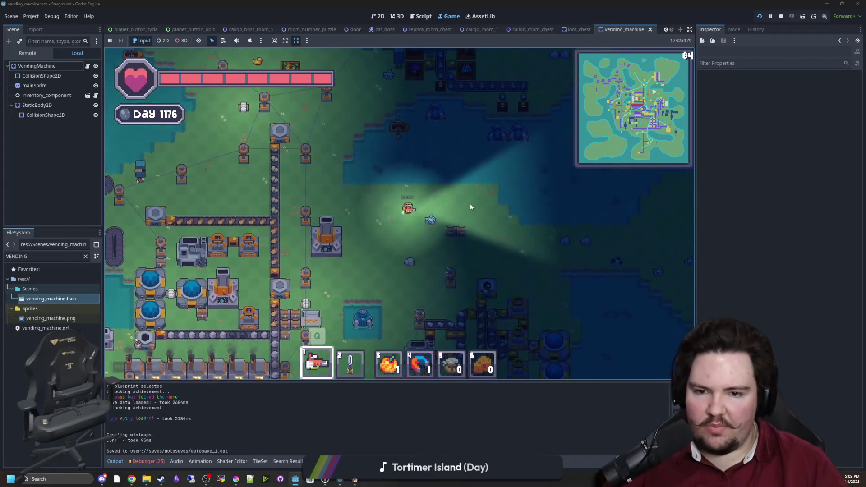
key(d)
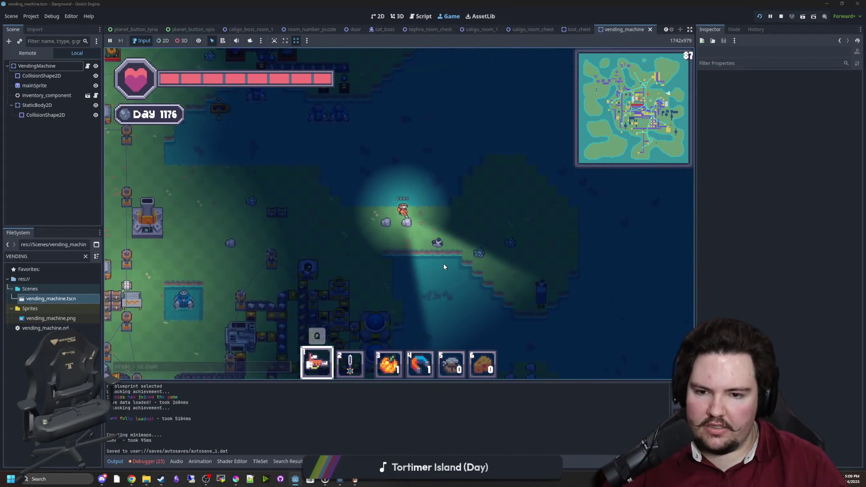
Step: Walk back west toward the chests and briefly open and close a nearby chest
key(a)
key(s)
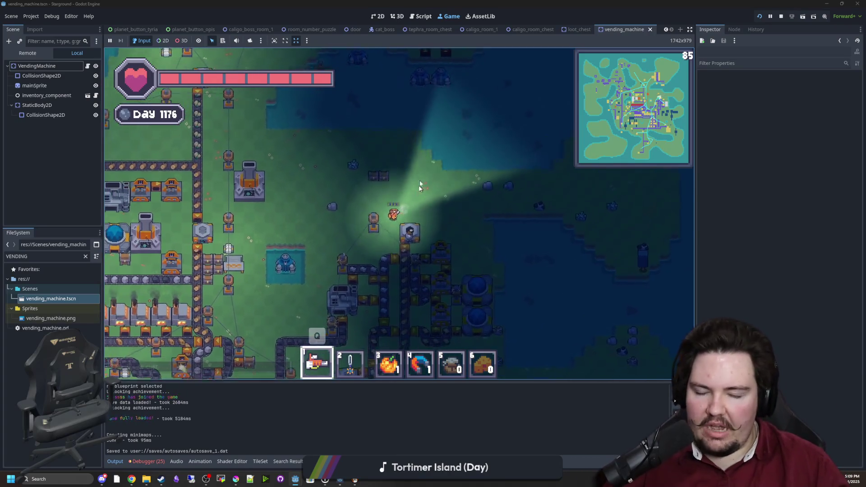
key(s)
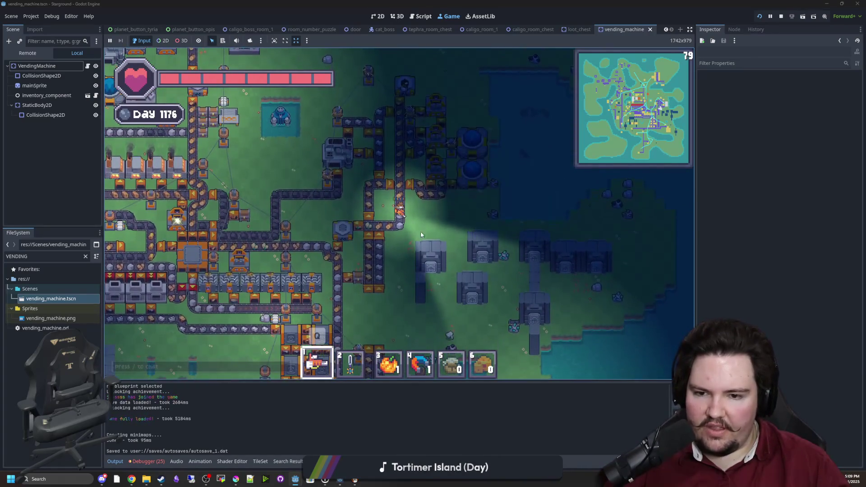
scroll(432, 226, up, 3)
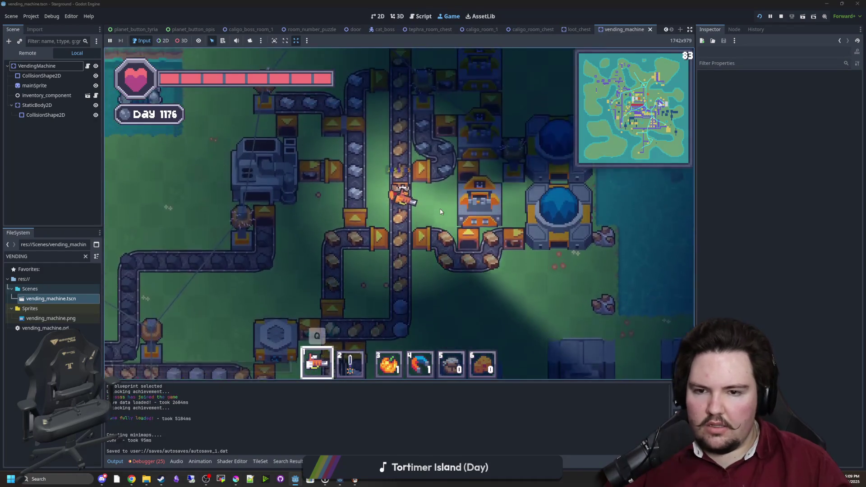
scroll(441, 212, down, 3)
key(w)
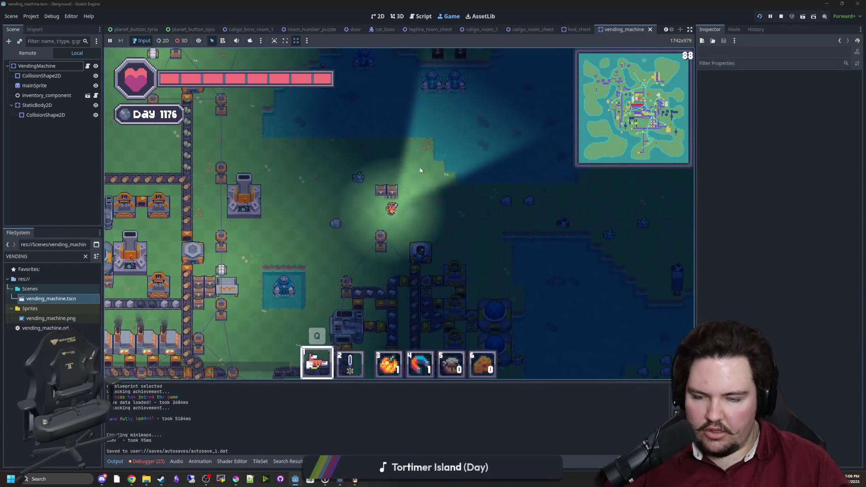
key(a)
key(e)
key(e)
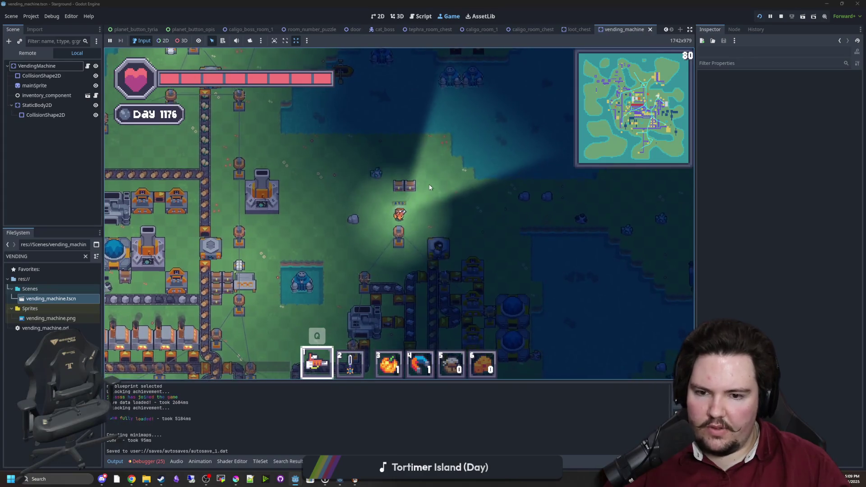
Step: Walk the character south through the base, weaving south-east and south-west
key(s)
key(d)
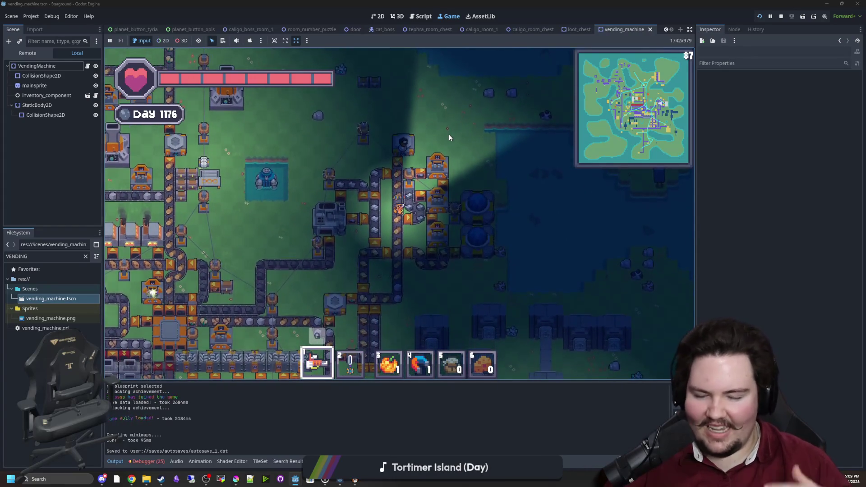
key(s)
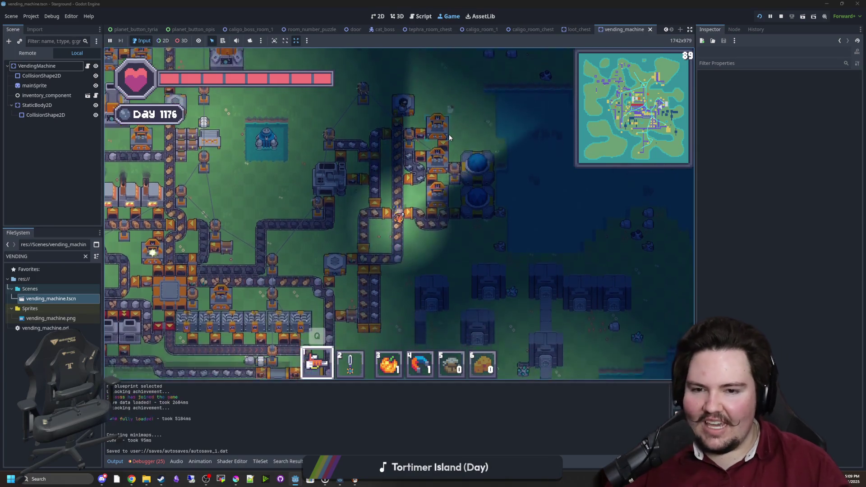
key(a)
key(s)
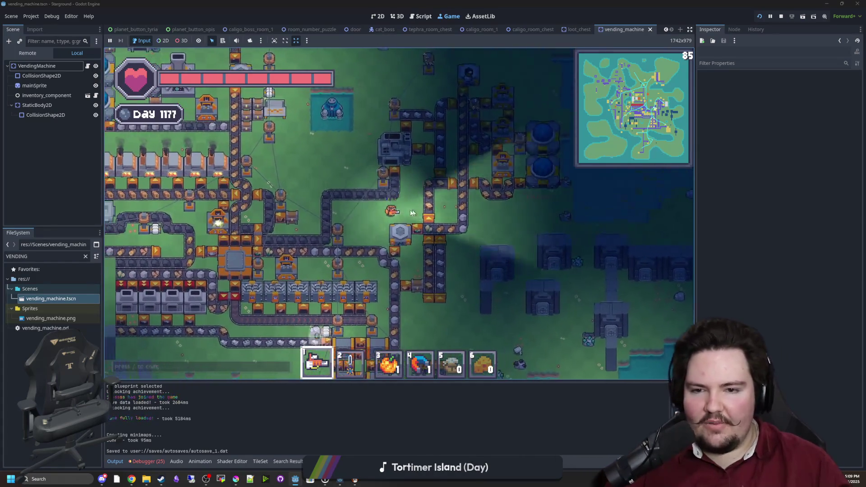
key(s)
key(d)
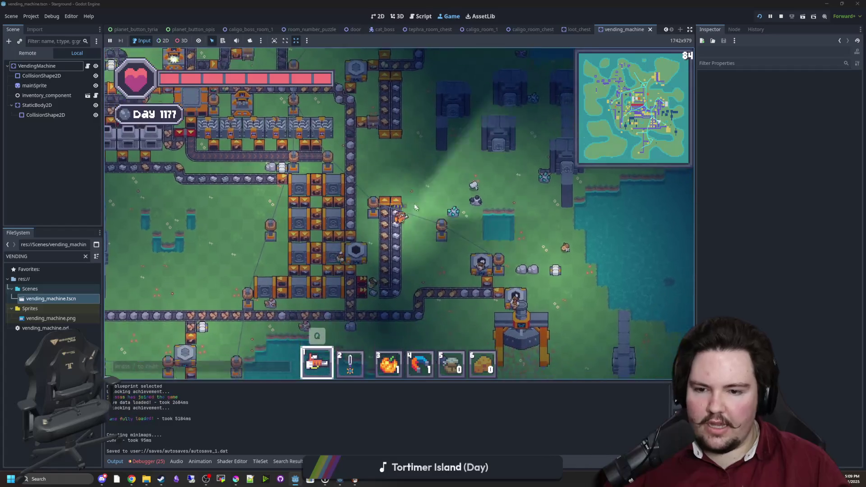
key(s)
key(s)
key(a)
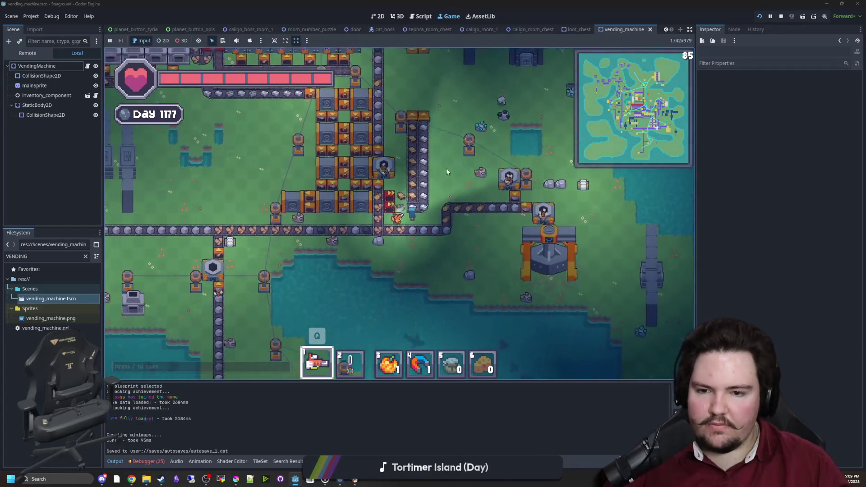
key(w)
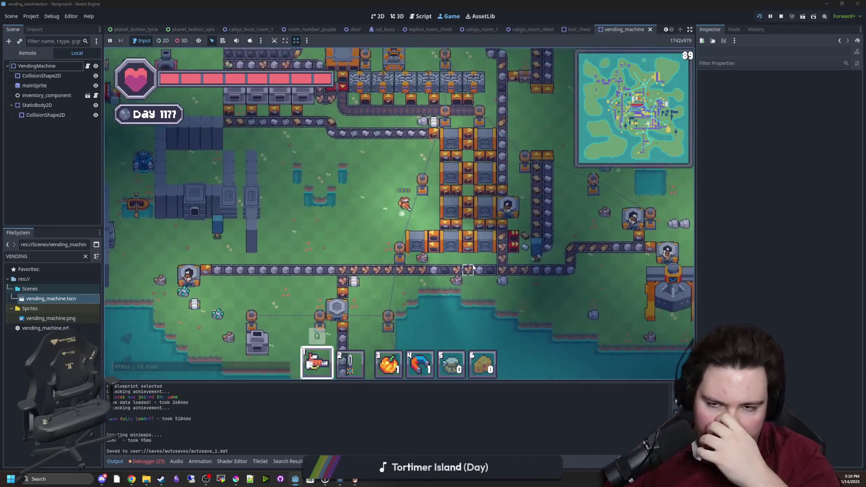
Step: Walk the character north-west, then east across the area and back west
key(w)
key(a)
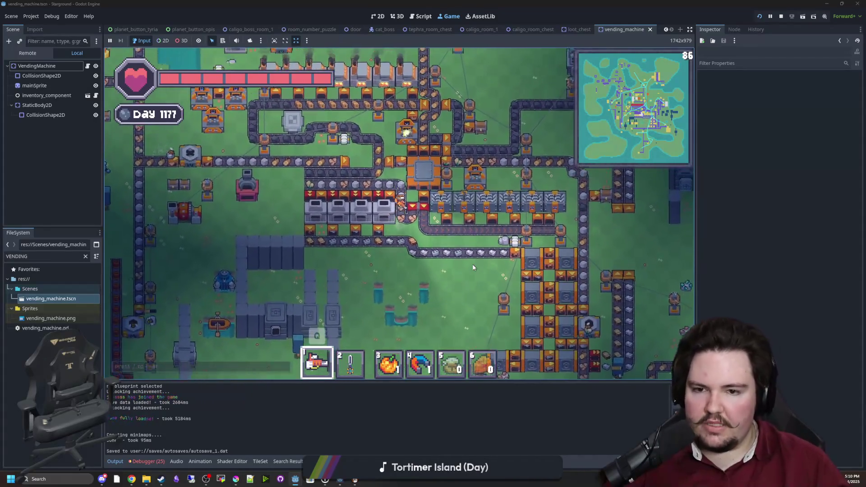
key(w)
key(a)
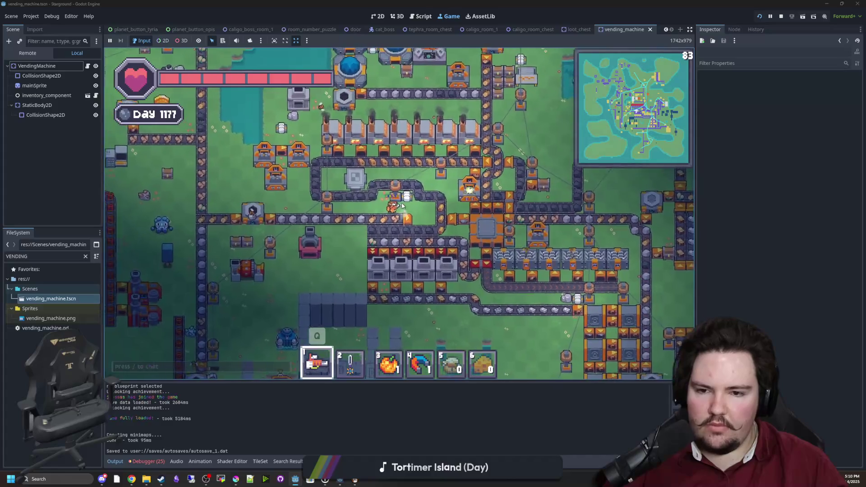
key(w)
key(a)
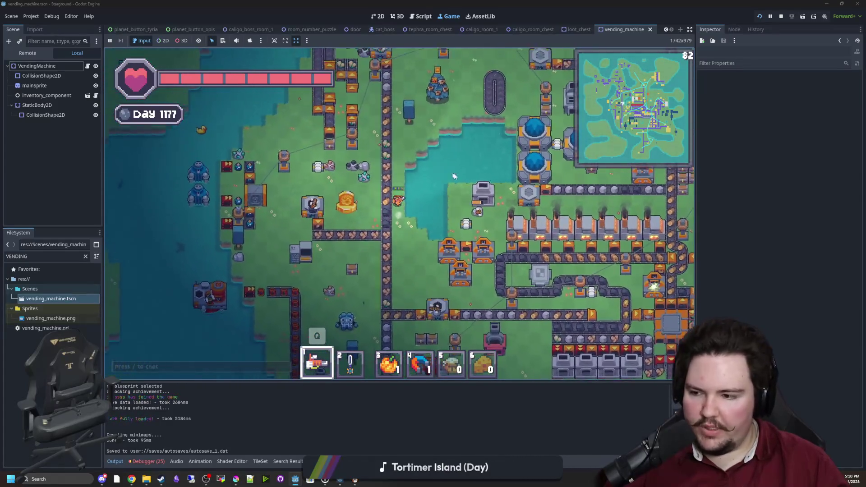
key(w)
key(d)
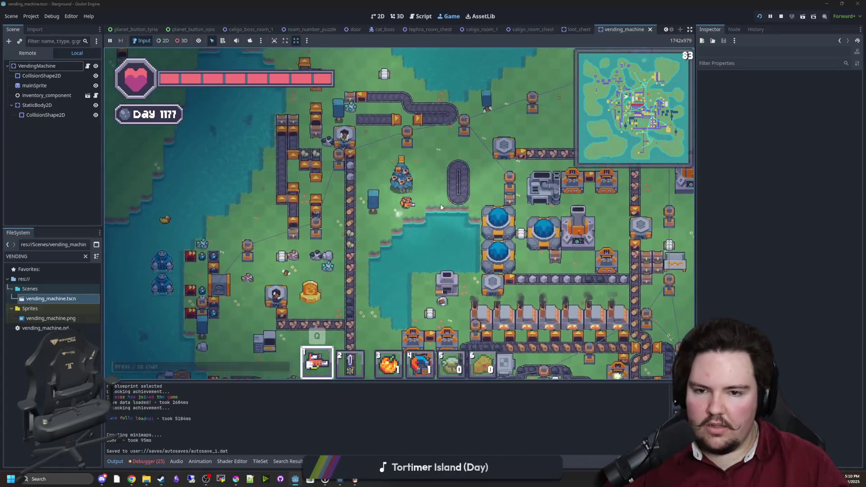
key(d)
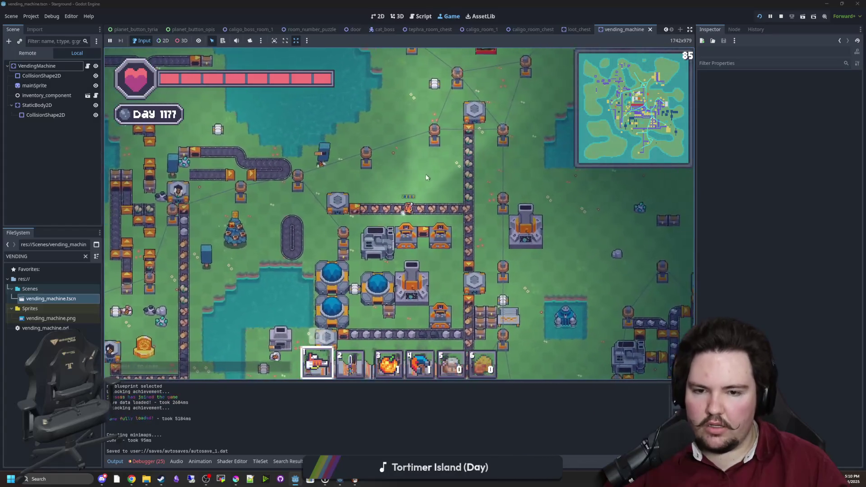
key(d)
key(s)
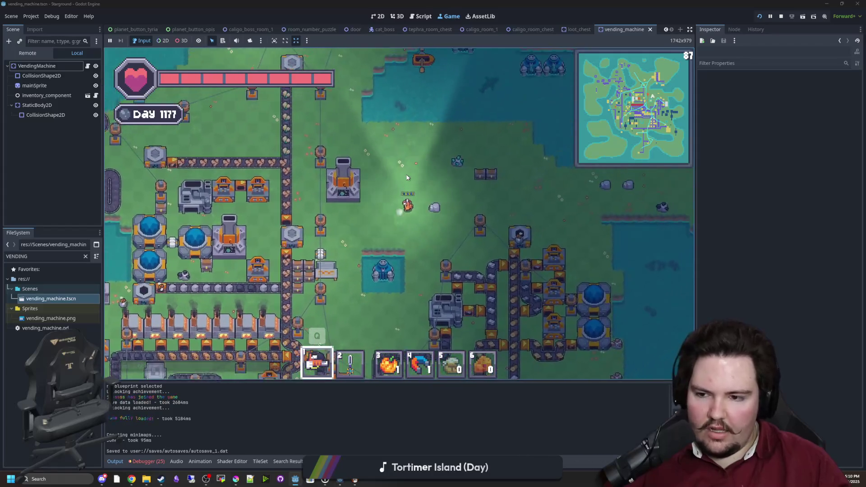
key(d)
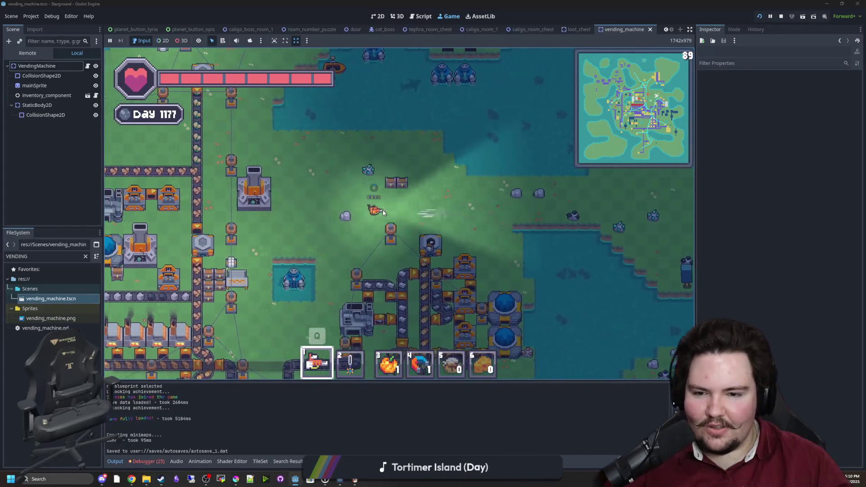
key(a)
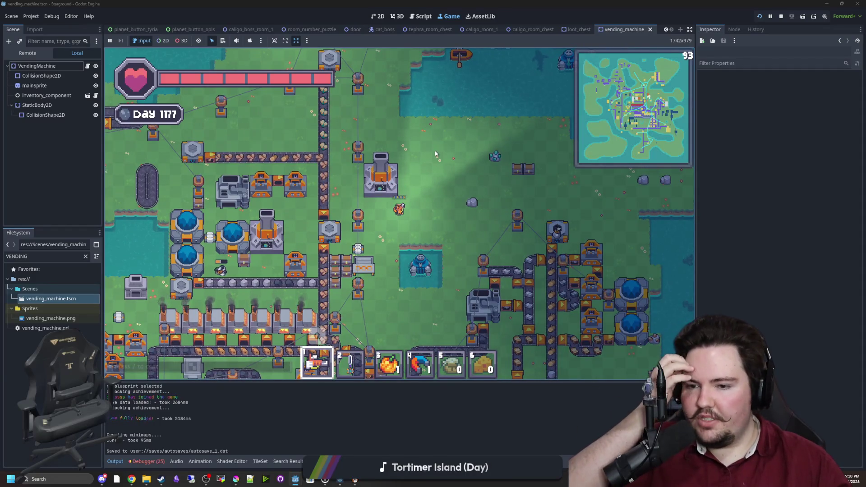
Step: Open the Starlauncher planet map and pan around to view a planet's card
key(a)
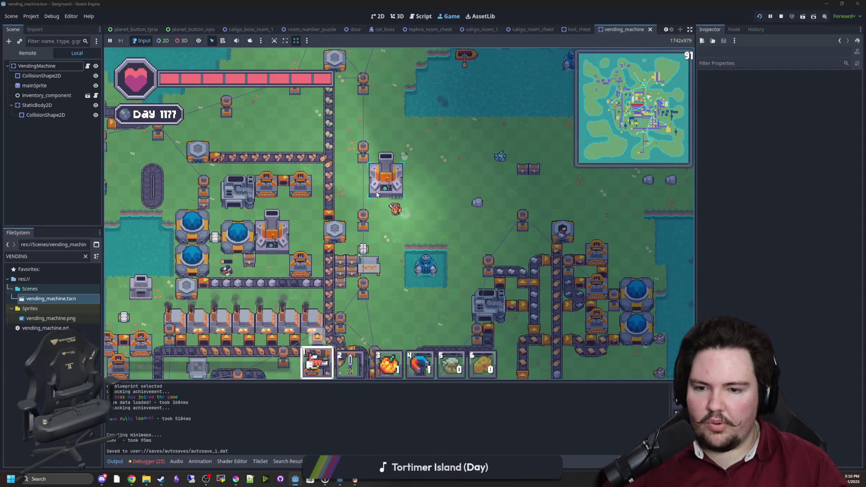
key(e)
key(e)
key(e)
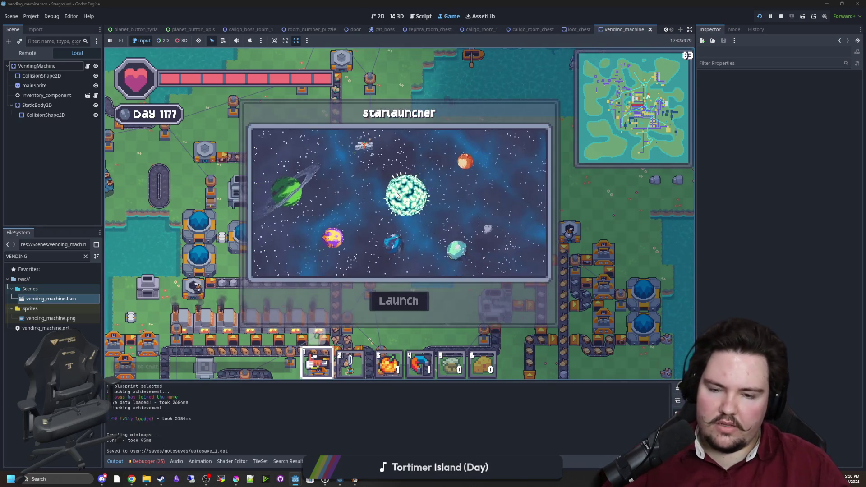
key(w)
key(a)
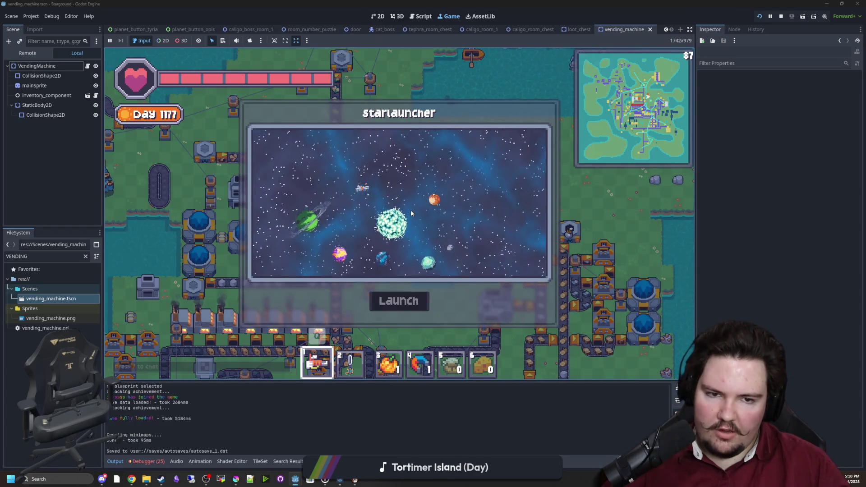
key(s)
key(a)
mouse_move(431, 236)
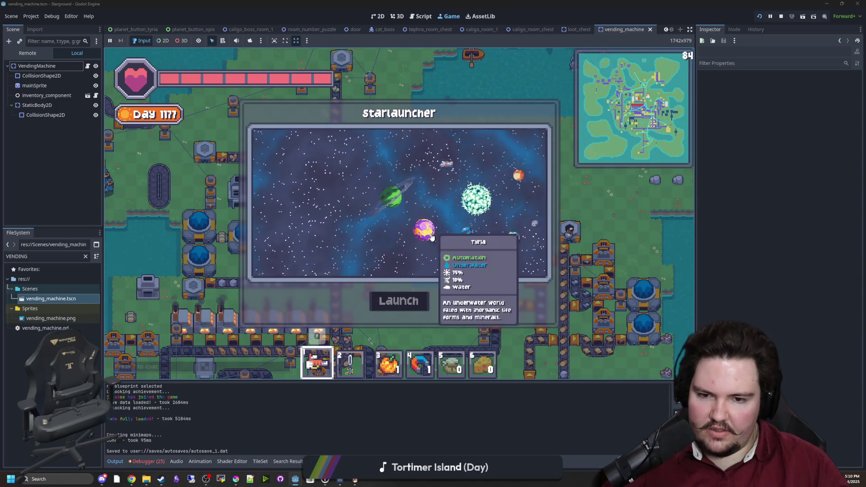
Step: Pan further across the star map reading planet cards, then close it with Escape
key(s)
key(d)
key(w)
key(d)
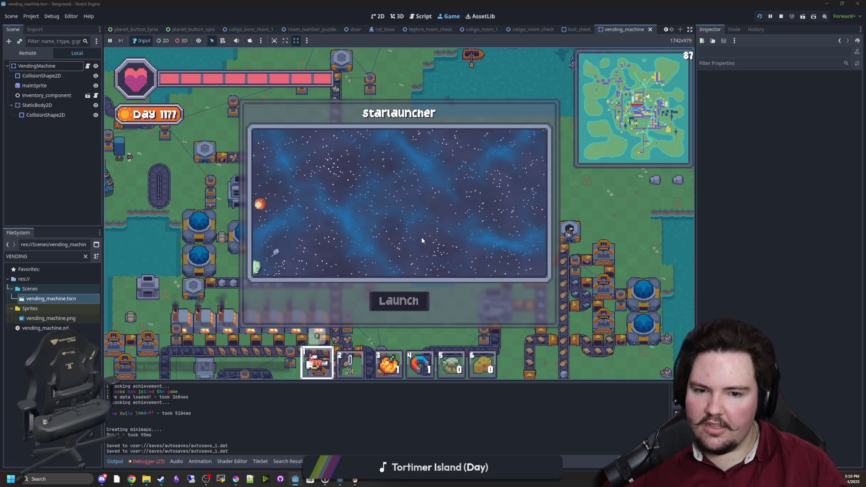
key(a)
mouse_move(401, 232)
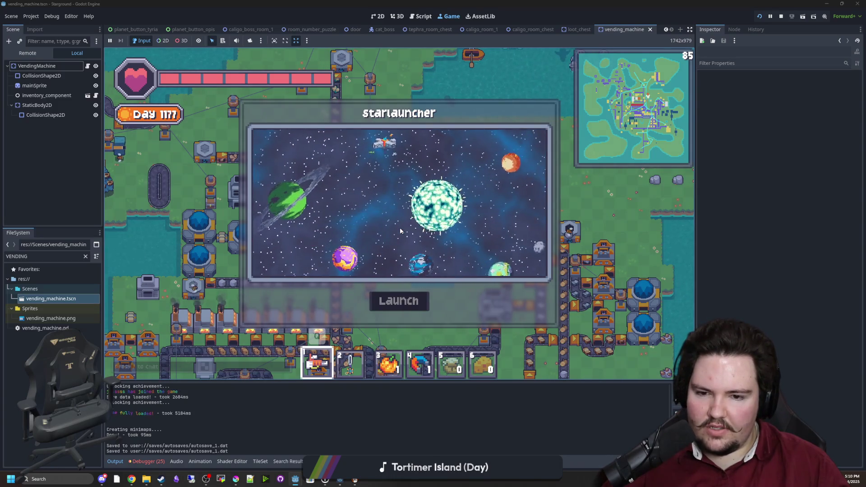
key(s)
key(d)
scroll(391, 209, up, 2)
mouse_move(387, 212)
key(Escape)
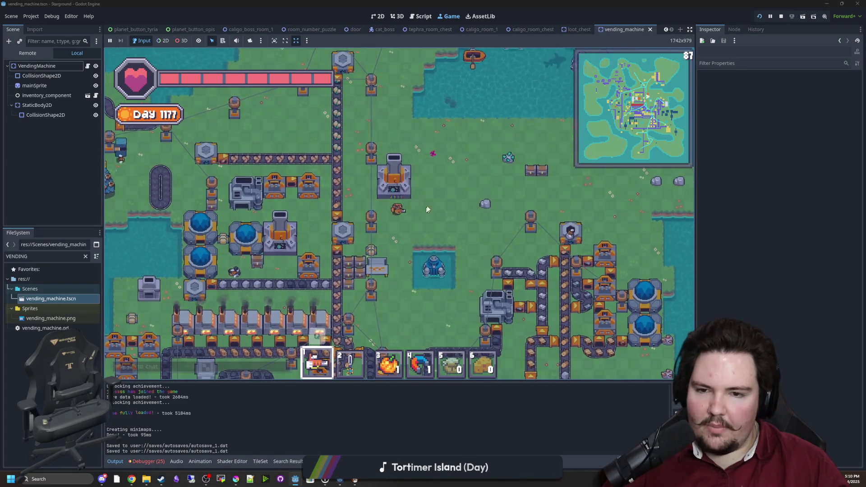
Step: Walk the player left, then down and right across the base, then back up and left
key(a)
key(w)
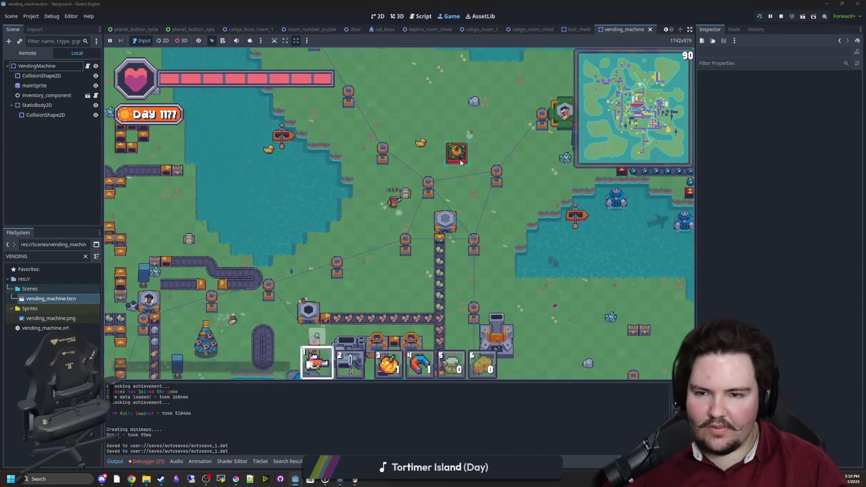
key(s)
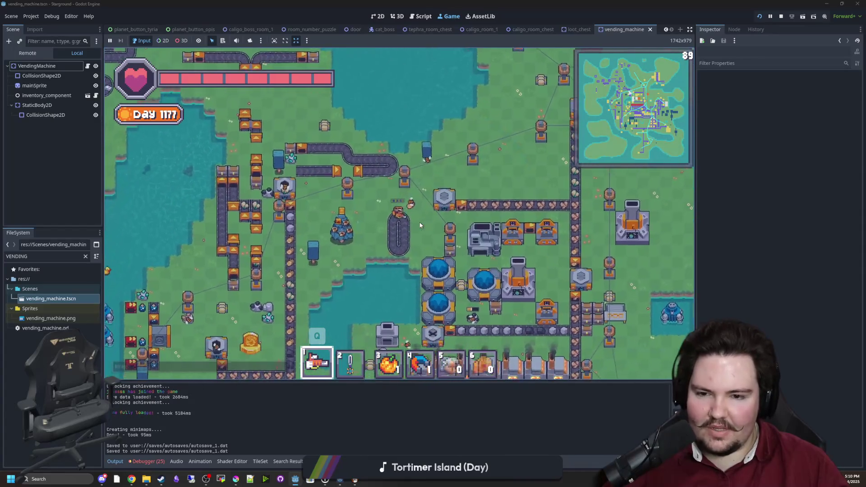
key(d)
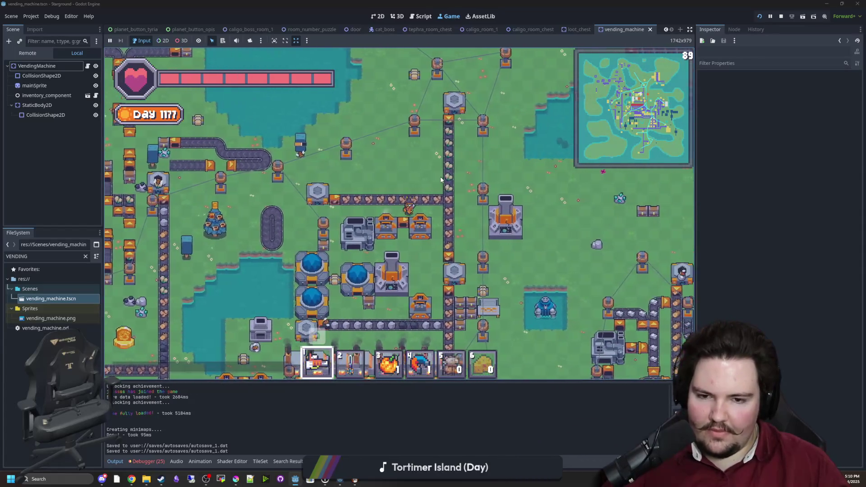
key(s)
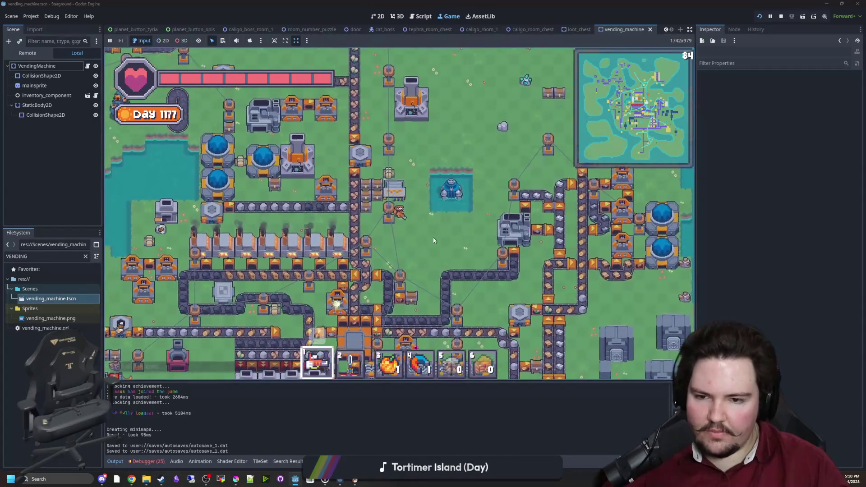
key(s)
key(d)
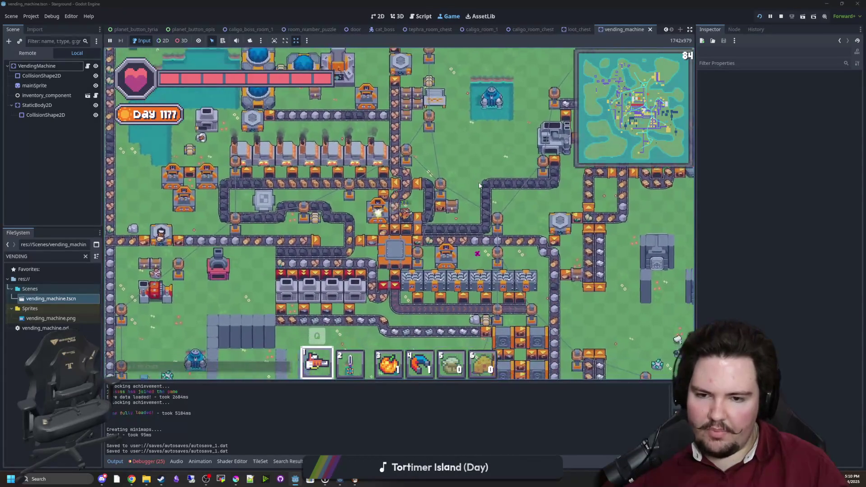
key(s)
key(d)
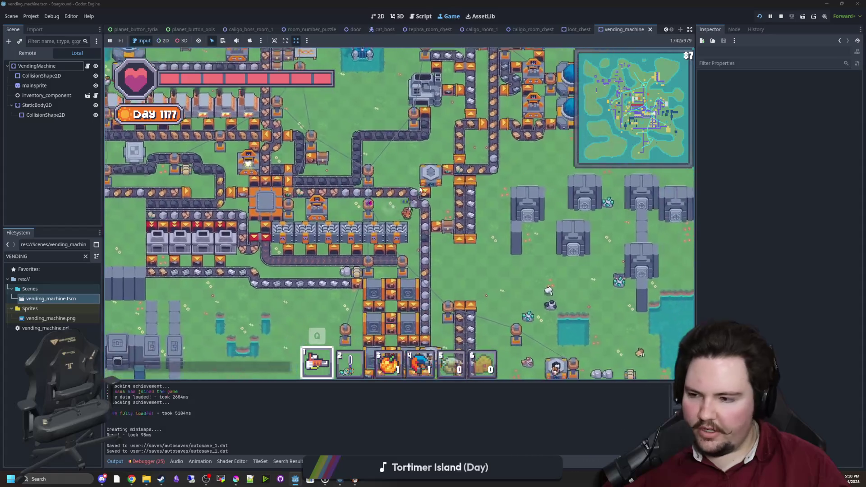
key(s)
key(a)
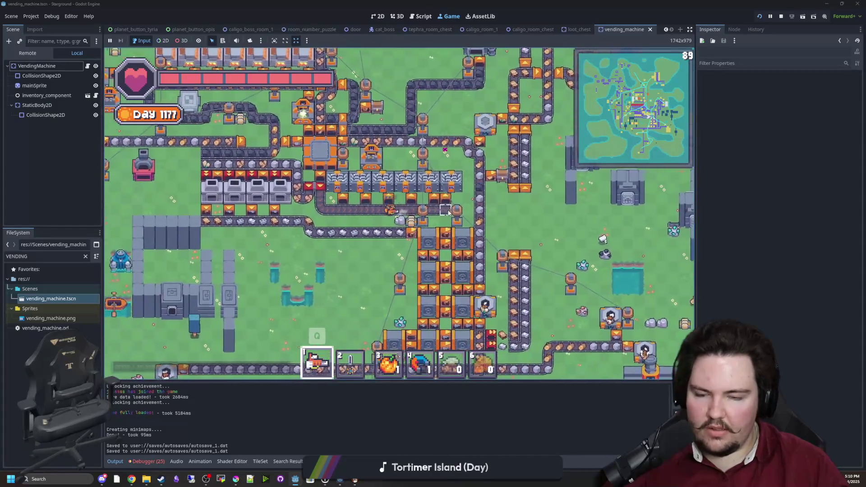
key(s)
key(d)
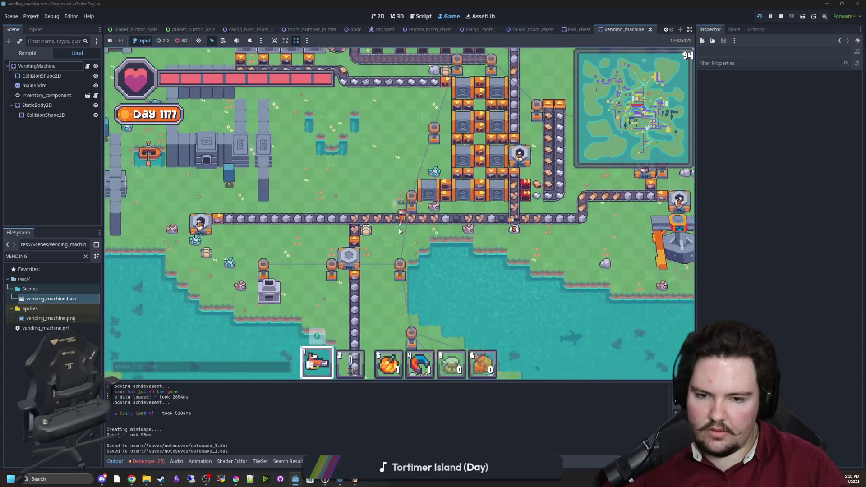
key(w)
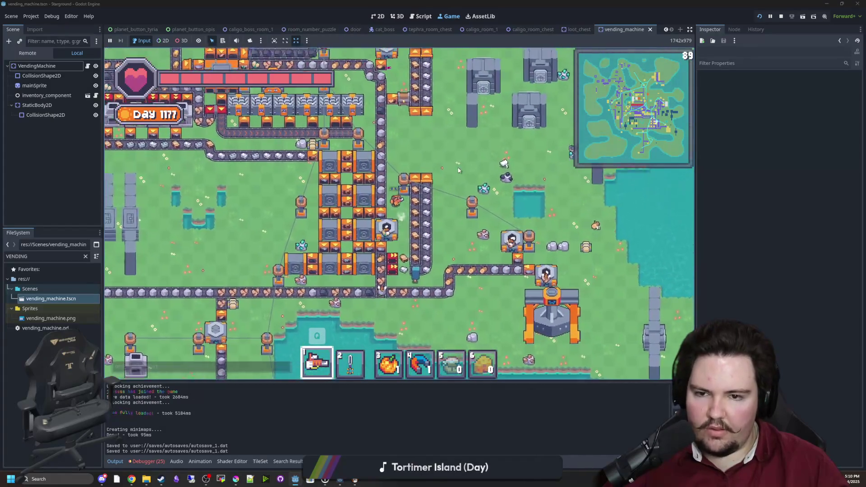
key(w)
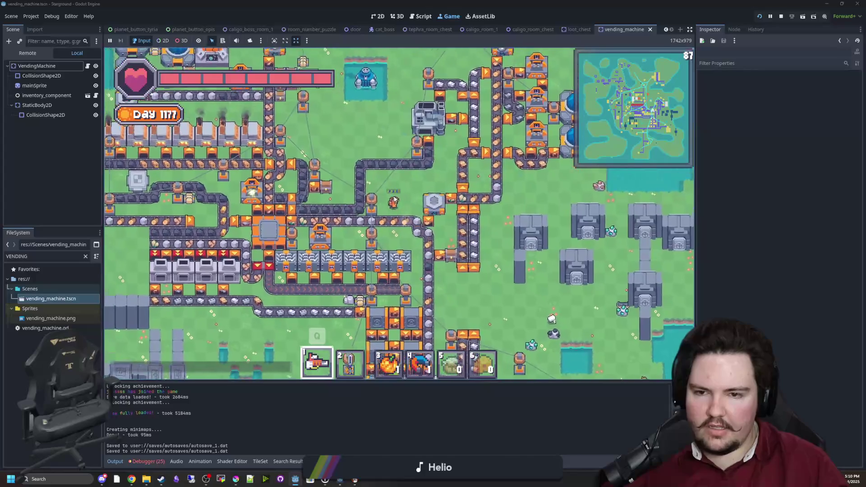
key(w)
key(a)
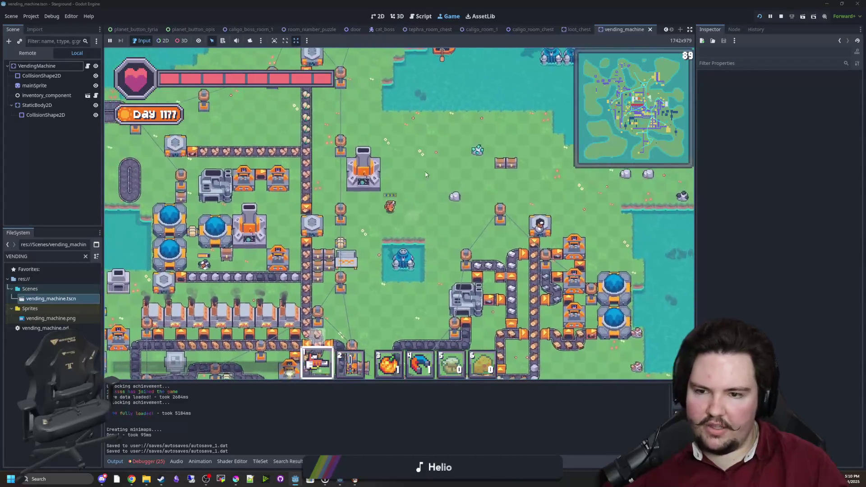
Step: Walk the player down through the factory and back up, nudging down and up several times
key(s)
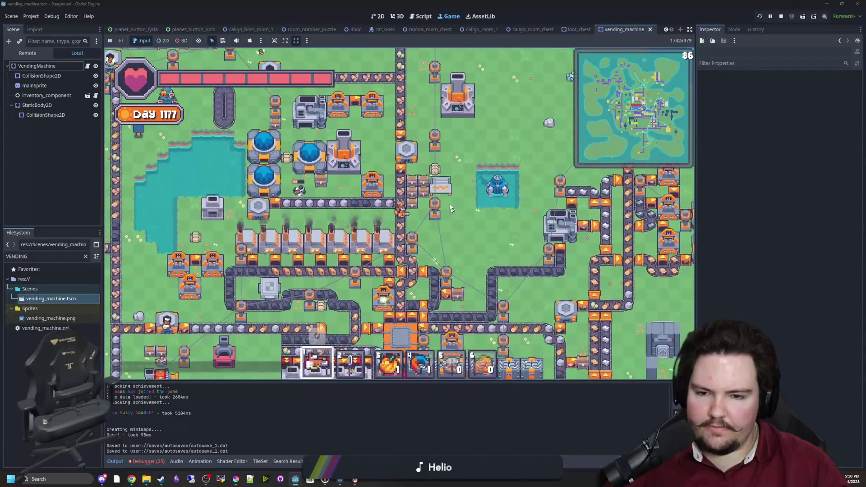
key(w)
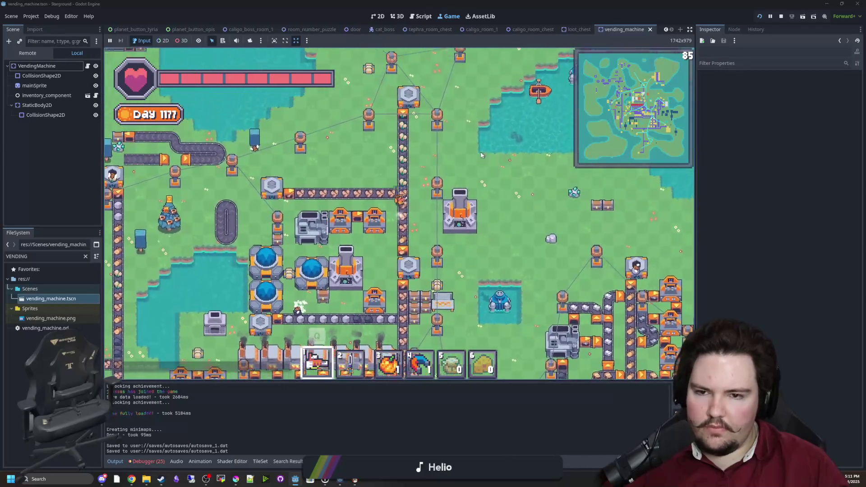
key(s)
key(d)
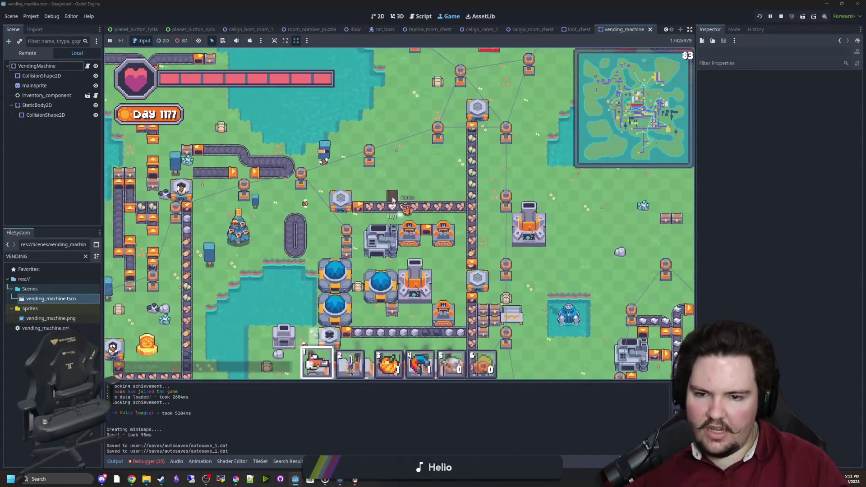
key(s)
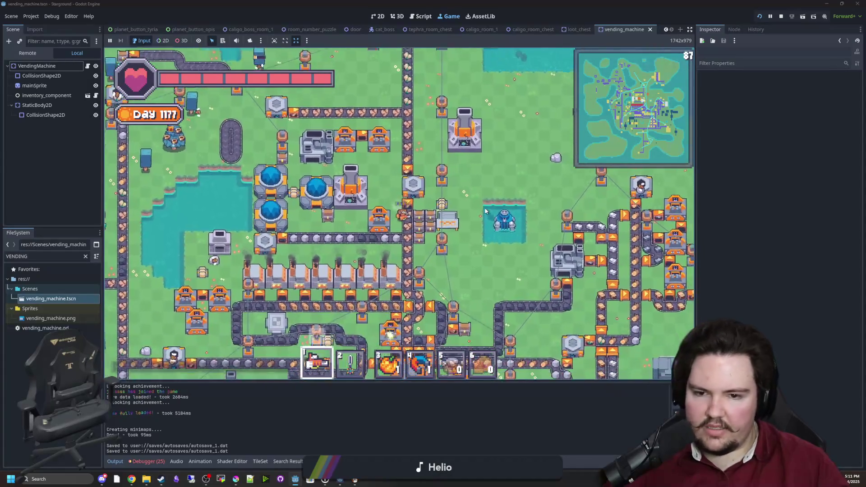
key(s)
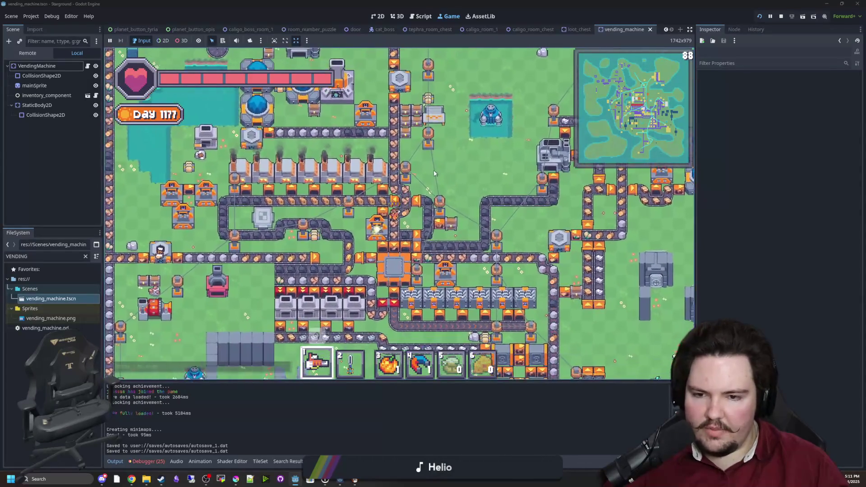
key(s)
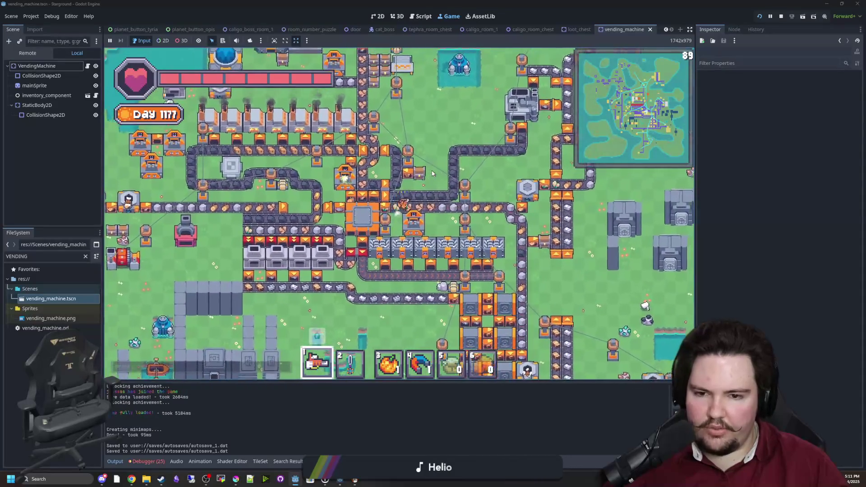
key(d)
key(s)
key(a)
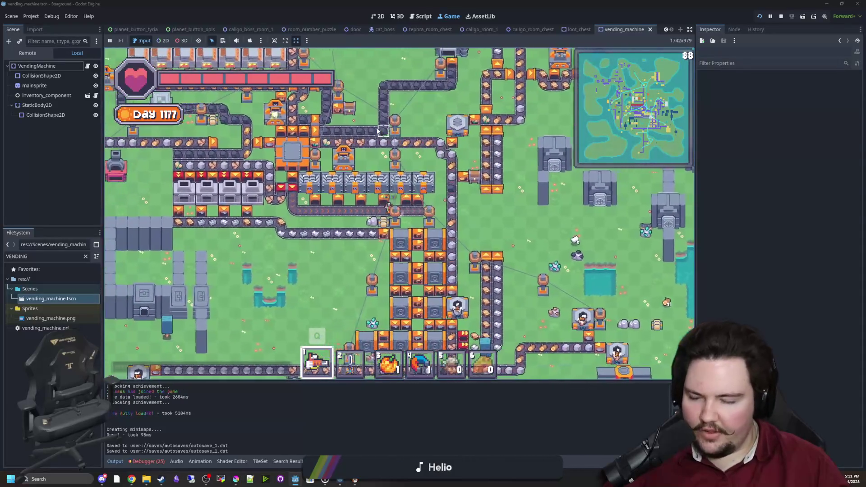
key(w)
key(a)
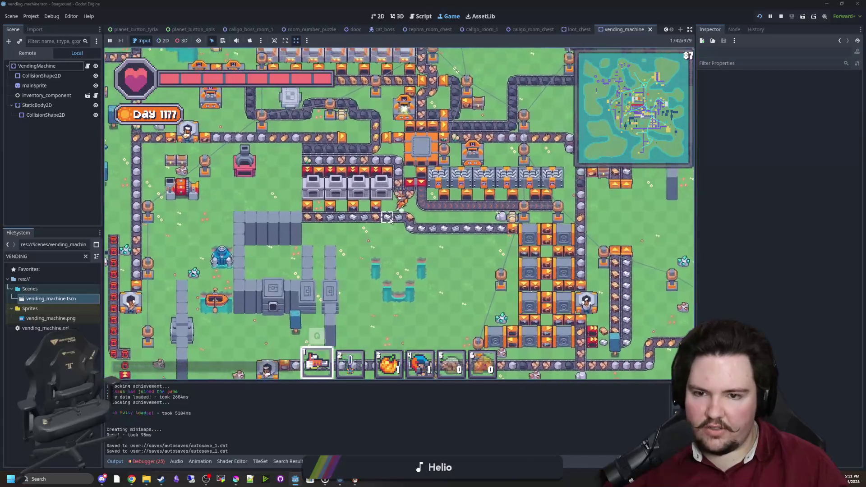
key(w)
key(a)
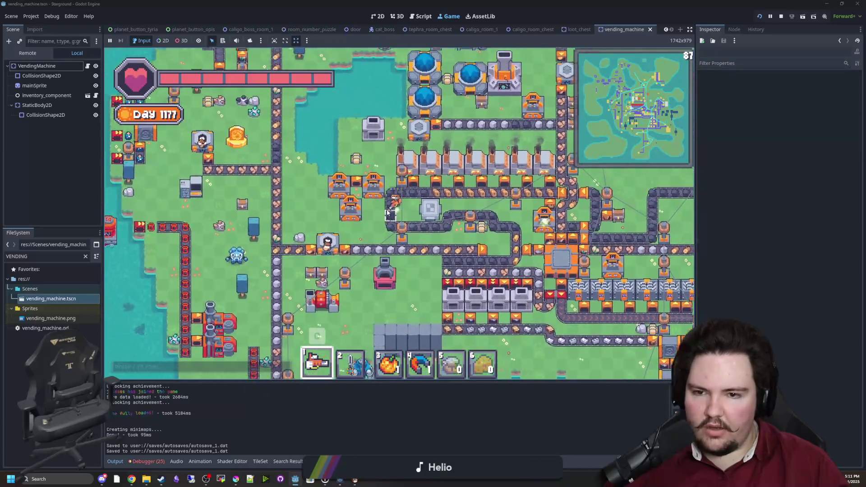
key(w)
key(d)
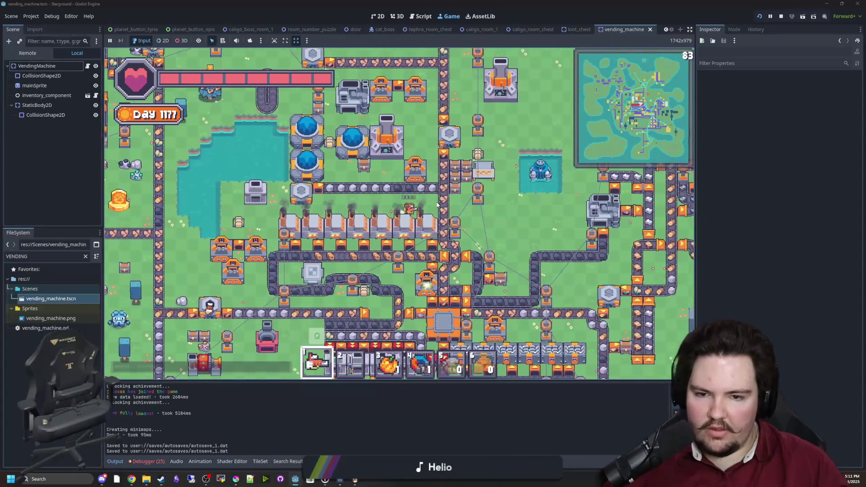
key(w)
key(d)
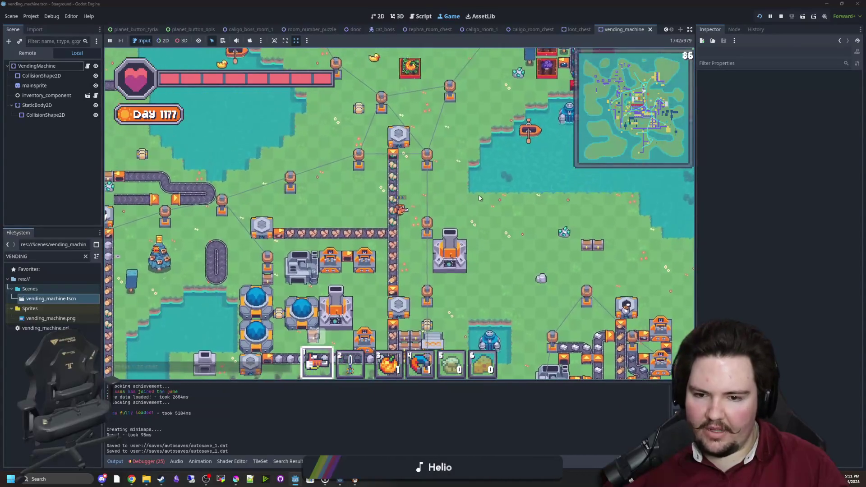
key(s)
key(s)
key(a)
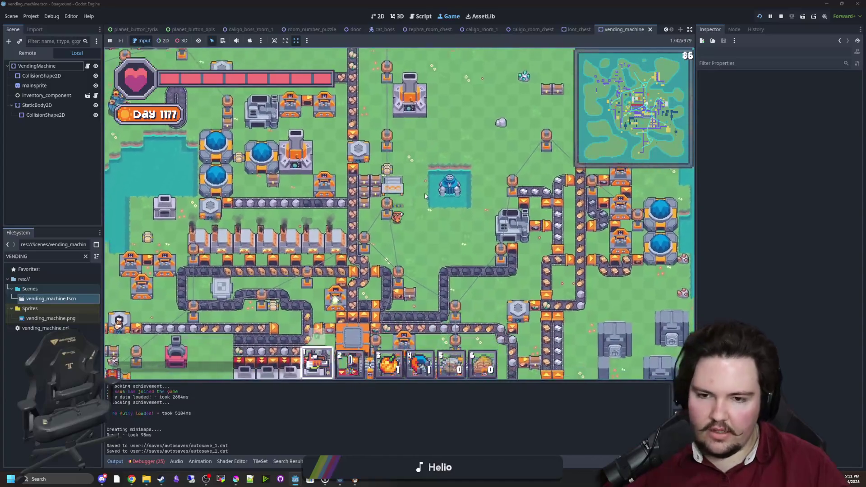
key(s)
key(d)
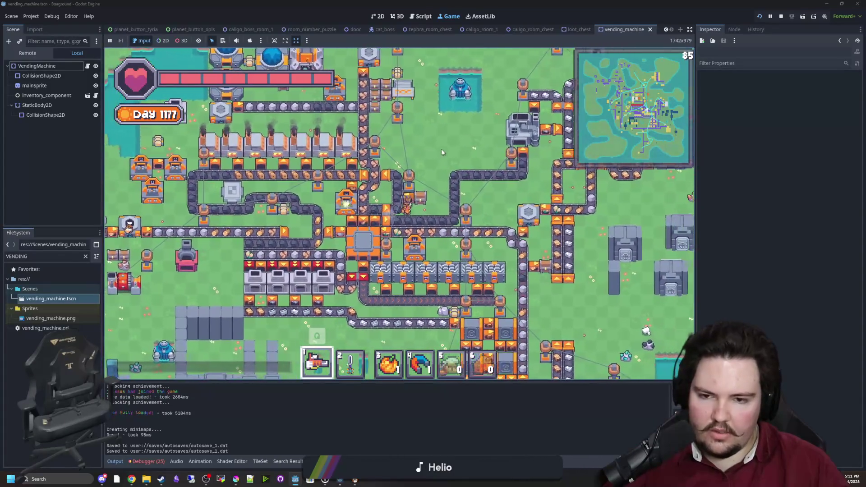
key(d)
key(s)
key(w)
key(s)
key(d)
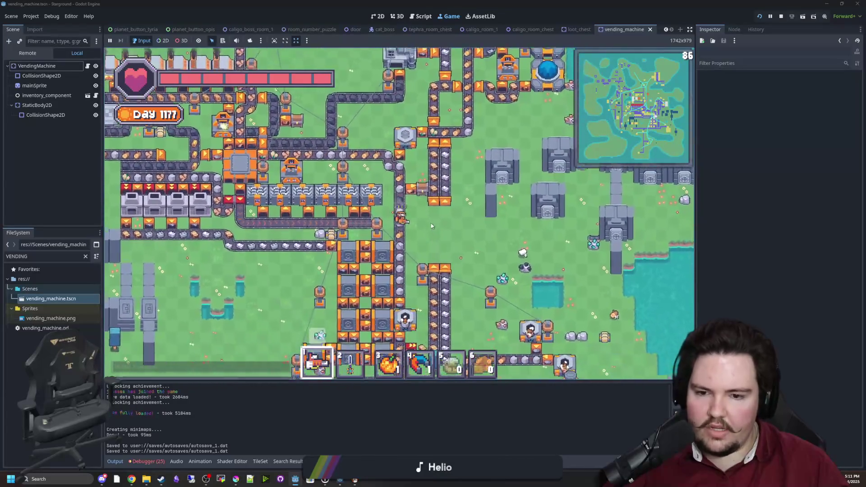
Step: Walk the player up-left, right, far upward, then back down to the teleporter pad area
key(w)
key(a)
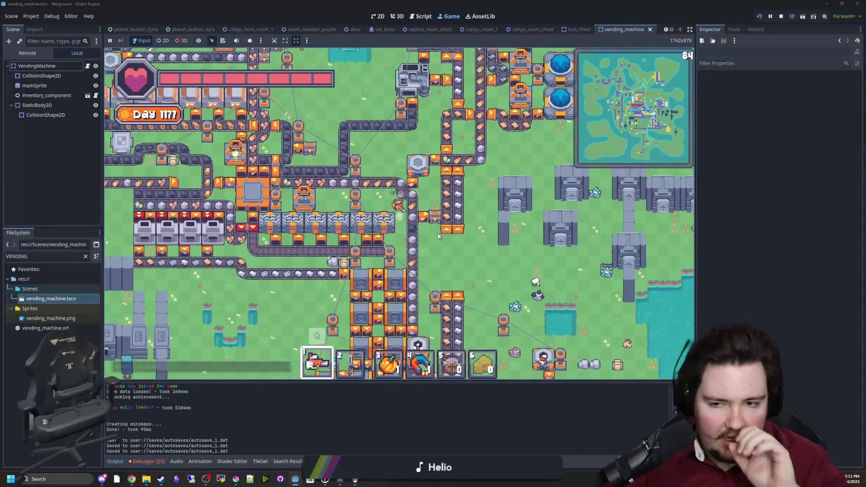
key(s)
key(a)
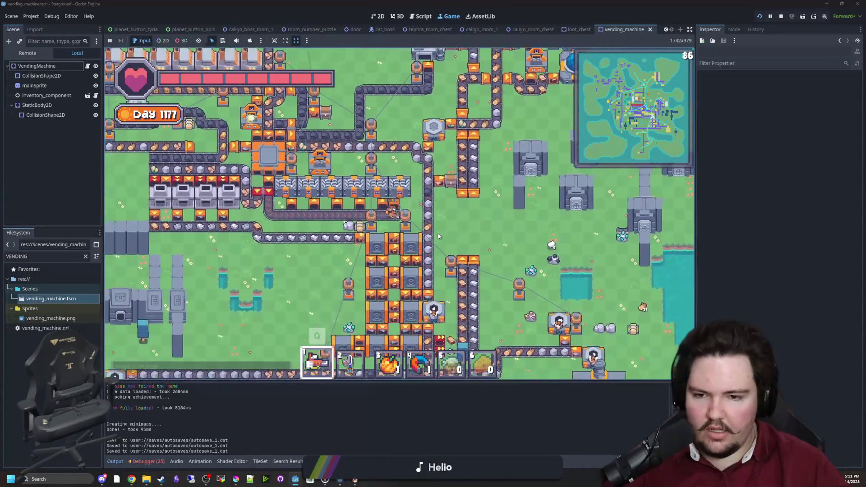
key(w)
key(a)
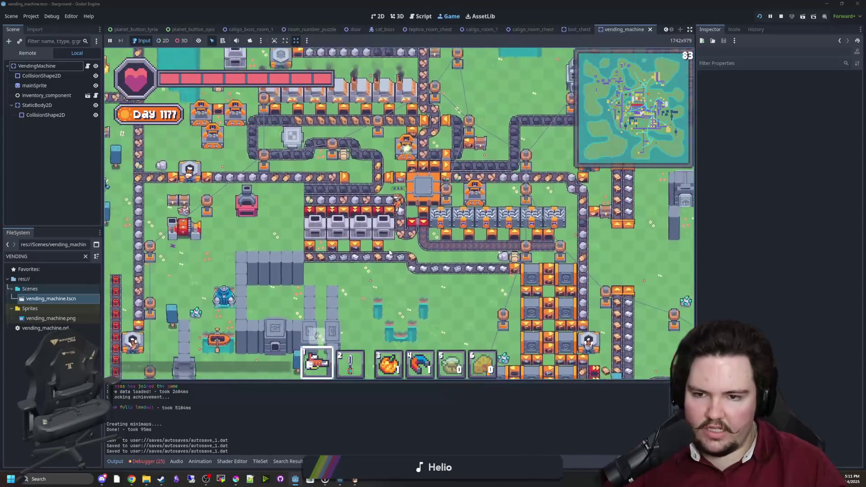
key(w)
key(a)
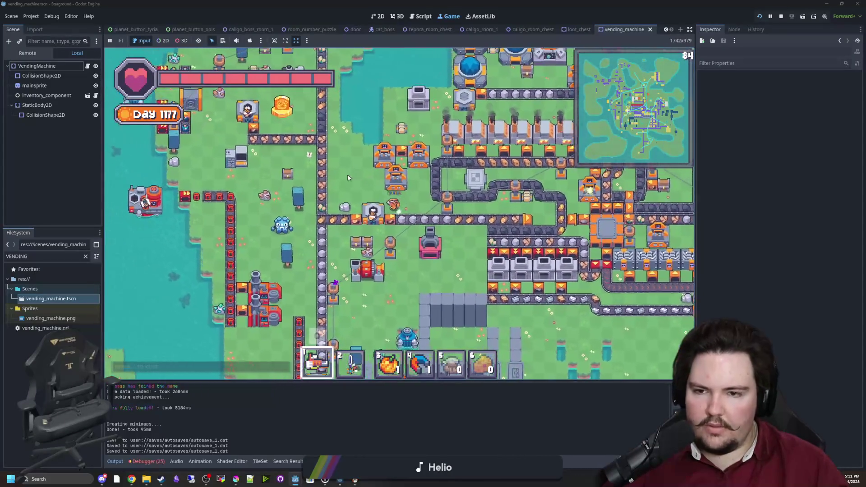
key(s)
key(d)
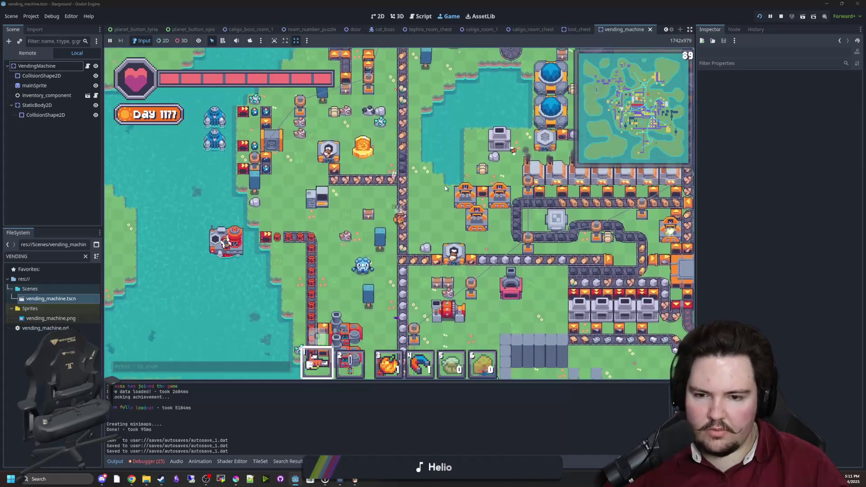
key(d)
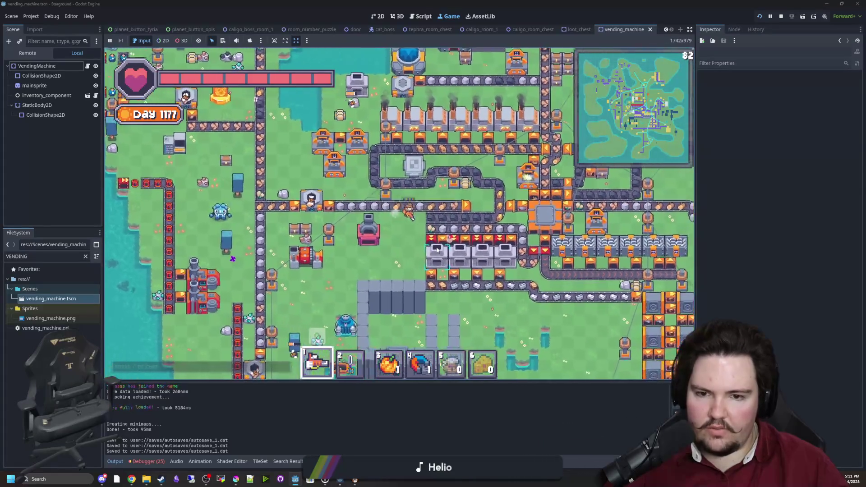
key(d)
key(s)
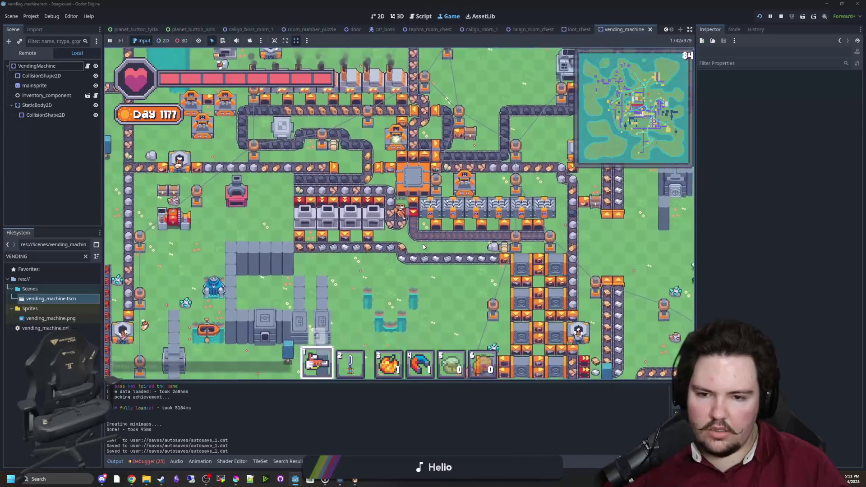
key(d)
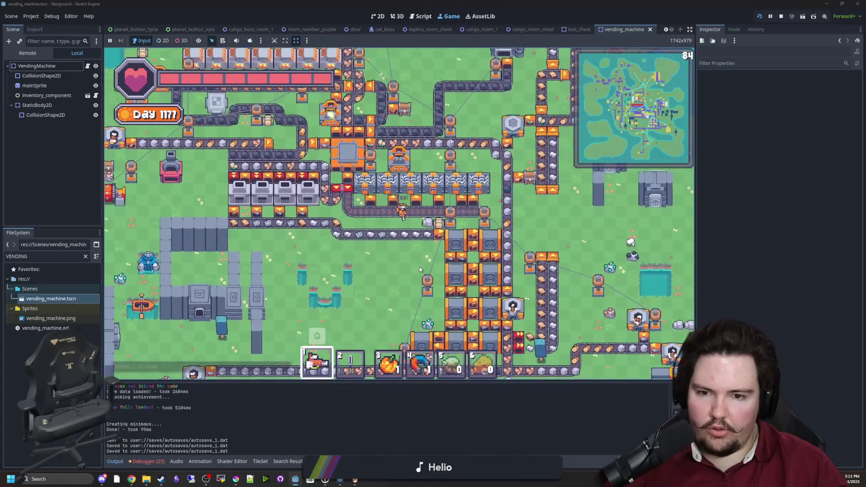
key(w)
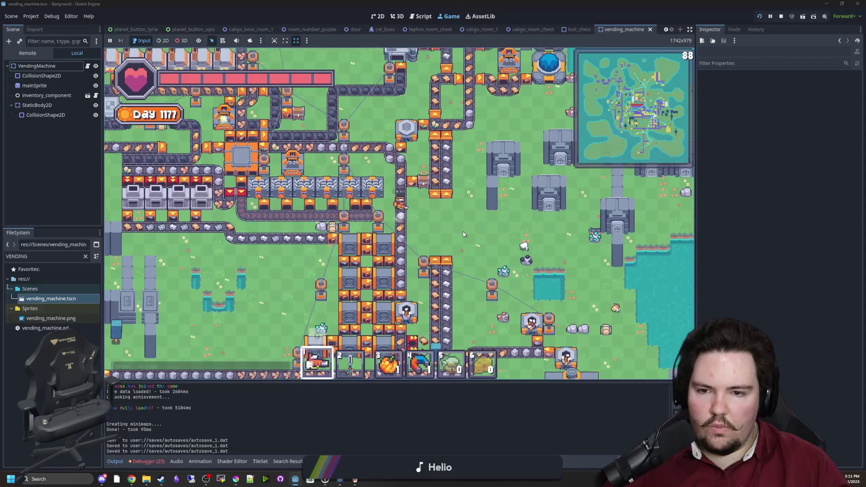
key(a)
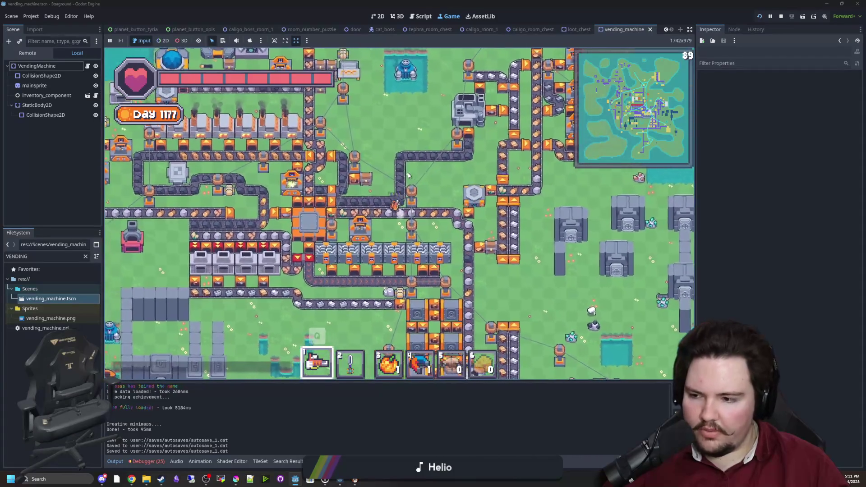
key(w)
key(w)
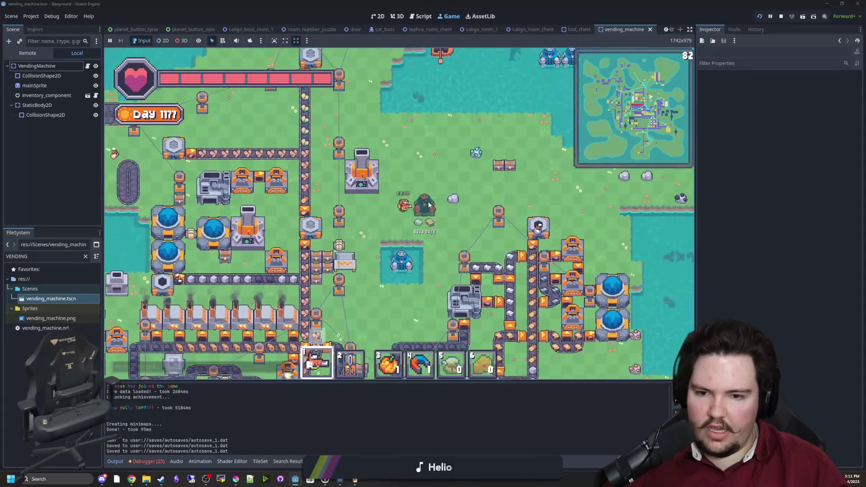
key(w)
key(a)
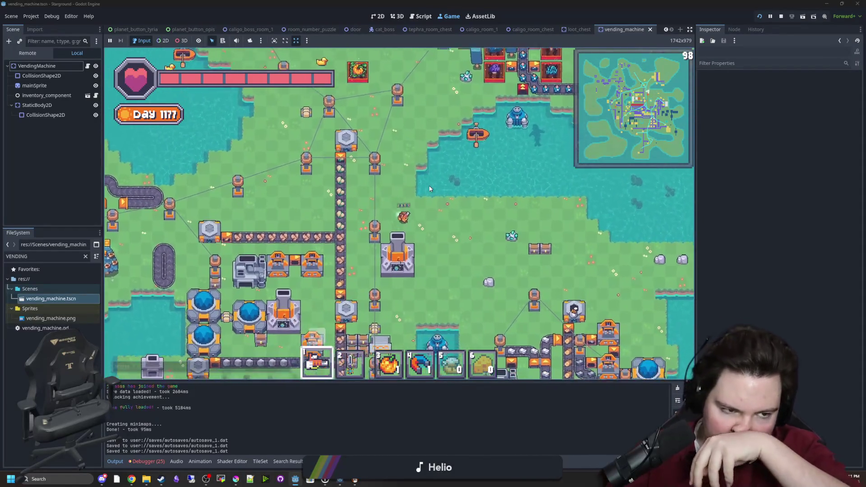
key(d)
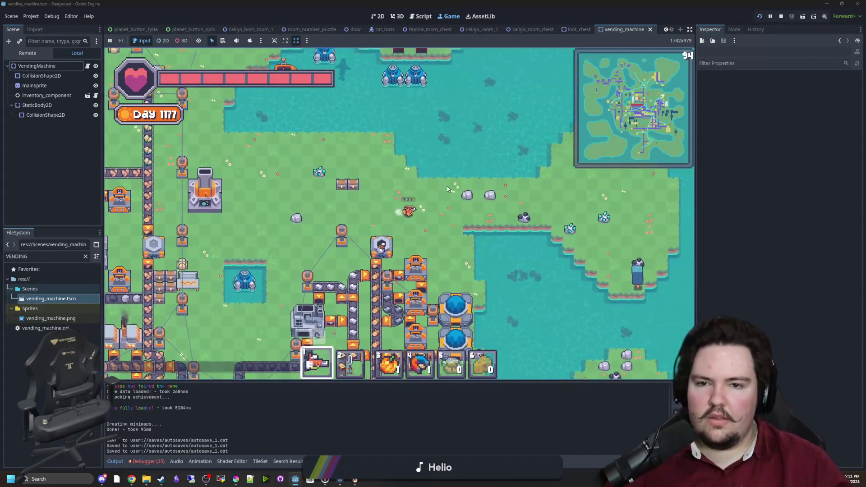
key(a)
key(s)
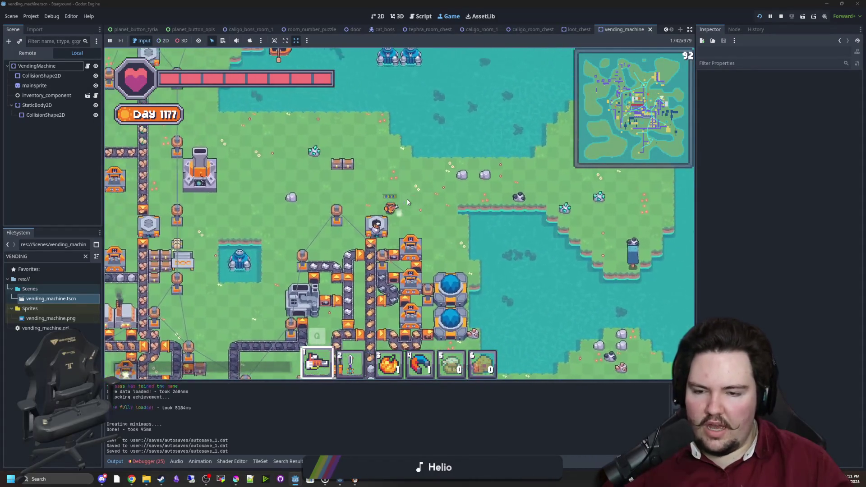
key(s)
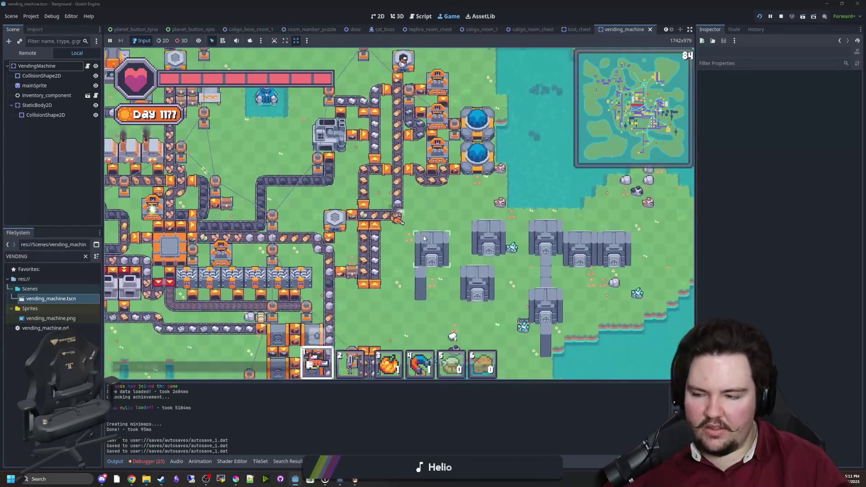
key(s)
key(d)
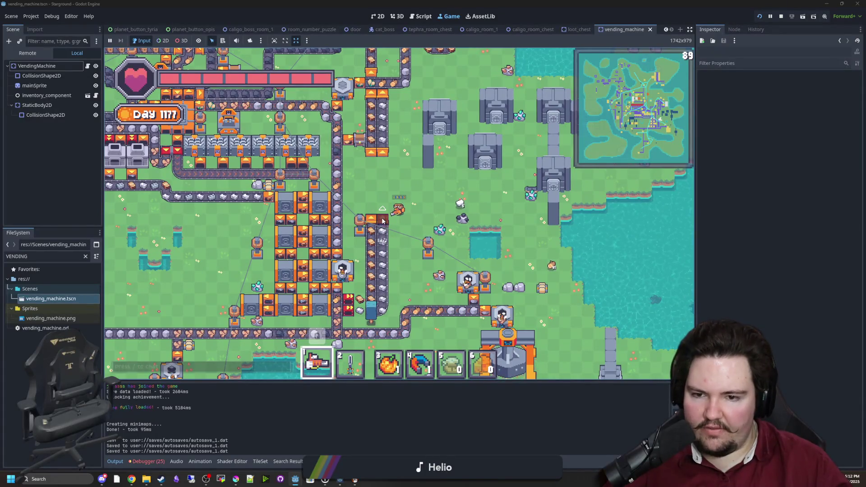
Step: Walk the player left then up and right, switching the hotbar to the sword
key(s)
key(a)
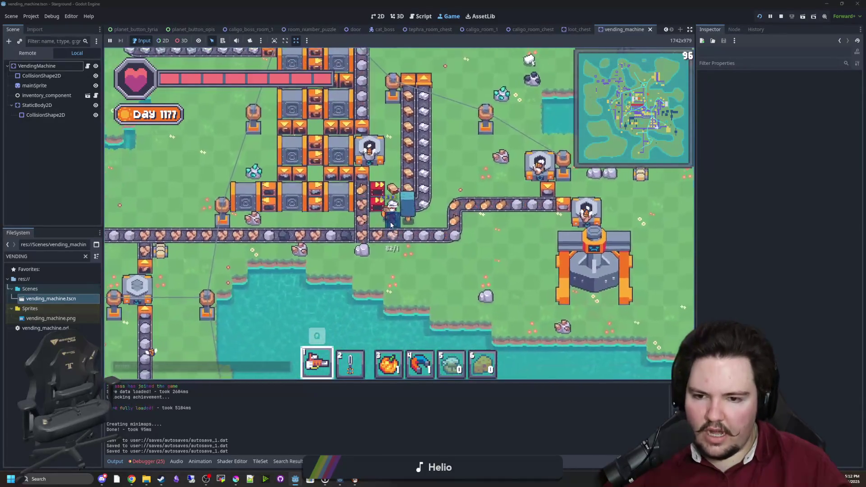
key(a)
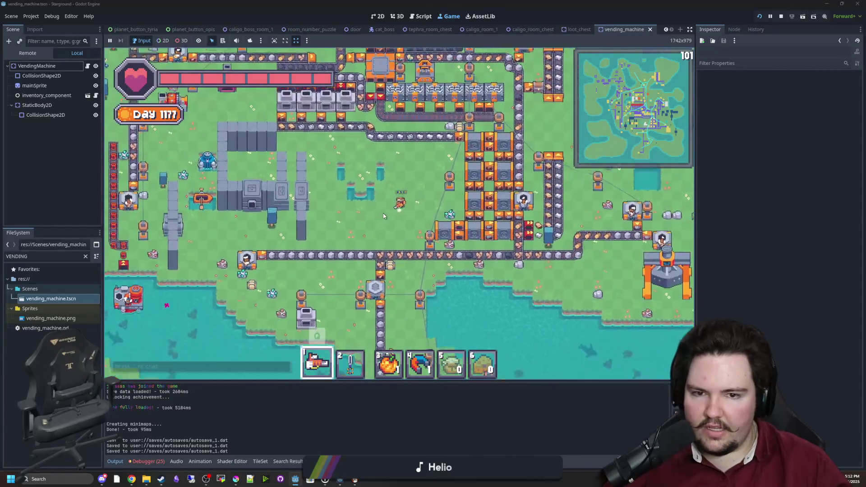
key(w)
key(d)
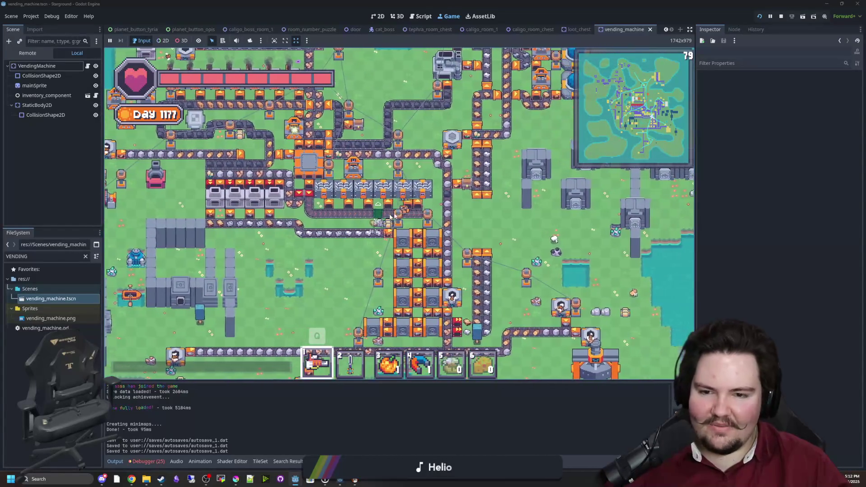
key(w)
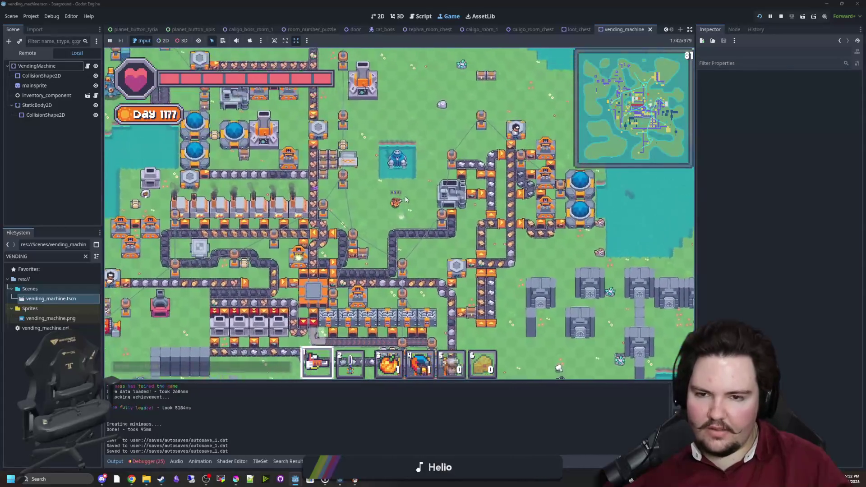
key(w)
key(a)
key(w)
key(d)
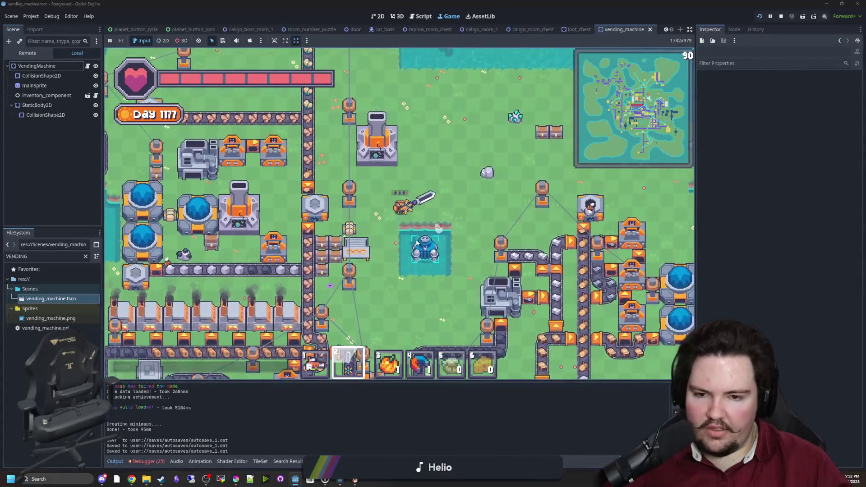
scroll(394, 235, down, 2)
key(w)
key(d)
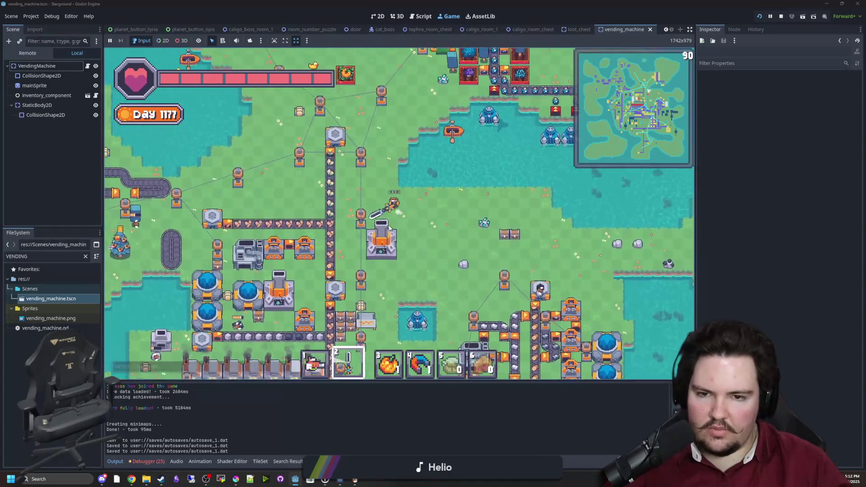
key(w)
key(d)
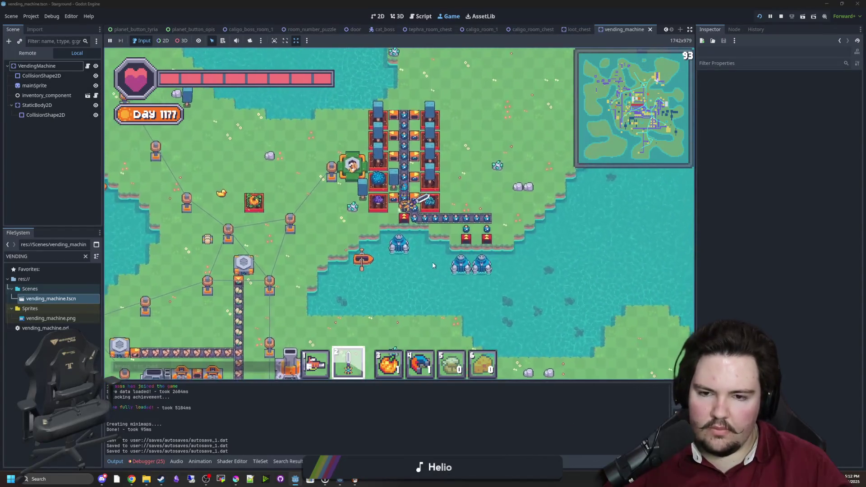
Step: Walk the player up across the island, then left and down across the grass
key(w)
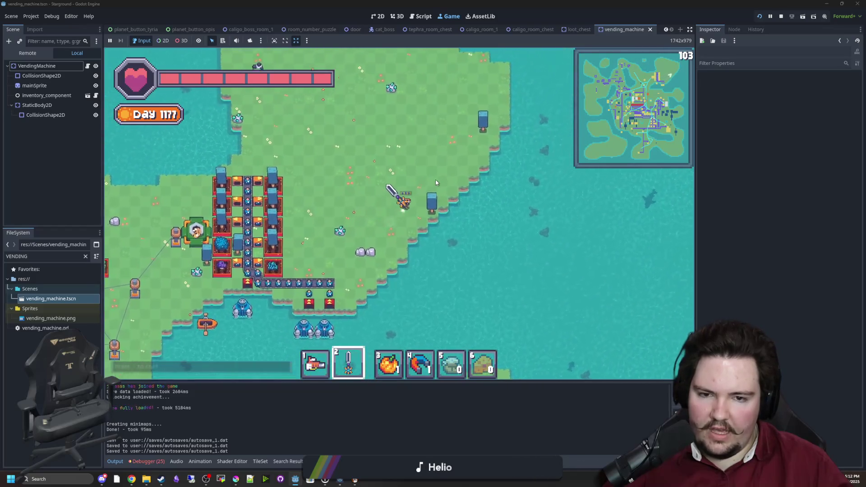
key(a)
key(a)
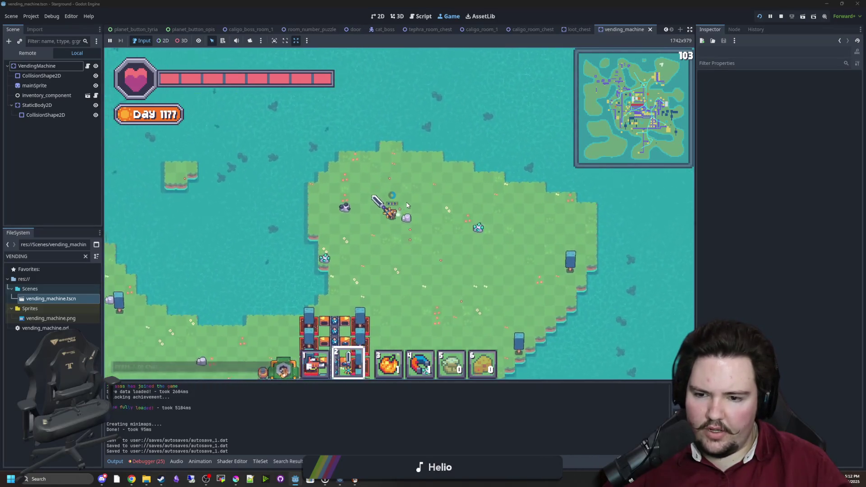
key(s)
key(a)
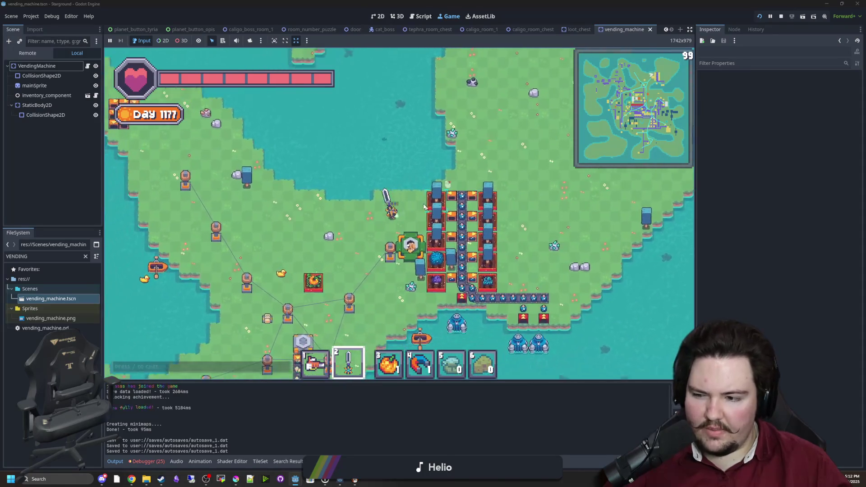
key(w)
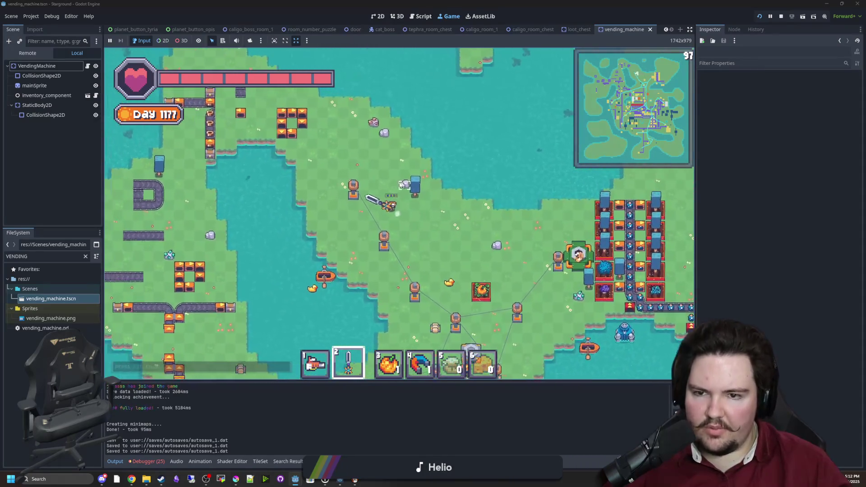
key(a)
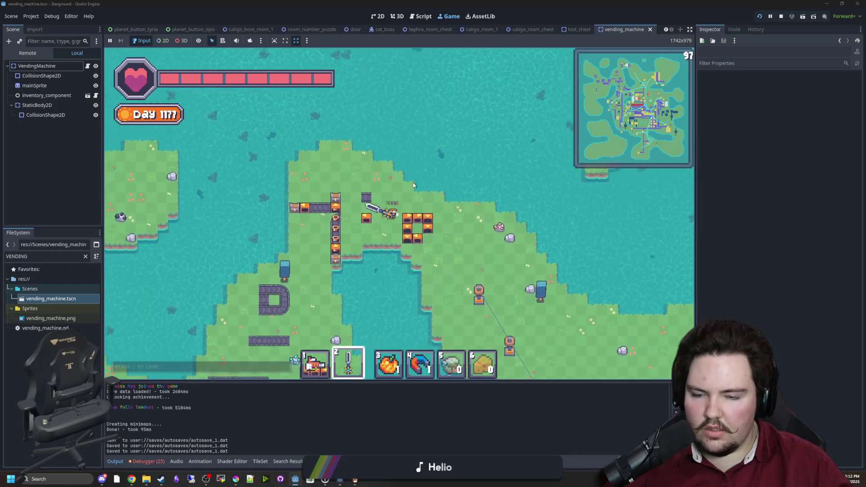
key(s)
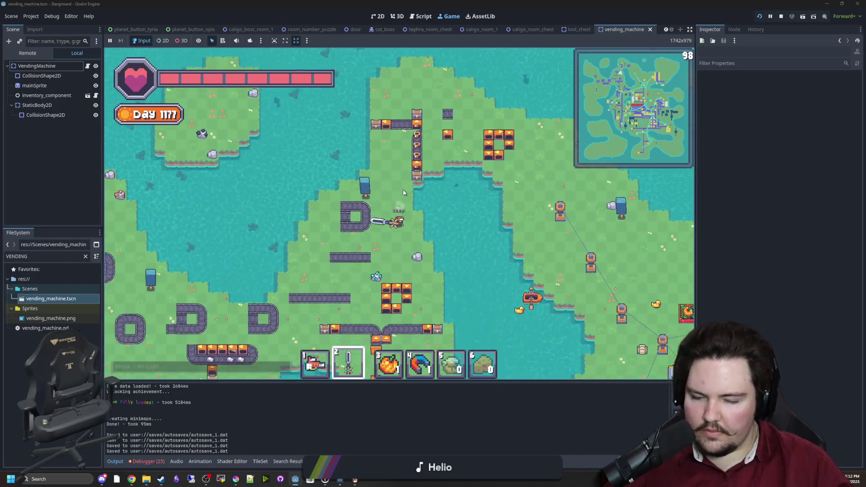
key(s)
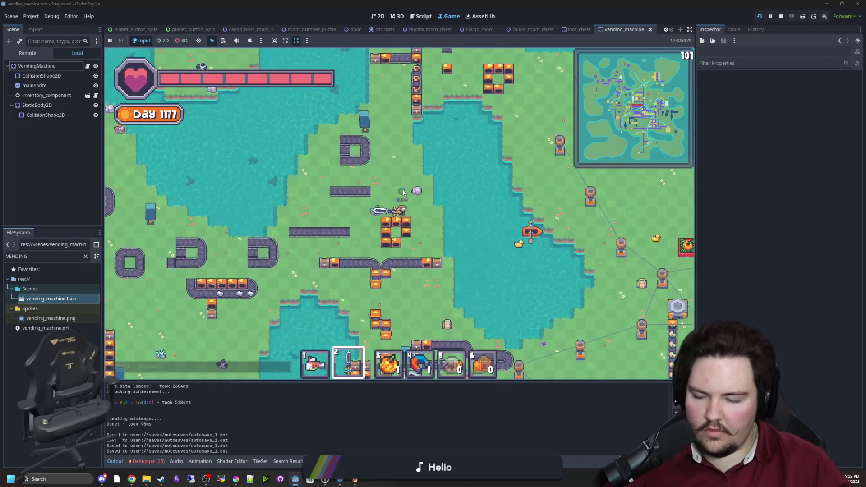
key(a)
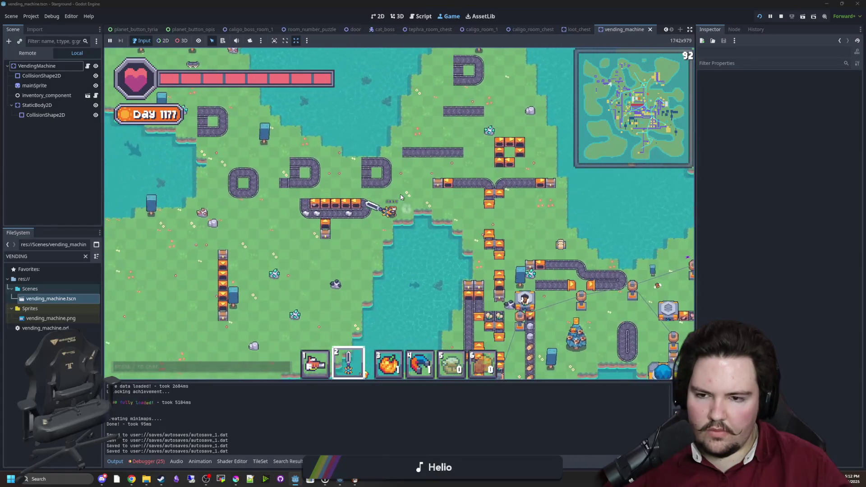
key(a)
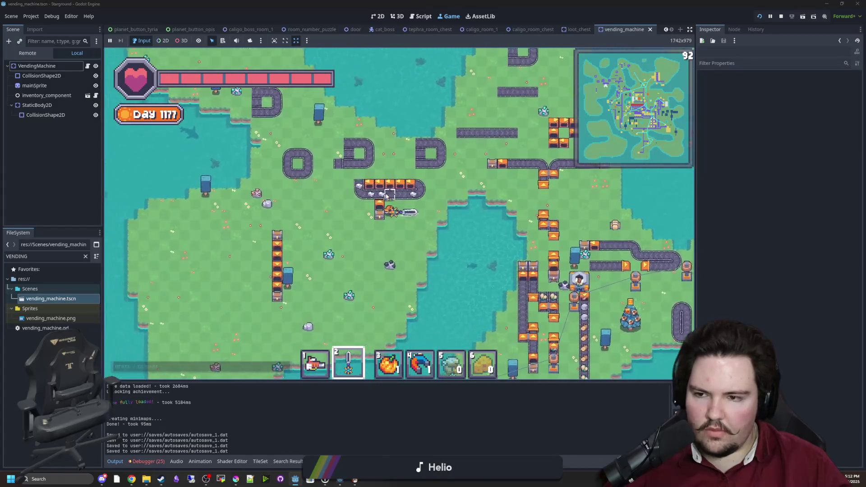
key(w)
key(a)
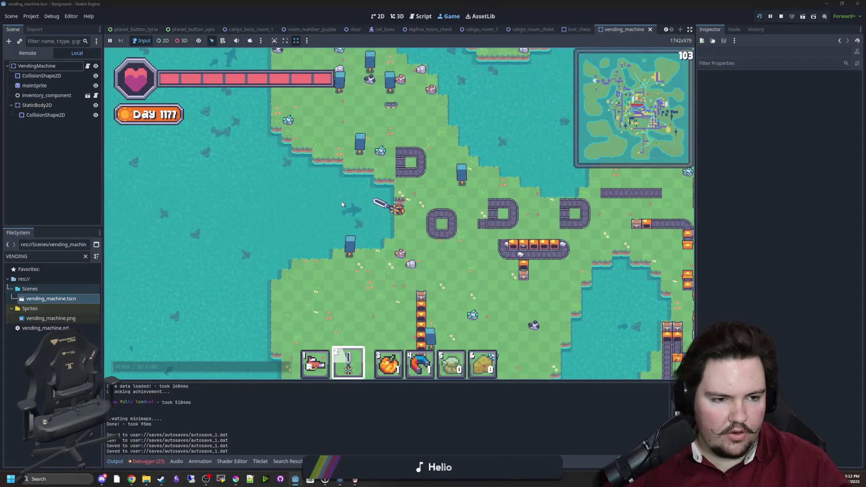
Step: Walk the player down-right through the factory past the conveyors, then down-left onto the island
key(d)
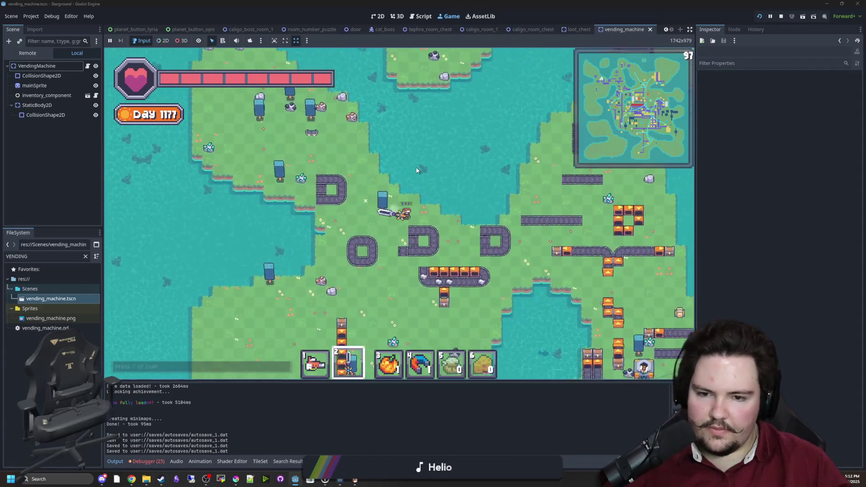
key(d)
key(s)
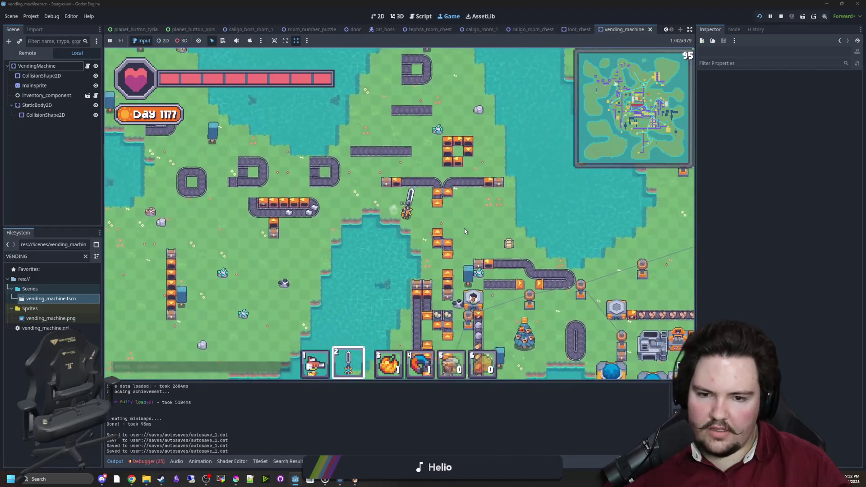
key(d)
key(s)
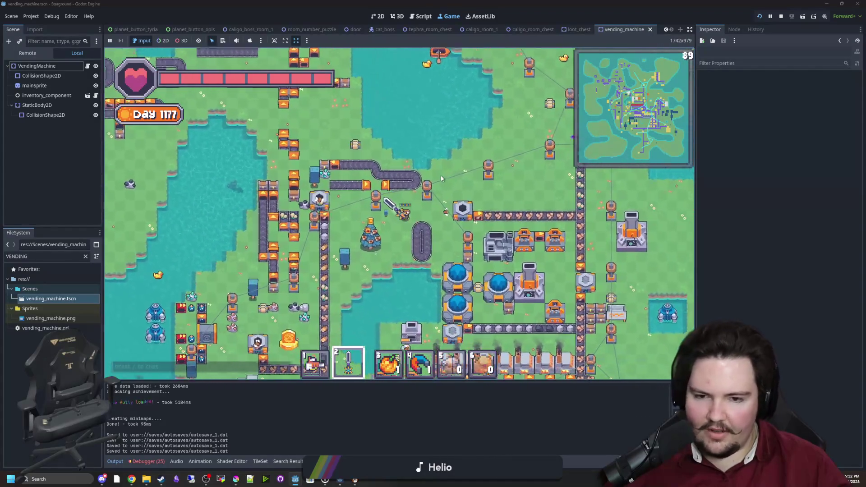
key(d)
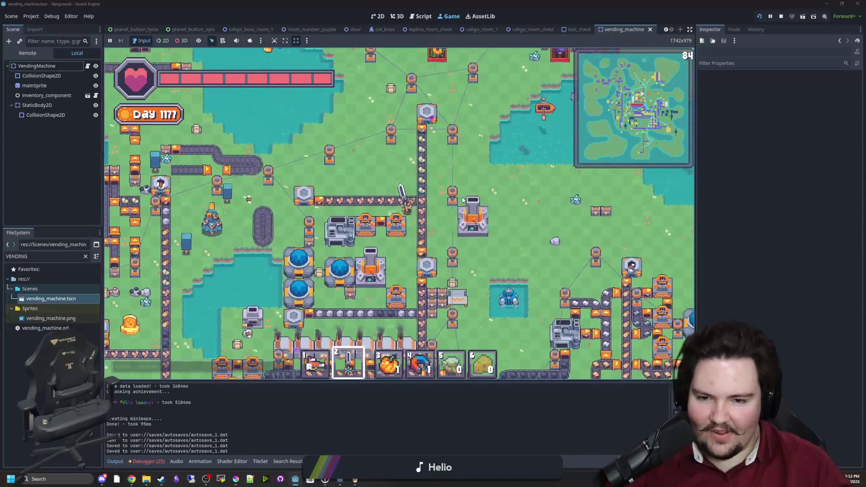
key(d)
key(s)
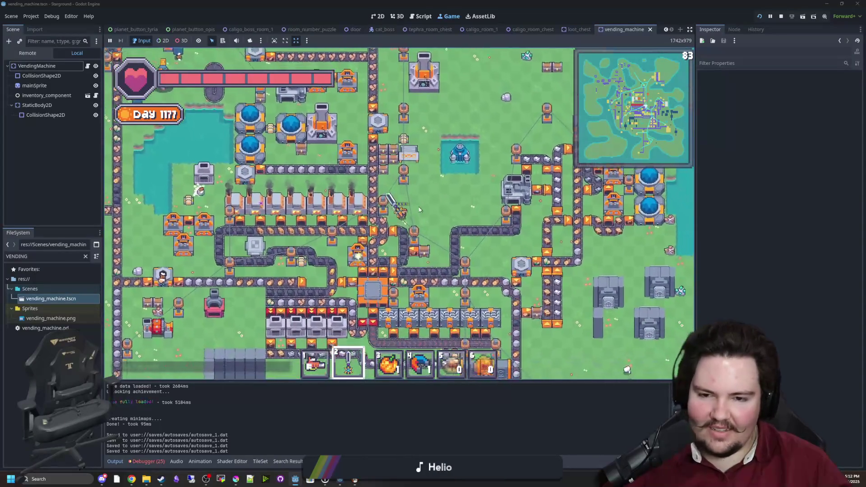
key(d)
key(s)
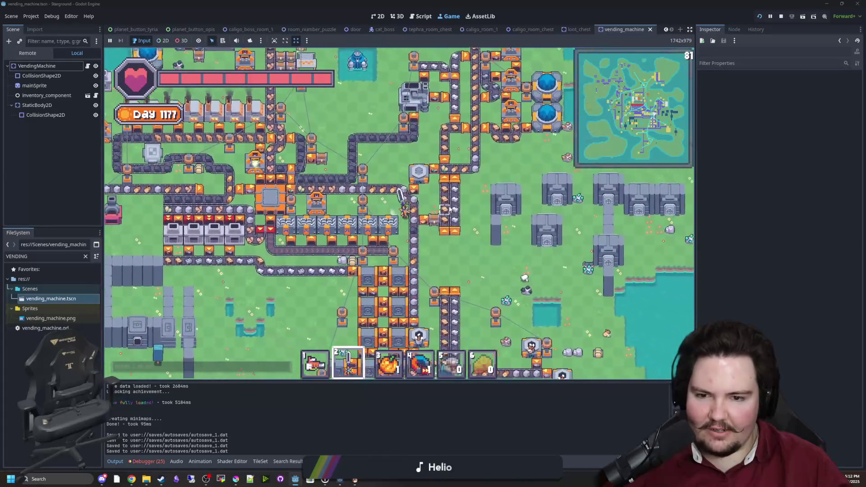
key(d)
key(s)
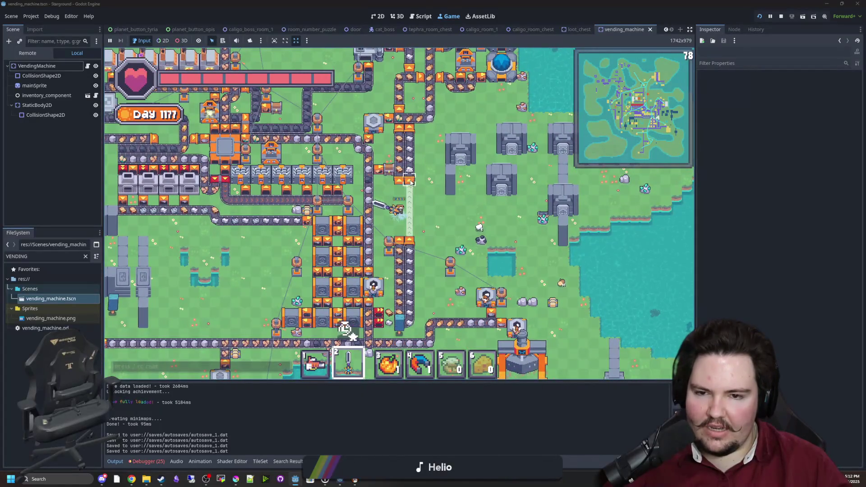
key(d)
key(s)
key(s)
key(a)
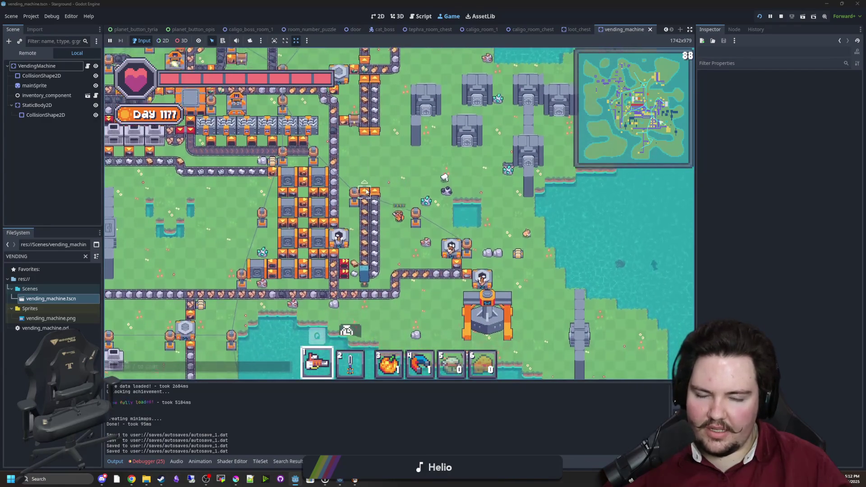
key(s)
key(a)
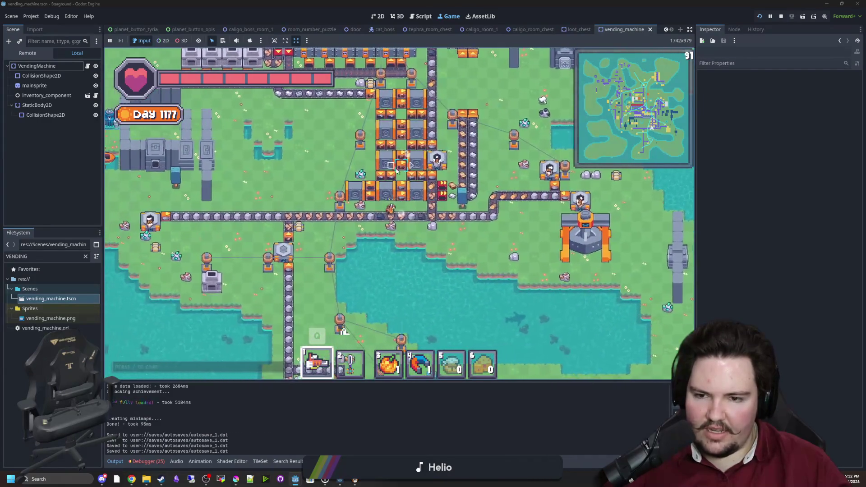
key(s)
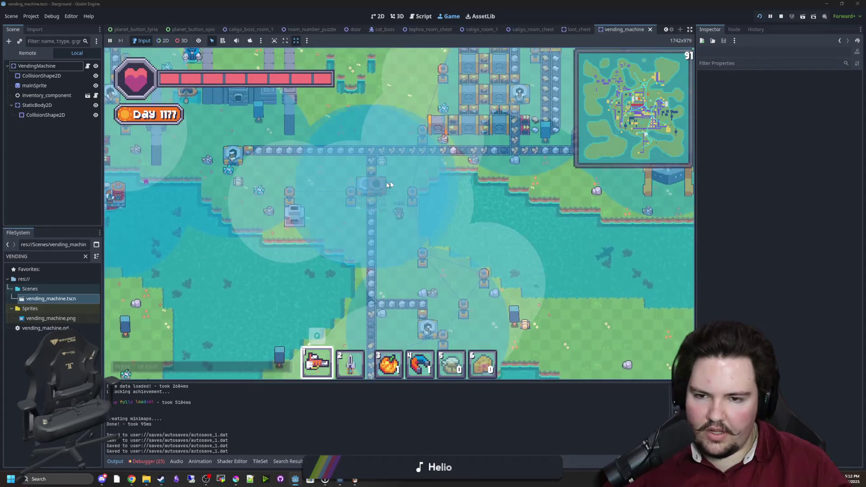
key(s)
key(a)
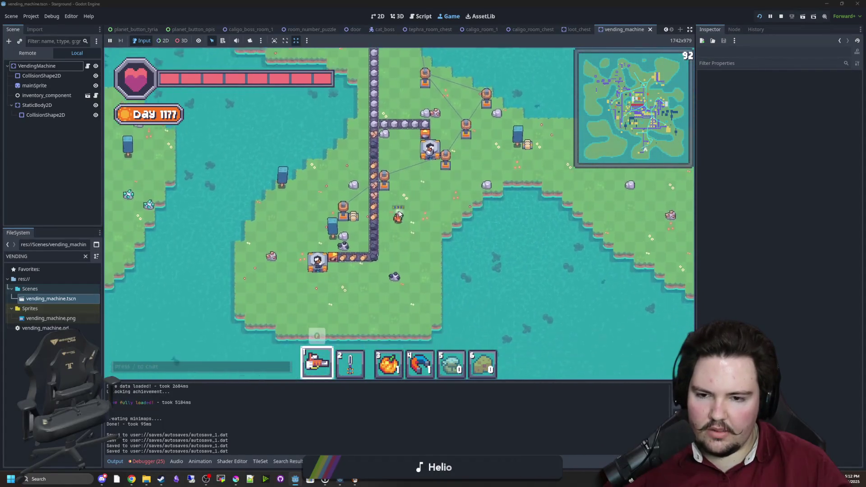
Step: Roam around the machines and across the base, ending by walking back north
key(w)
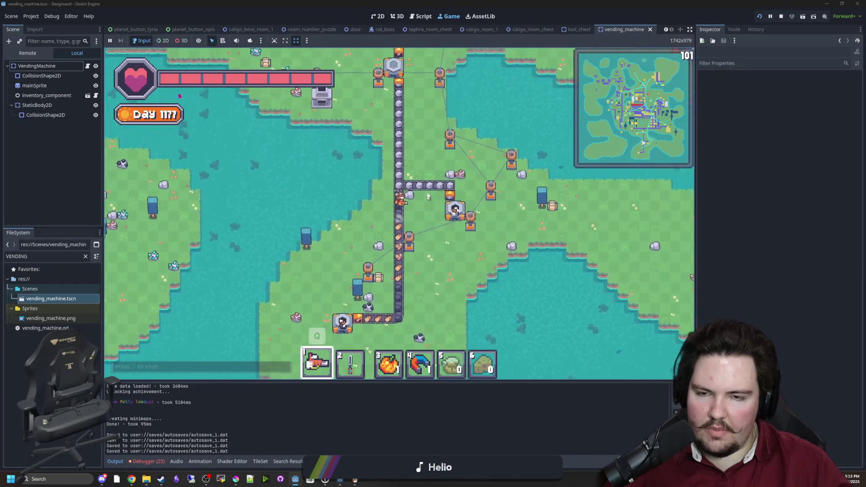
key(w)
key(d)
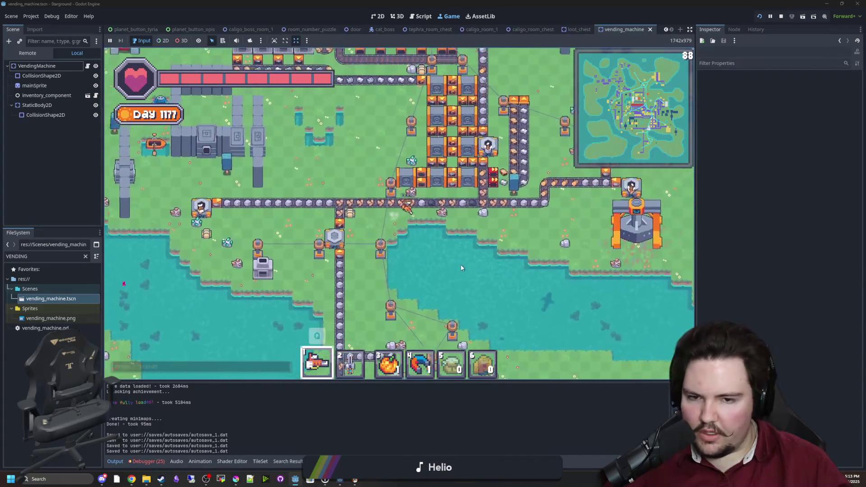
key(w)
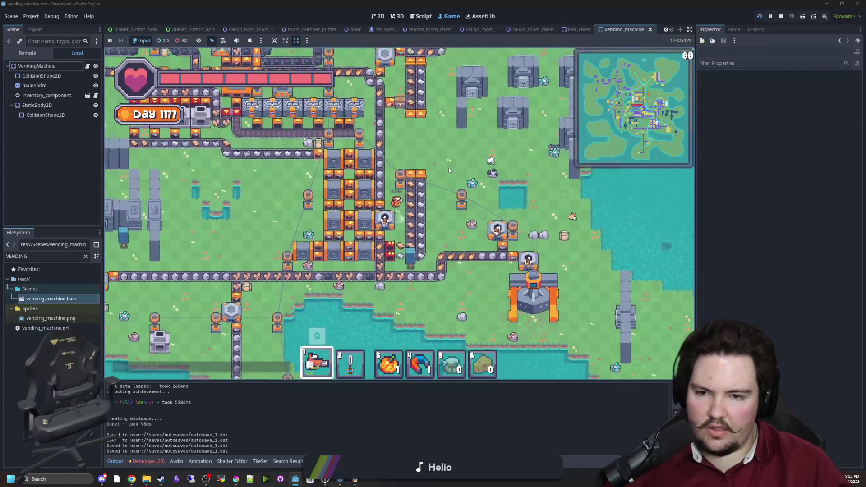
key(w)
key(a)
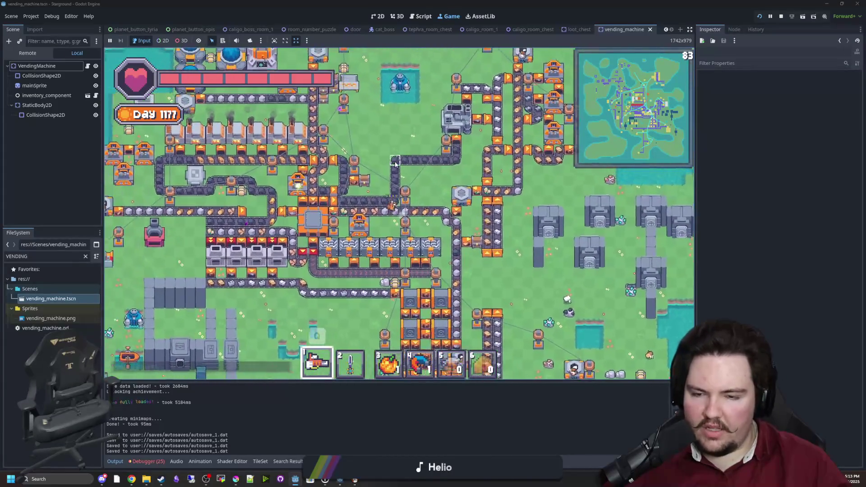
key(d)
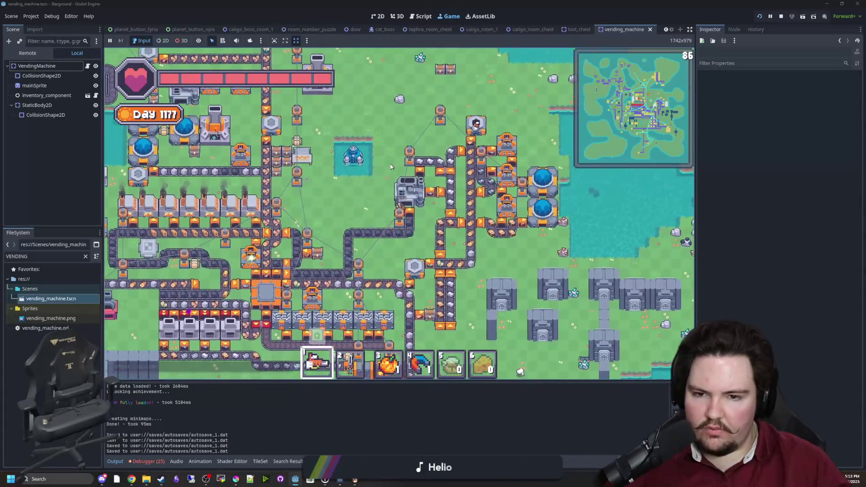
key(d)
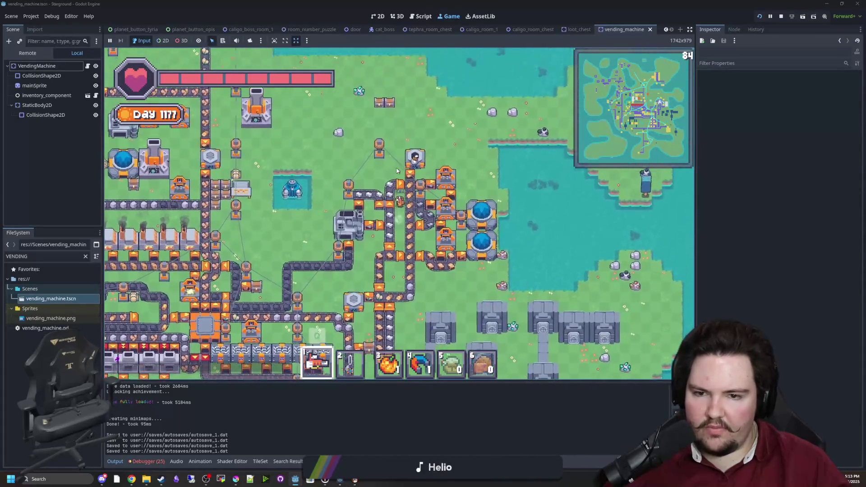
key(a)
key(w)
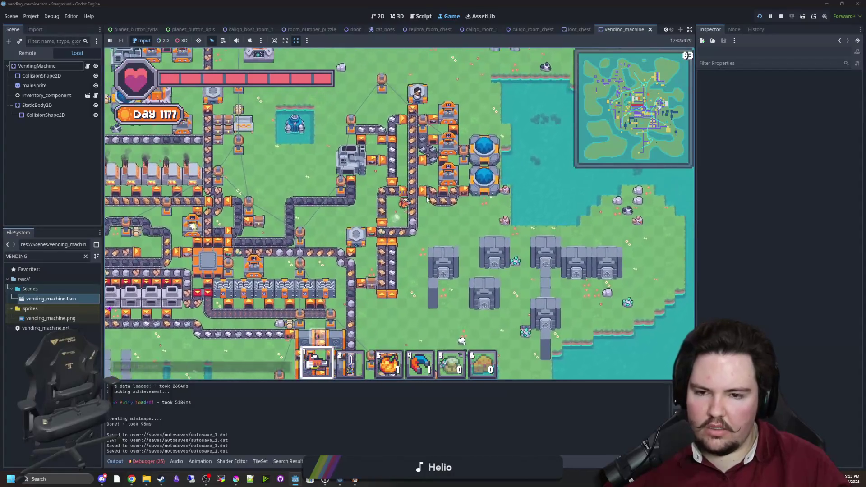
key(a)
key(w)
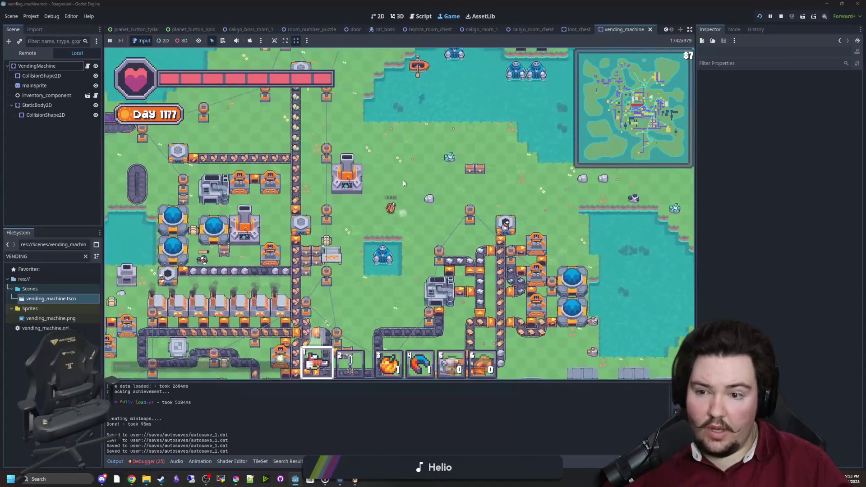
key(s)
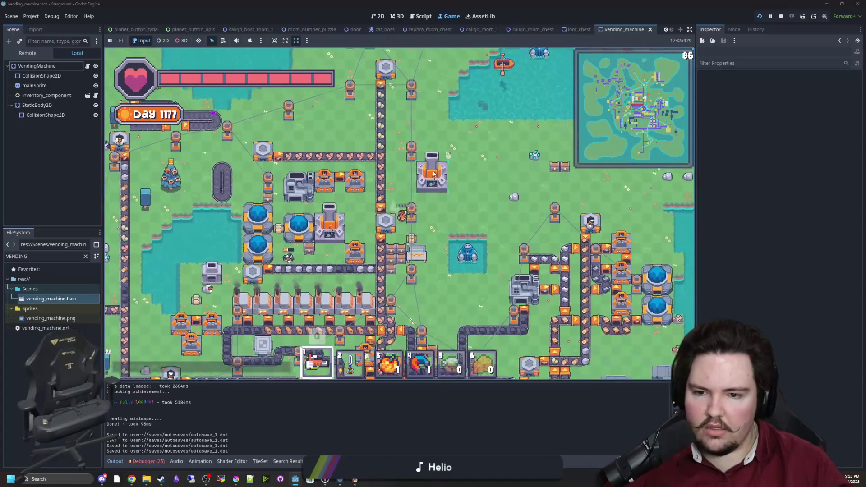
key(a)
key(w)
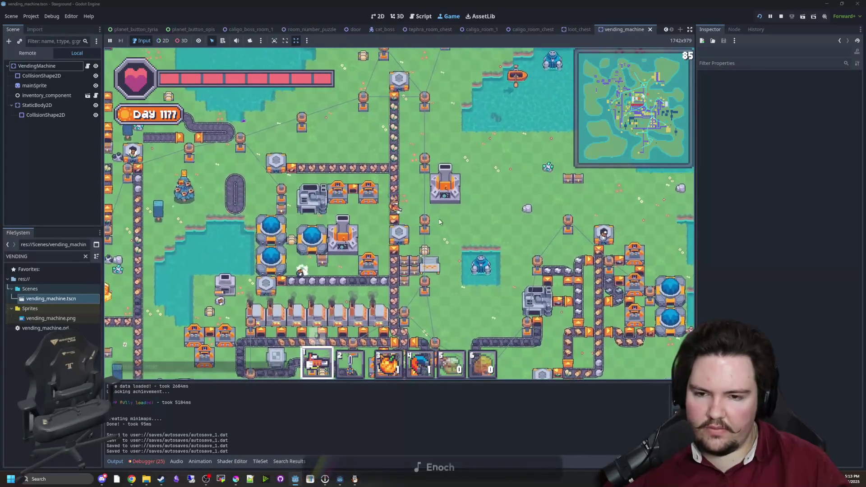
key(s)
key(s)
key(d)
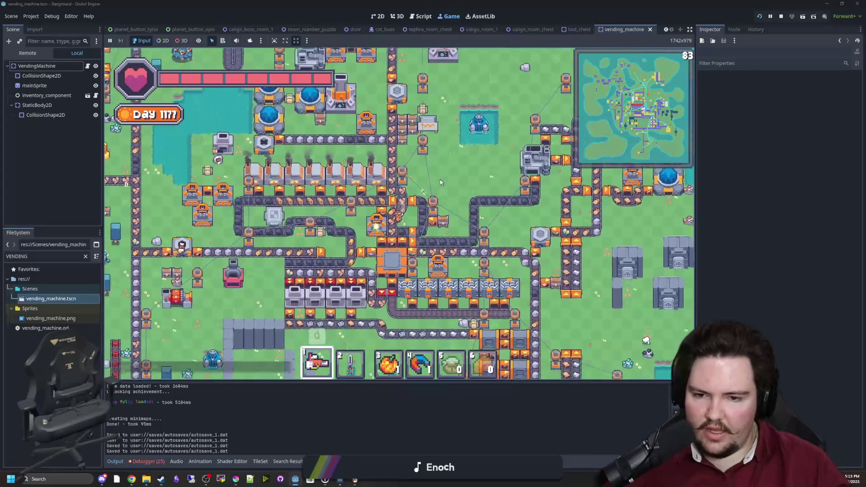
key(d)
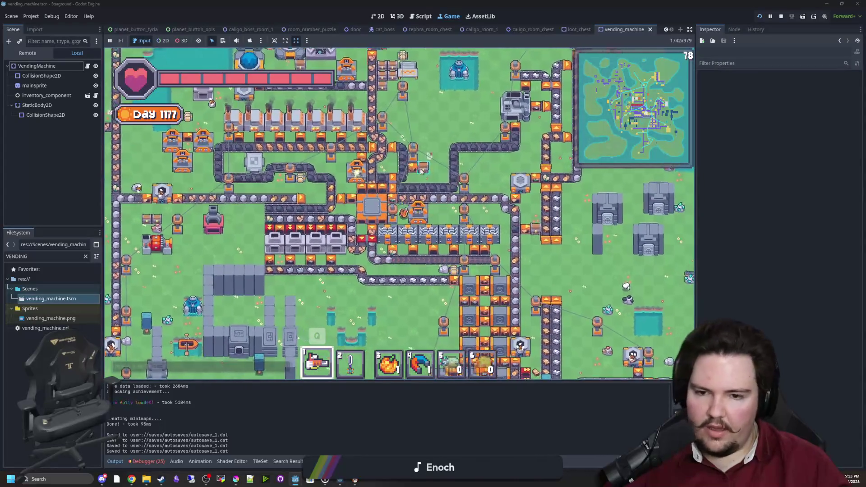
key(s)
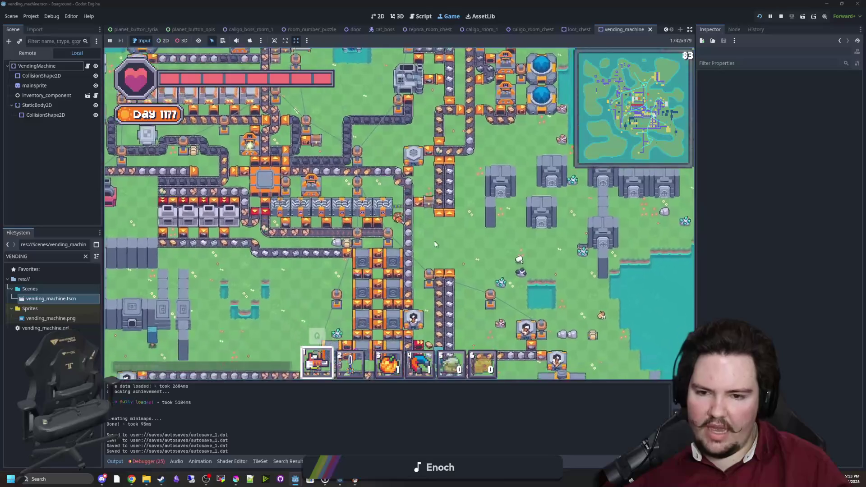
key(a)
key(s)
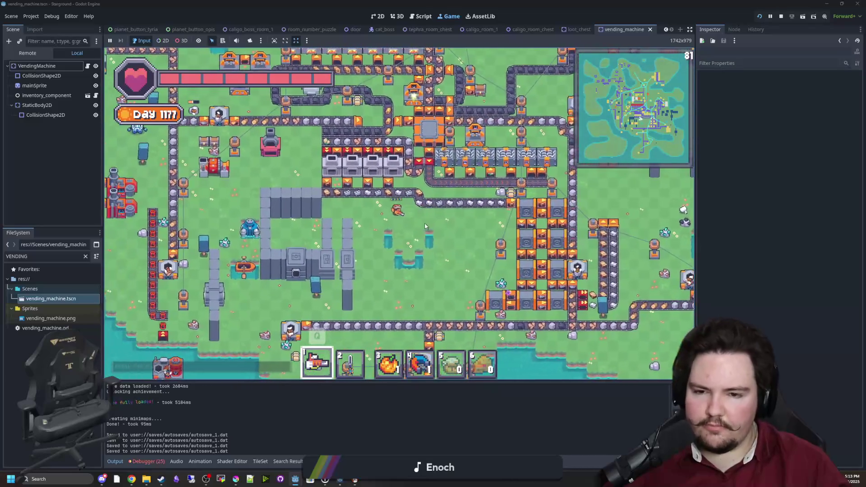
key(w)
key(a)
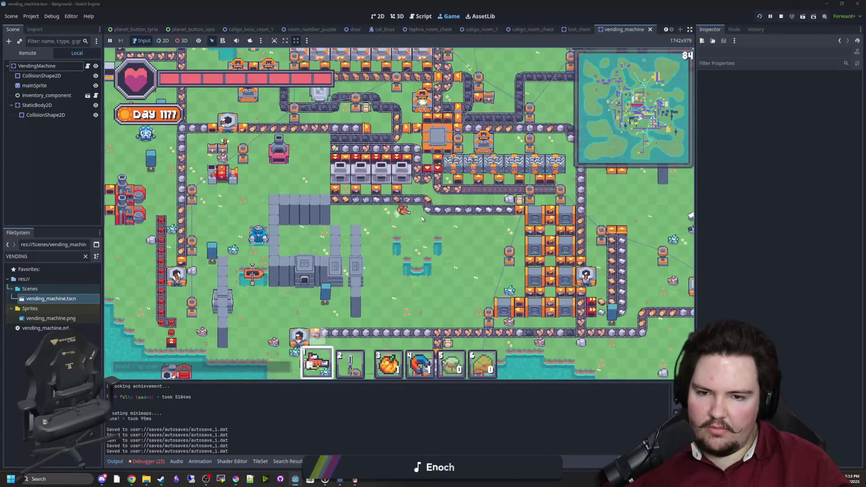
key(w)
key(a)
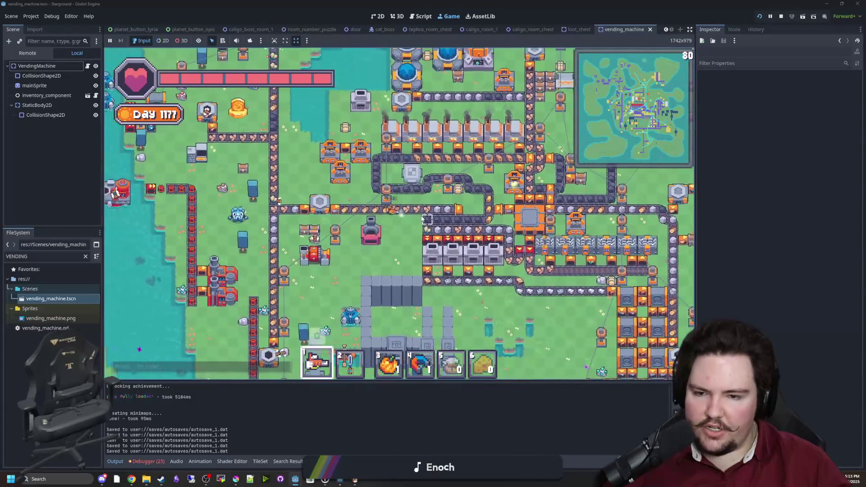
key(w)
key(a)
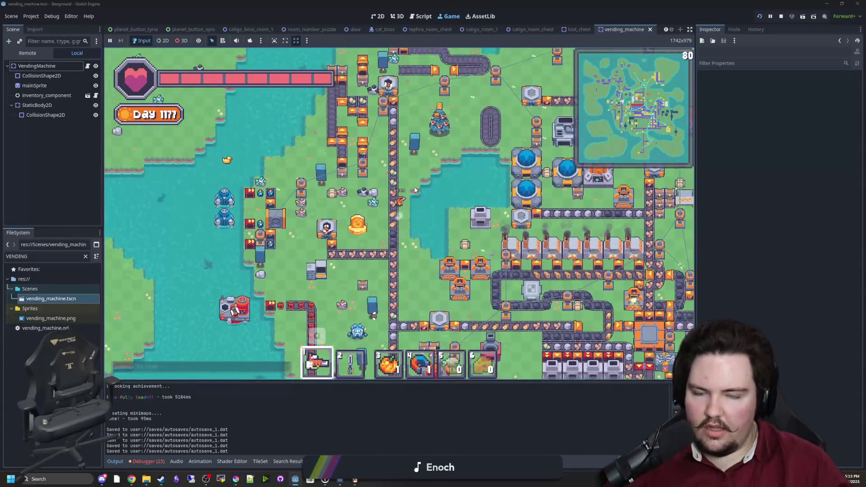
key(w)
key(d)
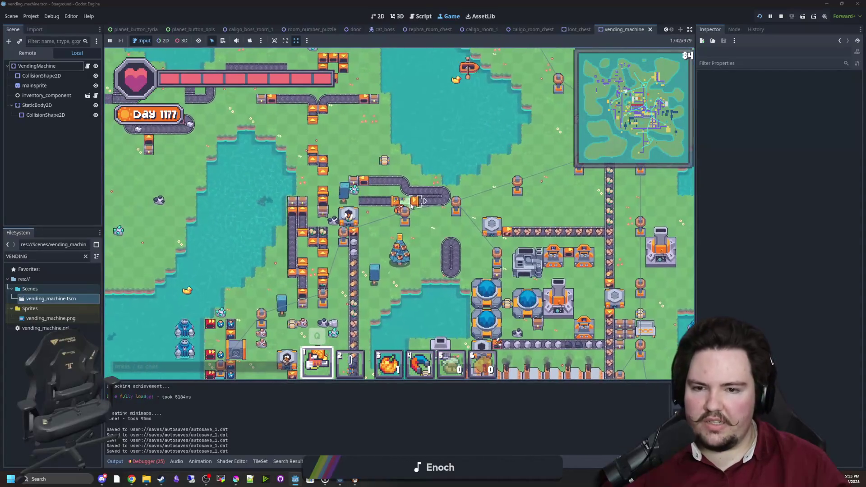
key(d)
key(w)
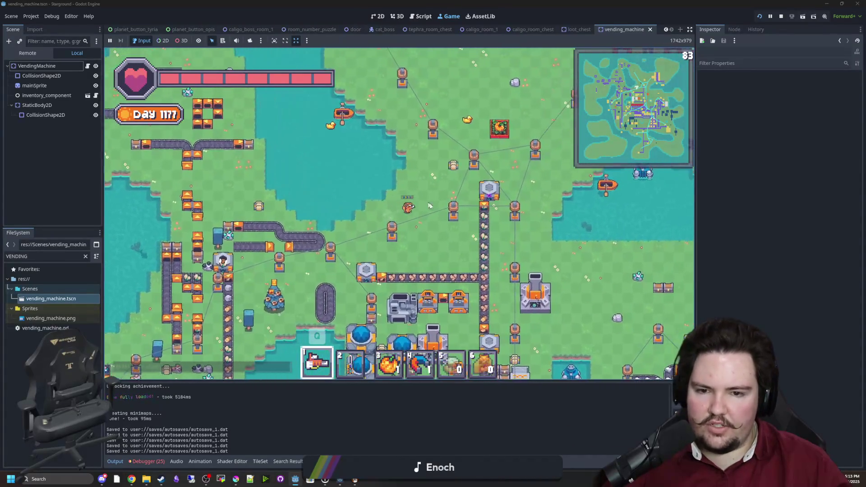
key(d)
key(s)
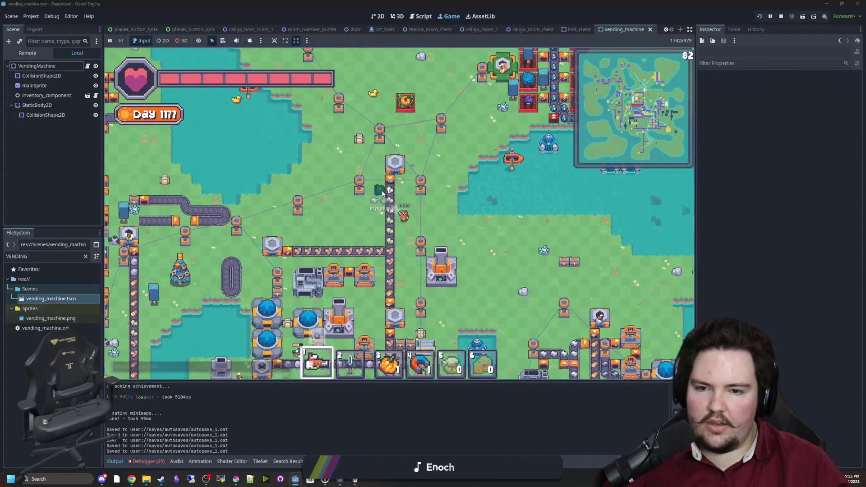
key(s)
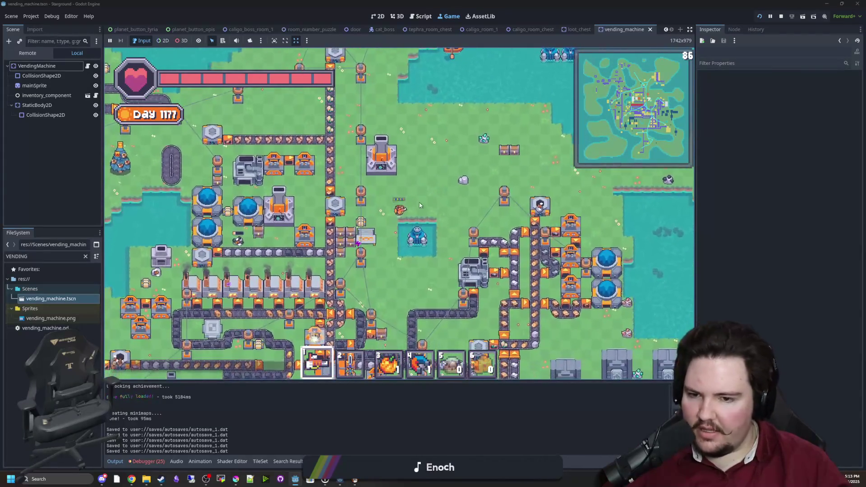
key(s)
key(d)
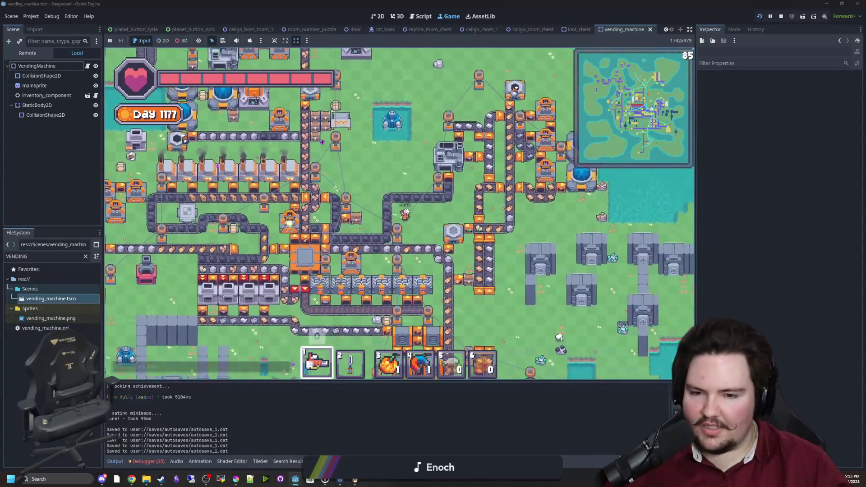
key(s)
key(d)
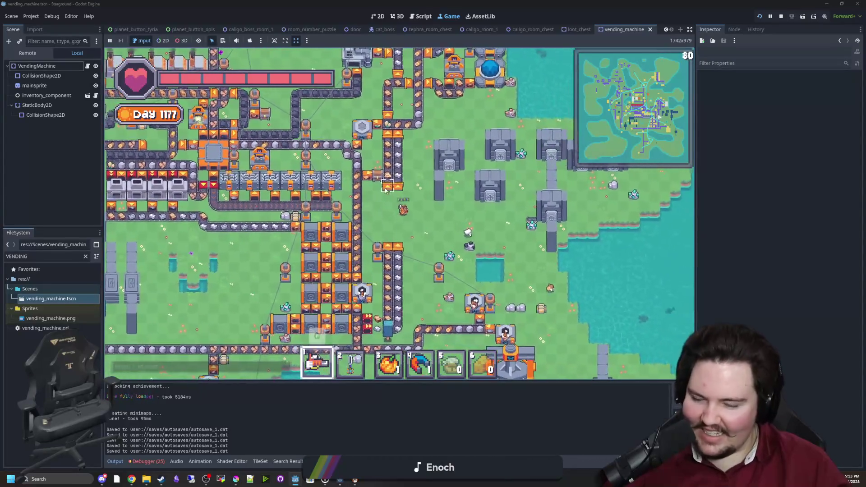
key(s)
key(a)
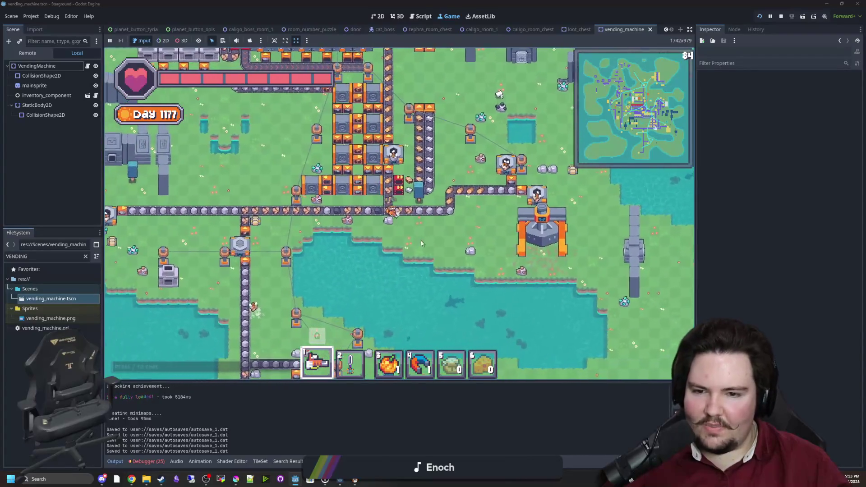
key(a)
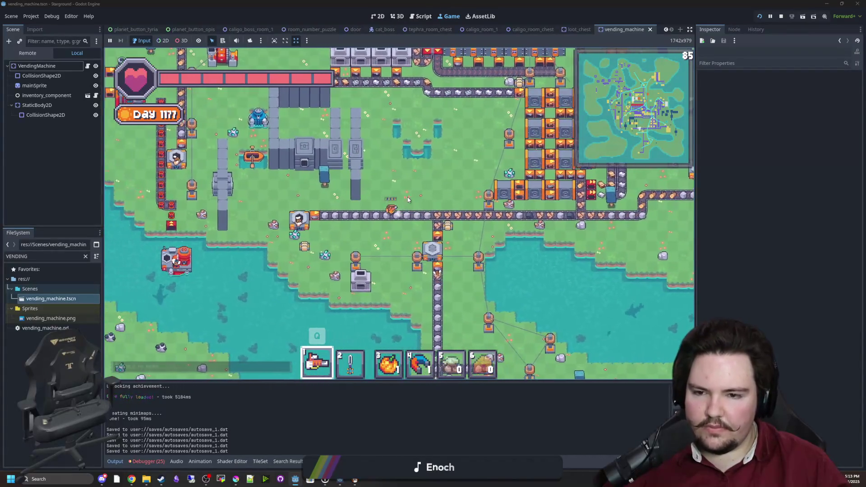
key(a)
key(w)
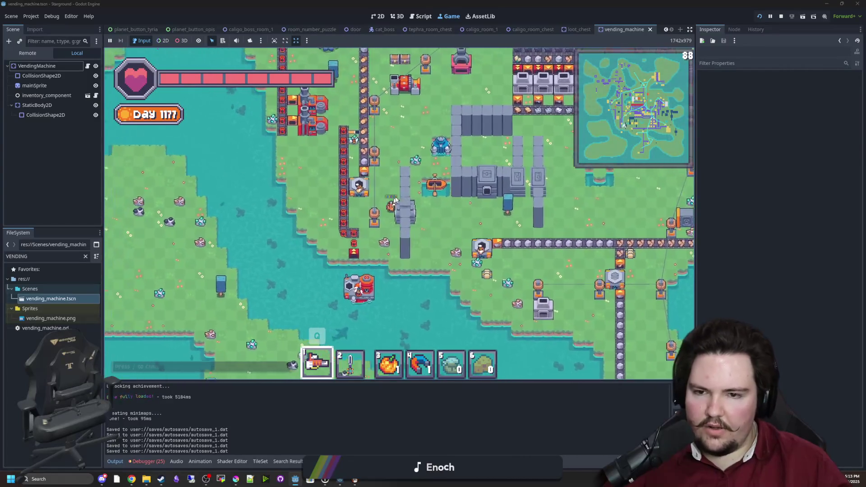
key(w)
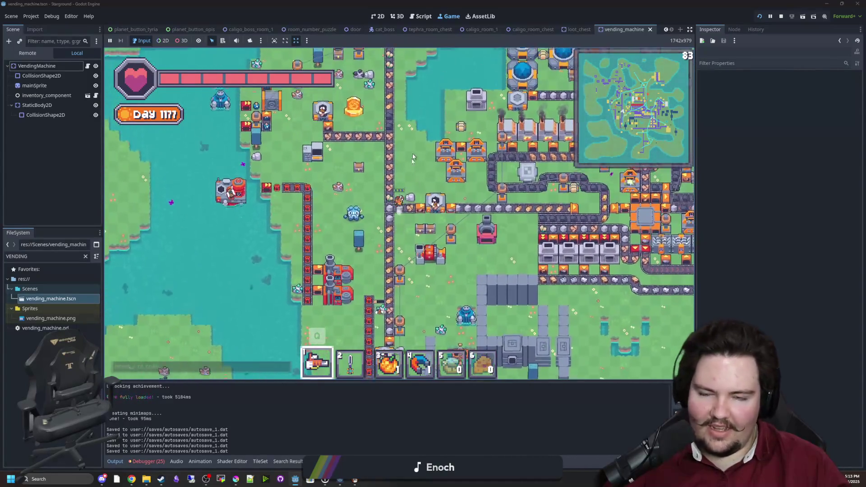
key(w)
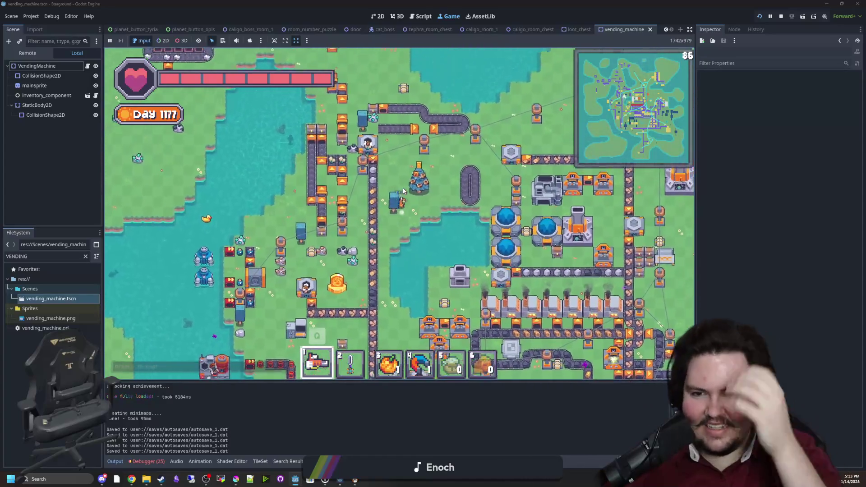
key(w)
Step: Toggle the Building Menu, then open a chest to show its contents beside the inventory
key(a)
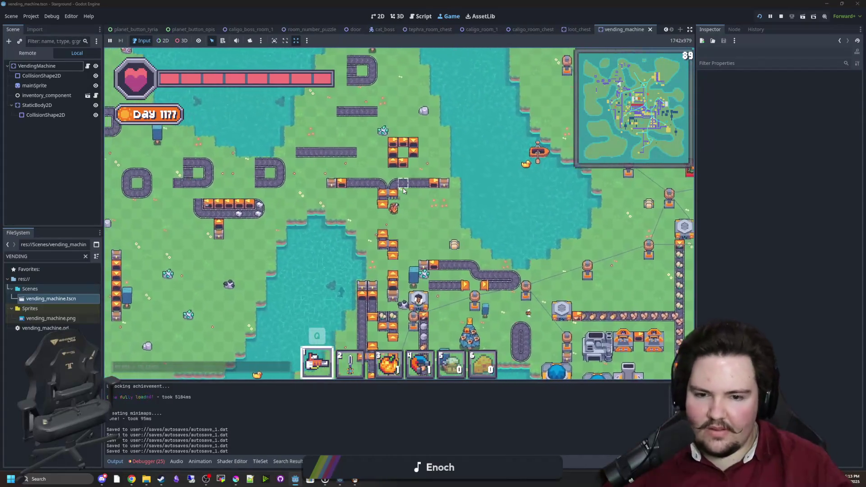
key(6)
key(b)
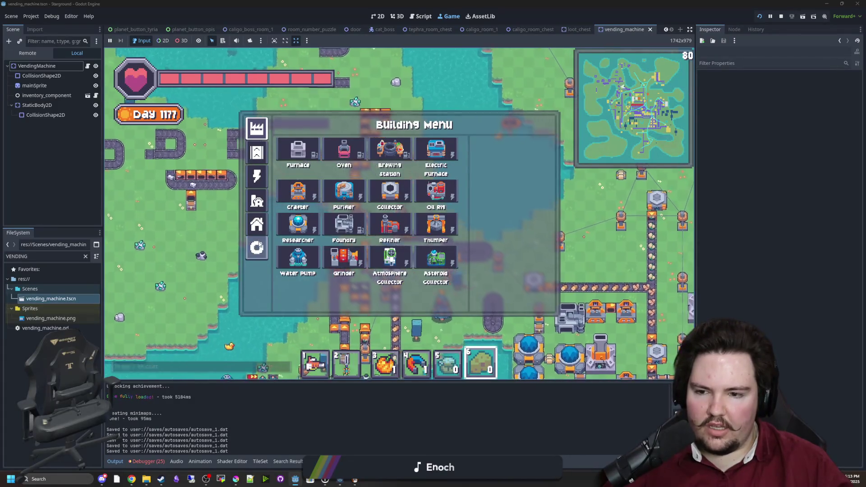
key(b)
key(d)
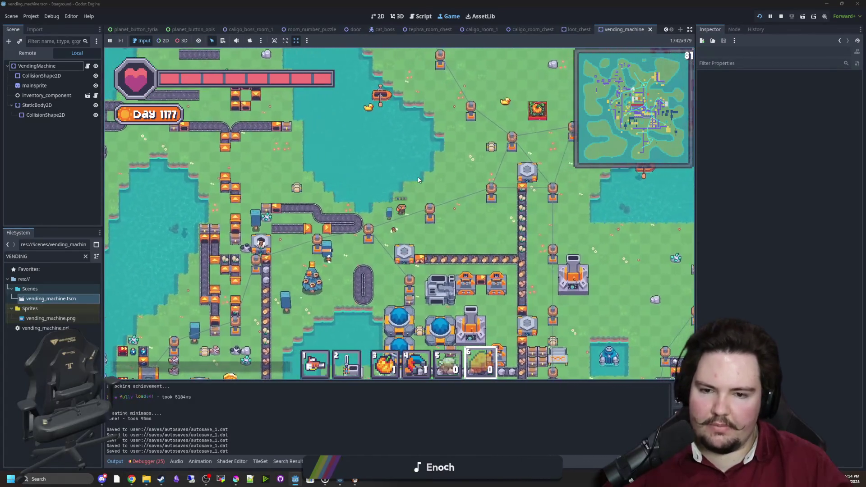
key(e)
key(e)
key(d)
key(e)
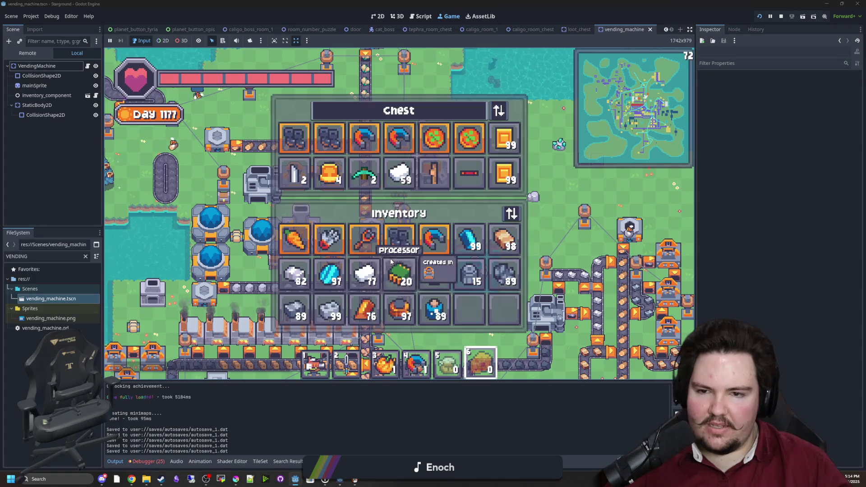
Step: Walk up while briefly checking the inventory for land tiles and the Building Menu
key(d)
key(w)
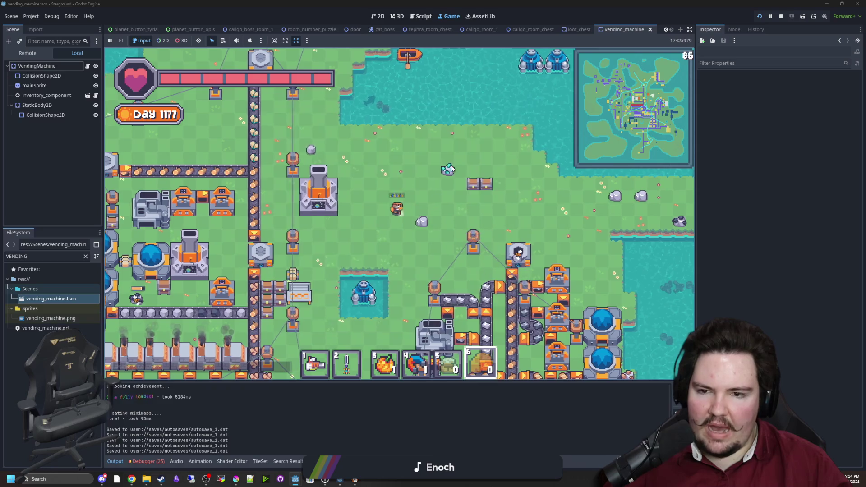
key(a)
key(w)
key(i)
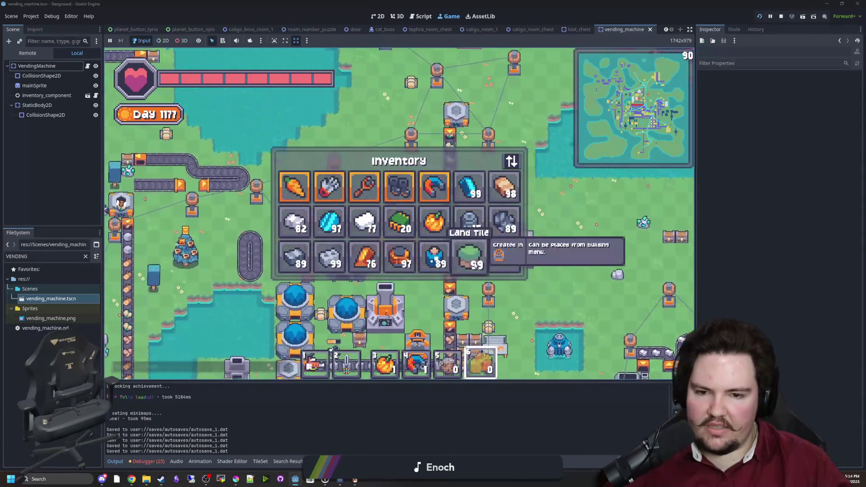
key(i)
key(a)
key(b)
key(Escape)
Step: Place land tiles along the top edge of the conveyor curve, leaving 91 in the hotbar
key(a)
key(w)
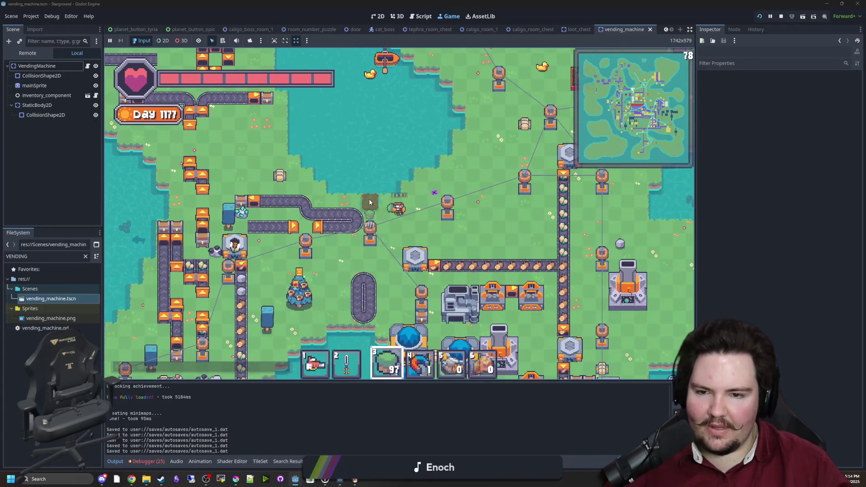
key(a)
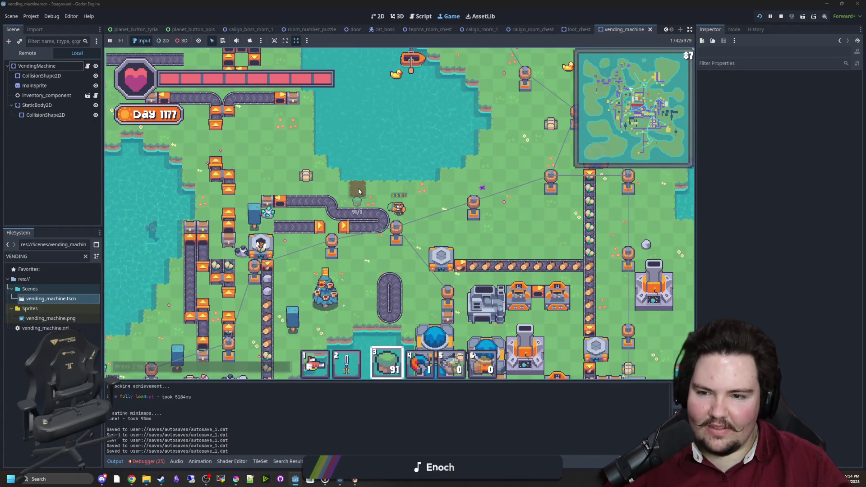
key(w)
key(a)
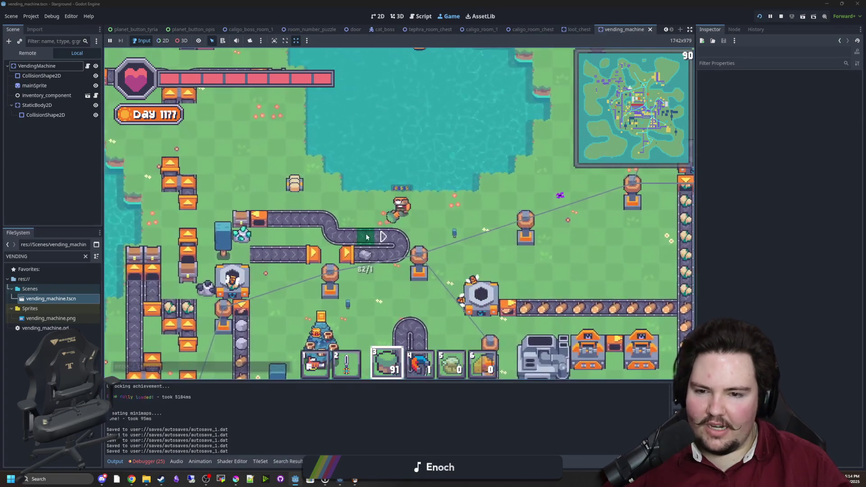
key(d)
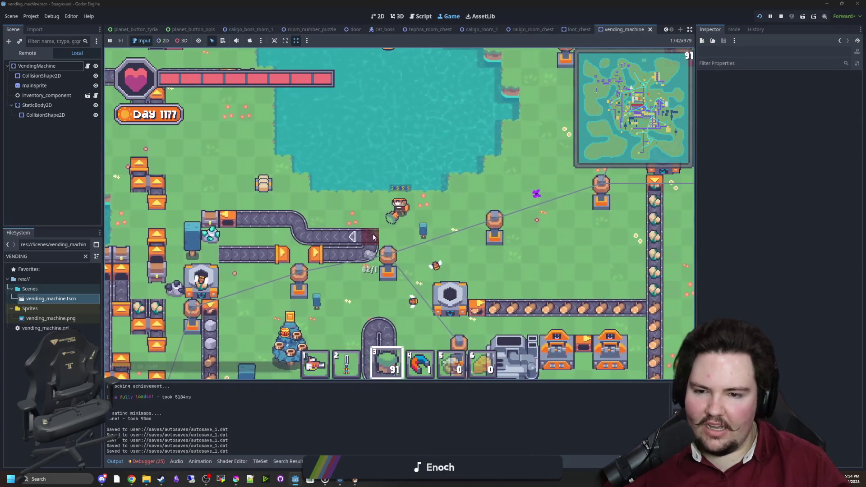
drag(364, 224, 328, 225)
key(a)
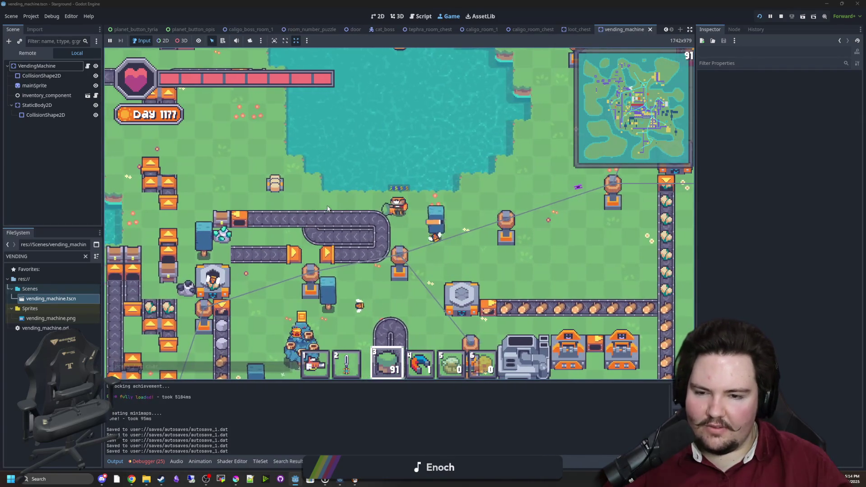
Step: Walk the player south and then right through the base
key(a)
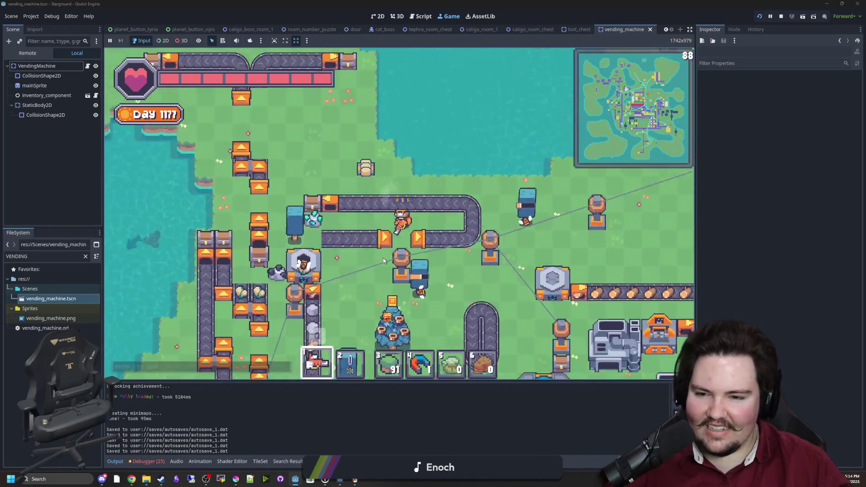
key(s)
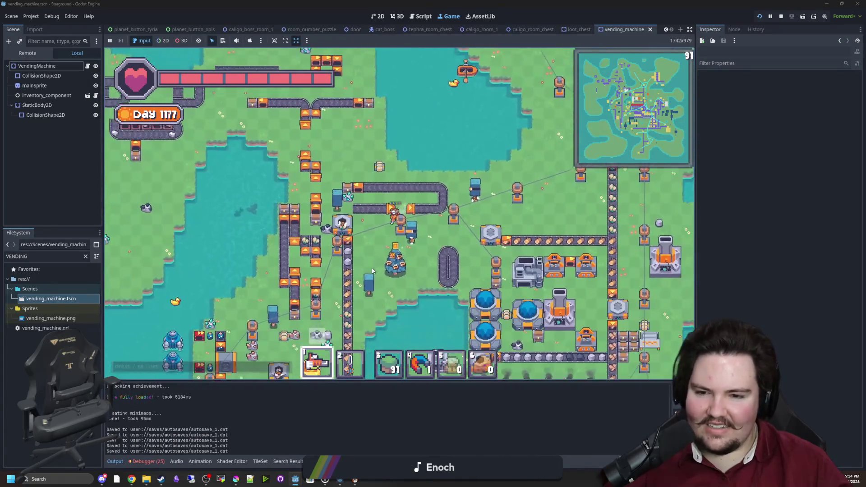
key(s)
key(d)
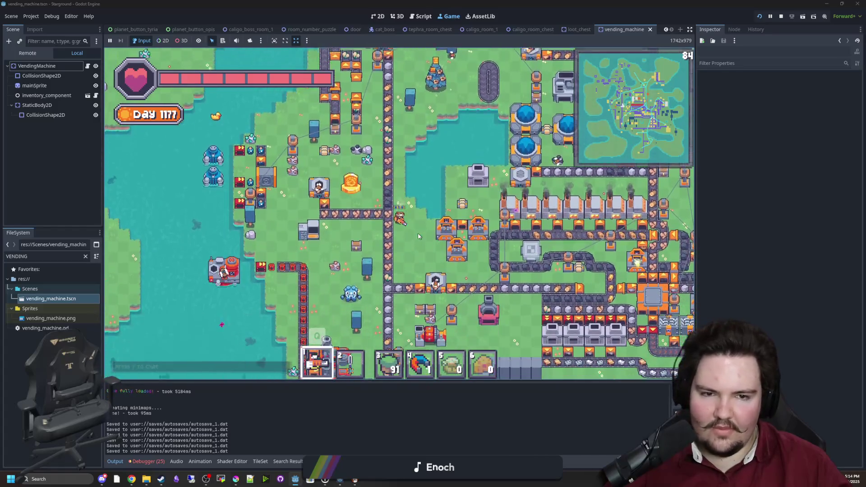
key(s)
key(d)
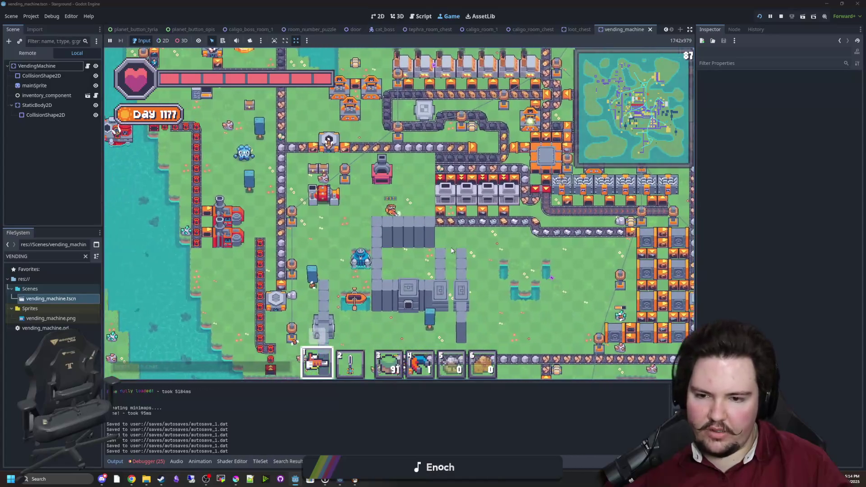
key(s)
key(d)
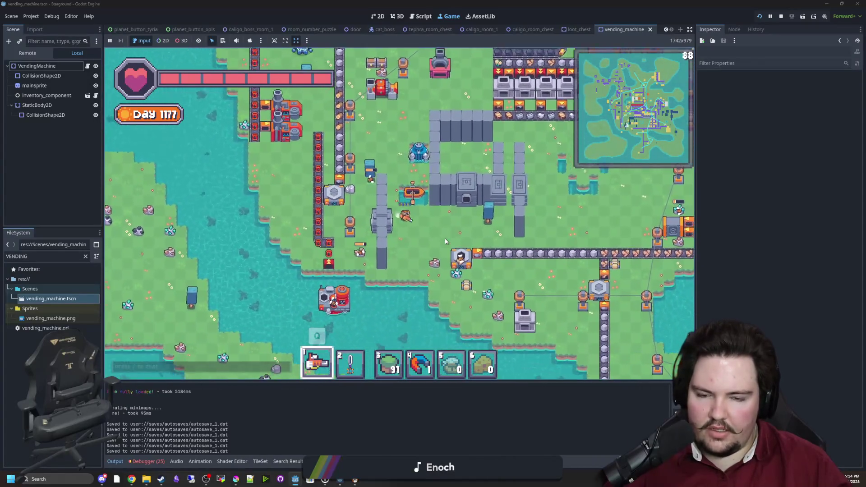
key(d)
key(s)
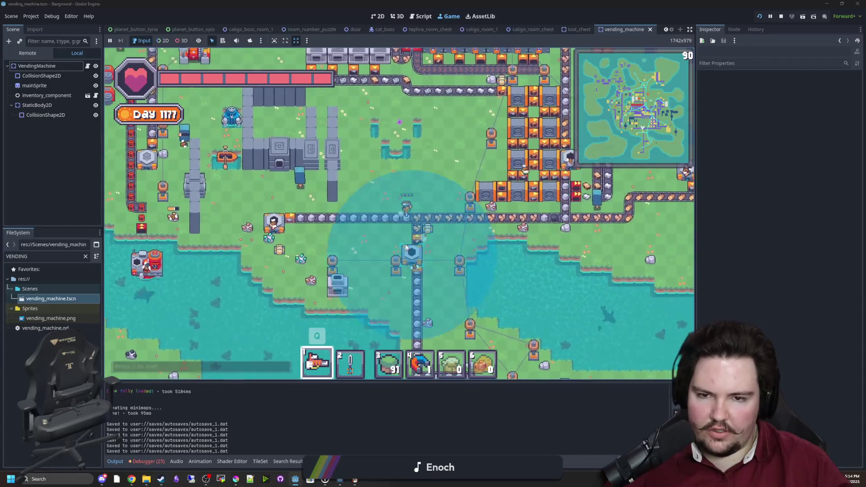
key(d)
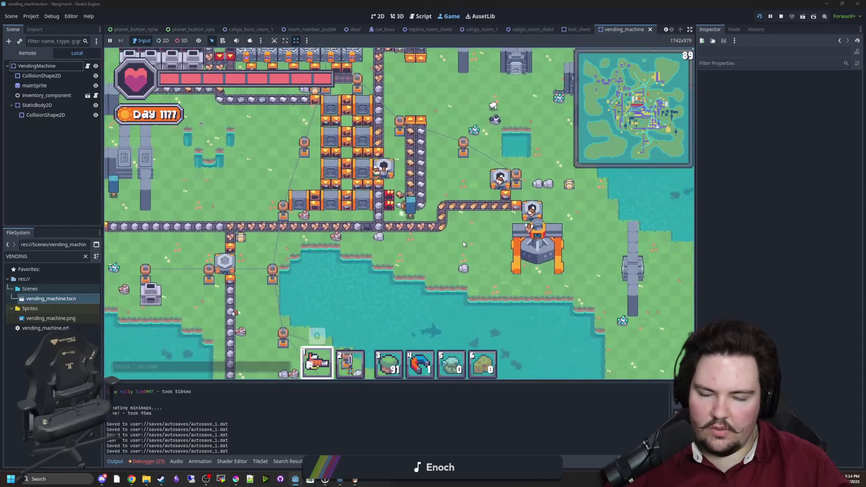
Step: Walk back up into the factory area among the furnace rows and toward the conveyor loop
key(w)
key(a)
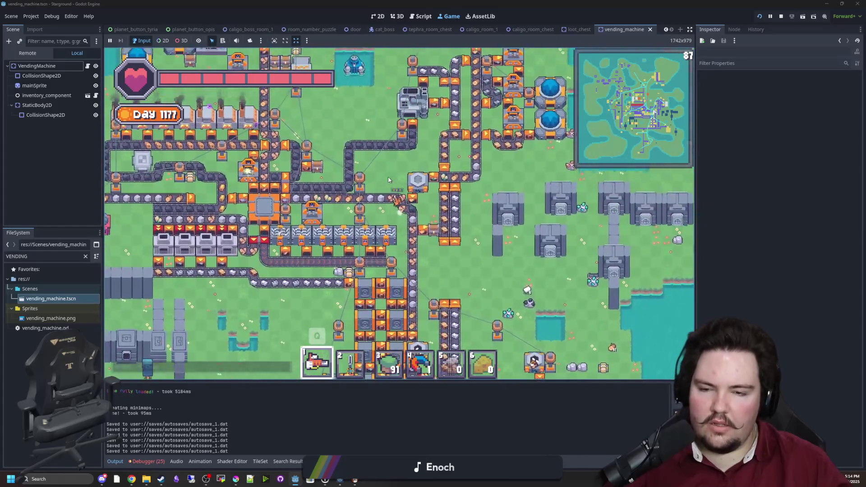
key(w)
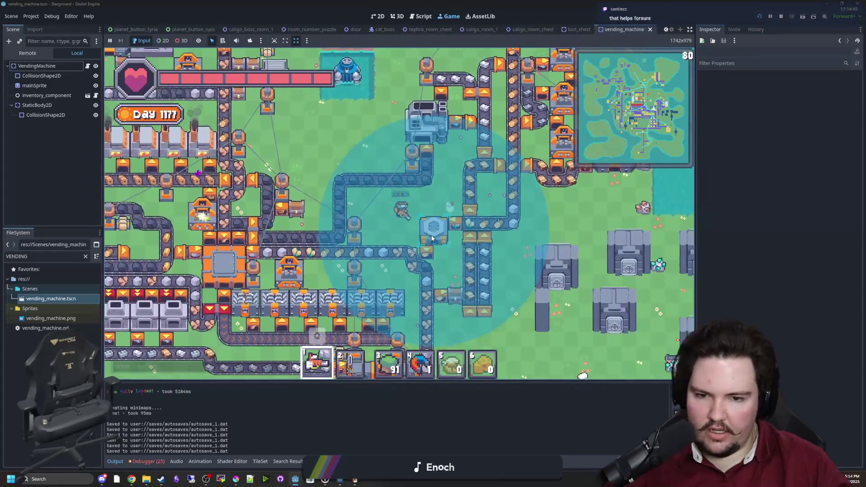
key(w)
key(a)
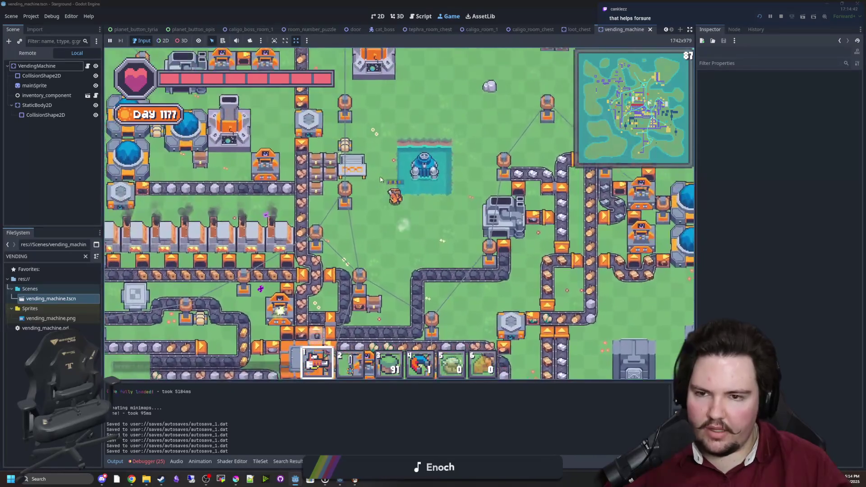
key(w)
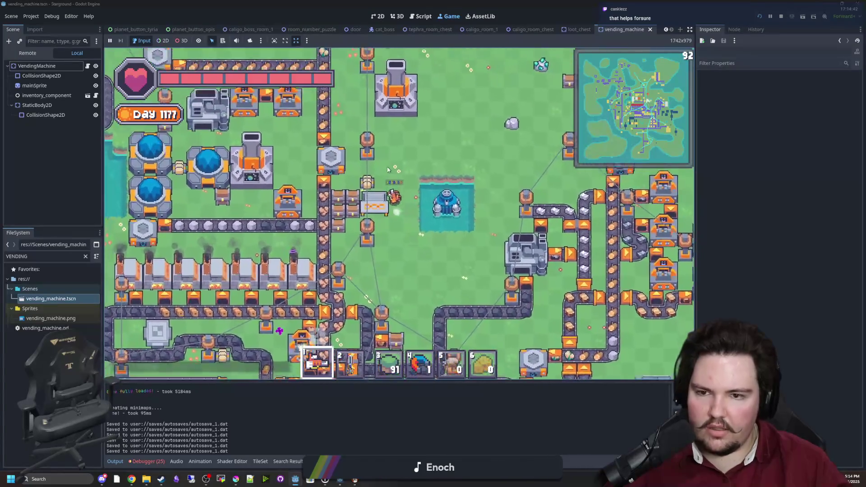
key(a)
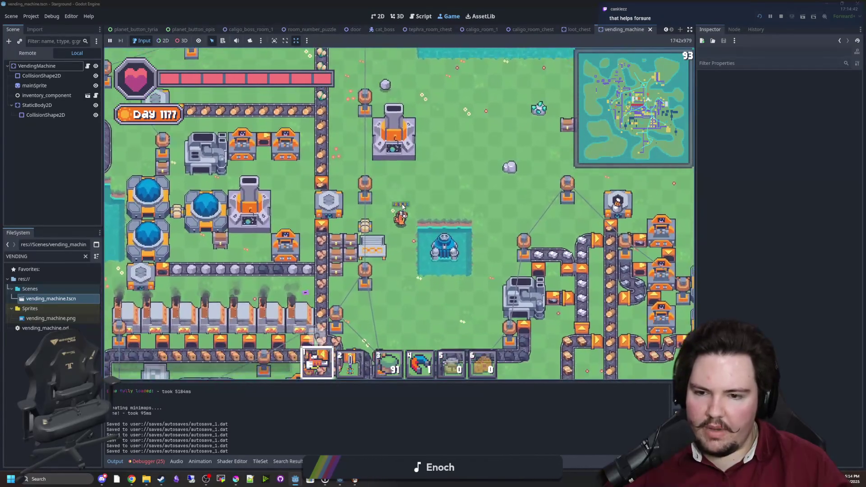
key(s)
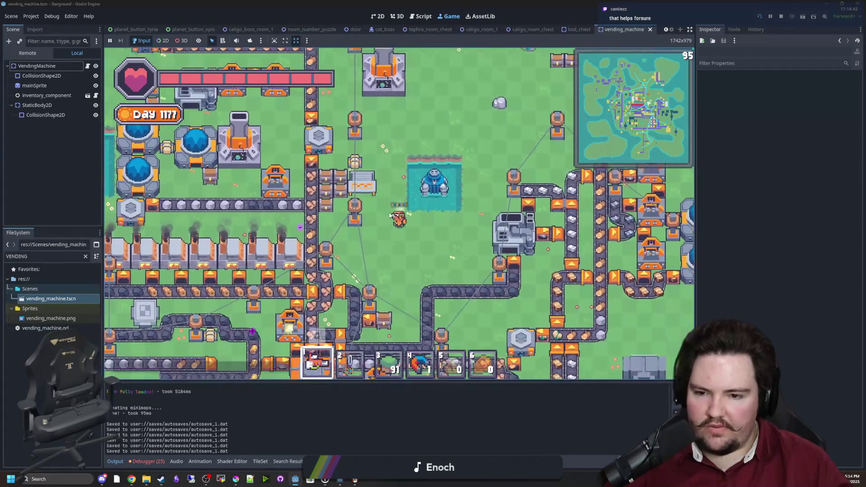
key(a)
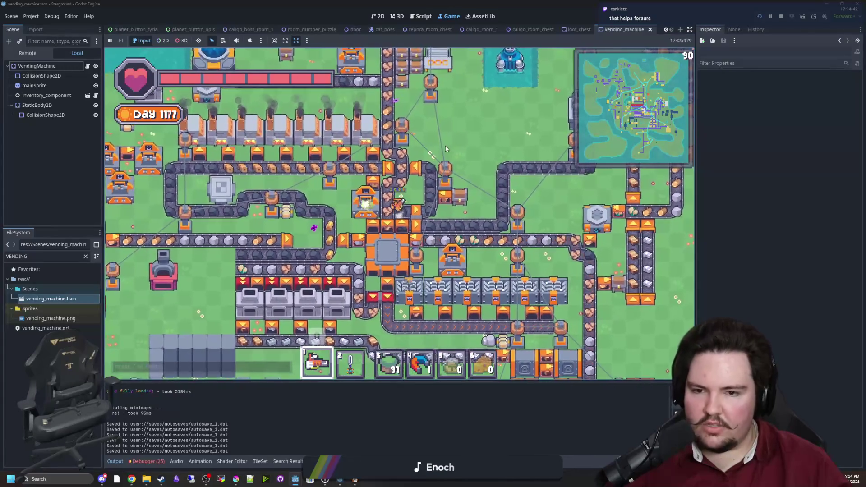
key(w)
key(a)
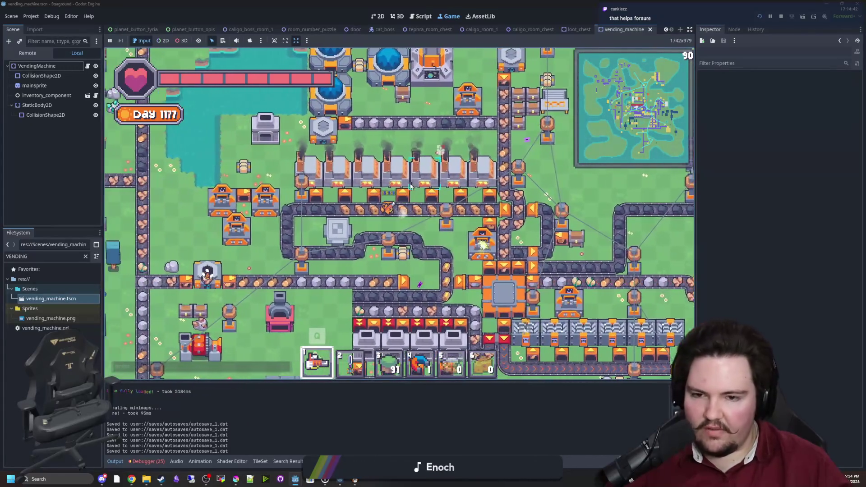
key(s)
key(a)
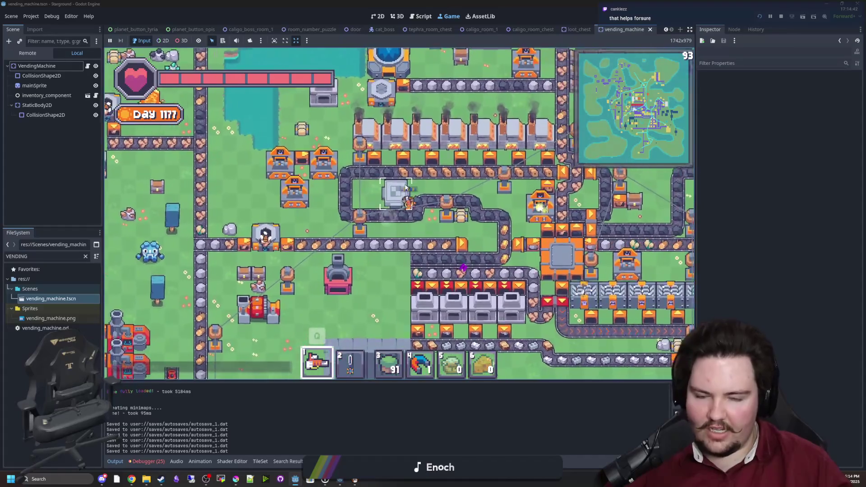
key(d)
key(w)
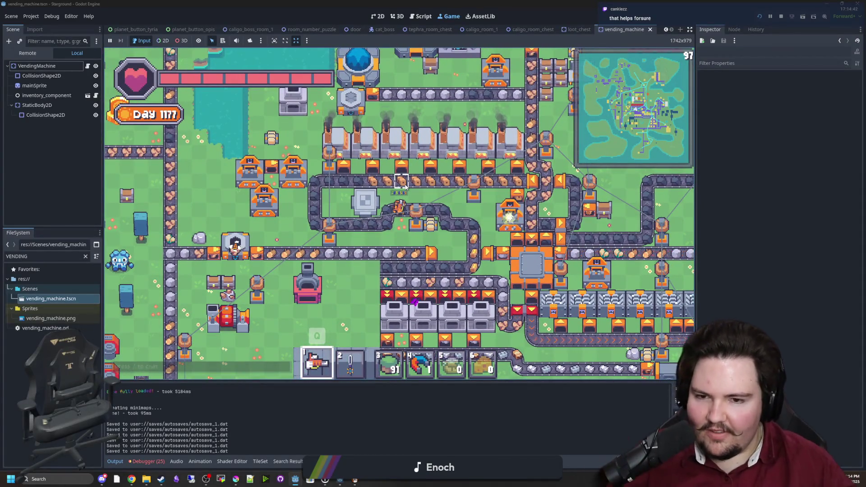
key(d)
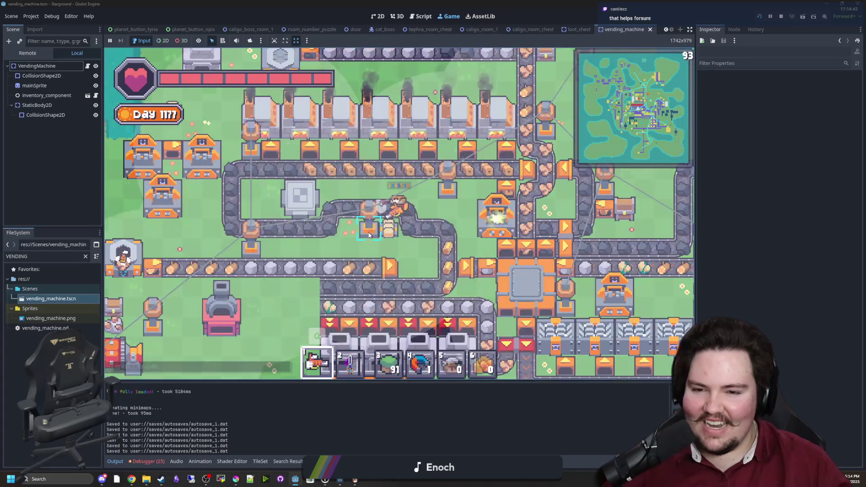
Step: Equip hotbar item 6, check the inventory, then switch back to the slot 1 mining tool
key(6)
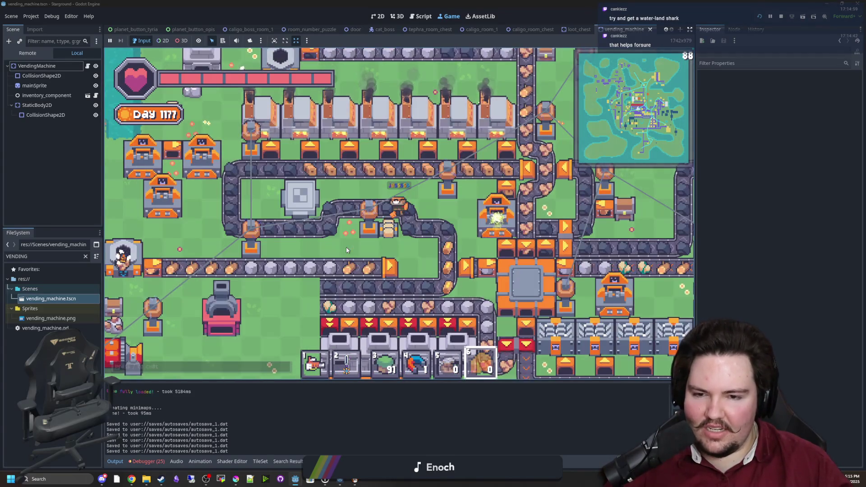
key(a)
key(e)
key(e)
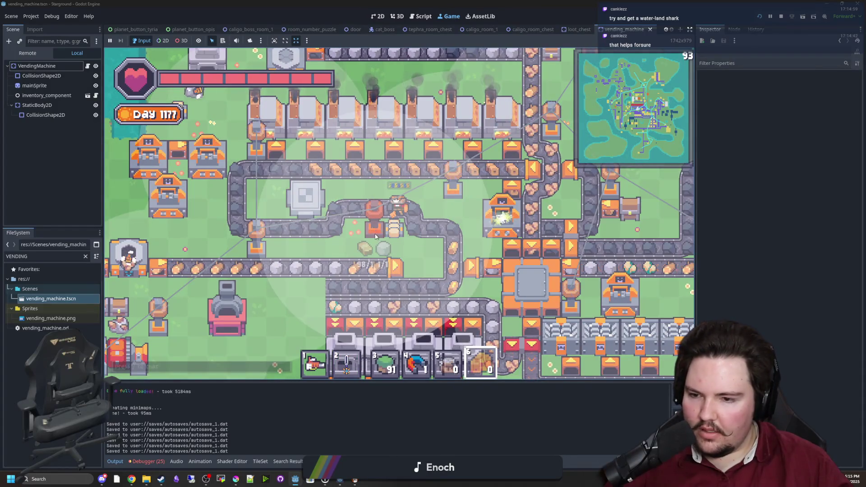
key(1)
key(a)
key(w)
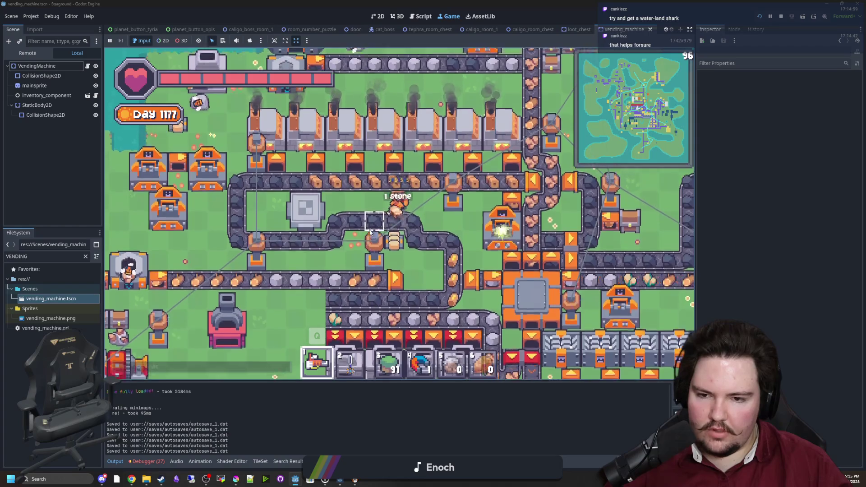
Step: Mine the block beside the conveyor loop to collect its stone and iron ingots
mouse_move(397, 243)
mouse_down()
mouse_move(429, 245)
mouse_move(419, 246)
mouse_up()
key(d)
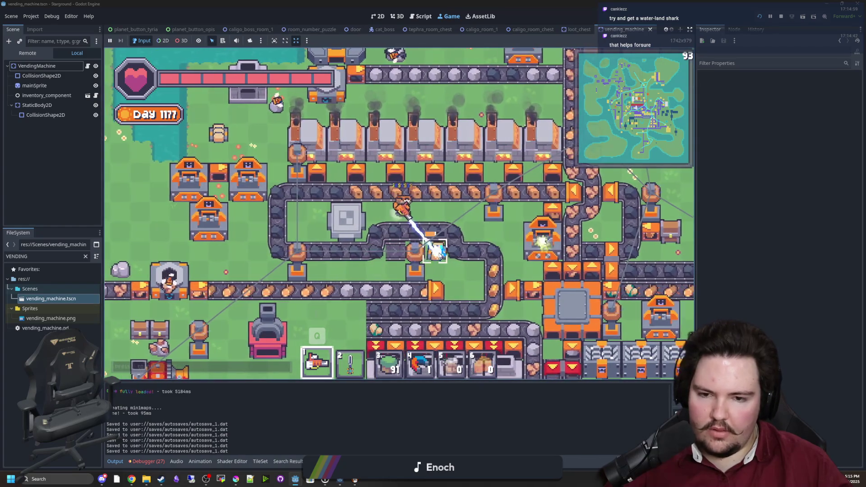
key(w)
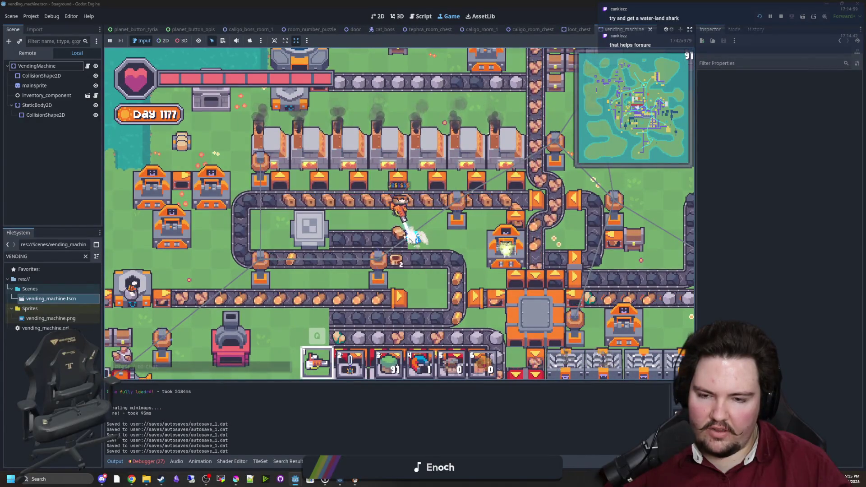
Step: Walk the player up and right toward the lake, leaving the Building Menu closed
key(a)
key(w)
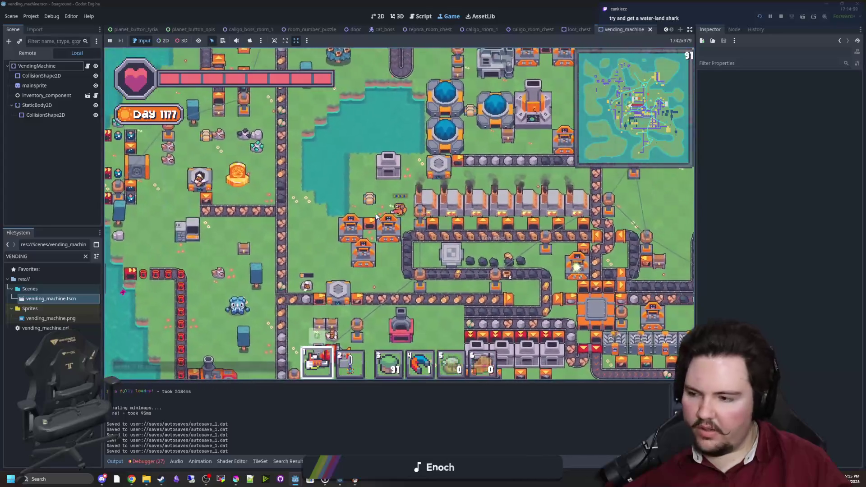
key(w)
key(d)
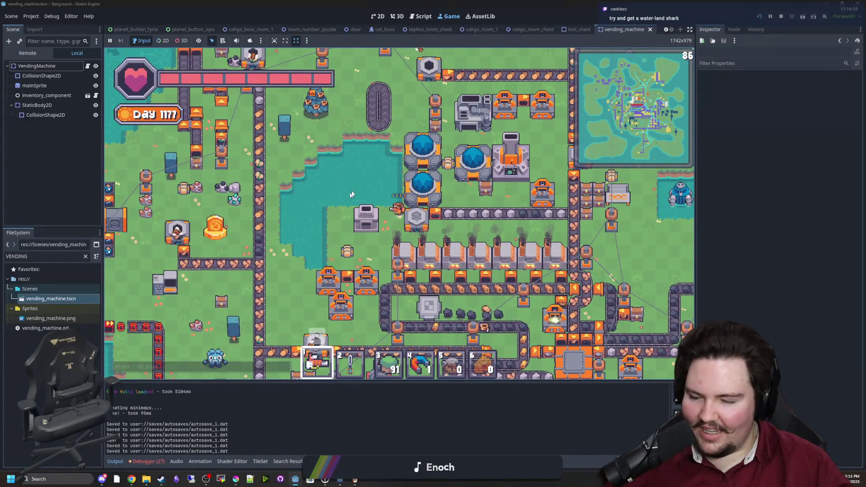
key(d)
key(b)
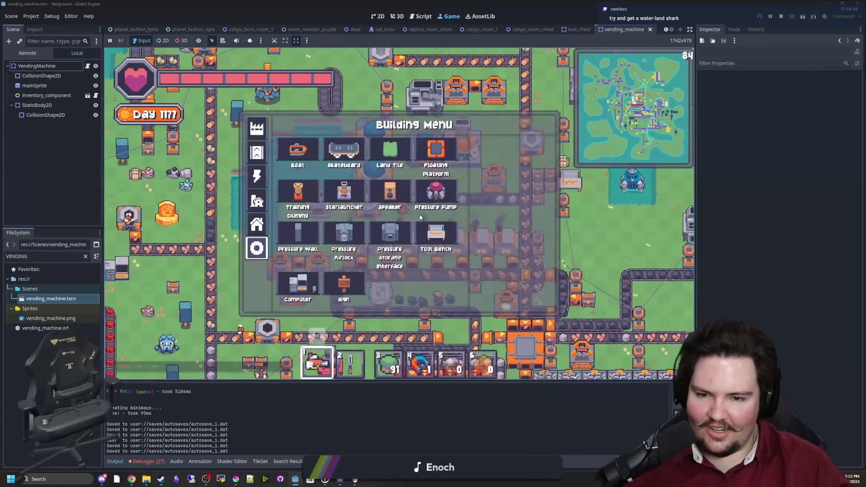
key(Escape)
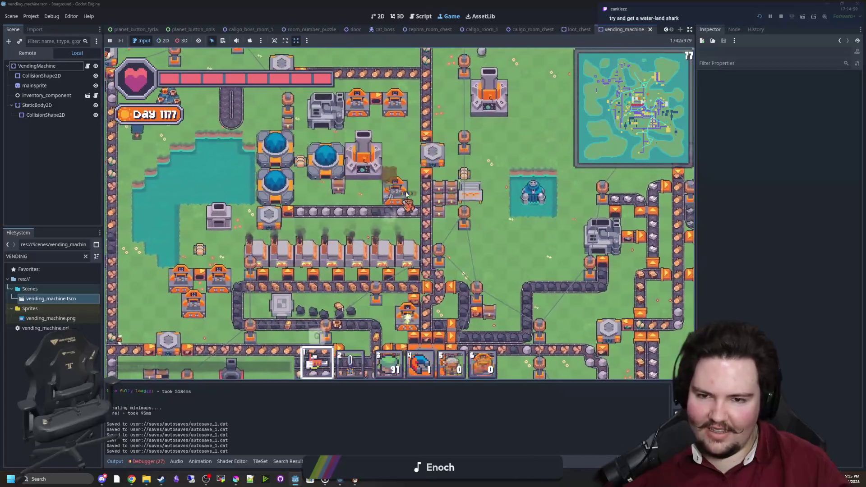
Step: Walk along the lake and drag across the water to fill part of it with land tiles
key(w)
key(d)
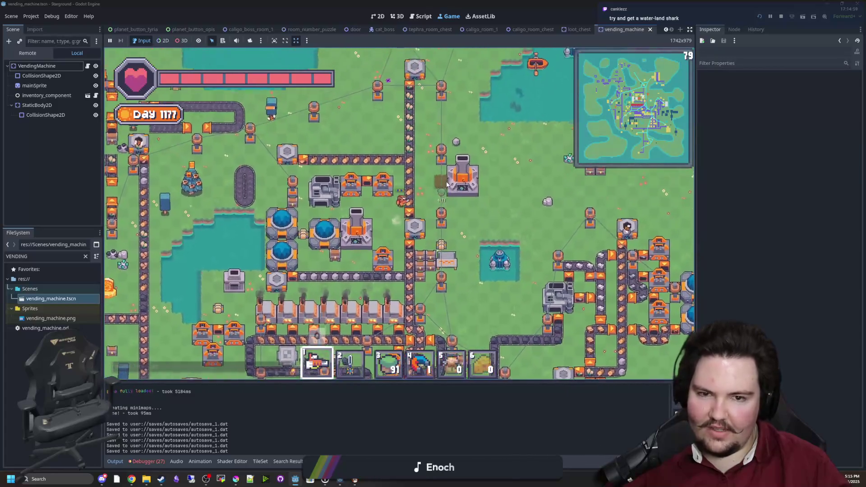
key(w)
key(d)
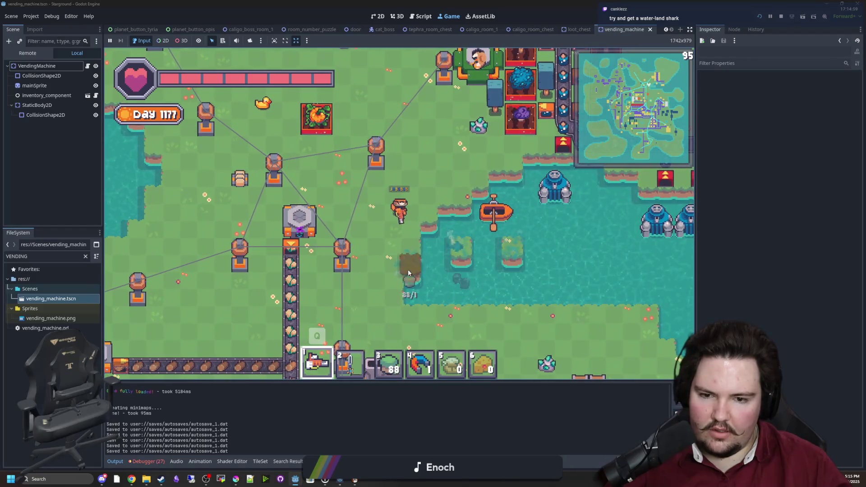
drag(409, 272, 418, 292)
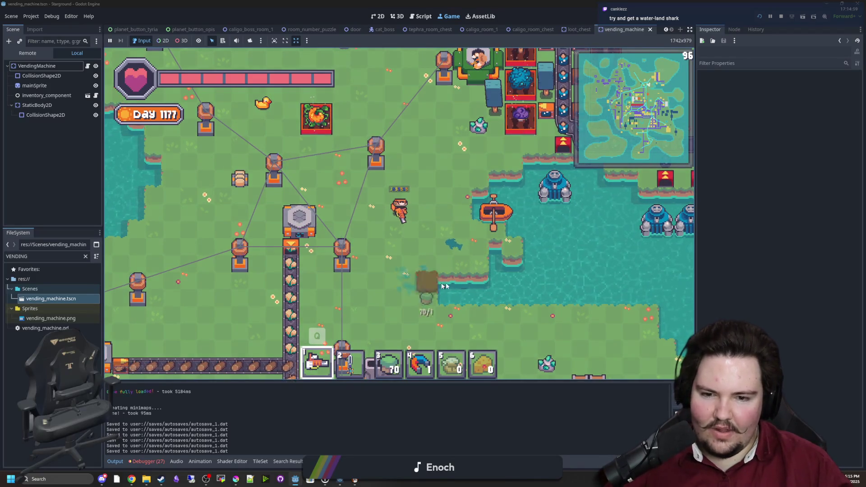
key(s)
key(d)
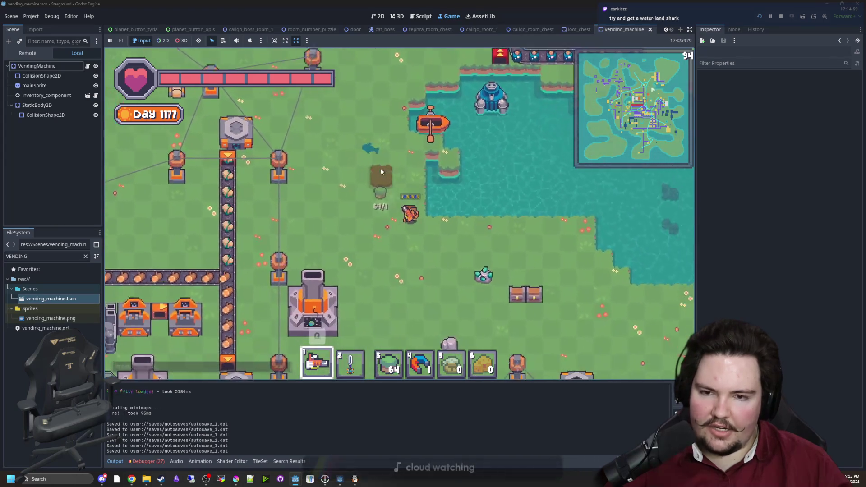
Step: Walk back left and up along the shoreline
scroll(420, 226, down, 3)
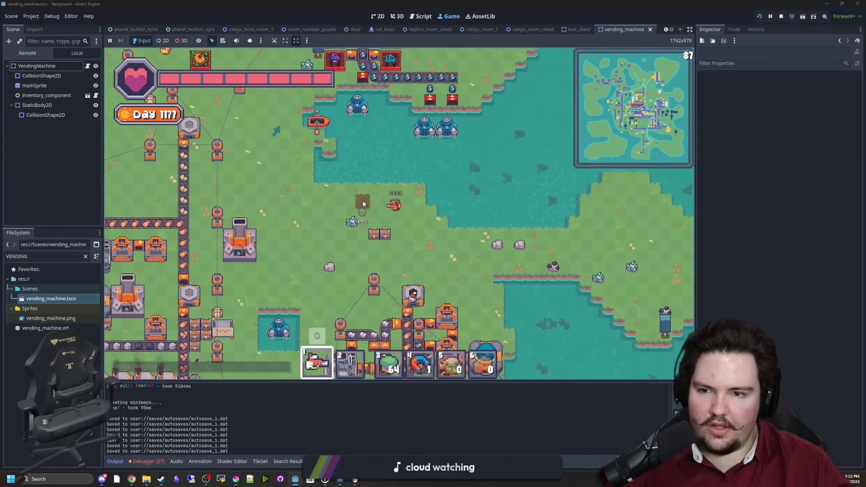
key(a)
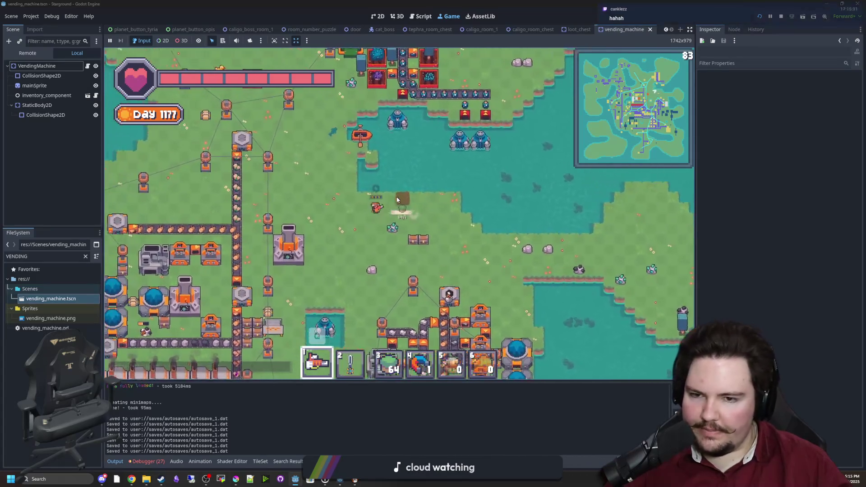
key(a)
key(w)
scroll(296, 207, up, 3)
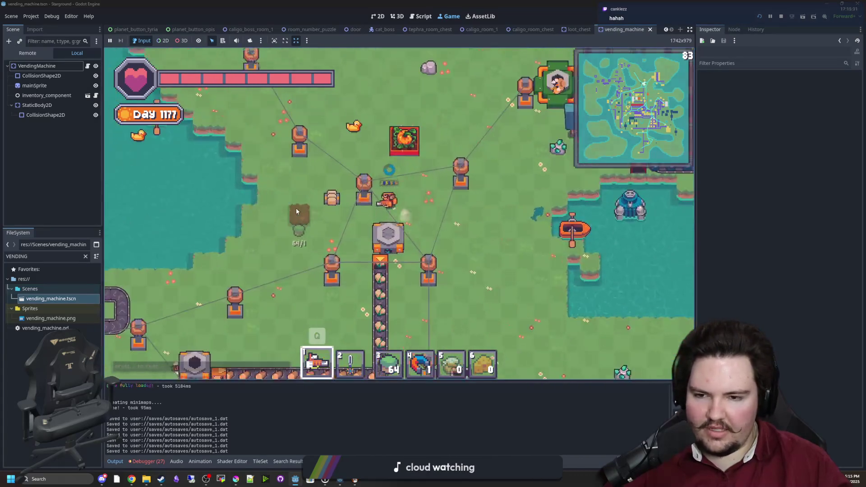
scroll(280, 222, up, 2)
Step: Pick the land tile from the Building Menu and place one at the lake's edge
key(a)
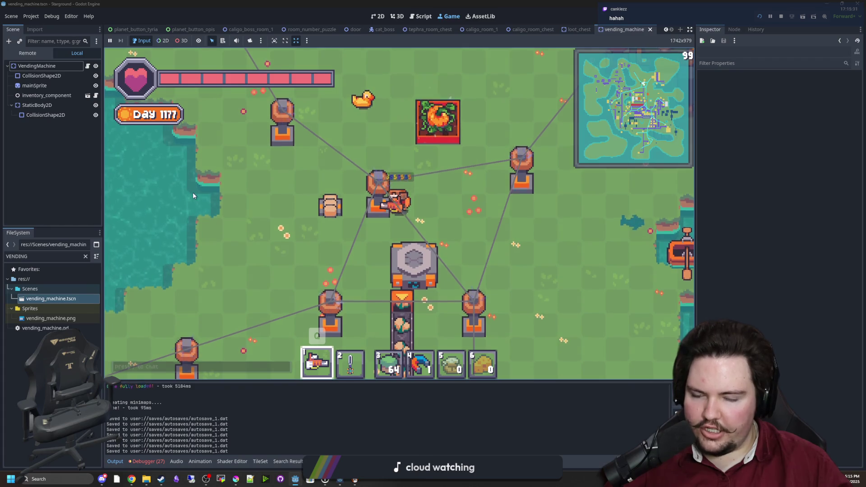
key(b)
click(373, 164)
click(326, 216)
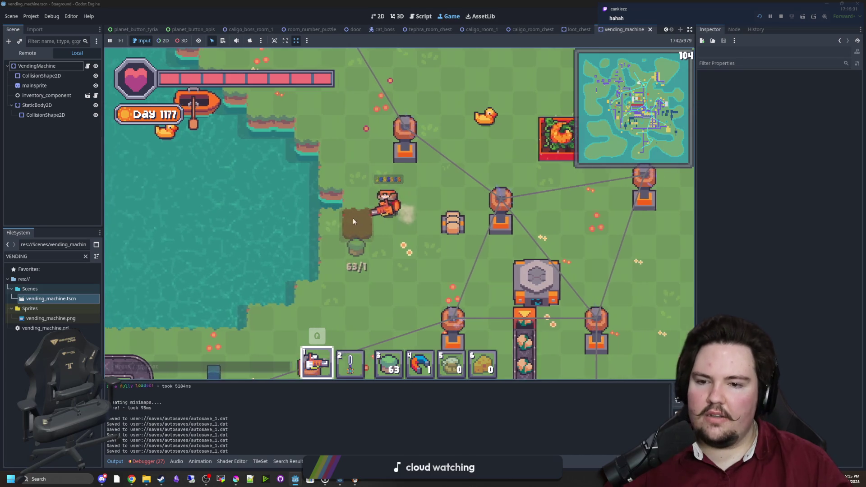
scroll(353, 218, up, 2)
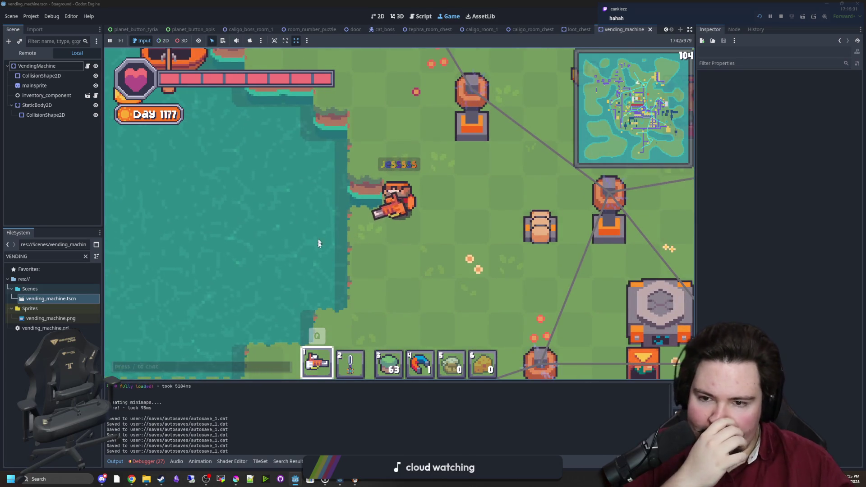
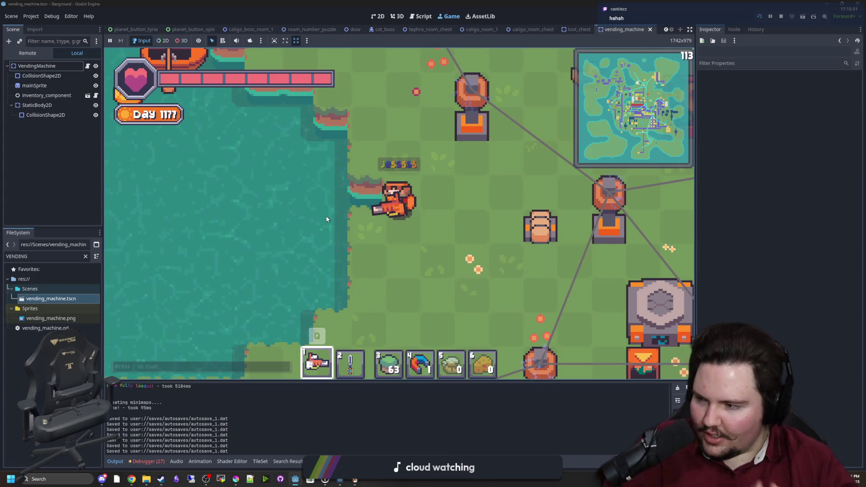
Step: Walk the character to the island's left shore and select Land Tile from the Building Menu
scroll(369, 198, down, 5)
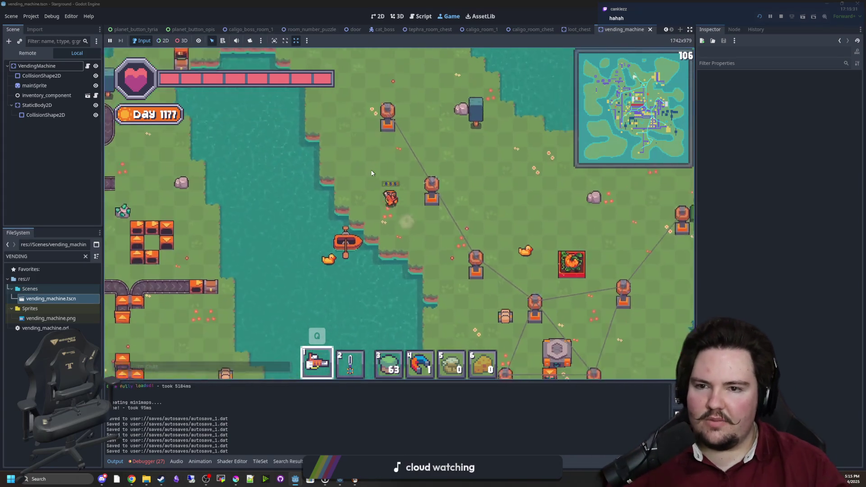
key(w)
key(a)
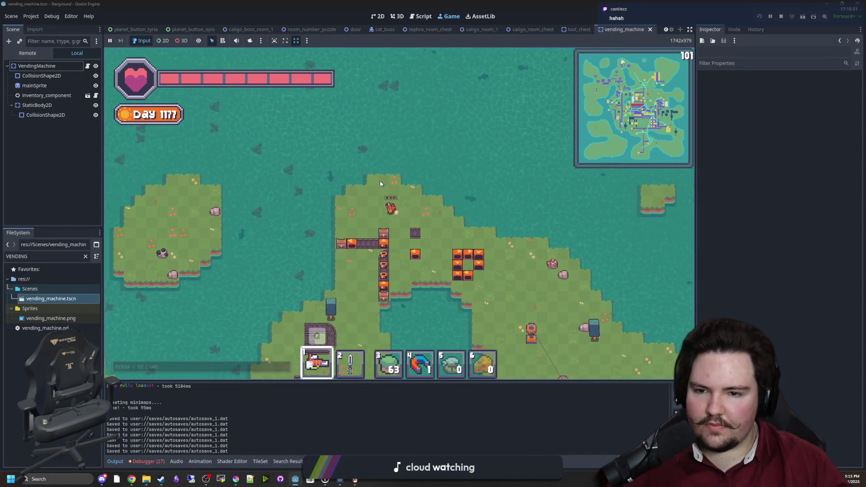
key(s)
key(a)
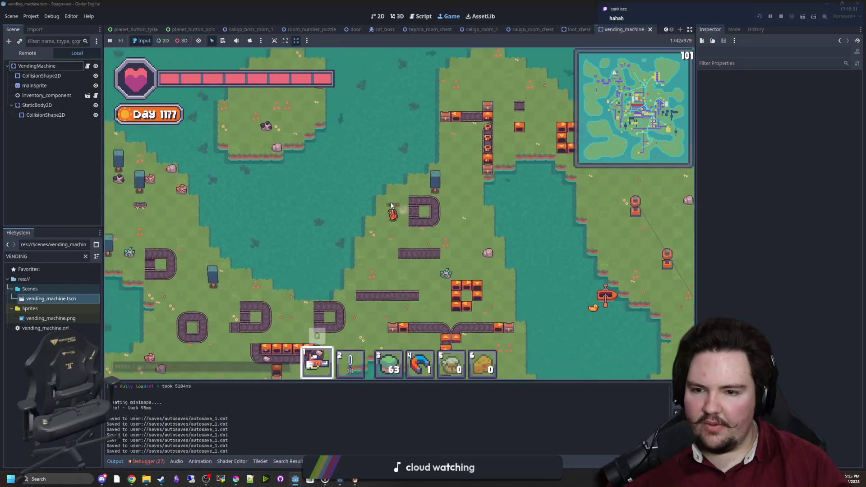
key(b)
click(391, 163)
Step: Place three land tiles in the water beside the island's left shore
key(s)
key(a)
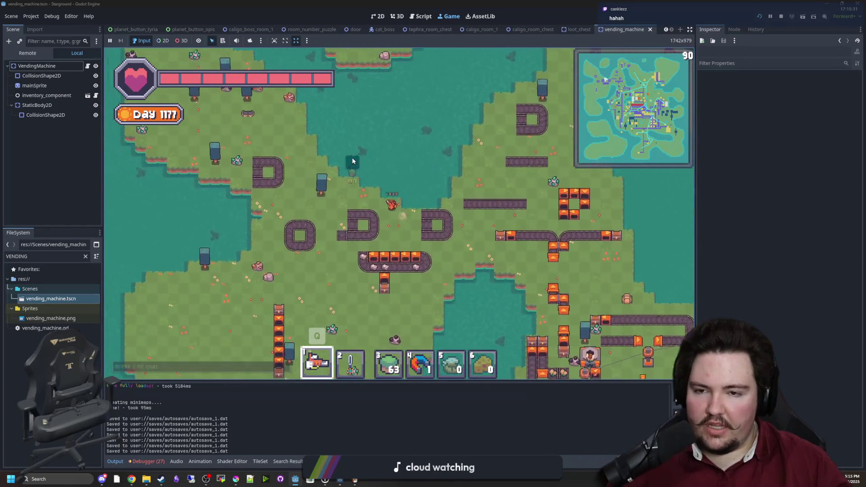
key(a)
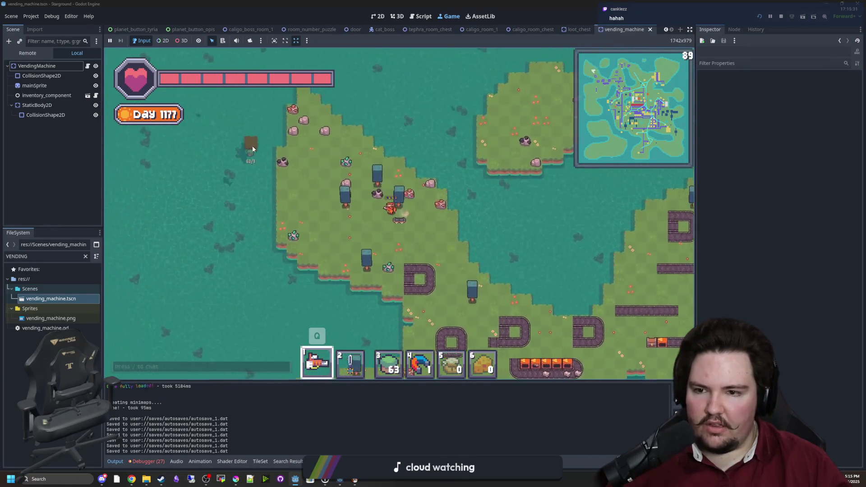
key(w)
scroll(342, 179, up, 2)
click(348, 207)
click(324, 208)
click(304, 207)
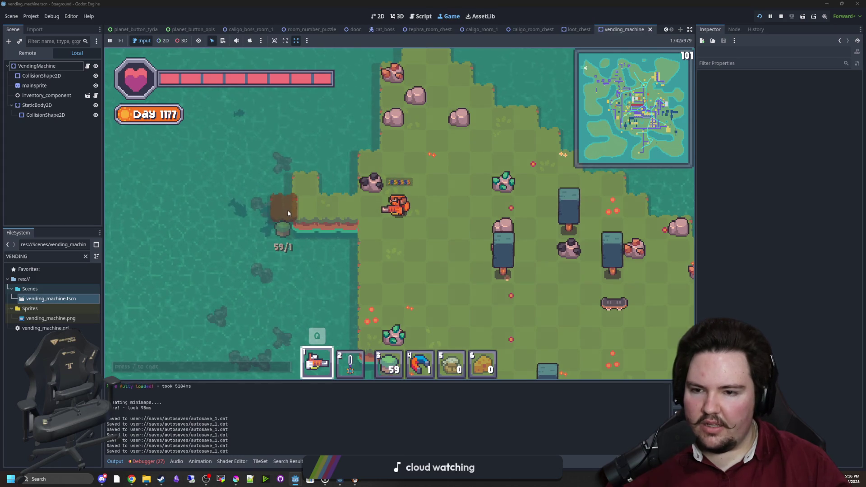
Step: Lay runs of land tiles along the island's left and upper edges
key(a)
mouse_move(340, 258)
mouse_down()
mouse_move(334, 137)
mouse_move(282, 250)
mouse_up()
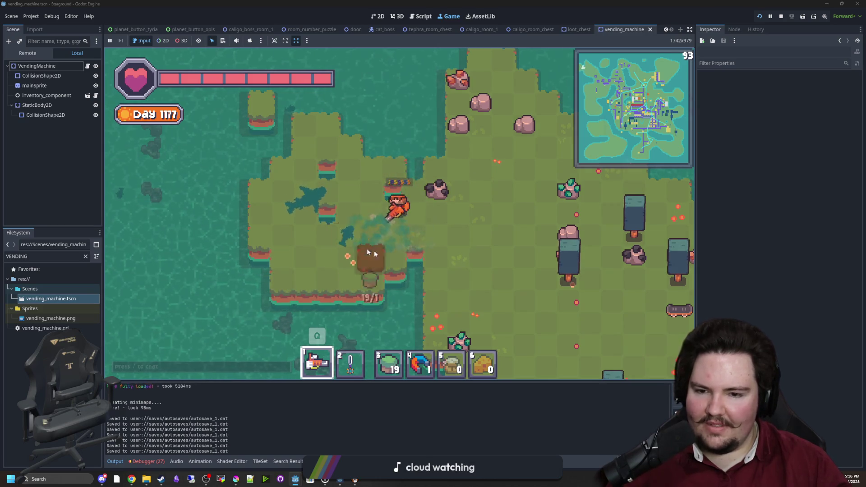
mouse_move(353, 170)
mouse_down()
mouse_move(442, 163)
mouse_move(408, 150)
mouse_up()
key(a)
click(356, 162)
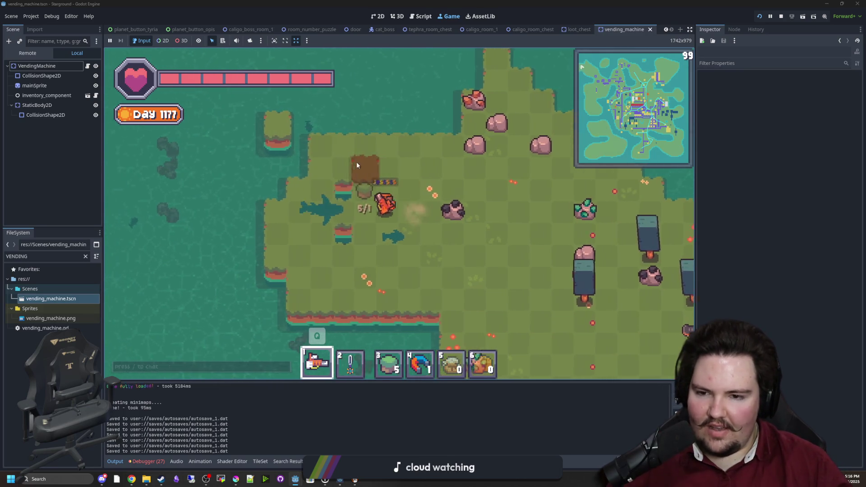
key(s)
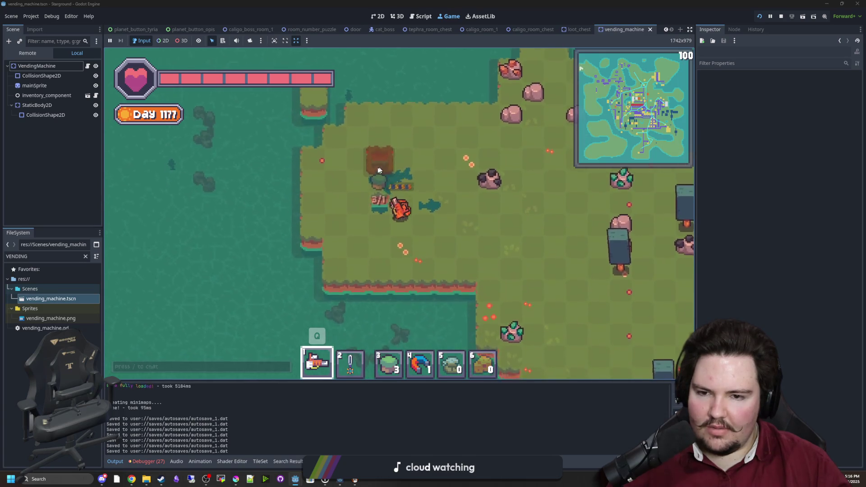
key(d)
key(w)
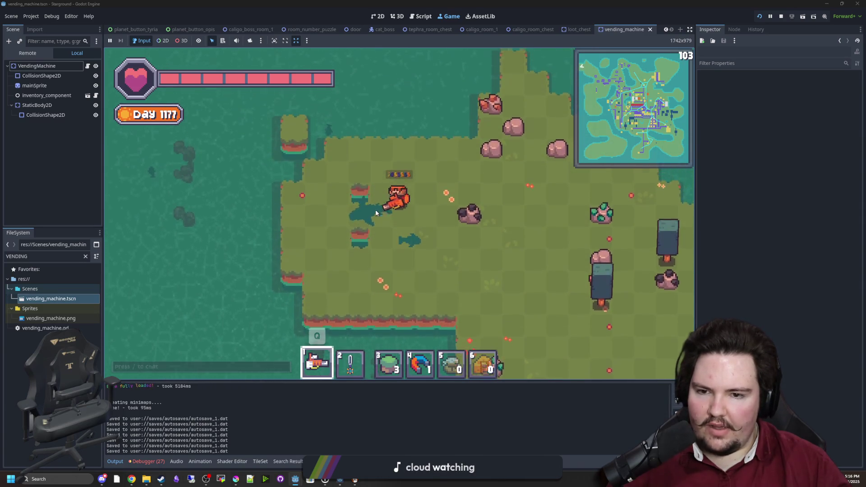
Step: Equip the chainsaw from the item wheel and dig up some land tiles
key(q)
click(417, 176)
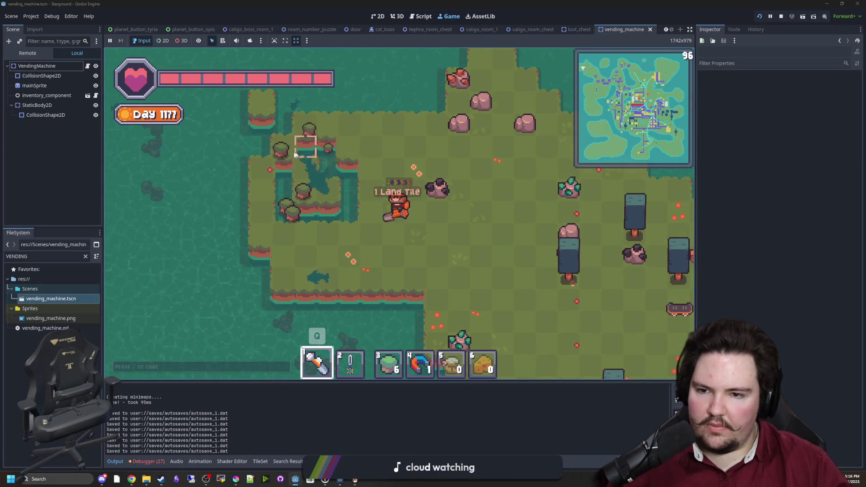
key(w)
key(a)
Step: Switch back to the gun and reselect Land Tile in the Building Menu
key(q)
click(369, 204)
key(b)
click(389, 147)
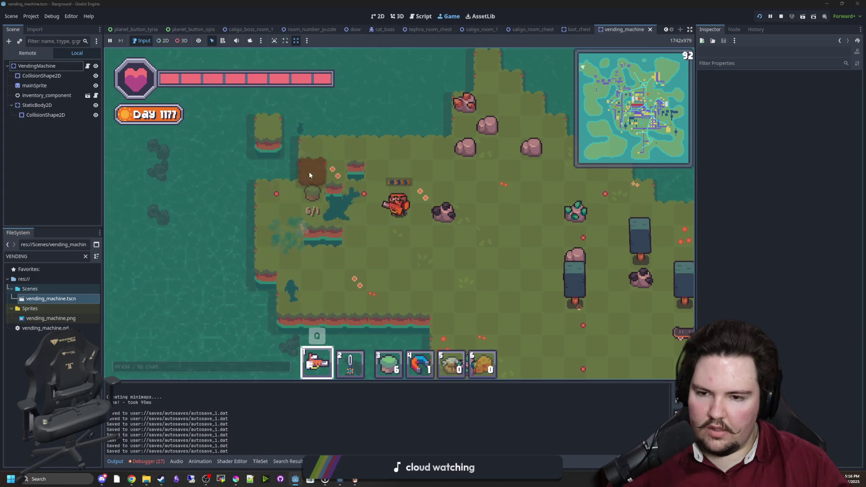
key(s)
key(a)
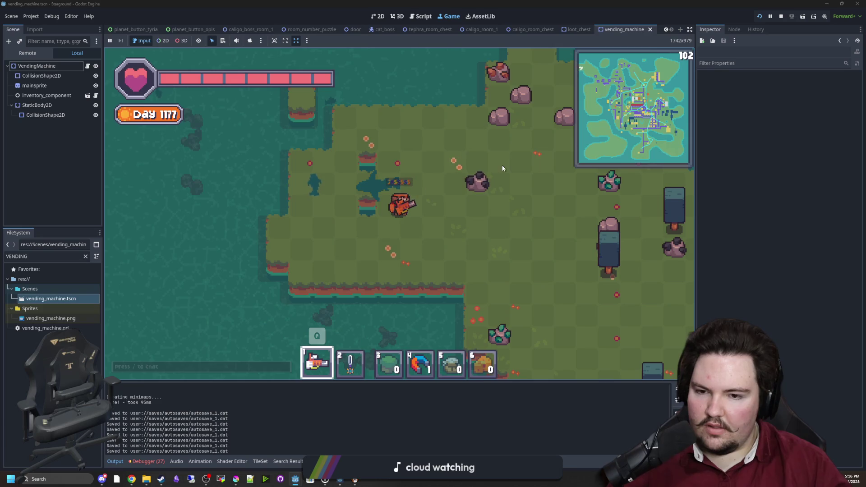
Step: Zoom out and walk right, then down, across the map to the factory area
scroll(394, 223, down, 3)
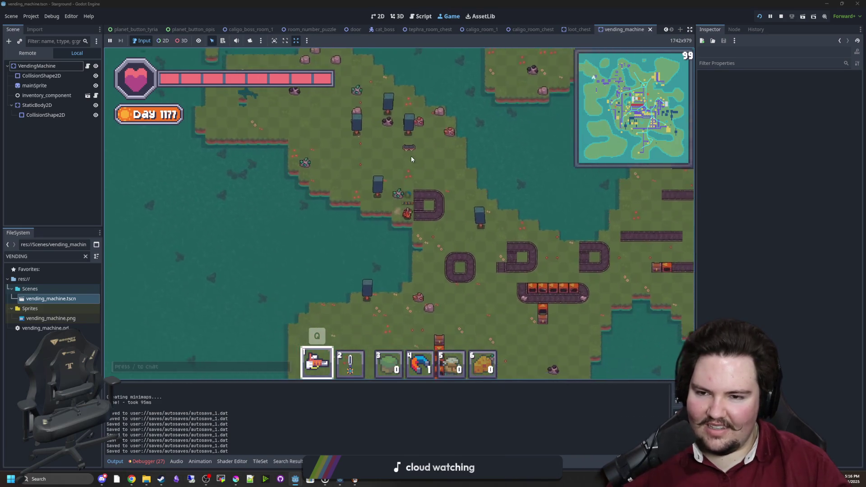
key(d)
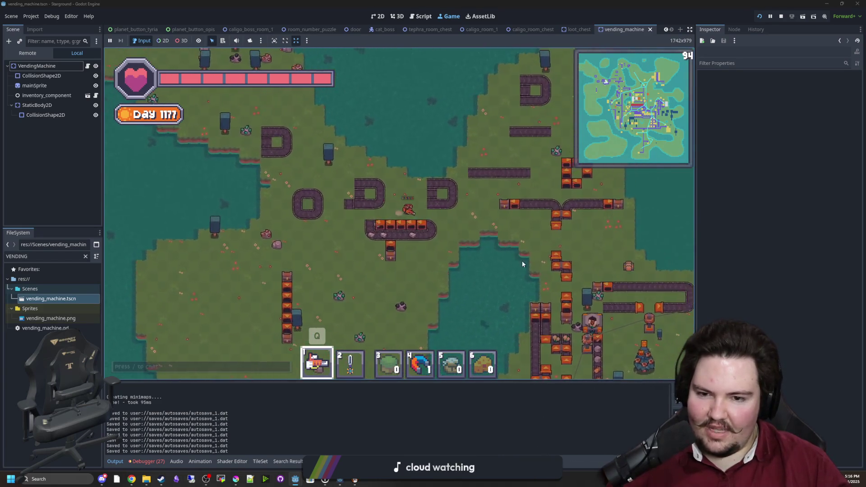
key(d)
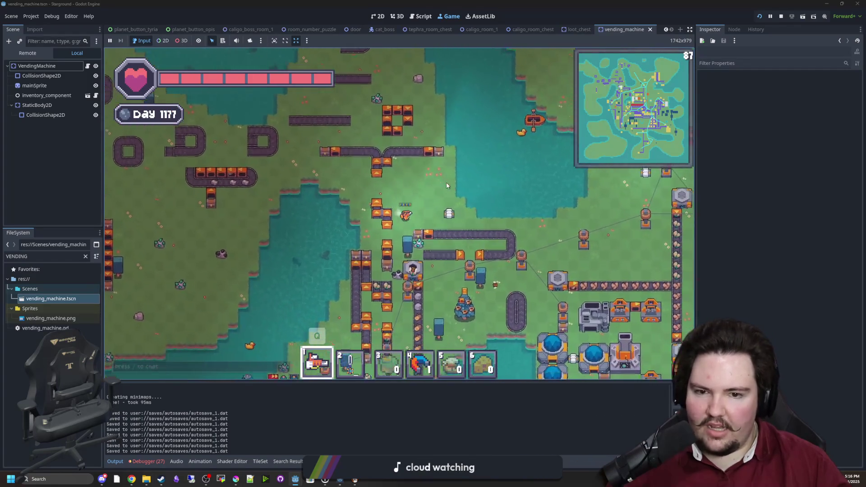
key(d)
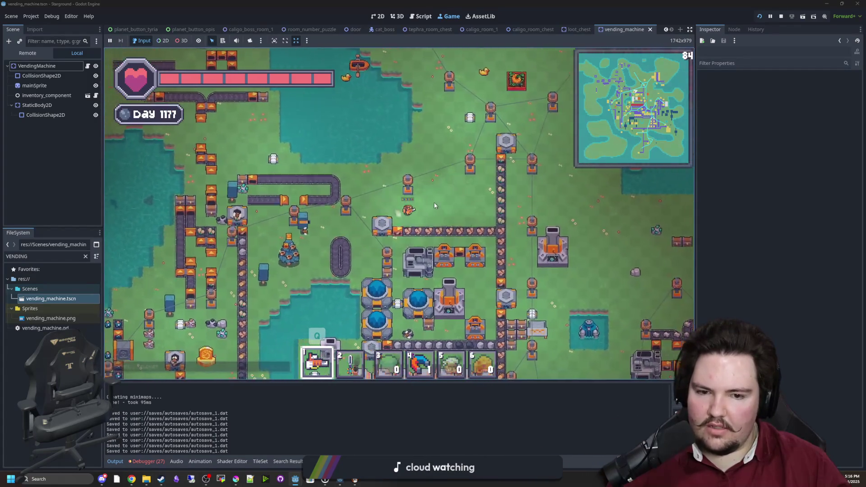
key(d)
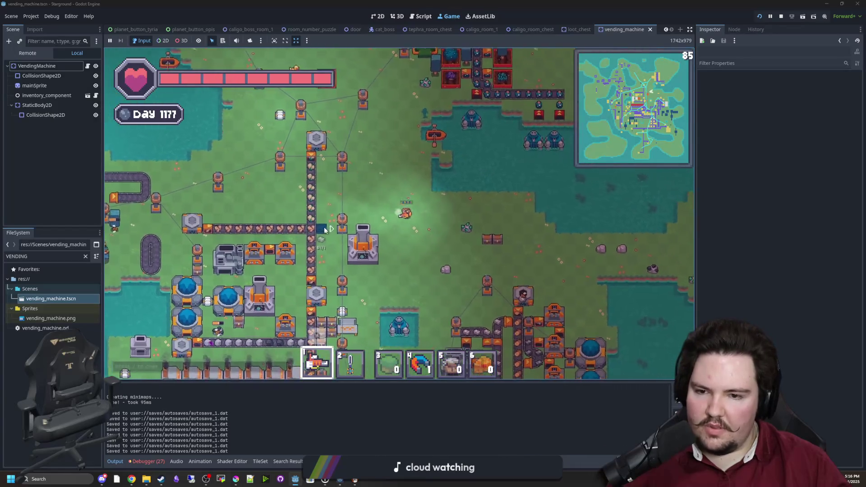
key(s)
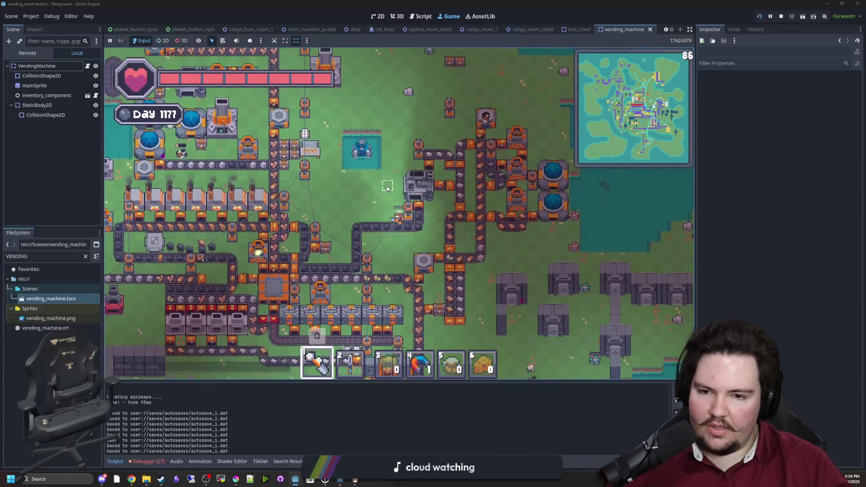
Step: Open the inventory and Building Menu, then walk around the factory base
key(e)
key(e)
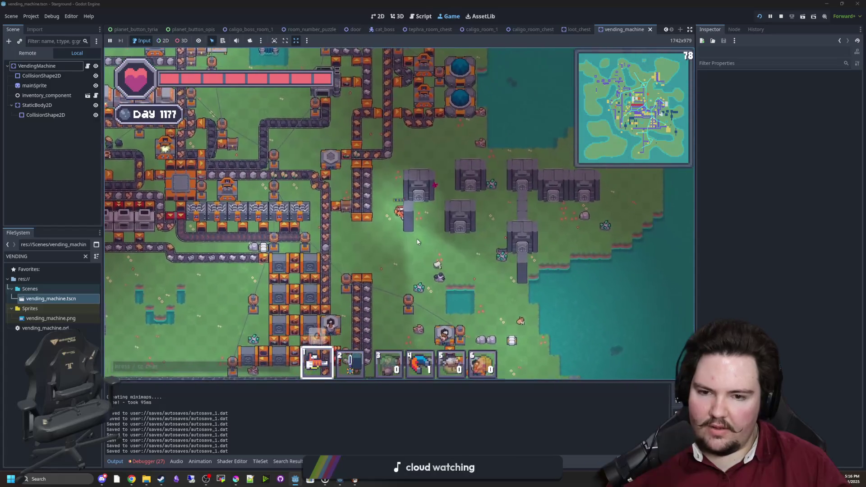
key(b)
key(b)
key(s)
key(d)
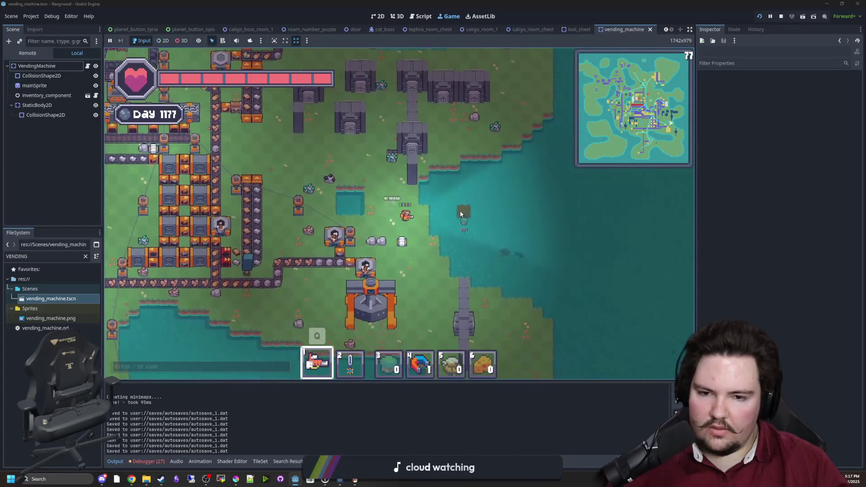
key(s)
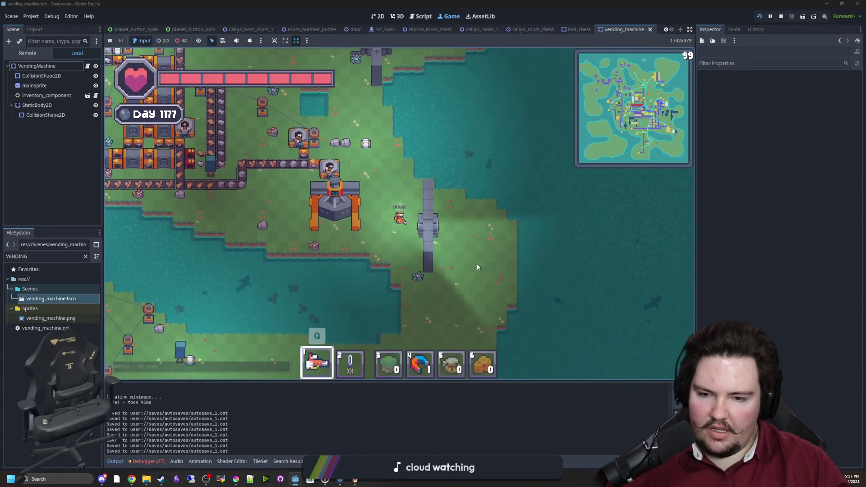
key(s)
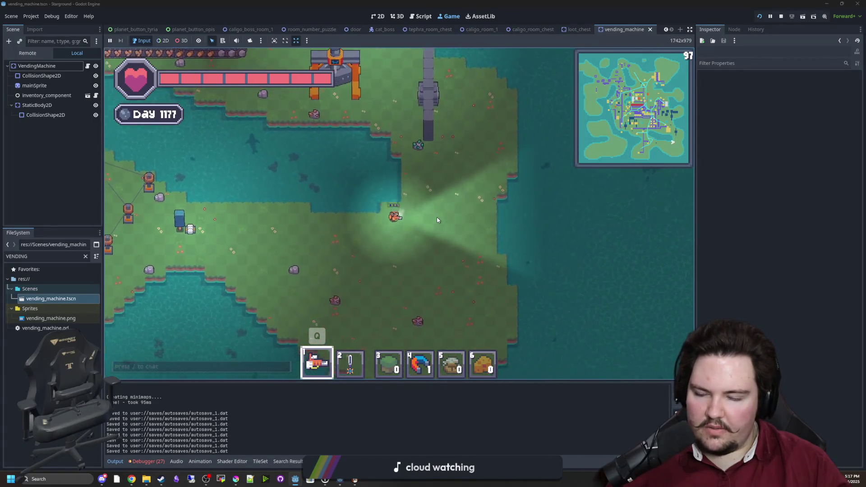
key(a)
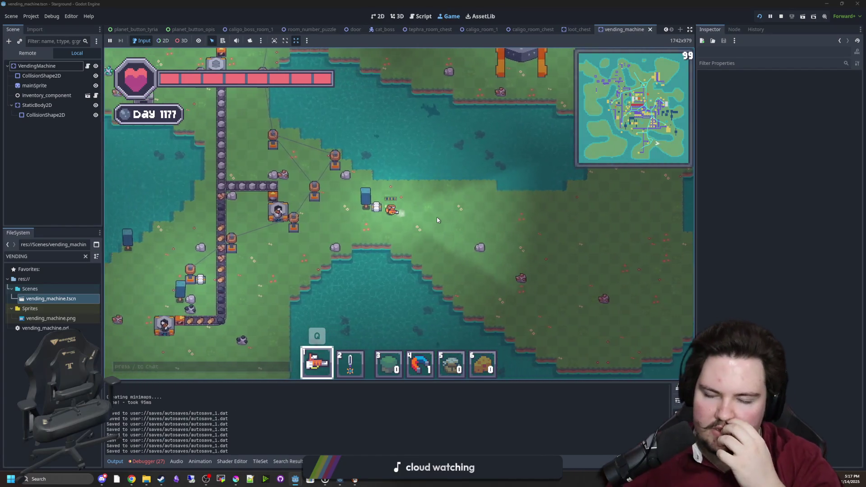
key(a)
key(w)
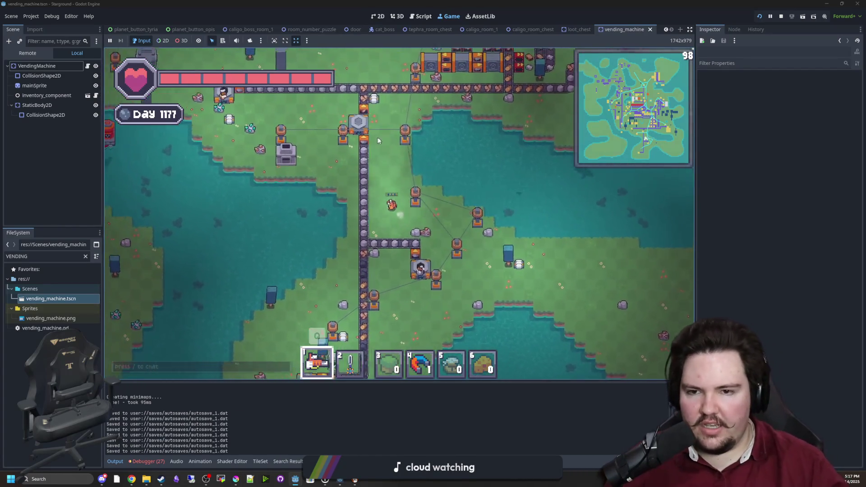
key(w)
key(a)
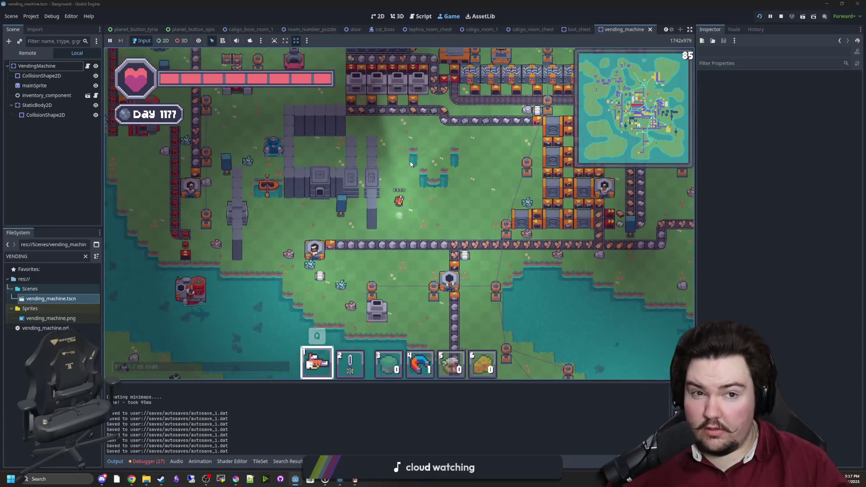
key(w)
key(d)
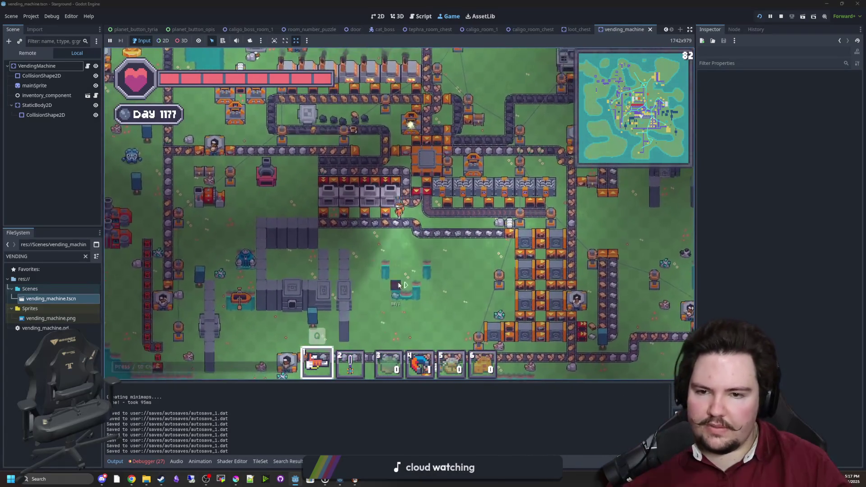
key(w)
Step: Toggle the inventory, sort its items, and close the inventory panel
key(e)
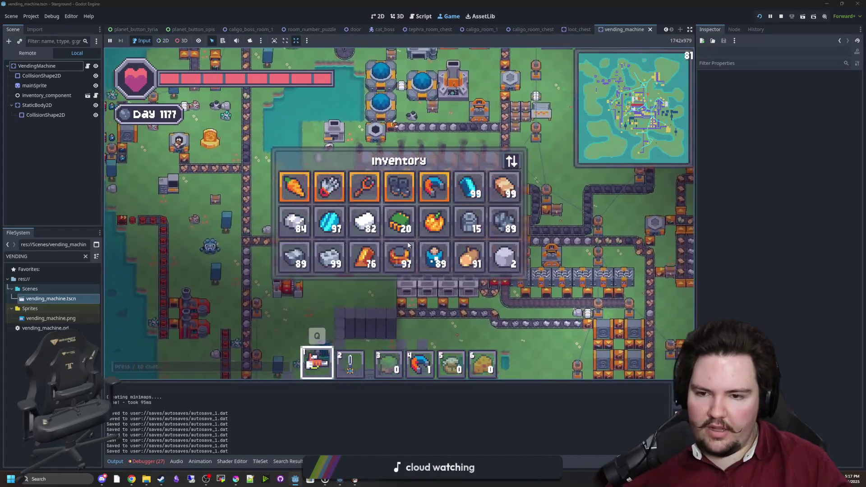
key(e)
key(w)
key(a)
key(e)
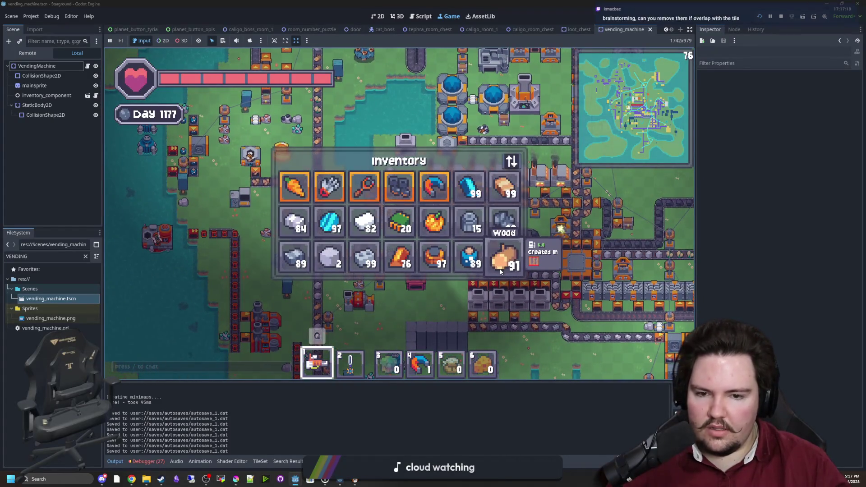
key(a)
key(s)
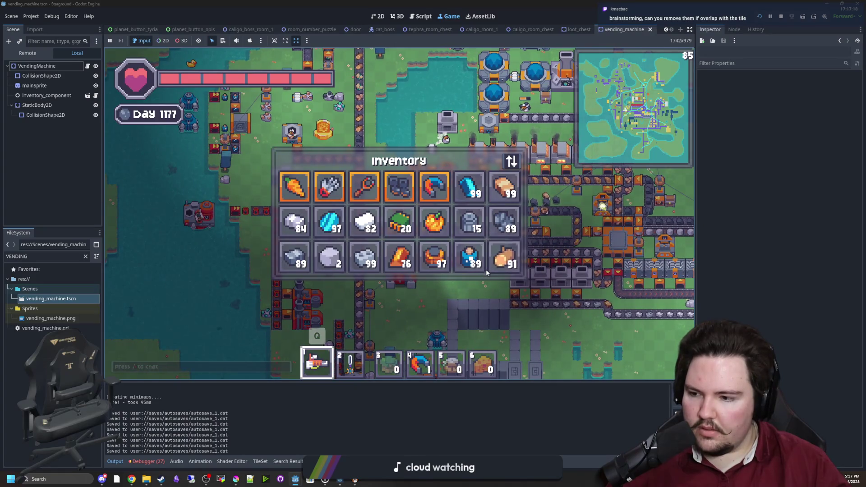
key(e)
Step: Walk north past the factory and west onto the western islands
key(w)
key(a)
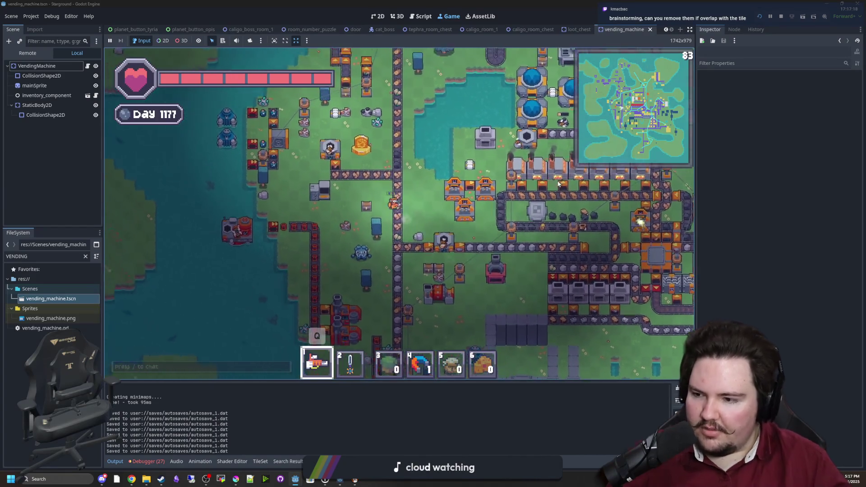
key(a)
key(w)
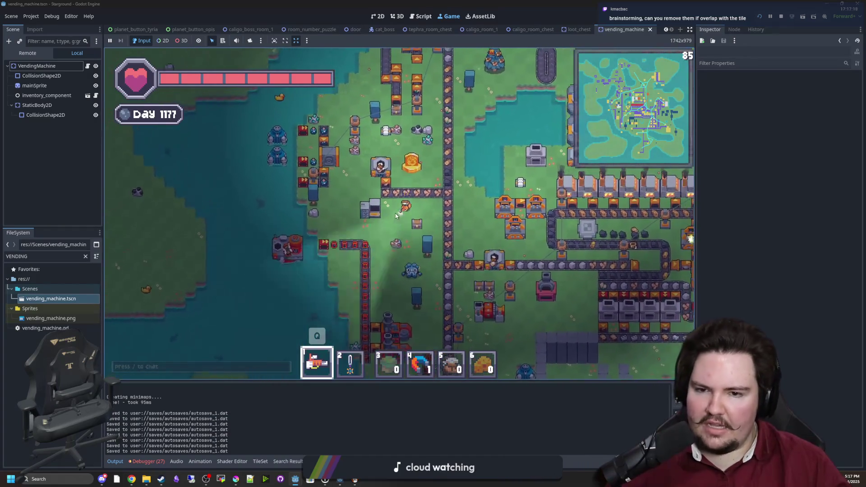
key(w)
key(d)
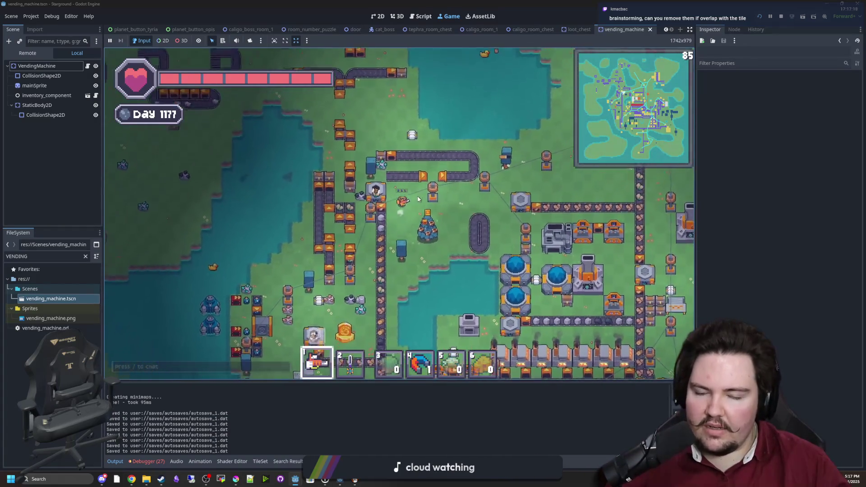
key(w)
key(a)
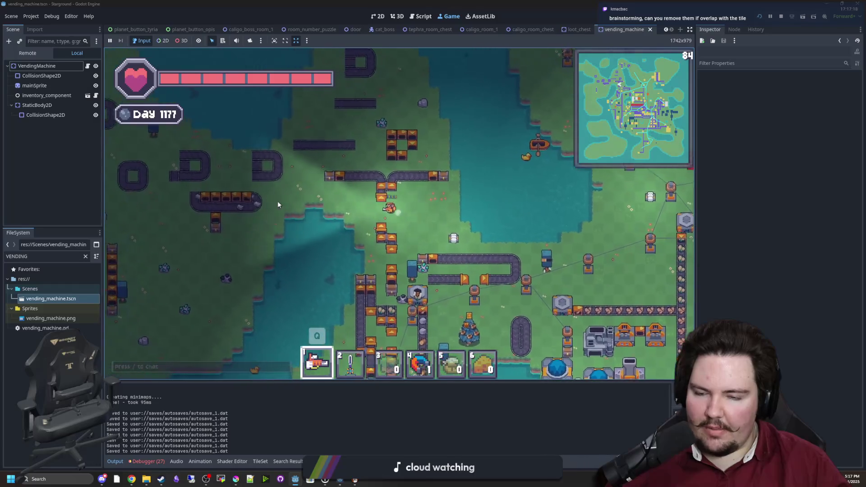
key(a)
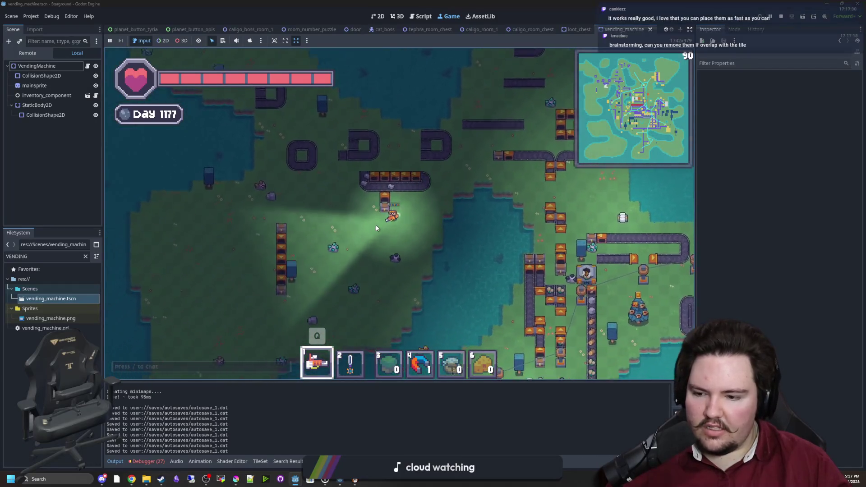
key(s)
key(a)
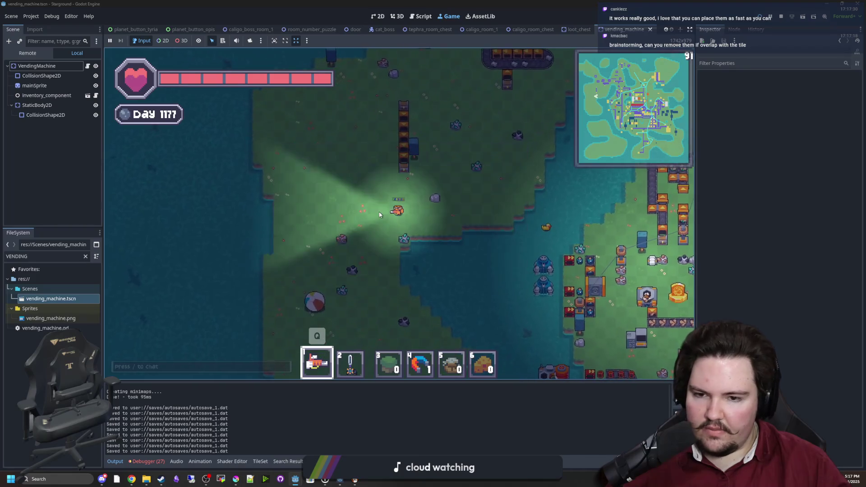
Step: Select Land Tile from the Building Menu while heading south across the island
key(b)
click(391, 147)
key(s)
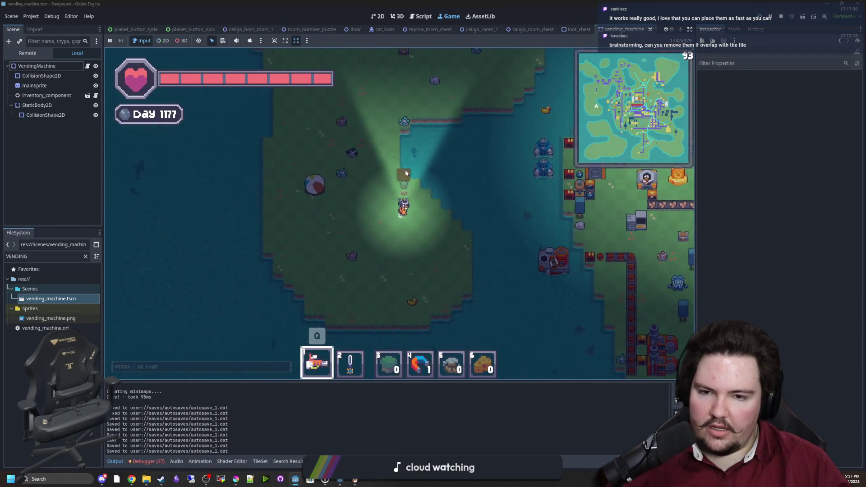
scroll(417, 156, up, 3)
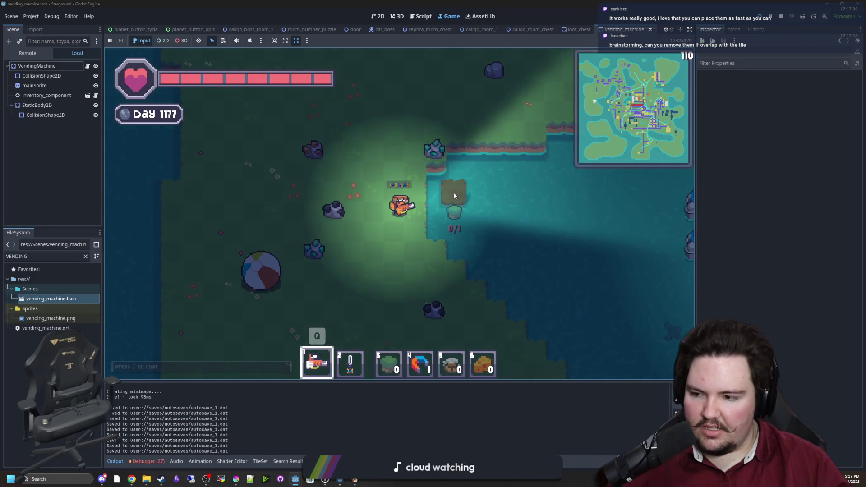
Step: Walk north along the islands back toward the base
key(w)
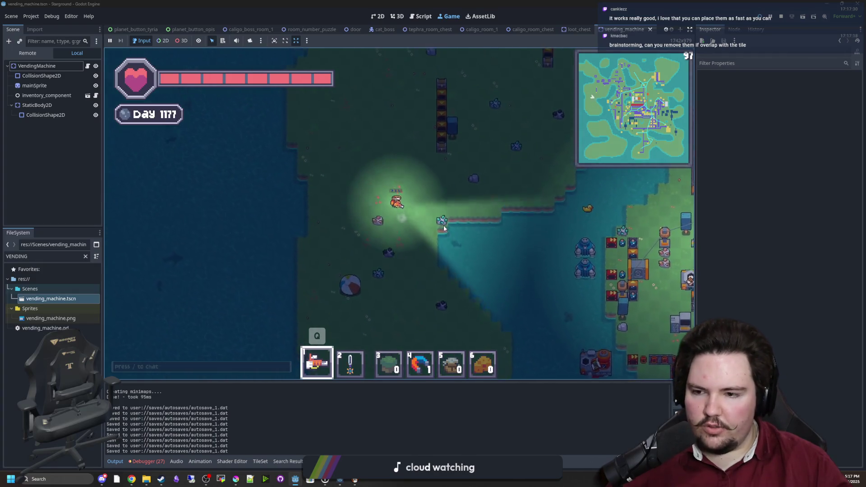
key(w)
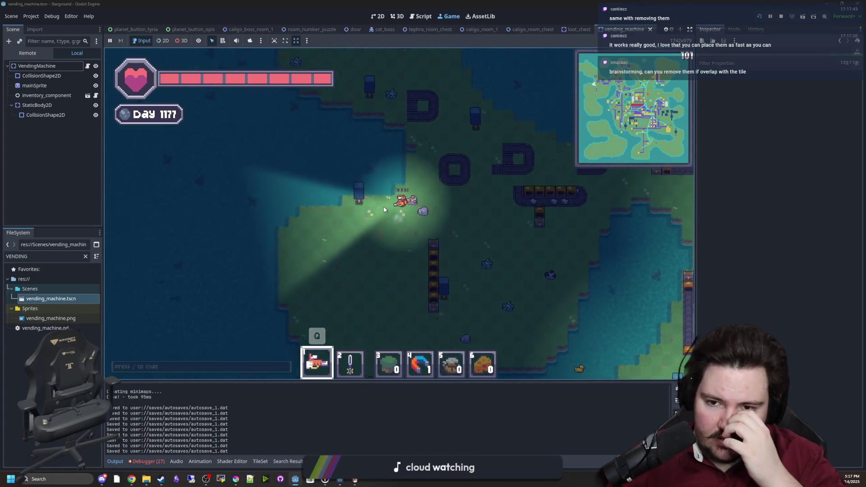
key(w)
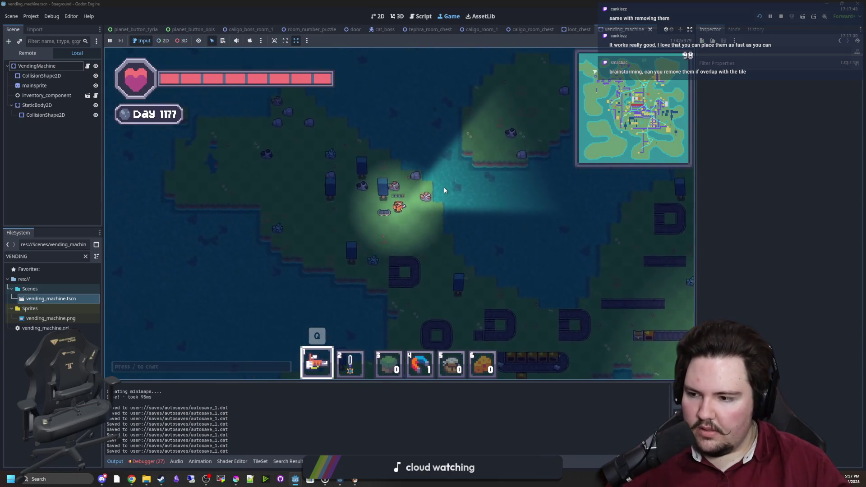
key(w)
key(a)
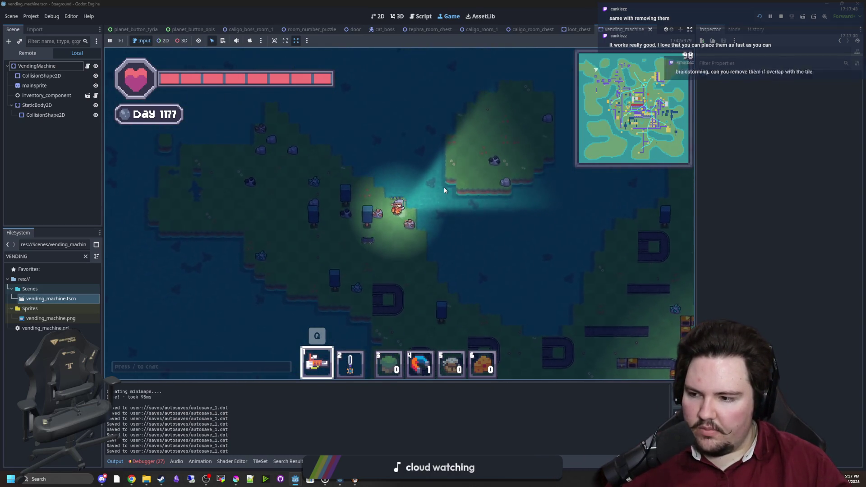
key(d)
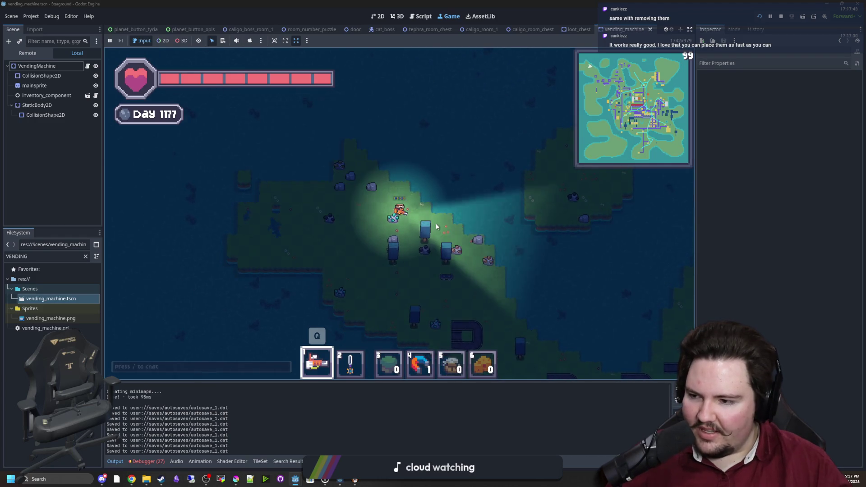
key(e)
key(e)
key(b)
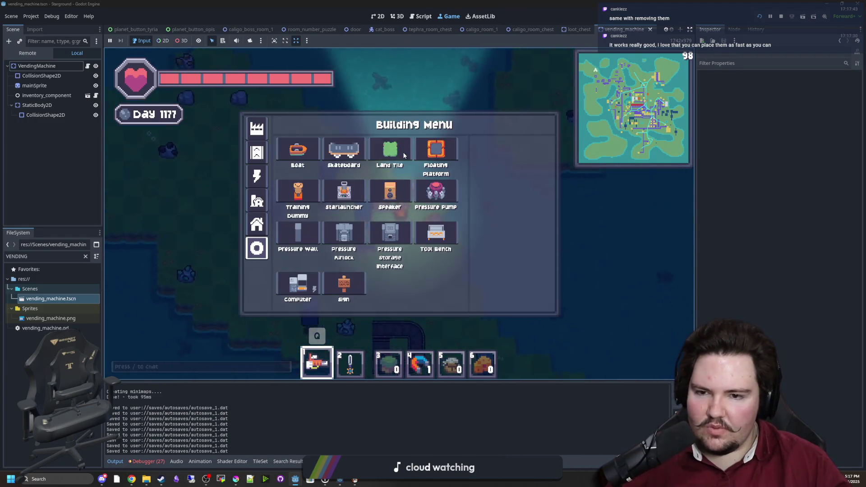
key(Escape)
Step: Walk through the base checking chests on the way to the storage chest
key(d)
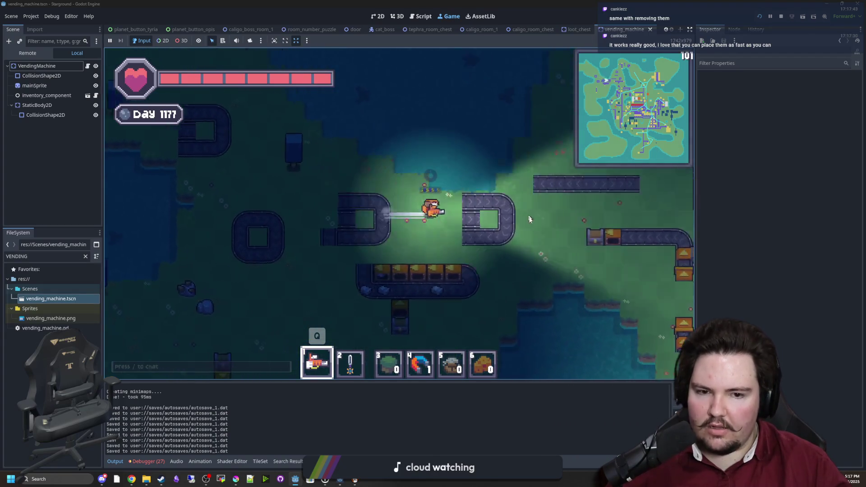
key(e)
key(Escape)
key(e)
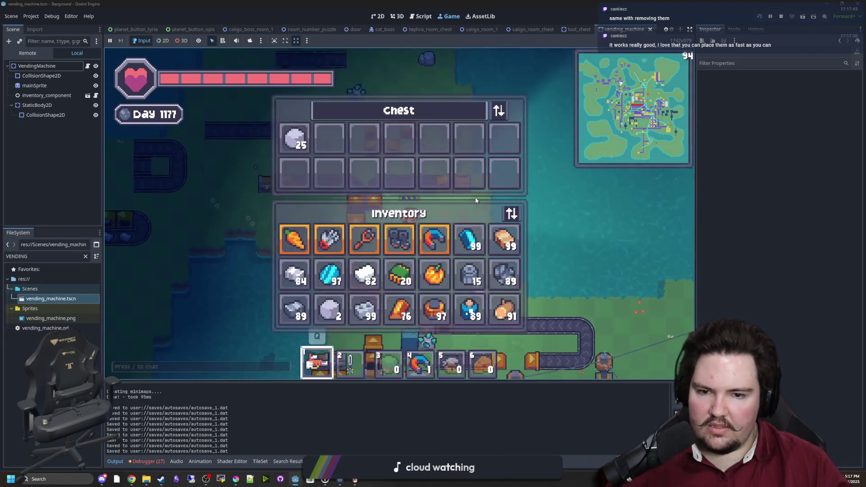
key(Escape)
scroll(475, 196, down, 3)
key(d)
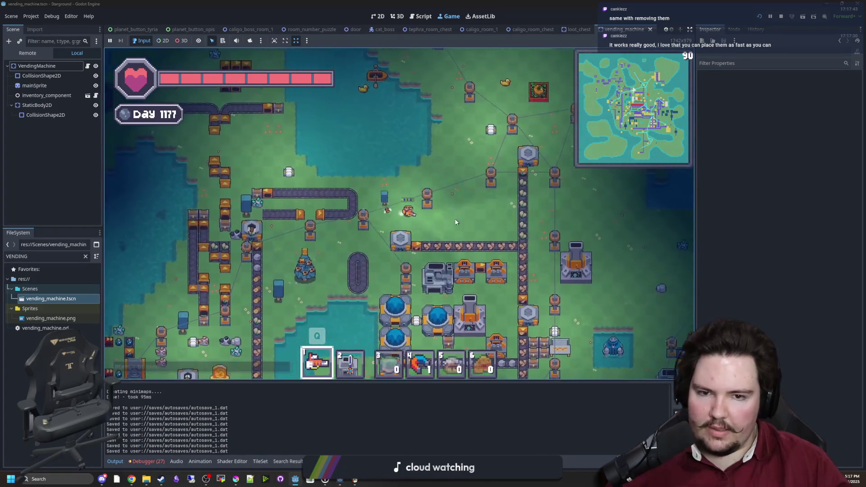
key(e)
key(Escape)
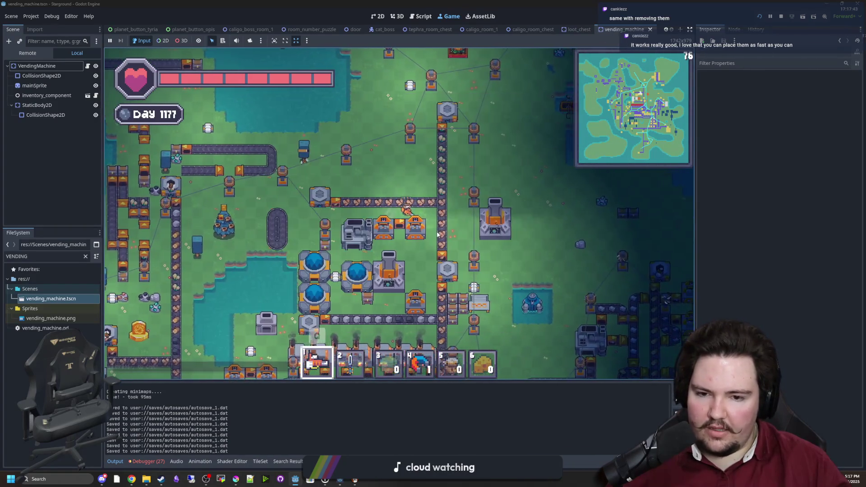
key(d)
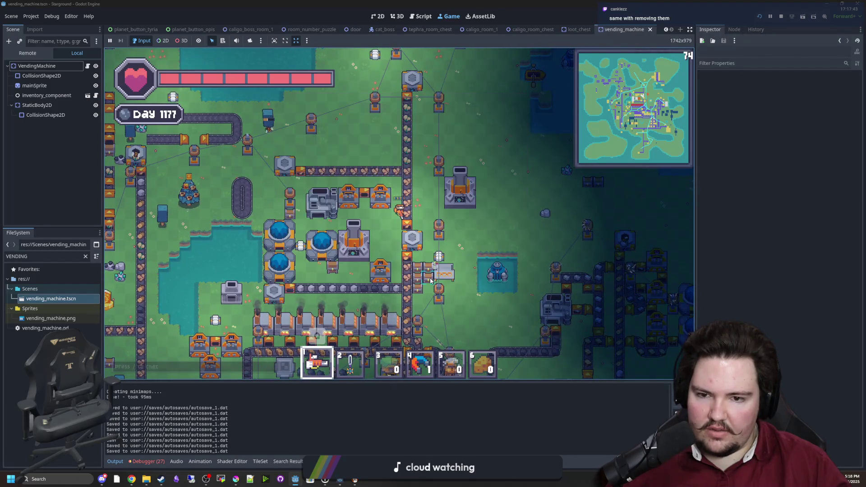
key(d)
key(d)
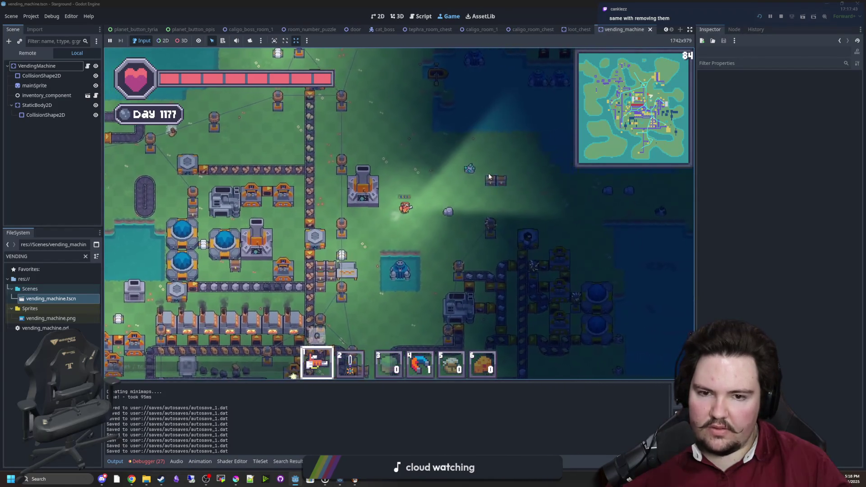
key(e)
key(Escape)
Step: Take the Land Tile stacks from the storage chest, leaving the 89-item stack behind
click(459, 185)
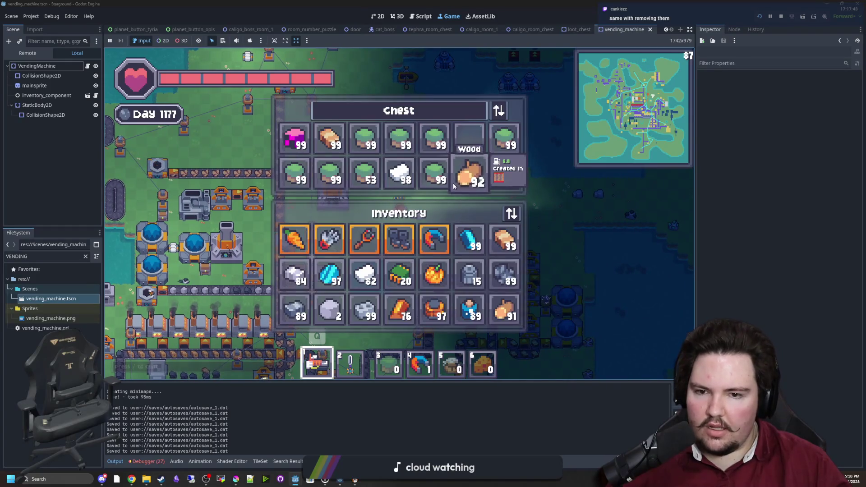
shift+click(438, 143)
shift+click(465, 315)
shift+click(504, 137)
key(Escape)
Step: Ready Land Tile for placing, head out of the base, and drag Eyedrop Timer into view
key(w)
key(q)
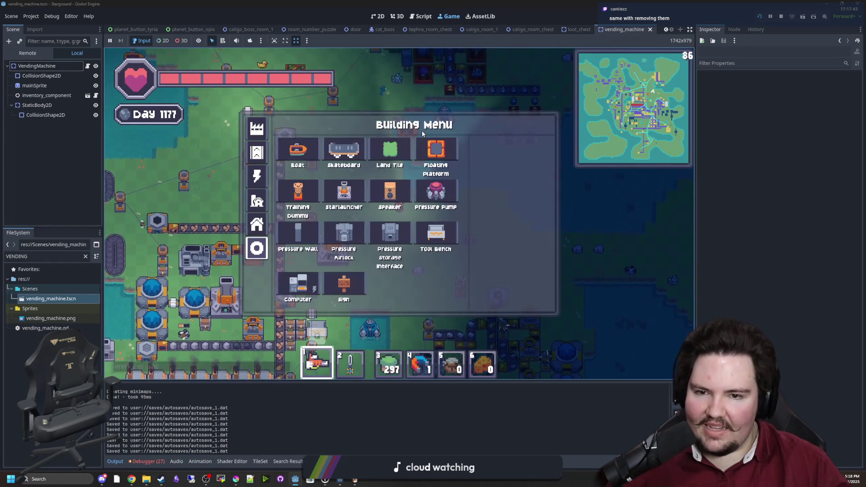
click(390, 151)
click(499, 163)
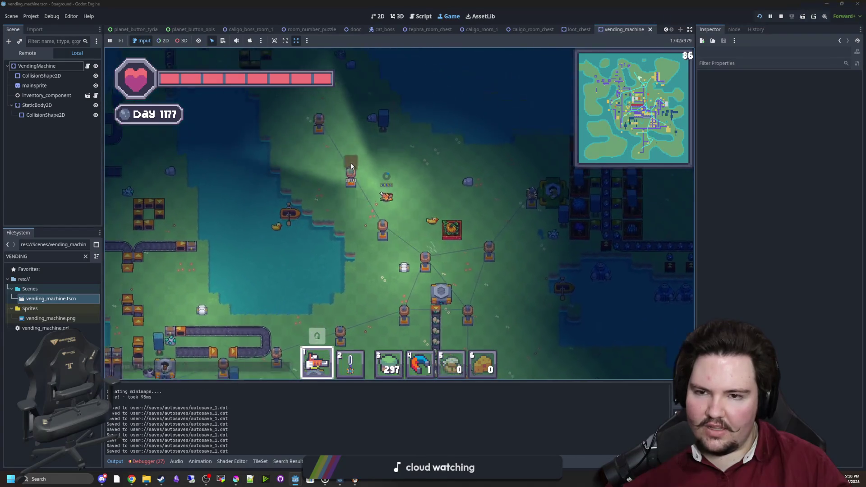
key(w)
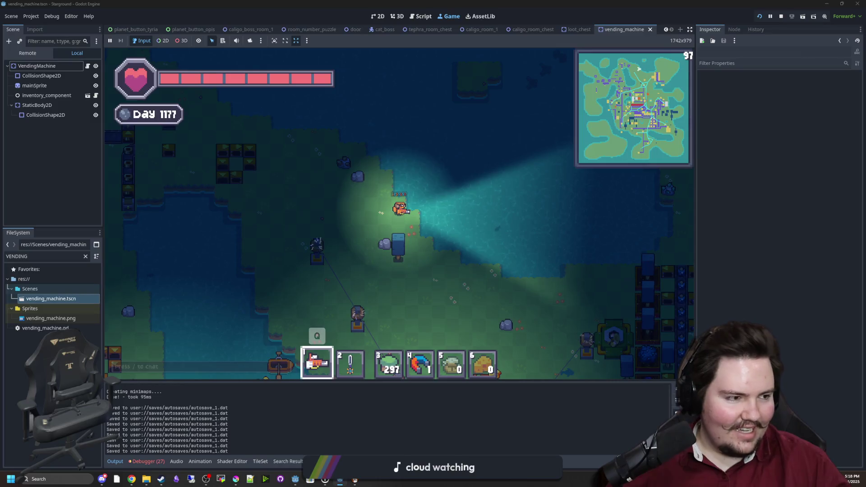
mouse_move(324, 186)
mouse_down()
mouse_move(256, 187)
mouse_move(265, 169)
mouse_up()
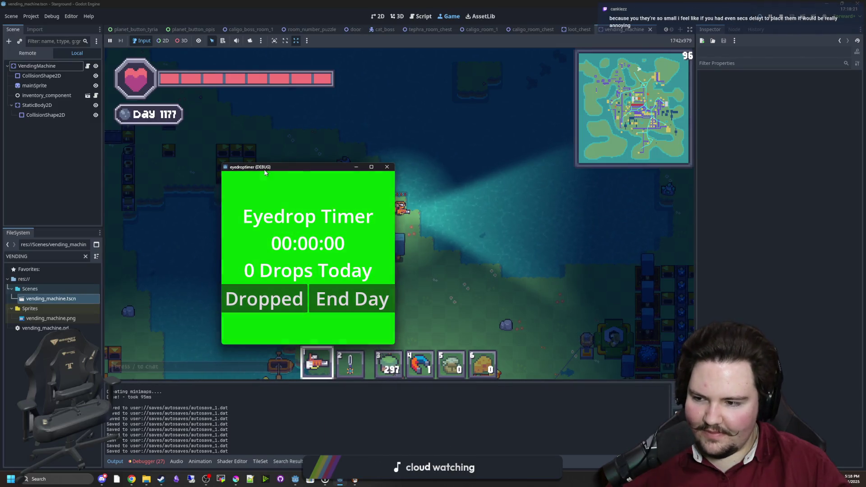
Step: Click Dropped in Eyedrop Timer to log a dose, then refocus the game window
click(265, 307)
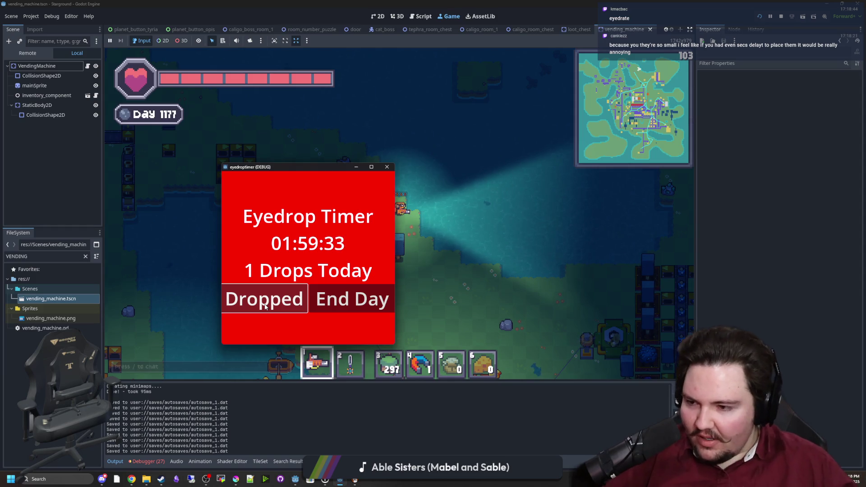
click(360, 163)
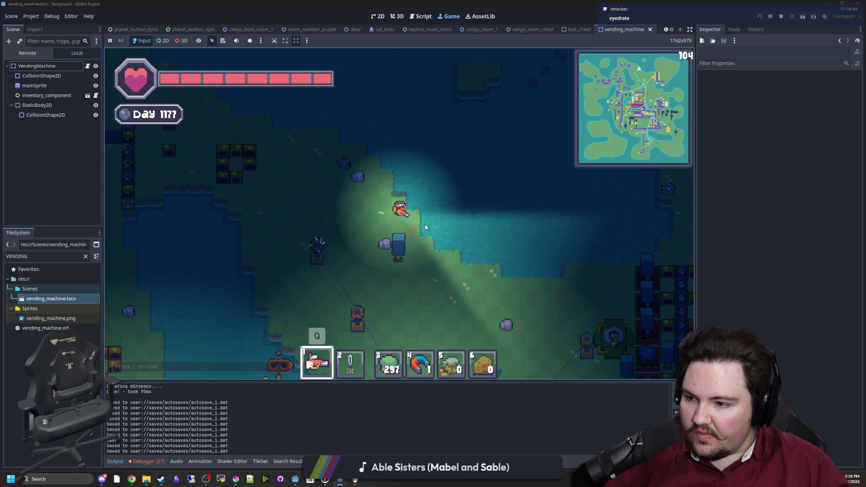
Step: Select Land Tile and place a tile over the water
key(d)
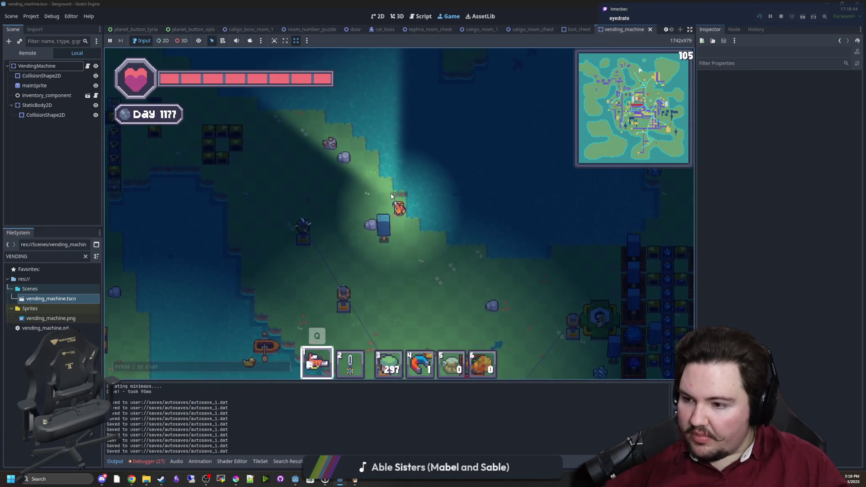
key(6)
key(b)
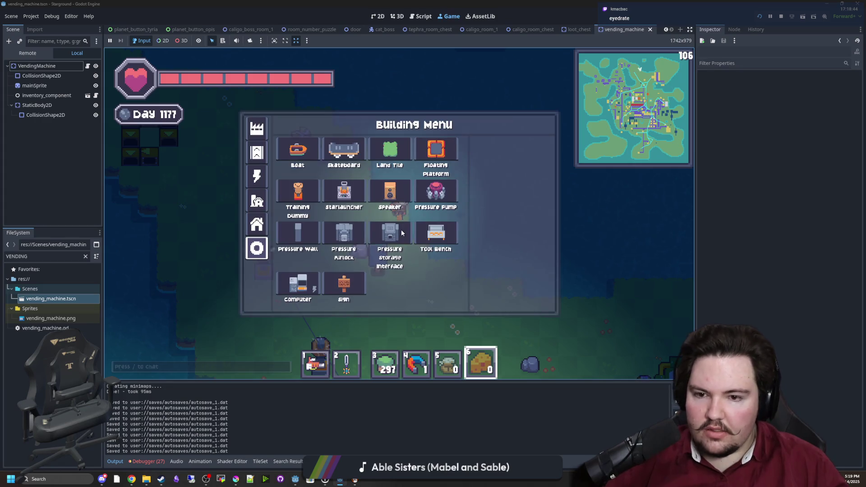
click(394, 157)
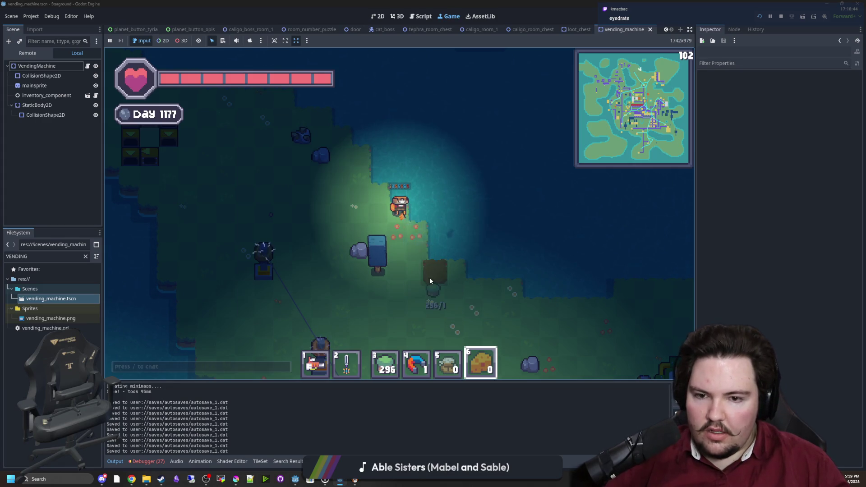
click(415, 201)
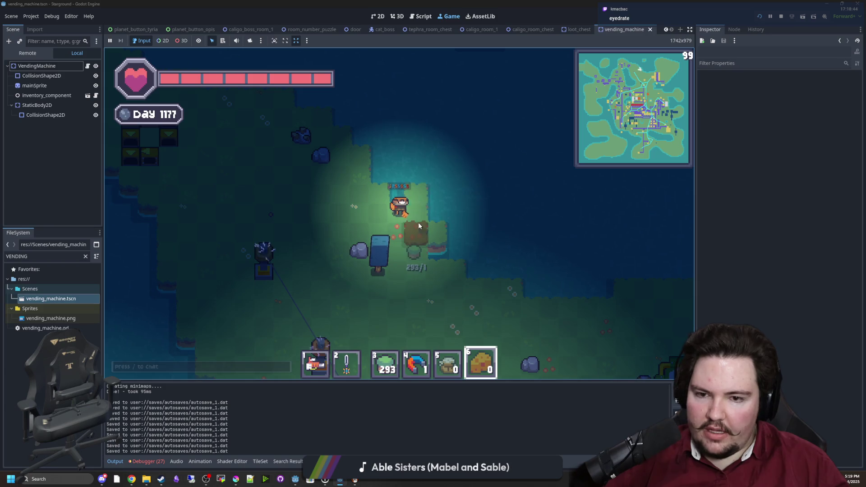
key(s)
key(a)
key(Escape)
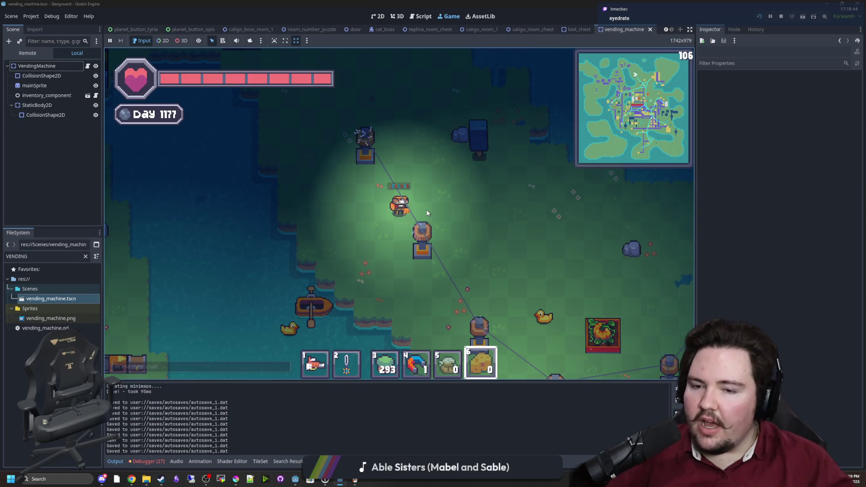
Step: Pick a building from the menu and walk to a new spot by the water
key(d)
click(390, 189)
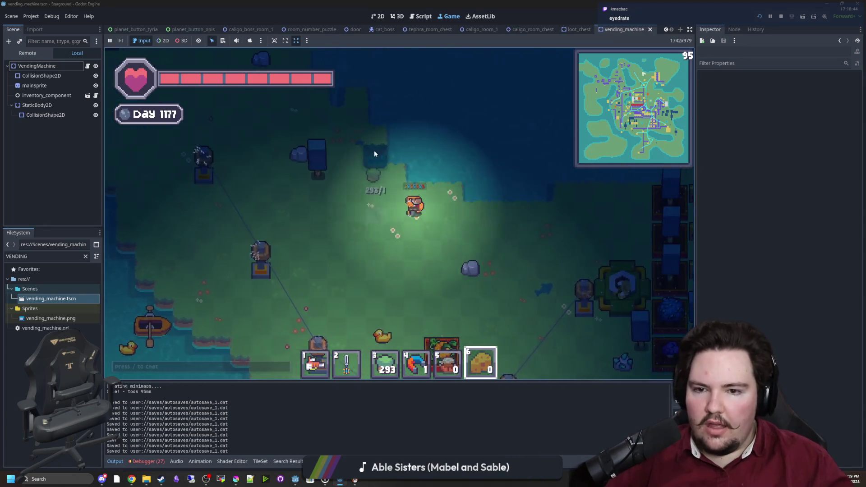
key(d)
key(w)
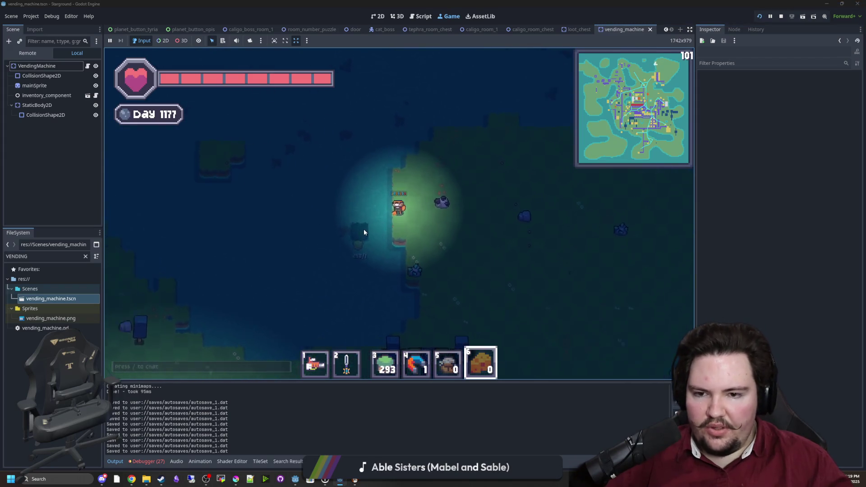
scroll(377, 197, up, 2)
key(s)
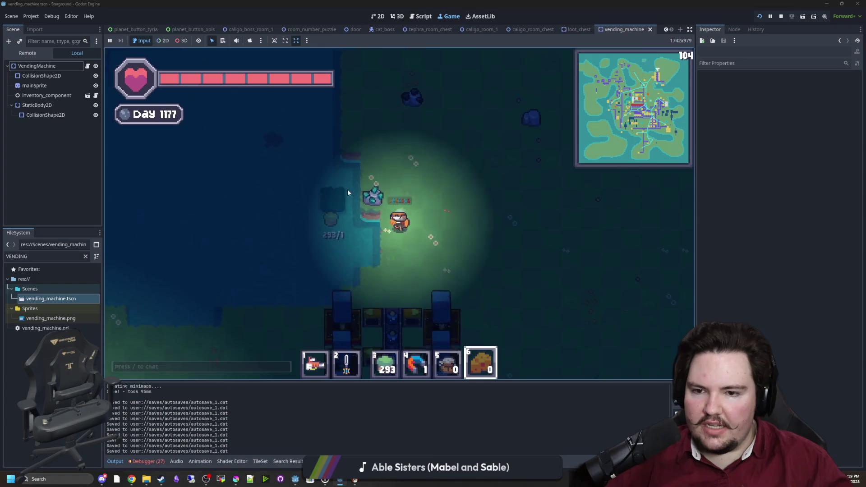
key(a)
key(a)
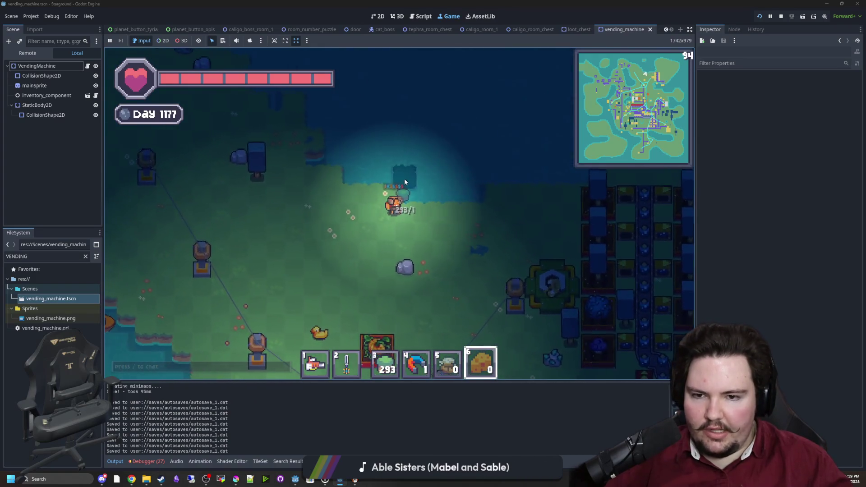
Step: Place grass land tiles at several spots over the nearby water
click(421, 182)
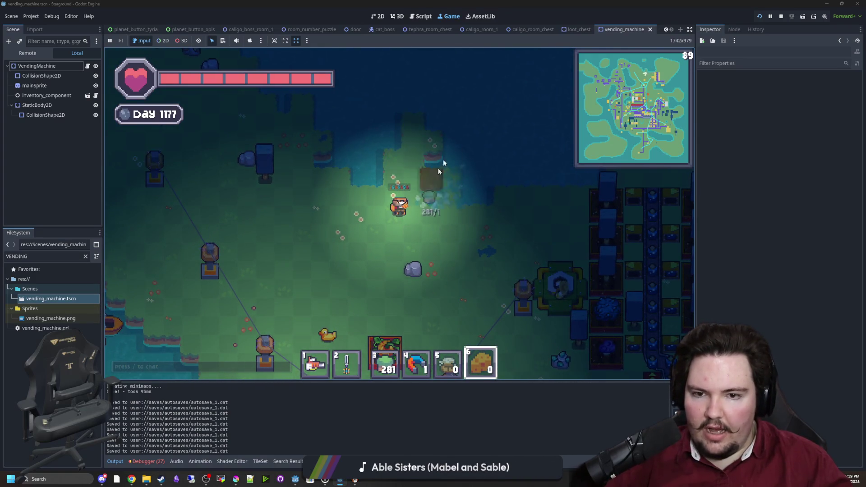
key(w)
click(434, 180)
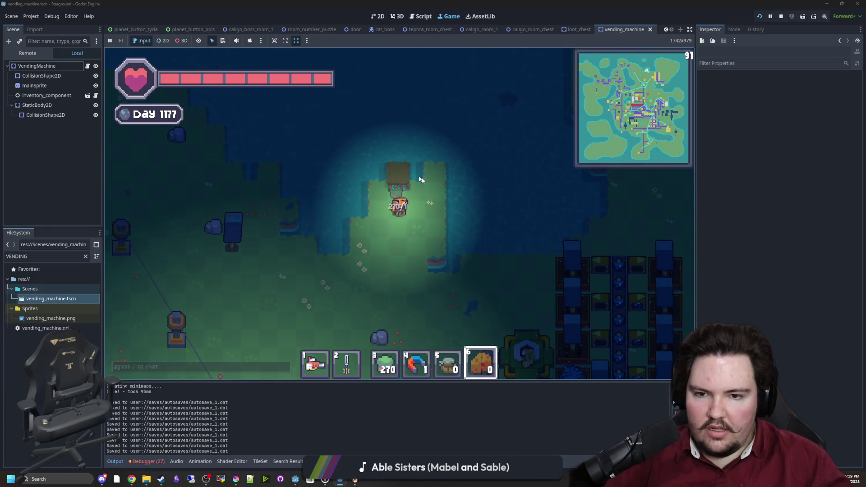
key(a)
click(367, 232)
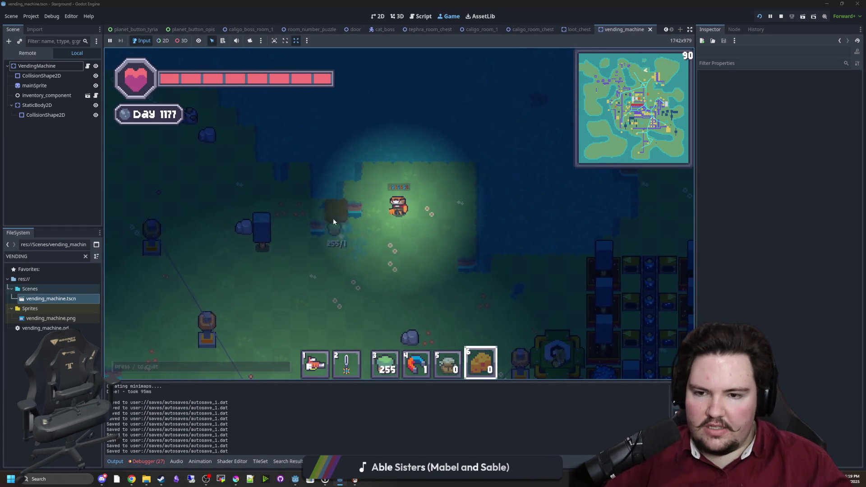
key(a)
click(316, 172)
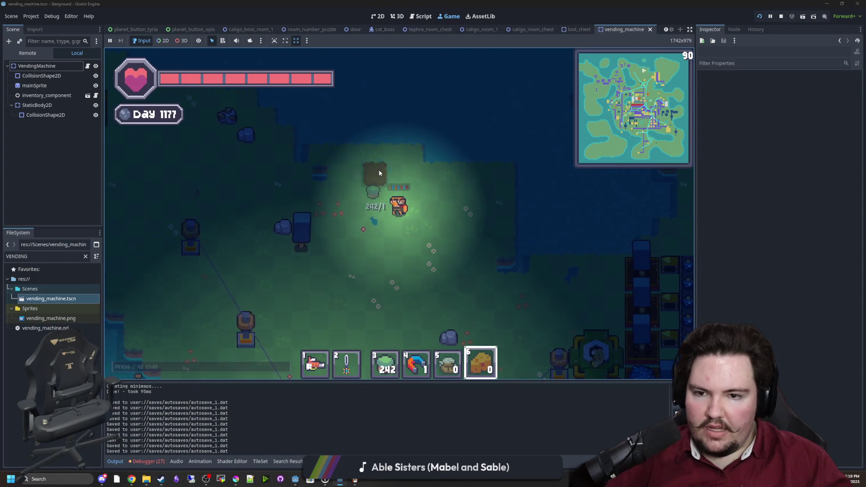
key(s)
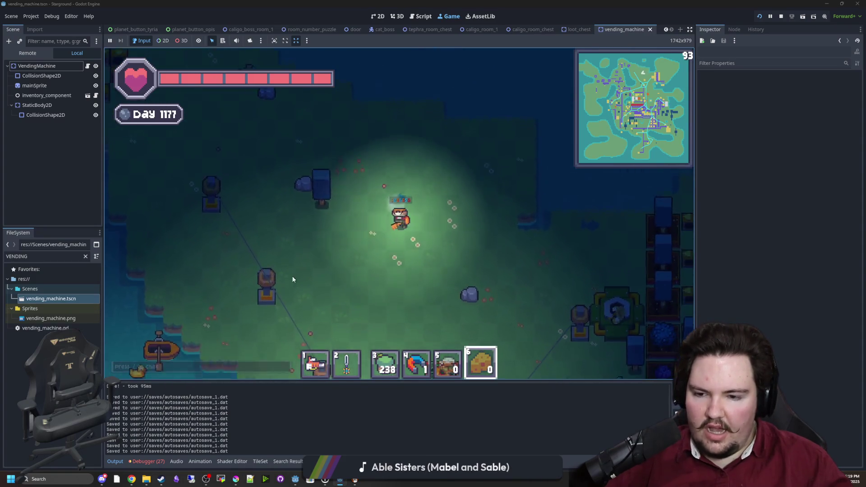
Step: Place a lamp post, then fire the beam weapon at the nearby lamp posts
click(446, 177)
click(447, 178)
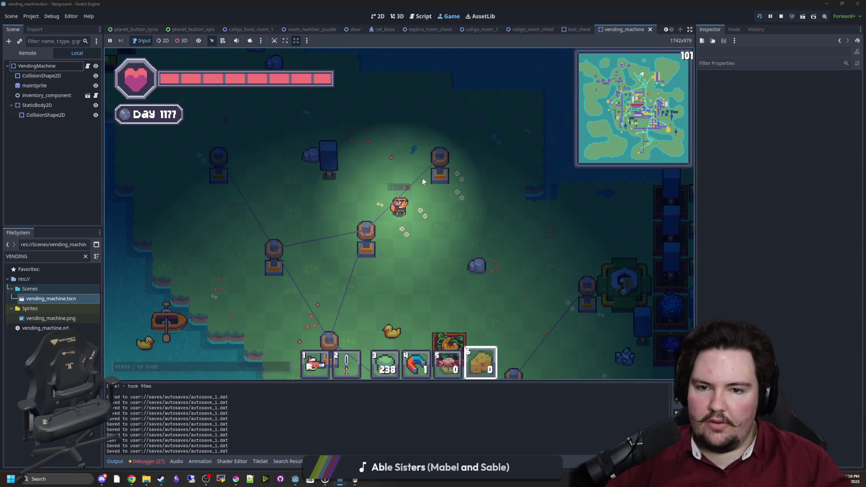
key(1)
click(448, 178)
key(w)
key(d)
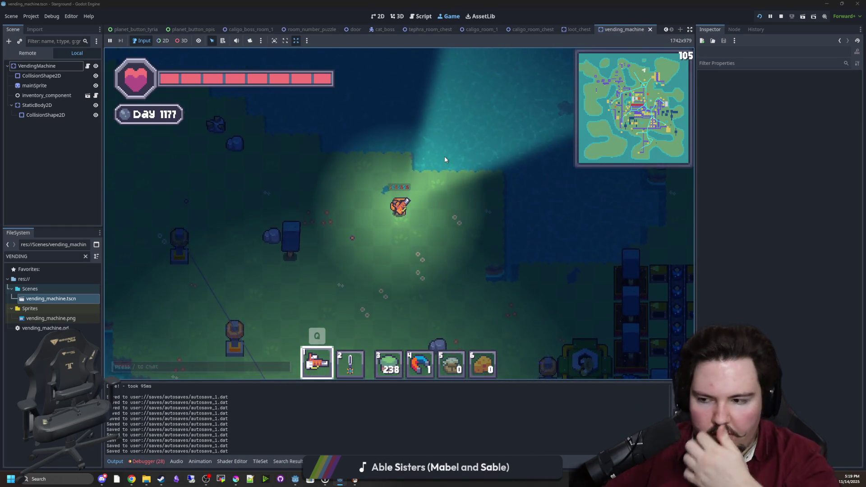
Step: Select the drill from the wheel and mine land tiles around the player while walking
key(q)
click(442, 151)
key(s)
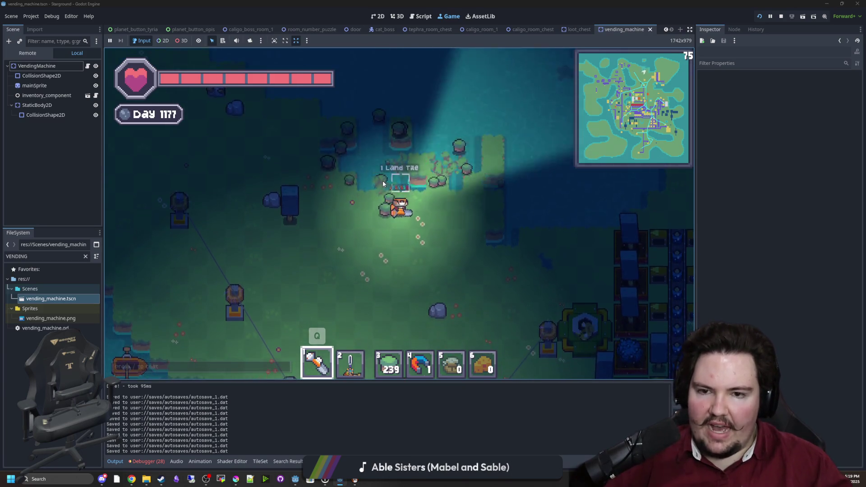
mouse_move(383, 183)
mouse_down()
mouse_move(406, 103)
mouse_move(423, 99)
mouse_move(452, 113)
mouse_move(406, 137)
mouse_move(464, 135)
mouse_move(444, 143)
mouse_move(446, 135)
mouse_up()
key(s)
key(w)
key(a)
key(q)
mouse_move(361, 191)
mouse_down()
mouse_move(422, 131)
mouse_move(327, 138)
mouse_move(481, 232)
mouse_move(532, 170)
mouse_move(506, 194)
mouse_move(471, 164)
mouse_move(449, 118)
mouse_up()
Step: Equip the sword from slot 2 and swing it four times in different directions
key(2)
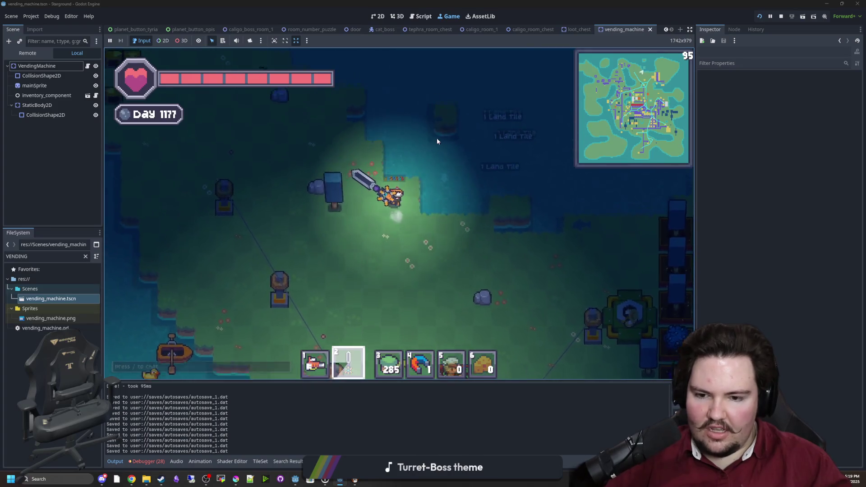
click(493, 180)
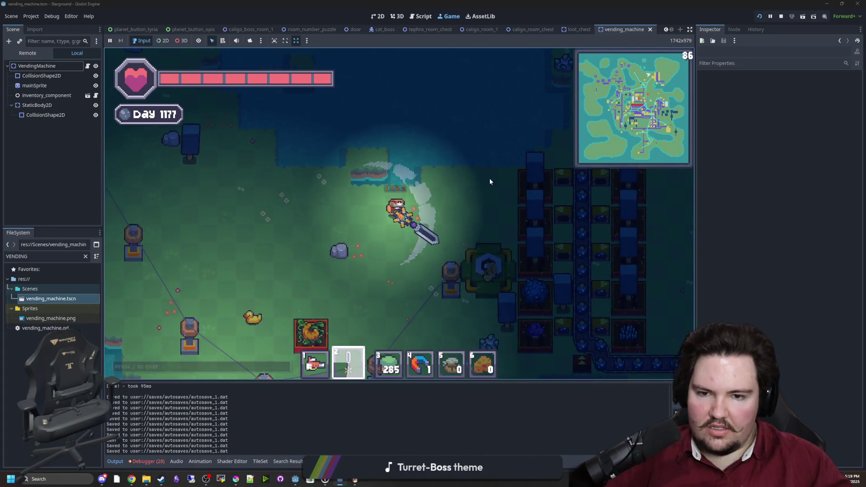
click(421, 178)
click(473, 176)
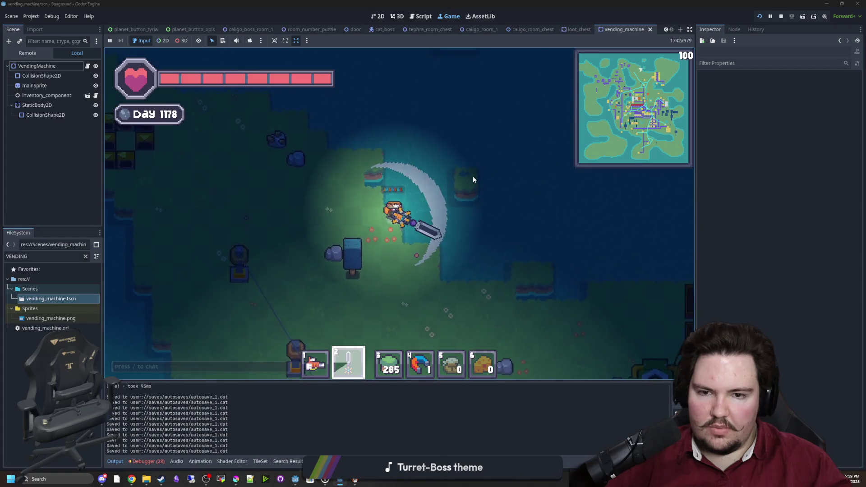
click(402, 211)
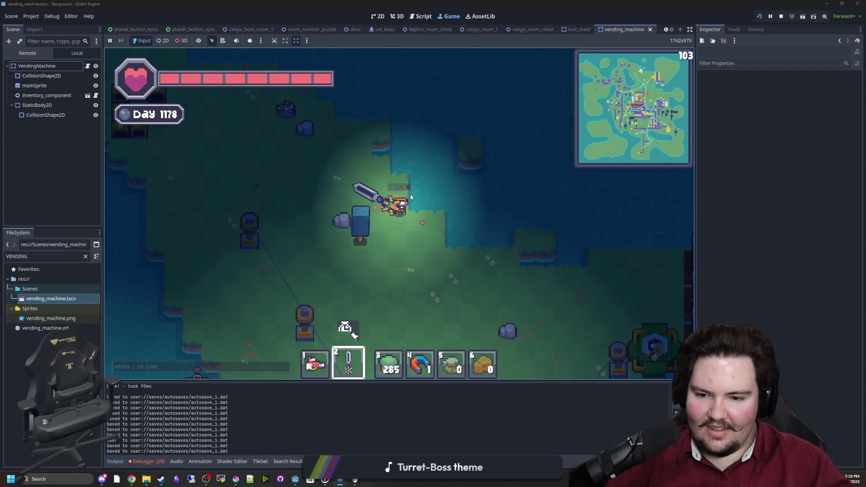
Step: Switch back to the digging tool and dig more land into water, raising the land stack to 333
key(1)
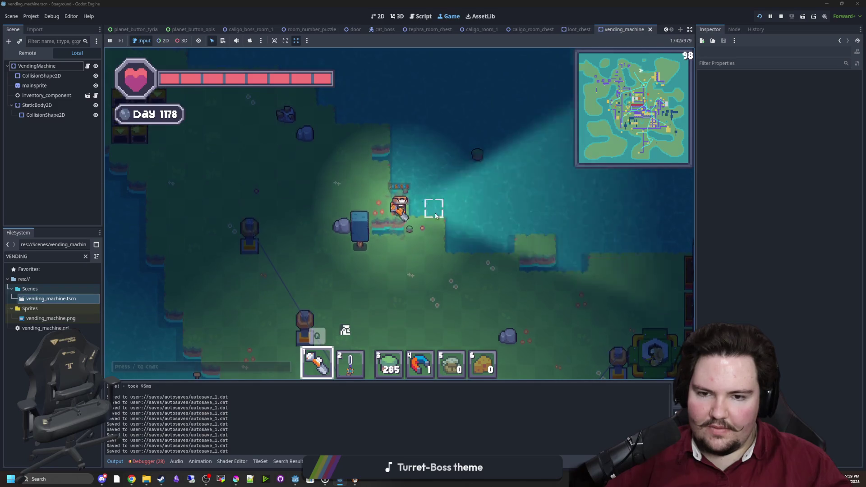
mouse_move(409, 212)
mouse_down()
mouse_move(373, 206)
mouse_move(348, 189)
mouse_move(320, 206)
mouse_move(451, 240)
mouse_move(485, 155)
mouse_move(357, 141)
mouse_move(316, 151)
mouse_move(354, 149)
mouse_move(303, 226)
mouse_move(314, 250)
mouse_up()
scroll(450, 240, down, 1)
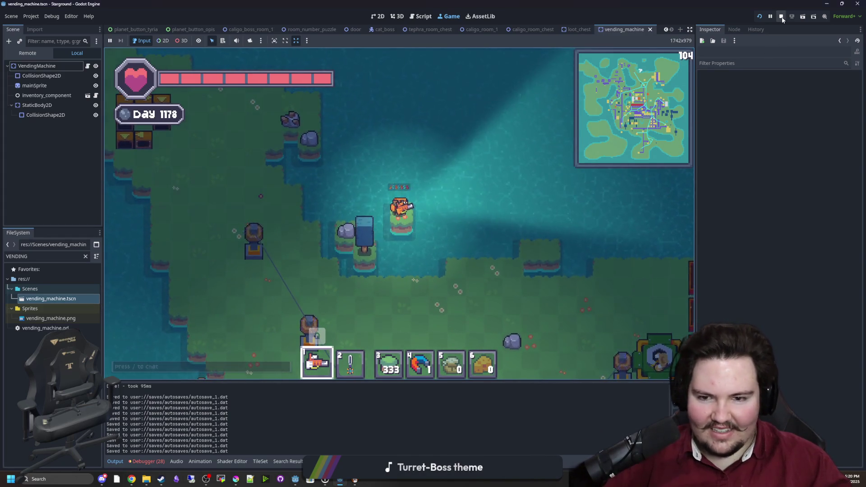
Step: Stop the game, save, then run and stop the project once more
key(F8)
click(373, 156)
key(ctrl+s)
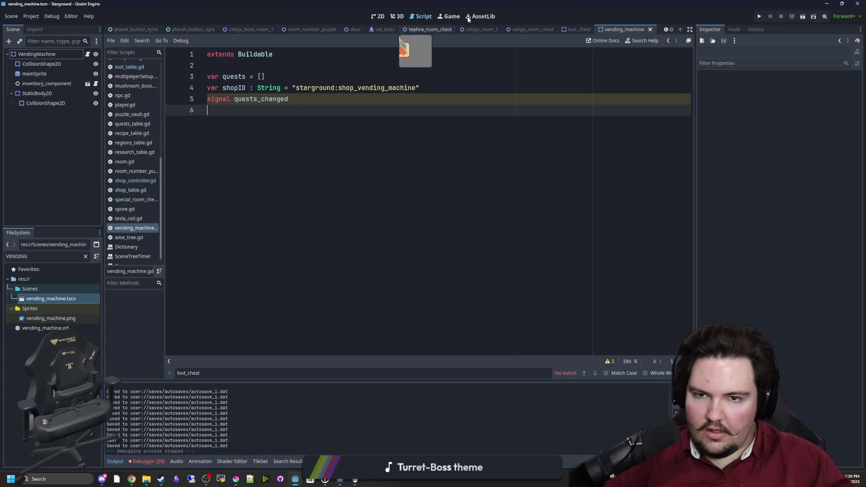
click(759, 17)
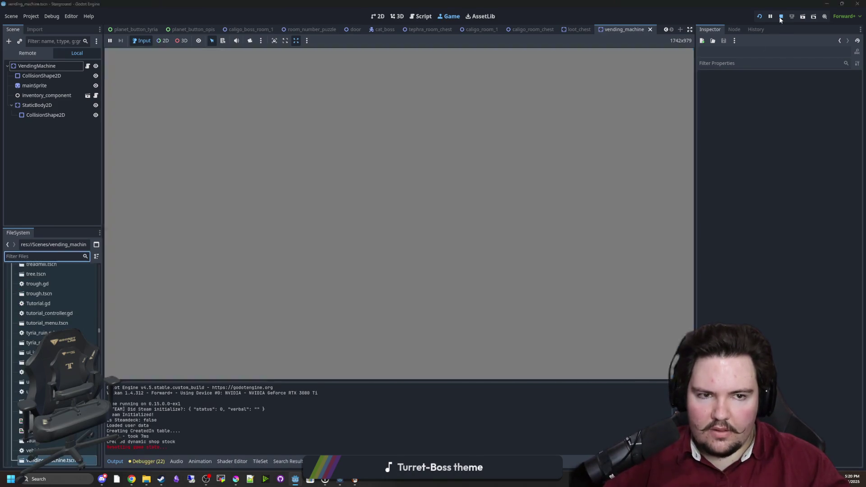
click(781, 16)
Step: Show the caligo_room_chest scene's room layout in the 2D workspace
click(530, 30)
click(396, 16)
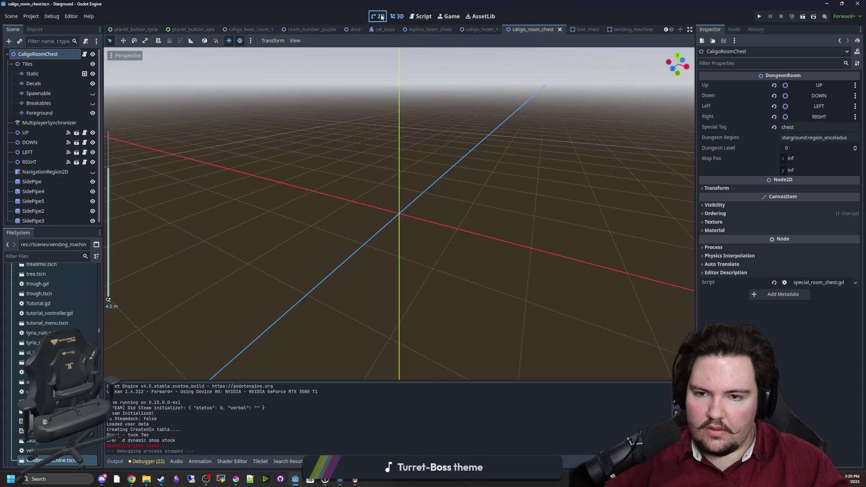
click(378, 16)
scroll(258, 245, up, 2)
scroll(259, 246, up, 1)
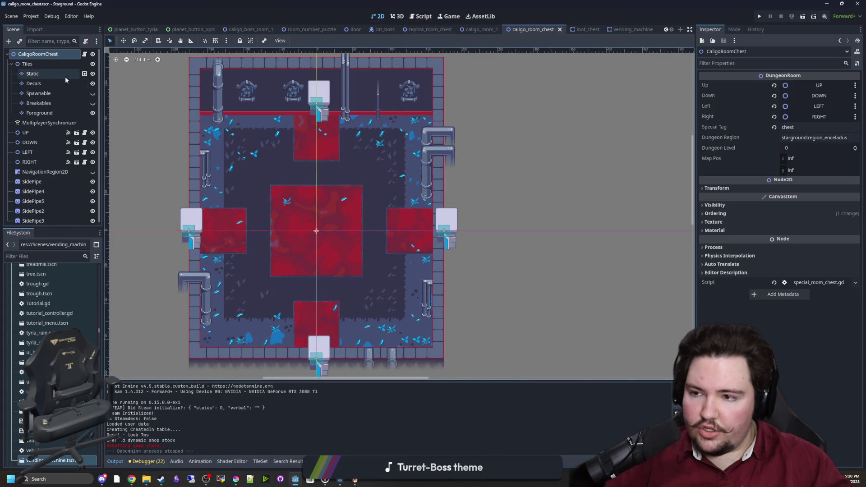
Step: Set the UP door's y position to -160 and the DOWN door's y to 160
click(26, 132)
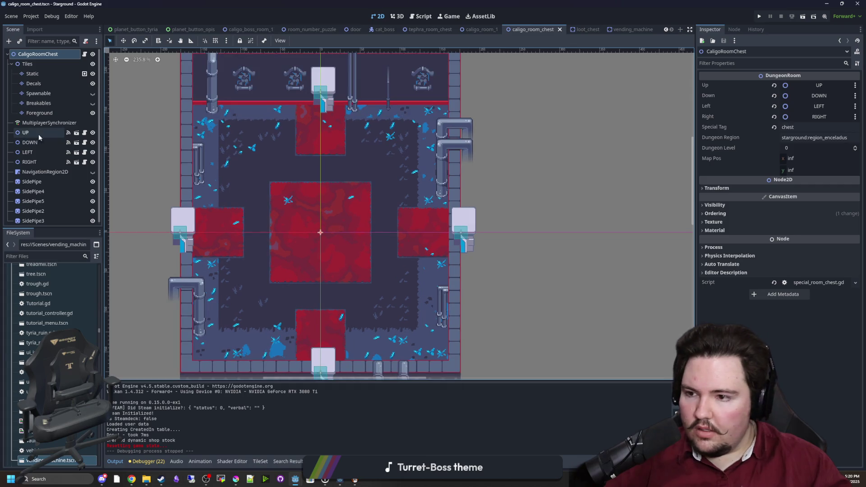
click(717, 200)
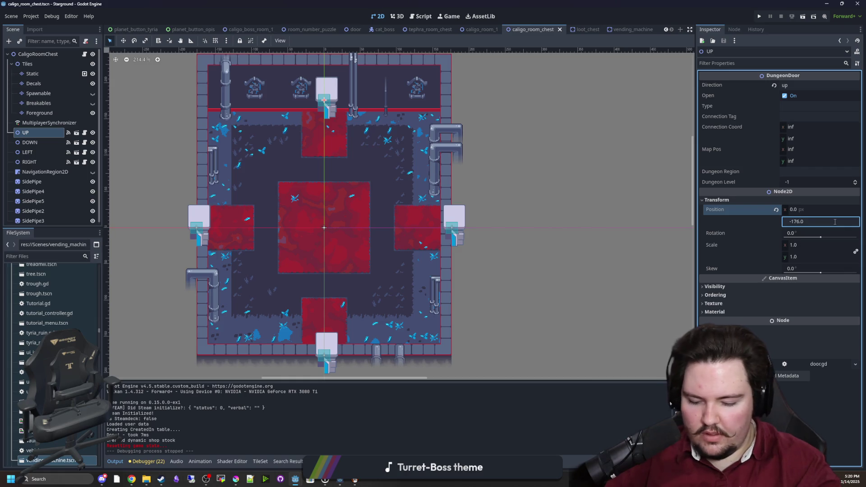
key(Return)
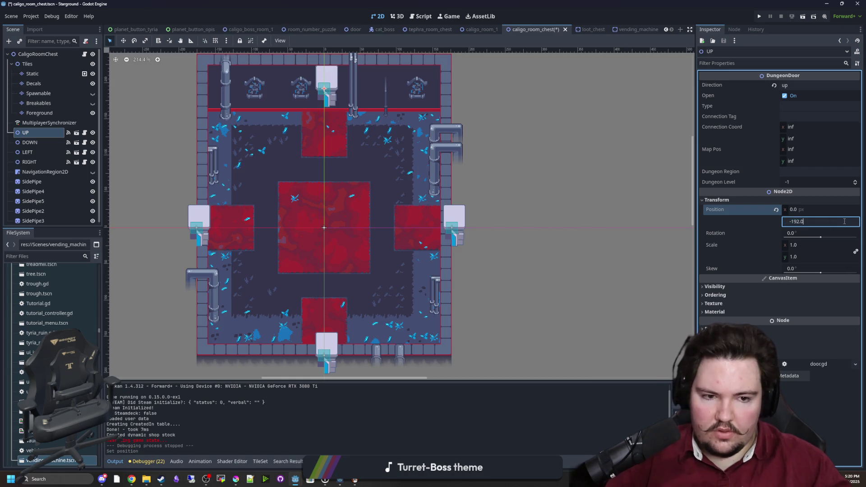
text(-160)
key(Return)
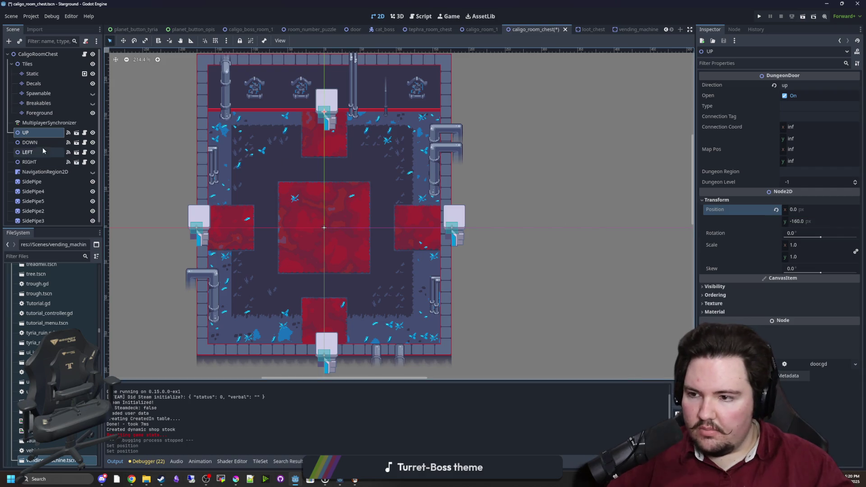
click(29, 142)
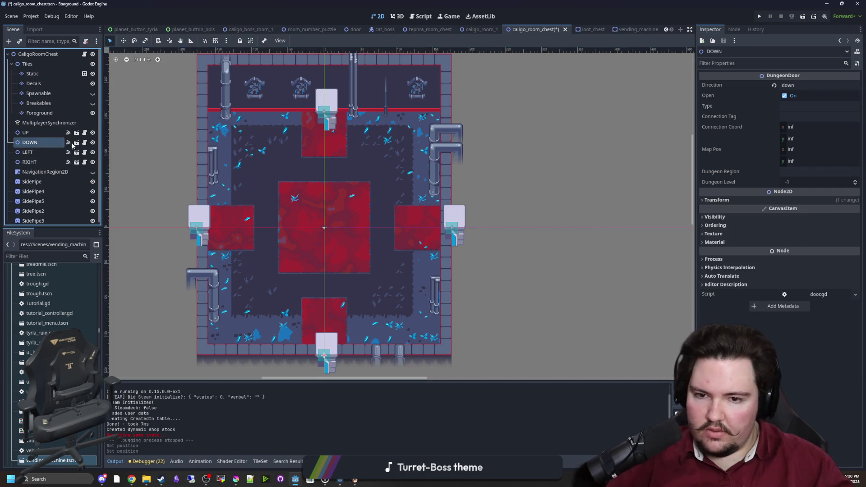
click(722, 200)
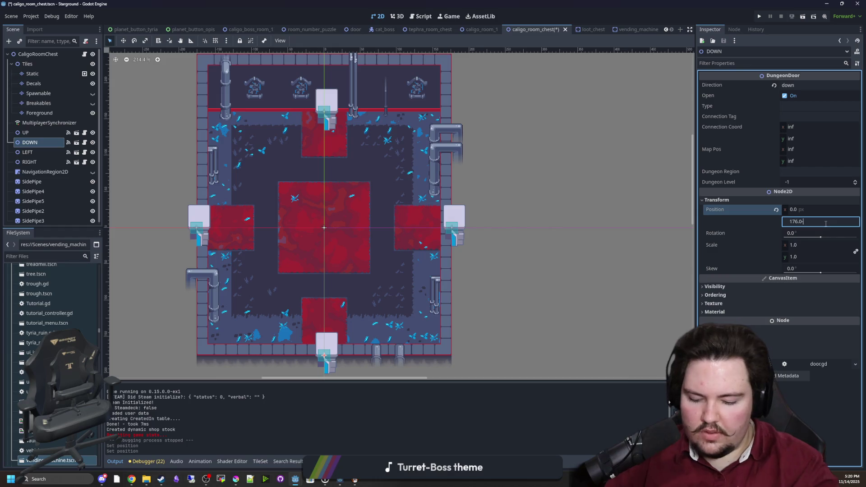
text(-16)
key(Return)
Step: Set the LEFT door's x position to -160 and the RIGHT door's x to 160
click(28, 152)
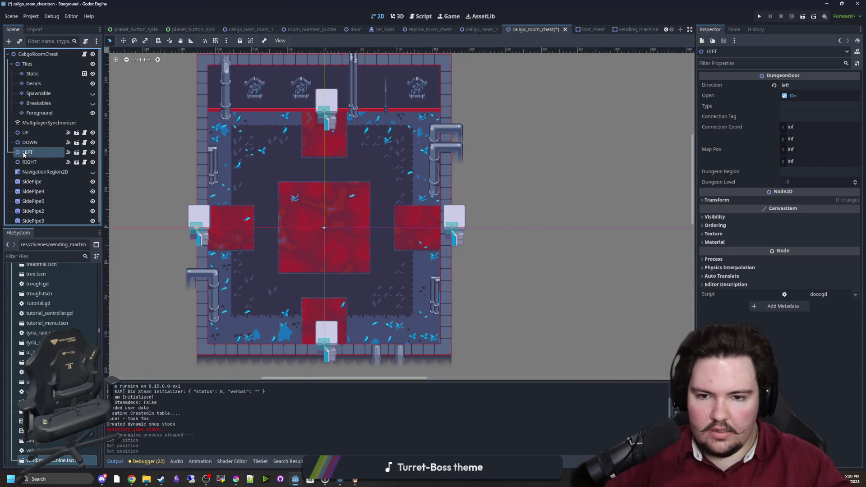
click(722, 200)
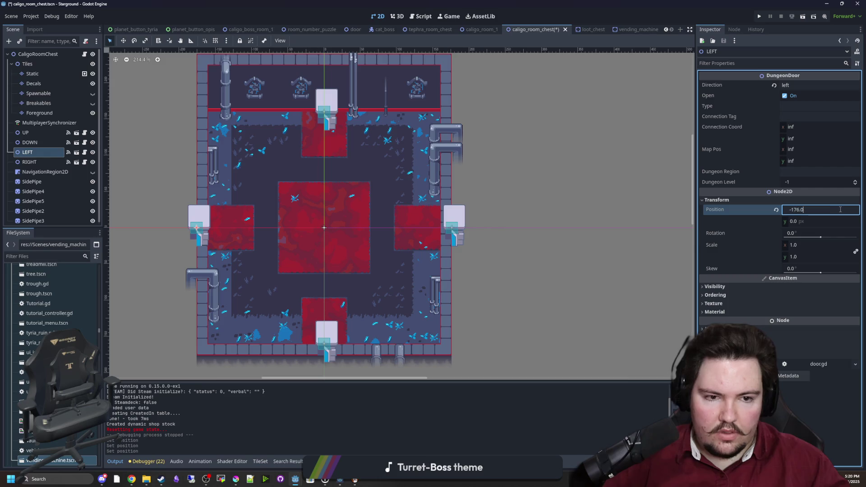
key(Return)
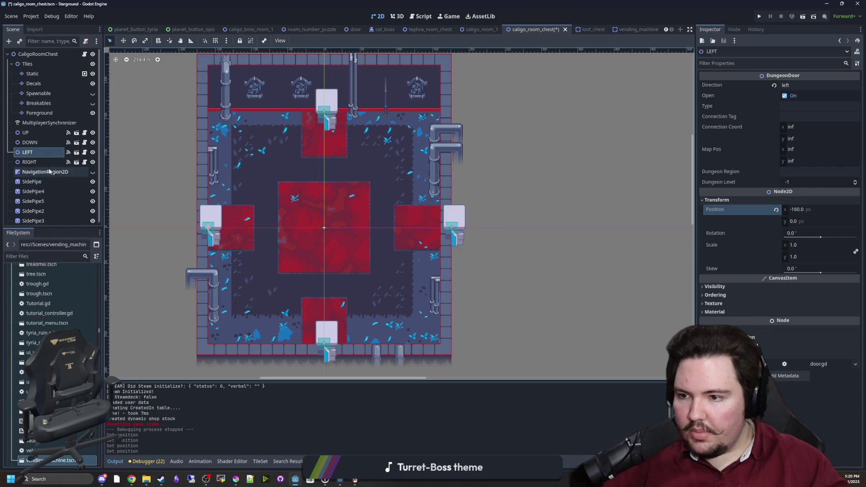
click(30, 162)
click(742, 200)
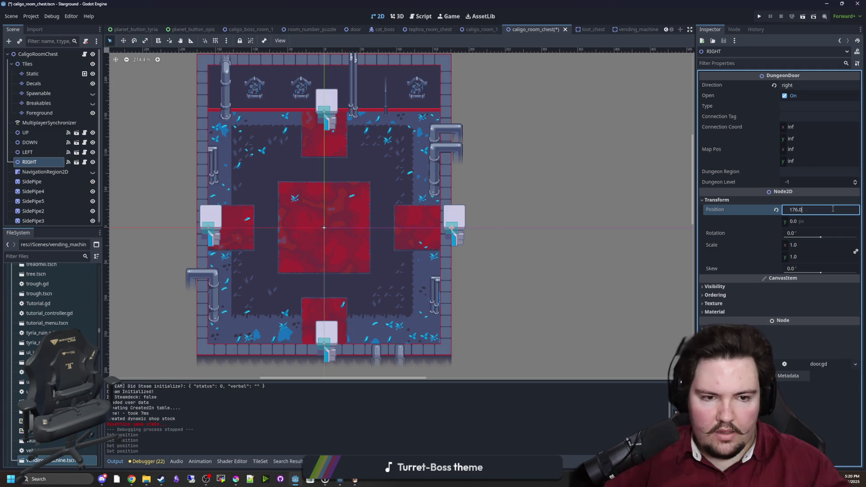
text(160)
key(Return)
Step: Save the caligo_room_chest scene and relaunch the game to playtest the doors
click(627, 204)
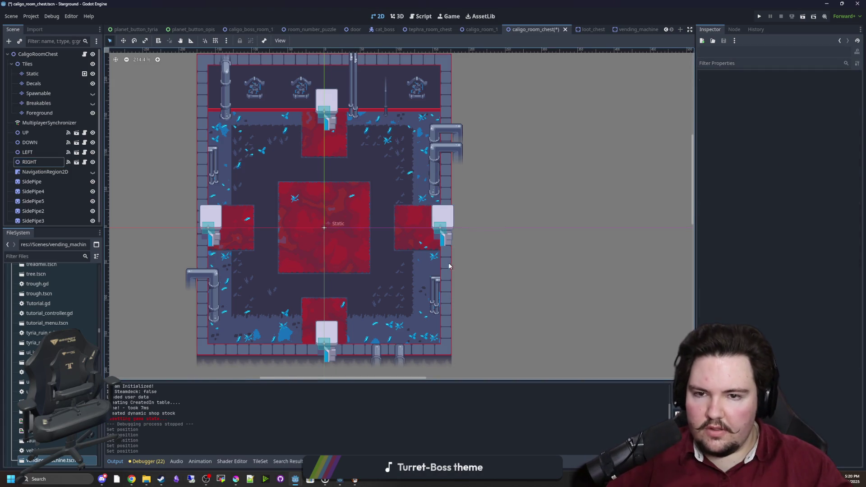
scroll(446, 264, down, 2)
key(ctrl+s)
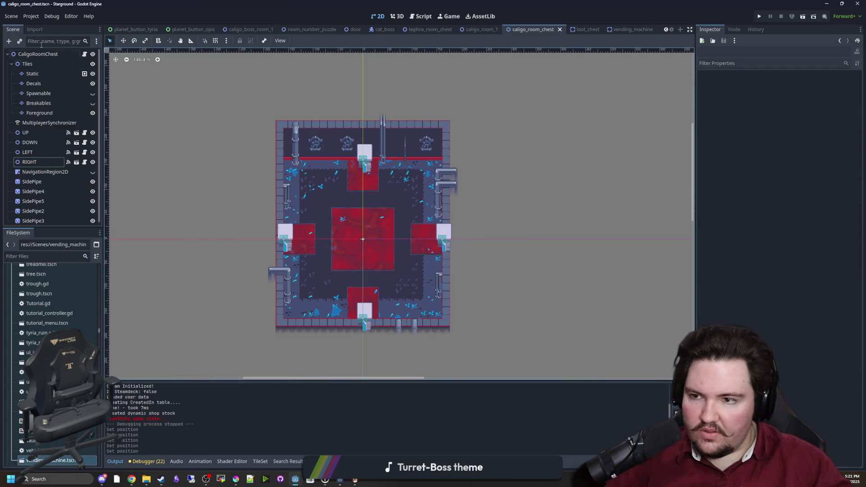
click(36, 55)
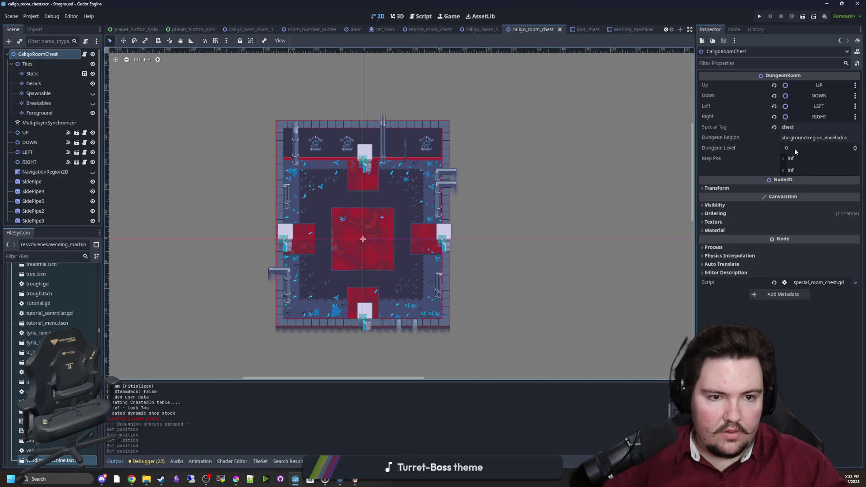
click(760, 16)
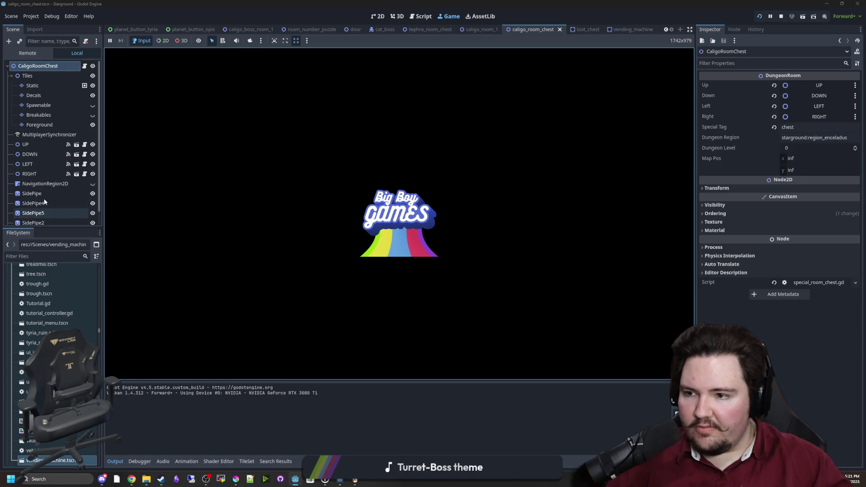
Step: Select the room's MultiplayerSynchronizer to view its replicated properties
click(48, 135)
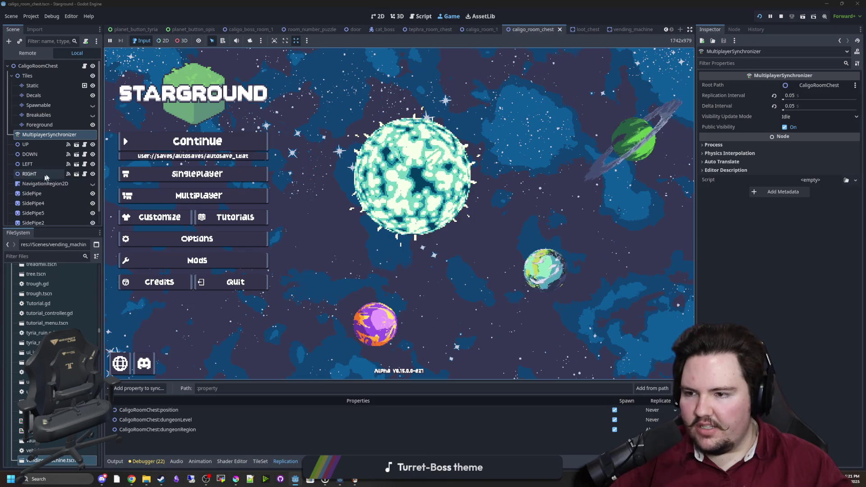
Step: Select the door scene's MultiplayerSynchronizer and enlarge the Replication panel to read its properties
click(84, 153)
click(57, 127)
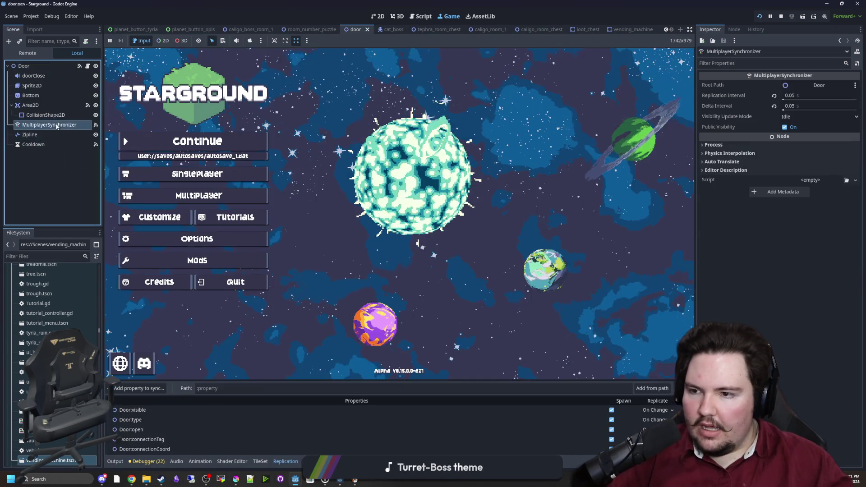
scroll(523, 424, down, 3)
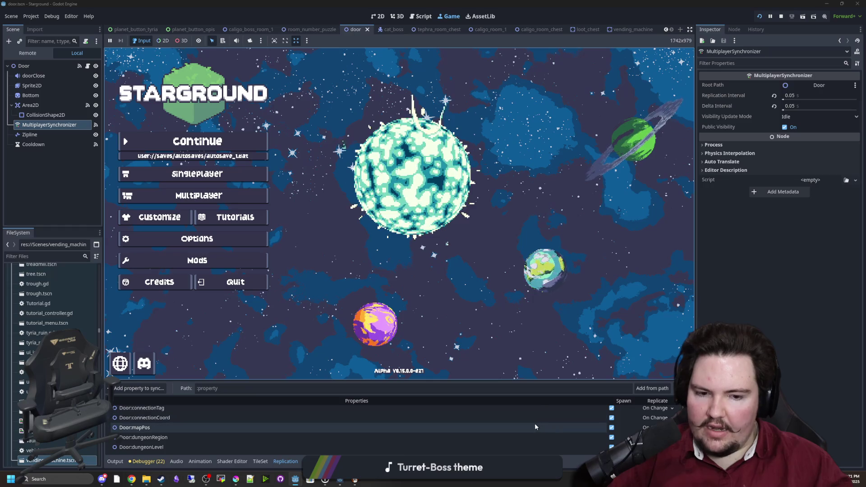
scroll(151, 430, up, 3)
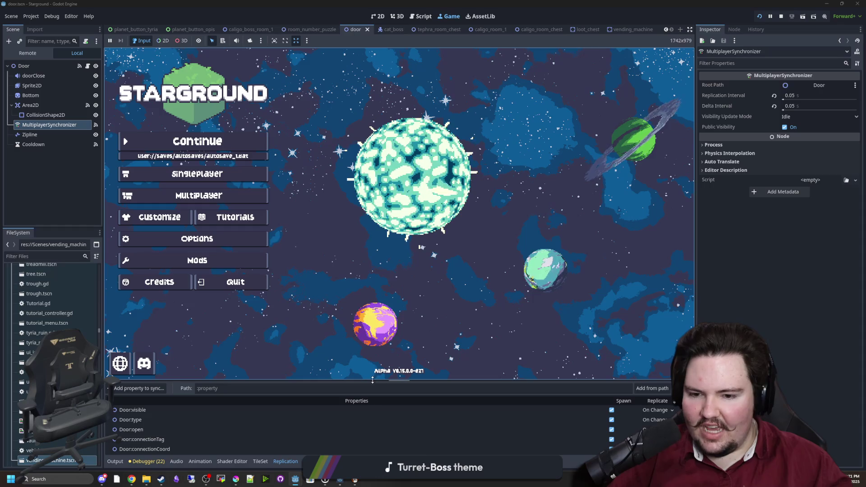
drag(372, 381, 379, 338)
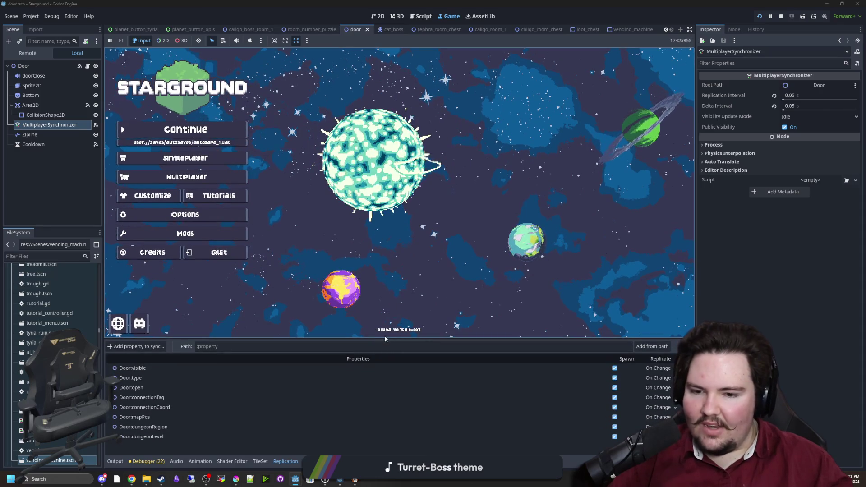
drag(378, 337, 379, 383)
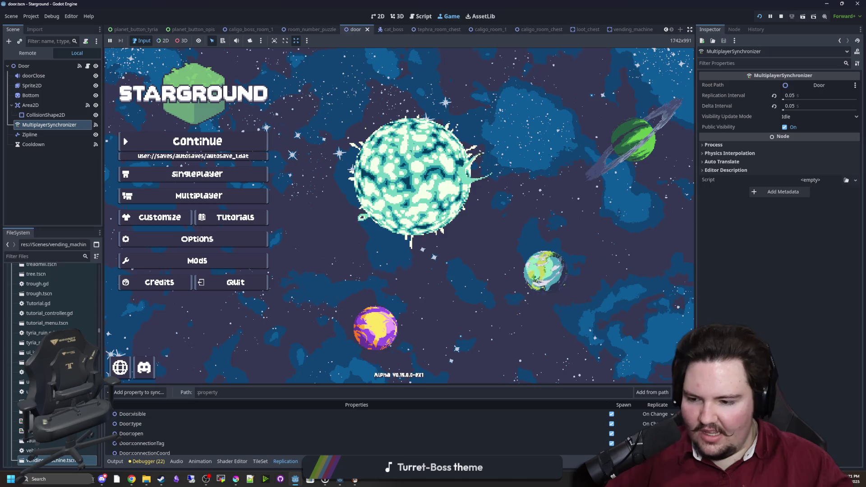
click(93, 479)
Step: Launch Calculator, compute 60 × 60 = 3,600, and close it
text(CAlculator)
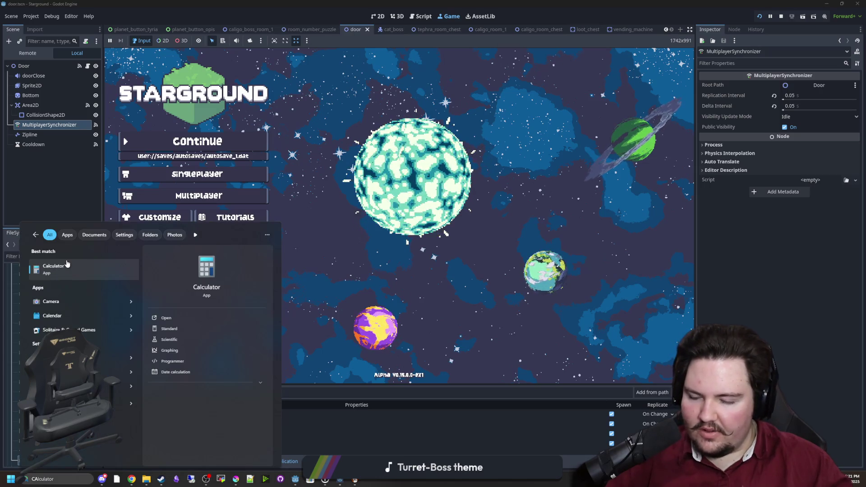
click(66, 266)
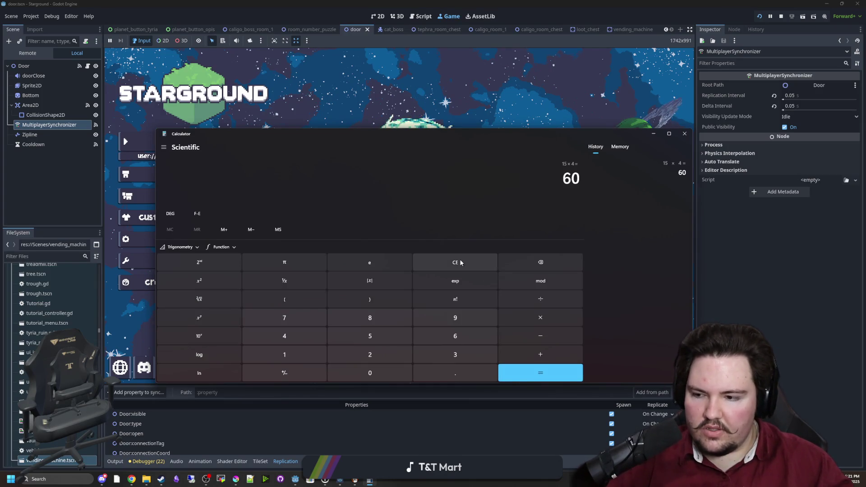
text(*60)
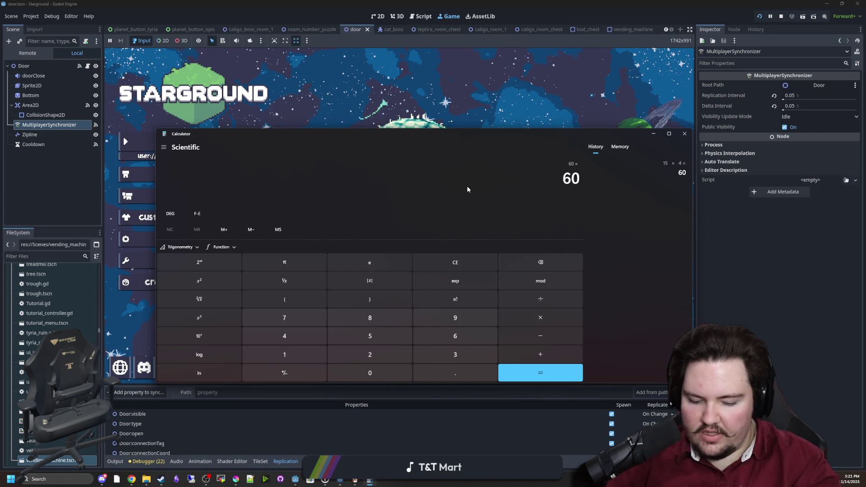
key(Return)
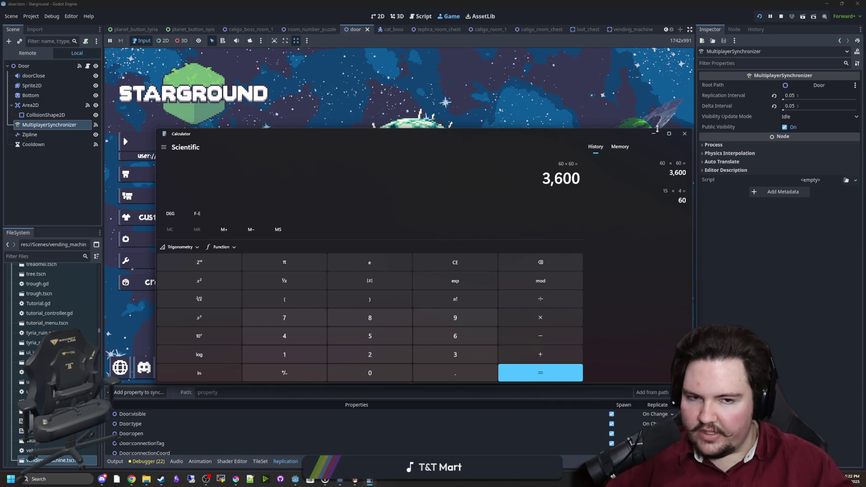
click(685, 134)
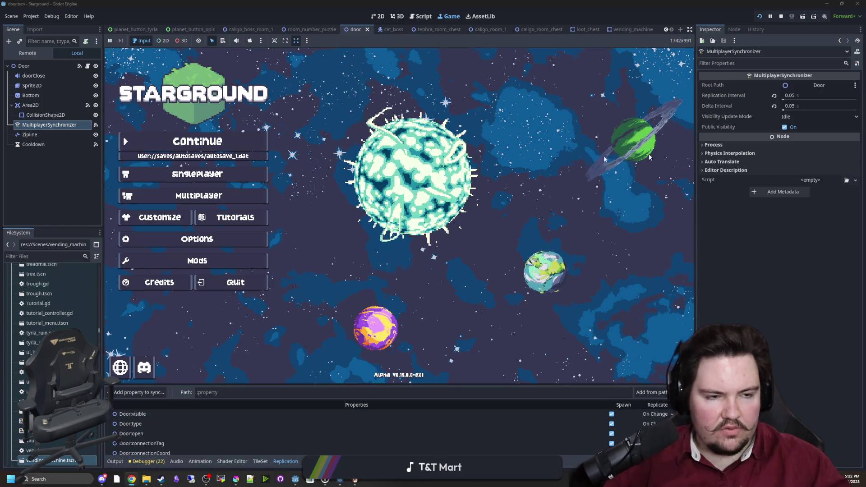
Step: Open the Starground Steam store page in Chrome and scroll down to Customer Reviews
key(super+3)
click(423, 146)
double_click(437, 120)
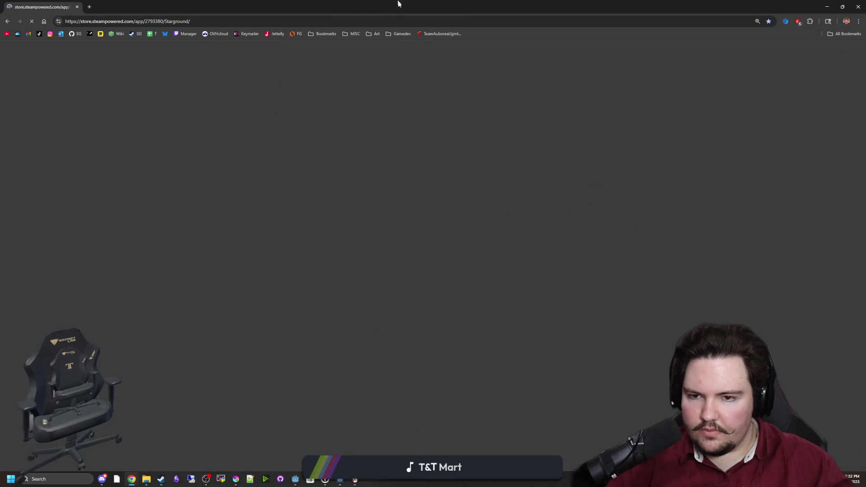
scroll(436, 305, down, 20)
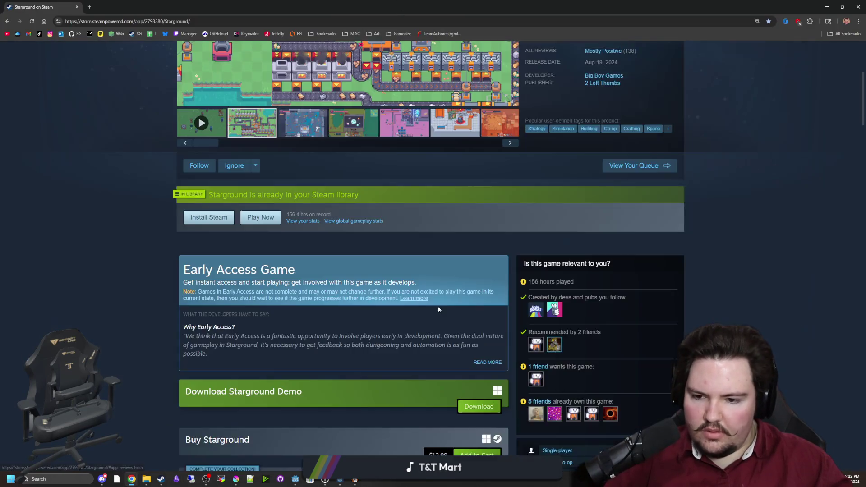
scroll(437, 308, down, 15)
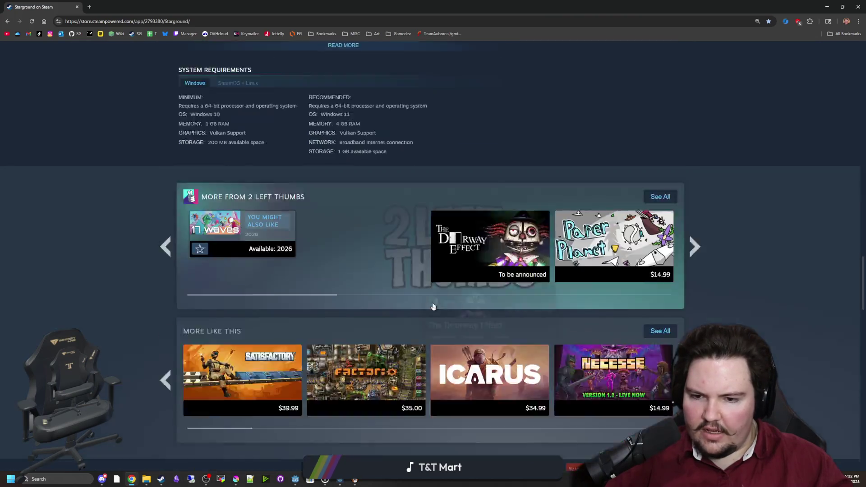
Step: Display the most recent reviews, read through them, then minimize the browser
mouse_move(431, 179)
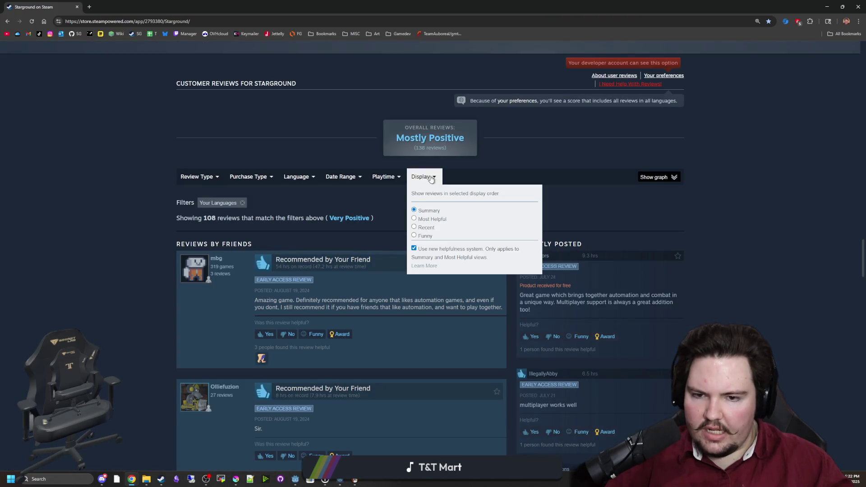
click(414, 227)
scroll(213, 301, down, 5)
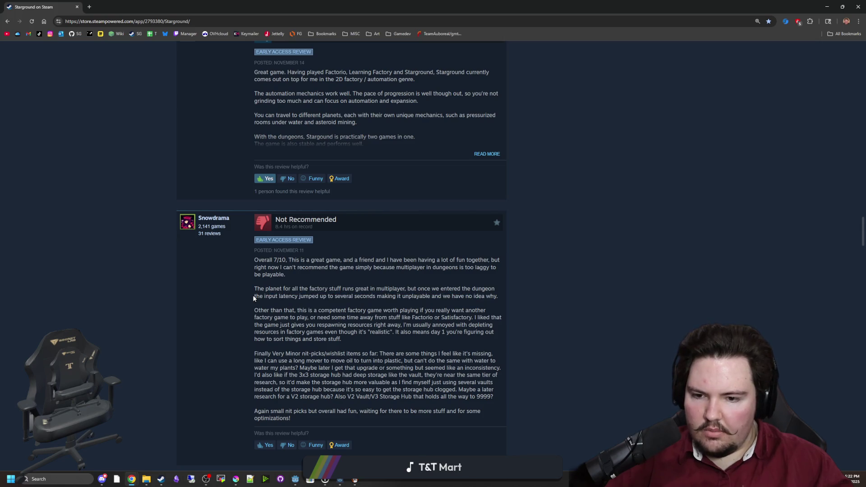
scroll(254, 298, down, 2)
key(super+Down)
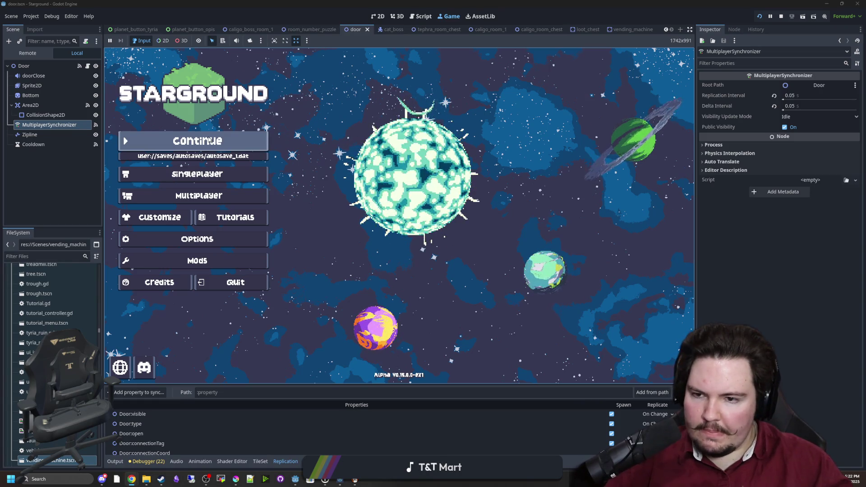
Step: Continue the latest saved game and use the Starlauncher to travel to the dungeon
click(210, 141)
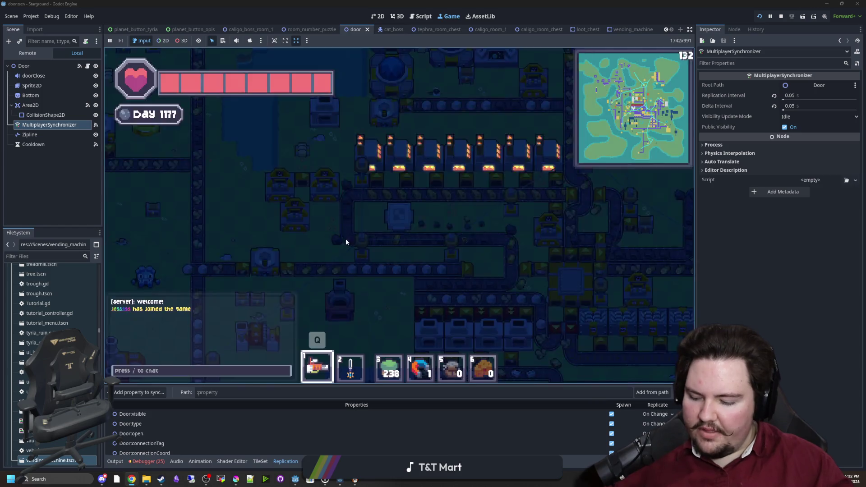
key(d)
key(s)
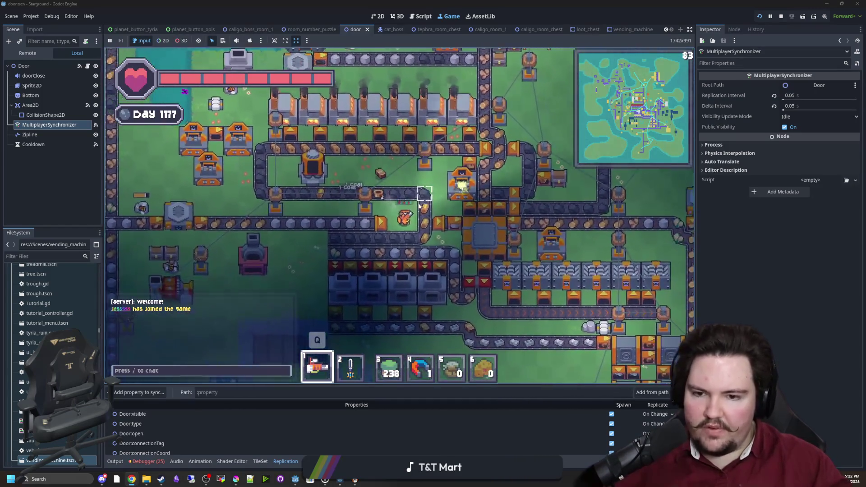
key(w)
key(d)
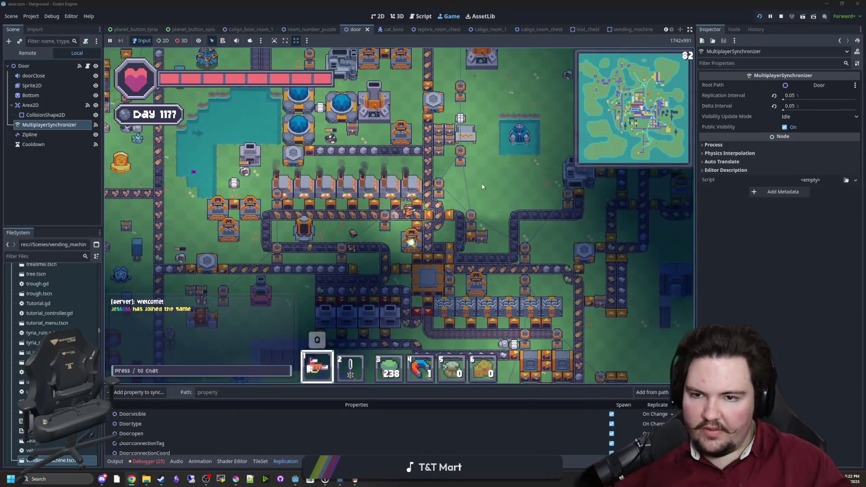
key(w)
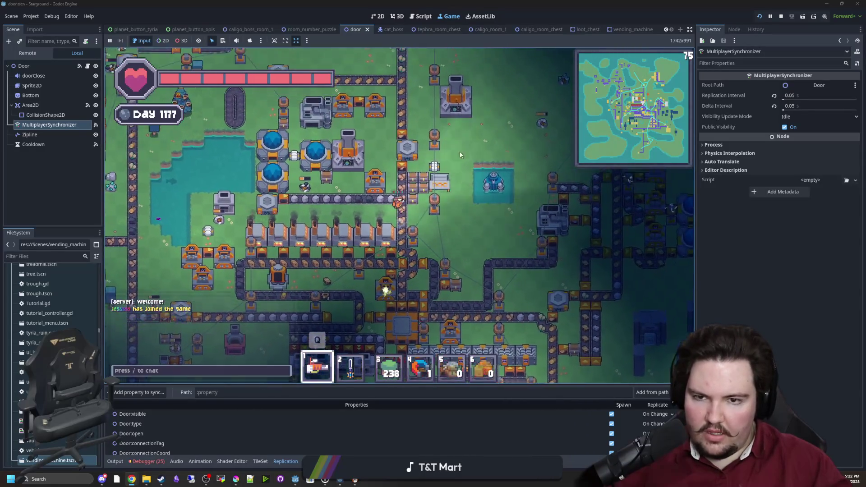
click(372, 207)
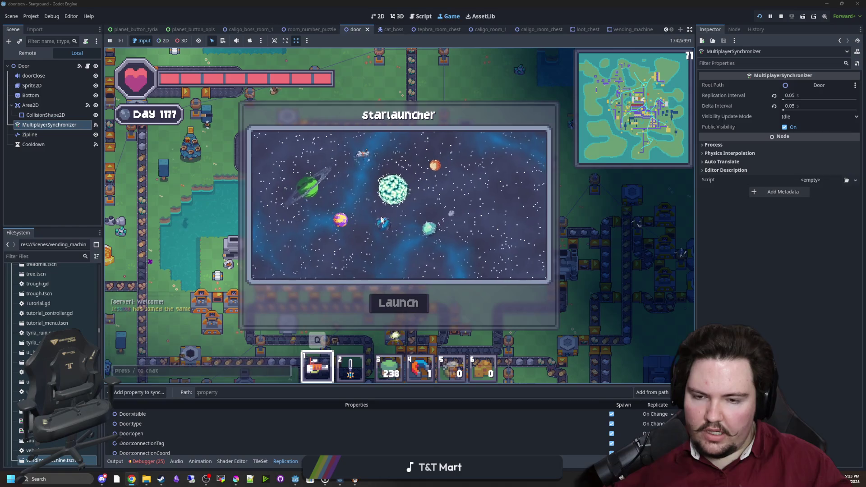
key(a)
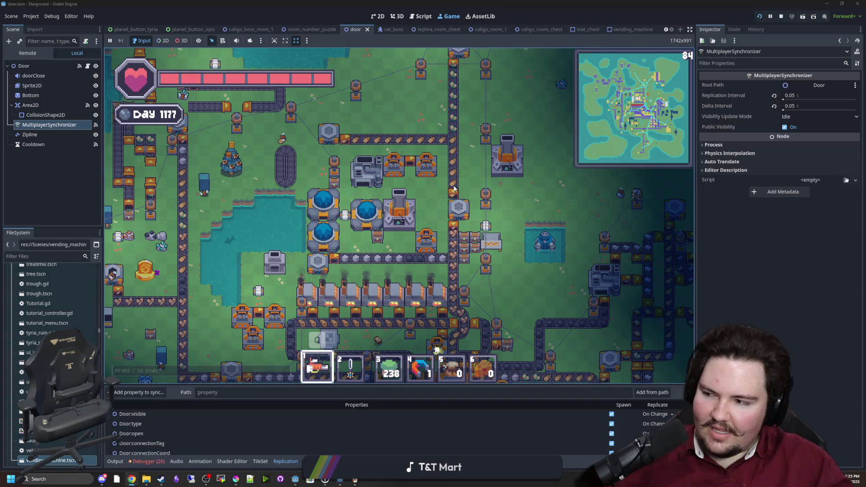
Step: Walk through the dungeon rooms past the central block toward the next room
key(w)
key(d)
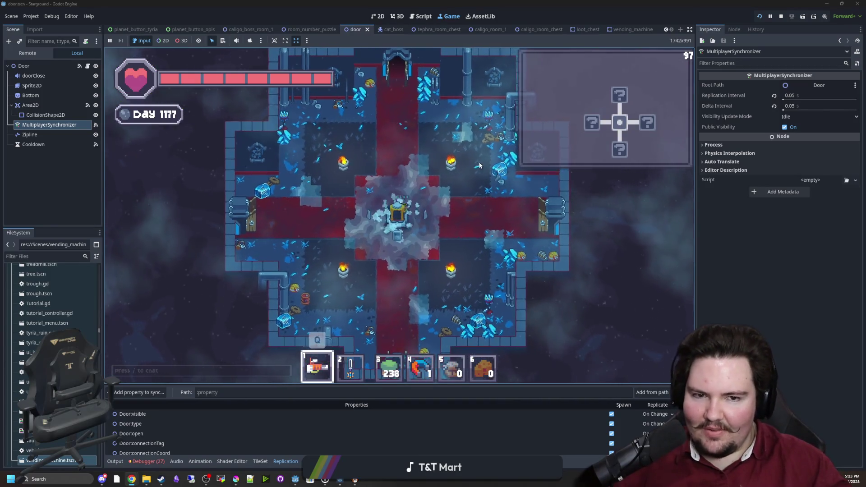
key(a)
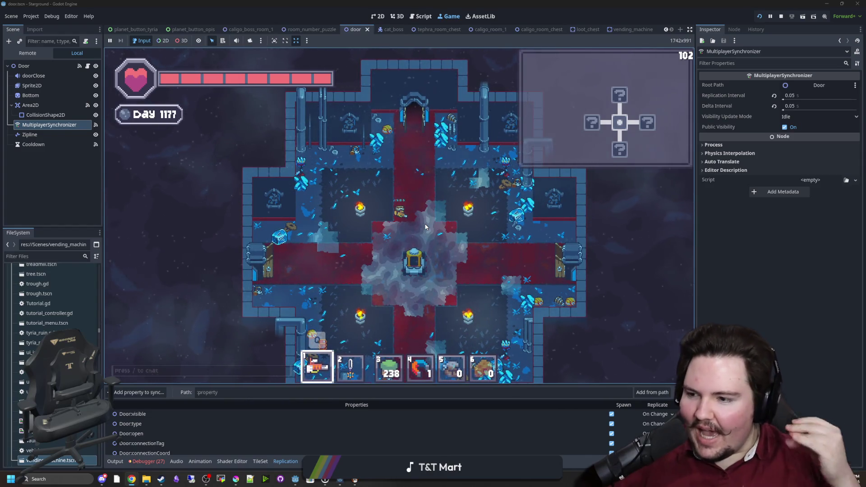
key(s)
key(d)
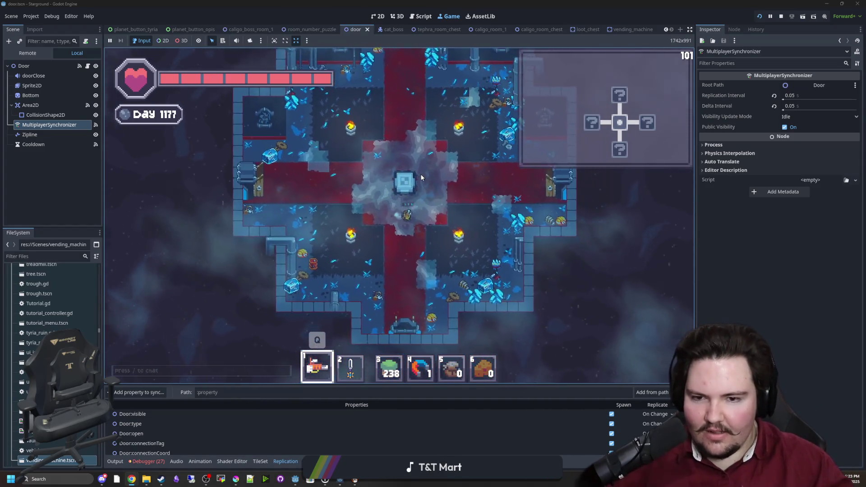
key(w)
key(a)
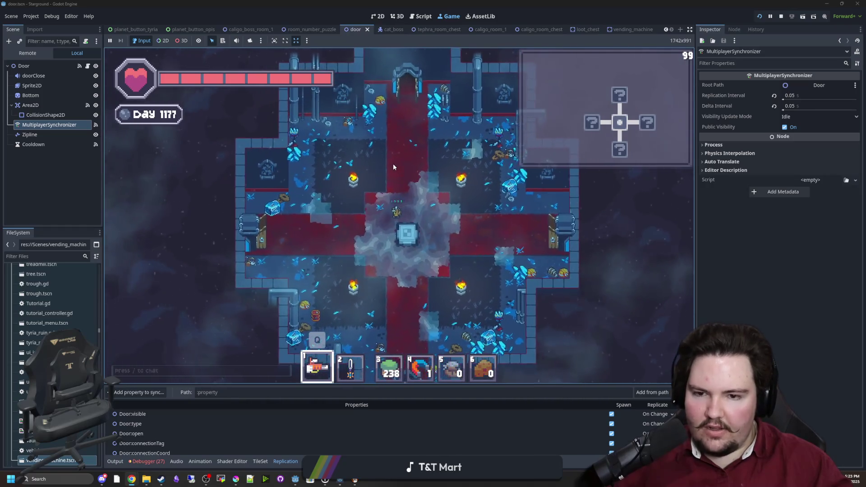
key(d)
key(s)
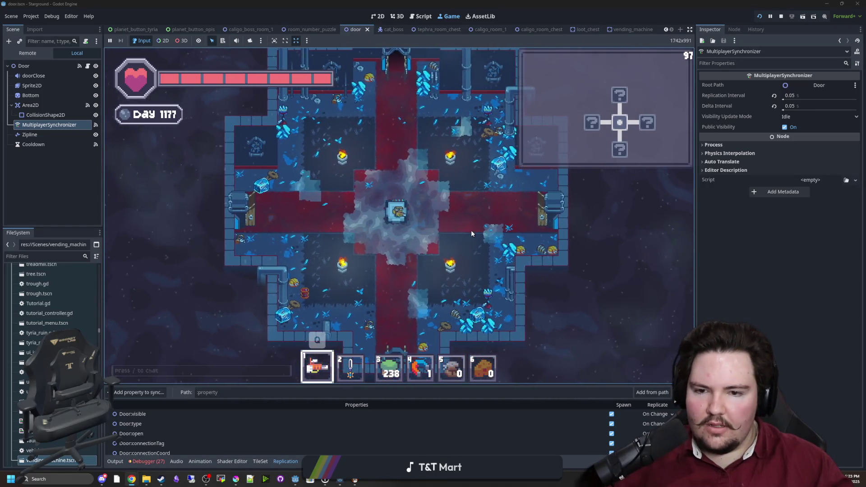
key(a)
key(d)
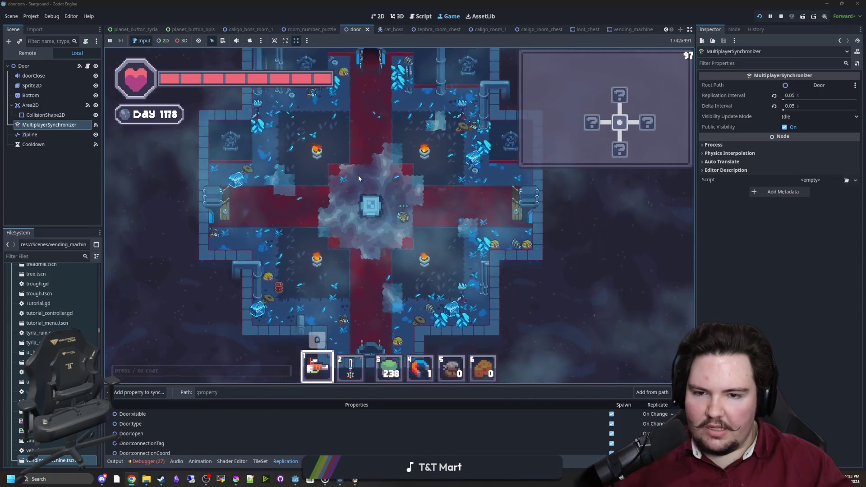
key(w)
key(a)
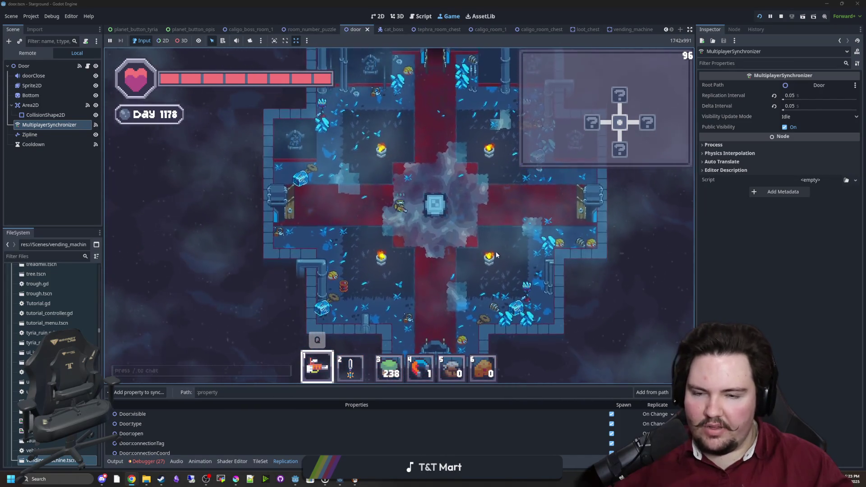
key(d)
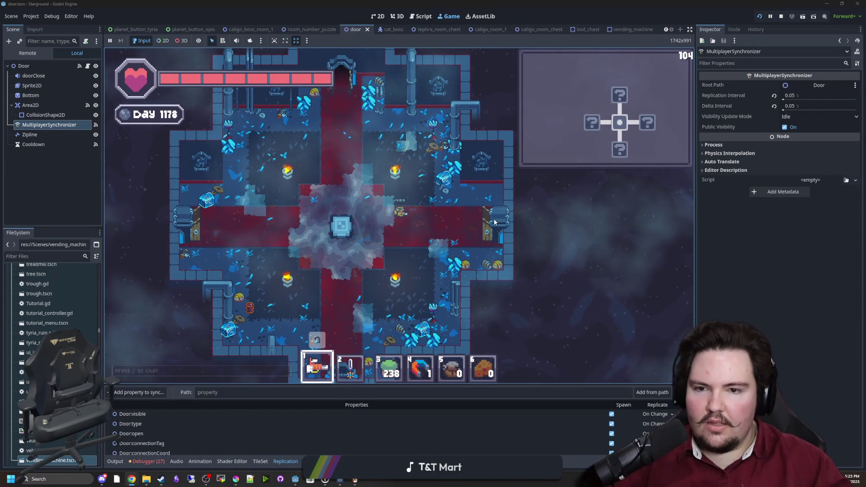
key(d)
key(d)
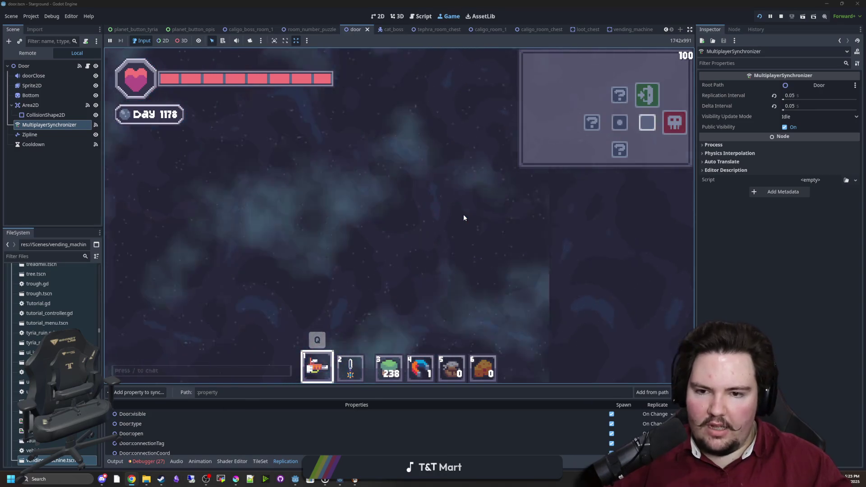
Step: Equip the sword and fight the enemies while moving around the room
key(d)
key(2)
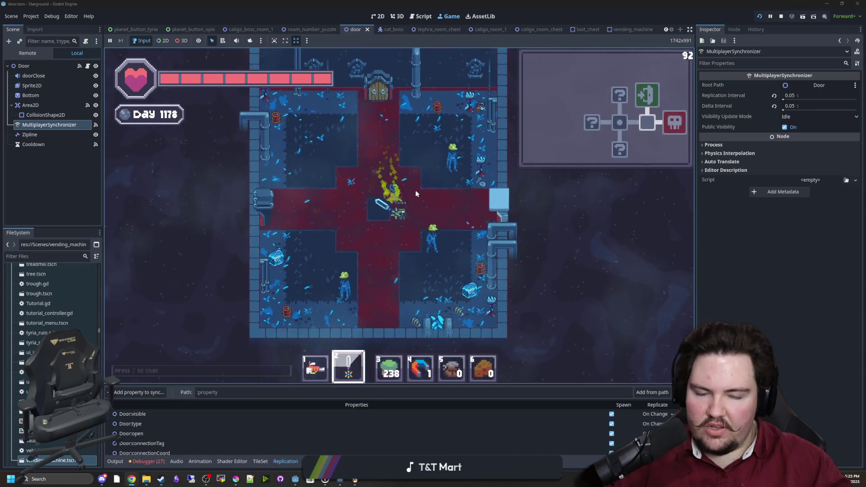
click(411, 198)
key(s)
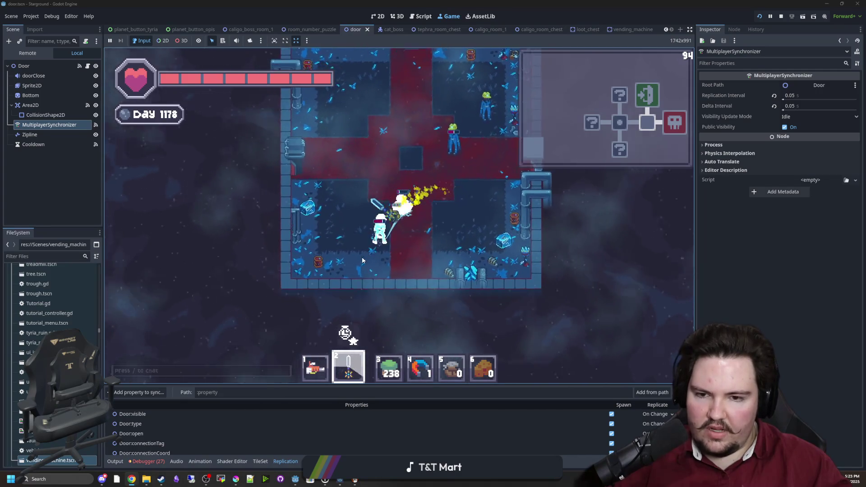
key(w)
key(d)
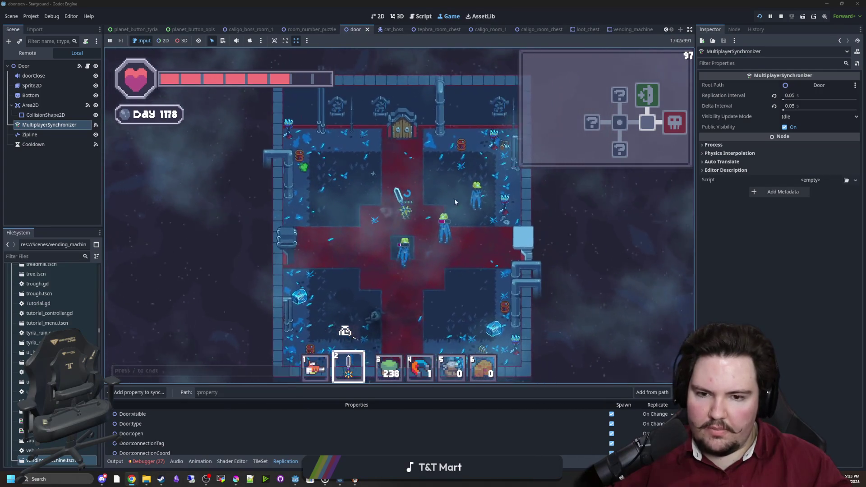
click(391, 276)
key(a)
click(399, 268)
key(d)
key(s)
key(a)
click(372, 194)
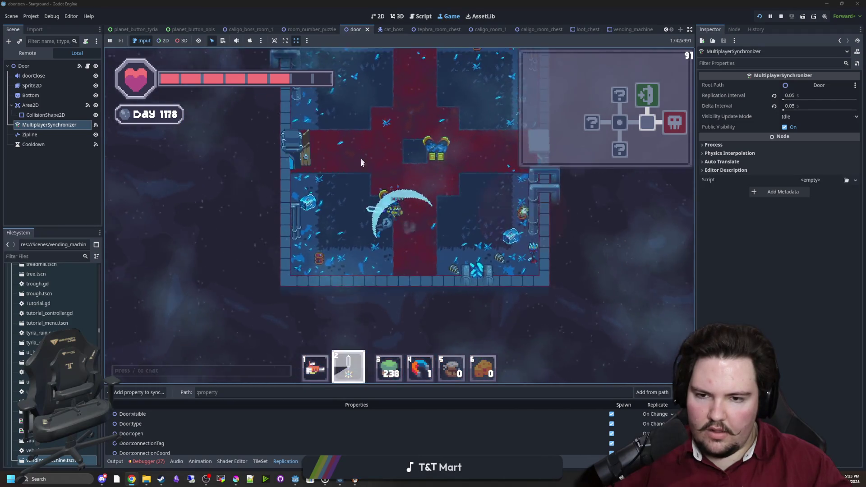
Step: Go through the west and top doors and open the chest, merging oil into a 52 stack
key(w)
key(a)
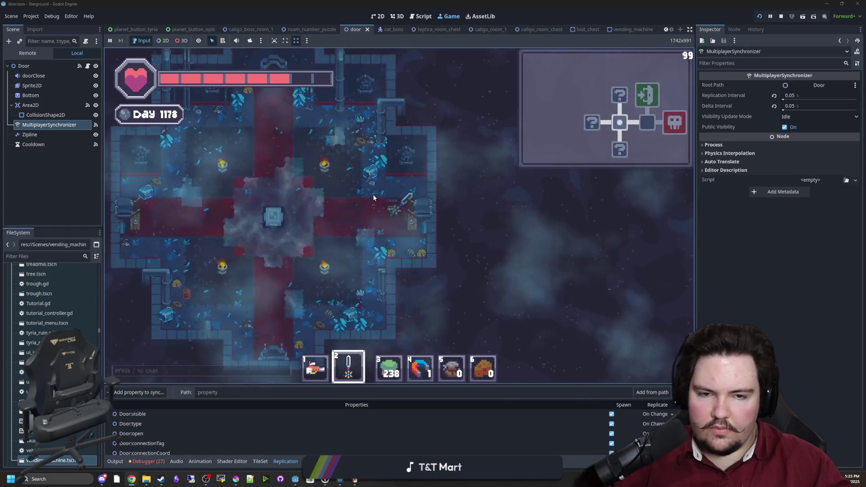
key(a)
key(w)
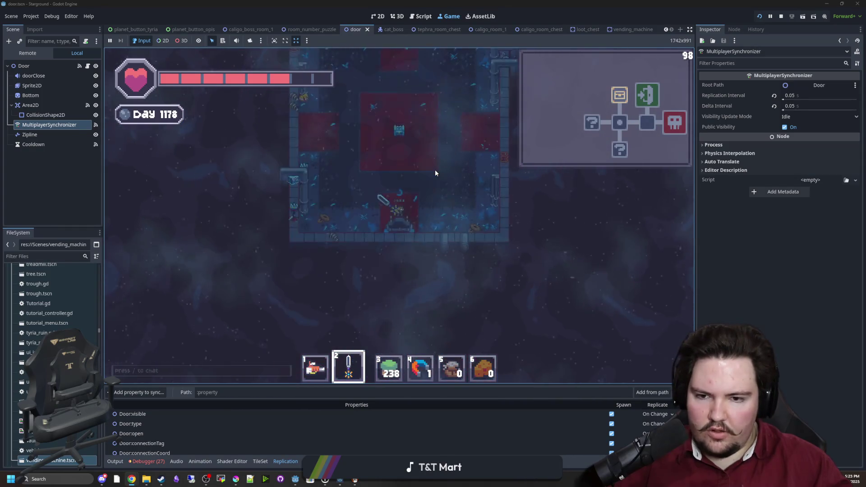
key(w)
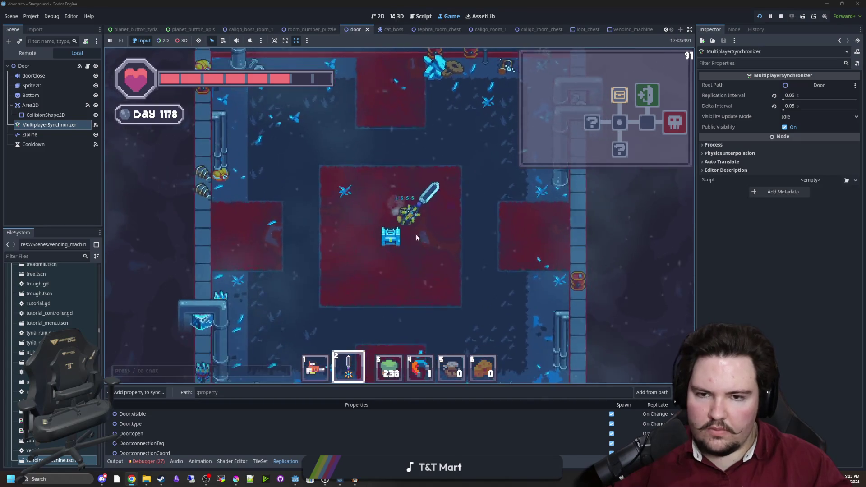
key(d)
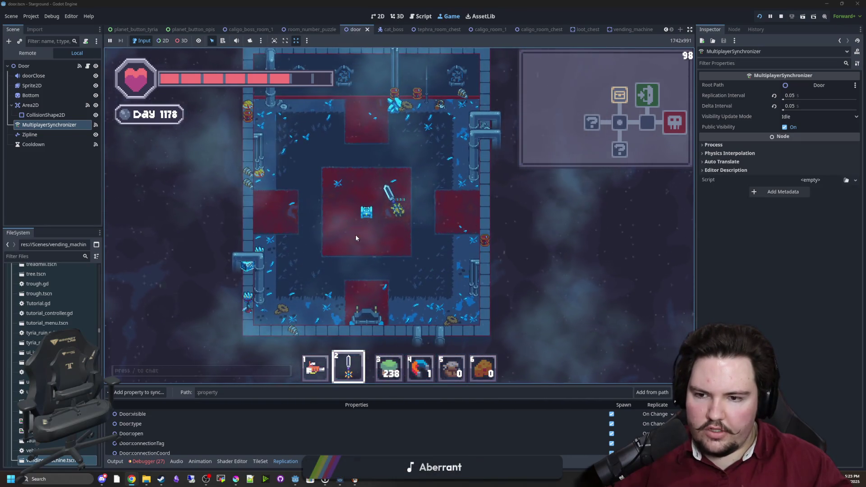
key(s)
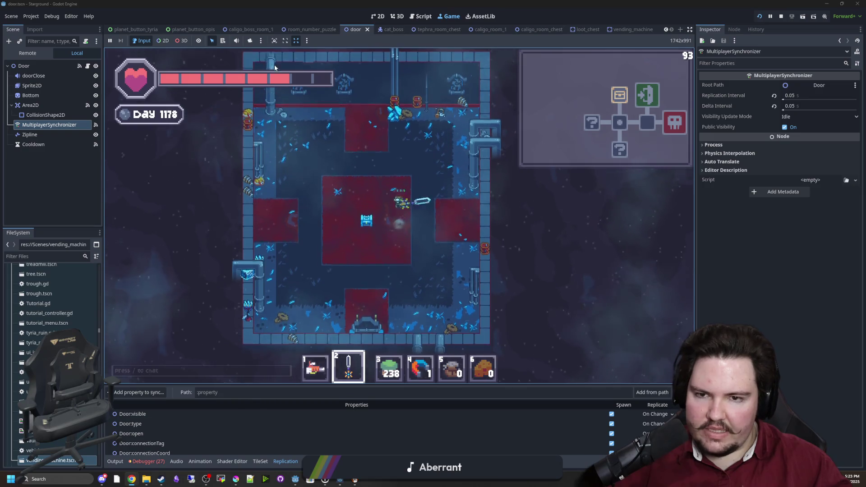
click(354, 204)
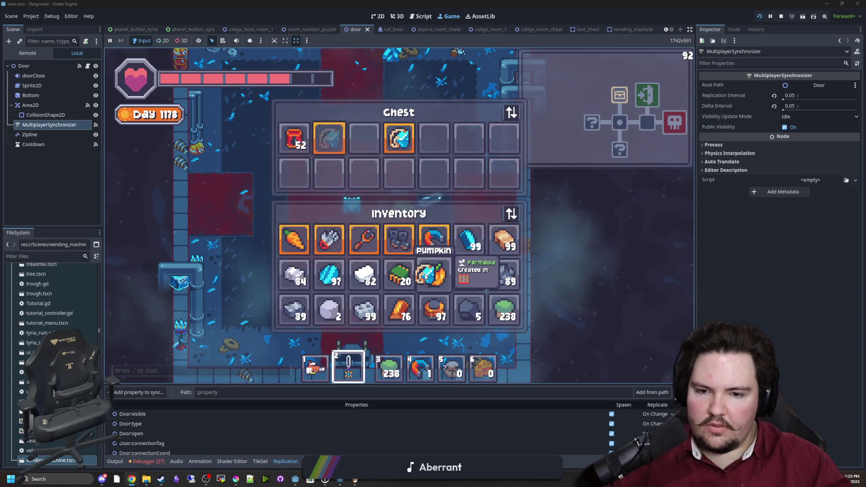
Step: Close the chest inventory and walk down, then left, through the rooms to the next door
key(Escape)
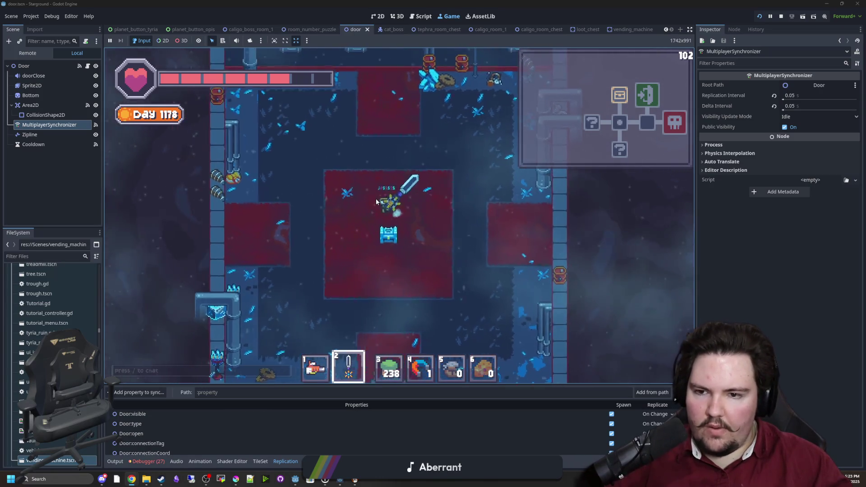
key(s)
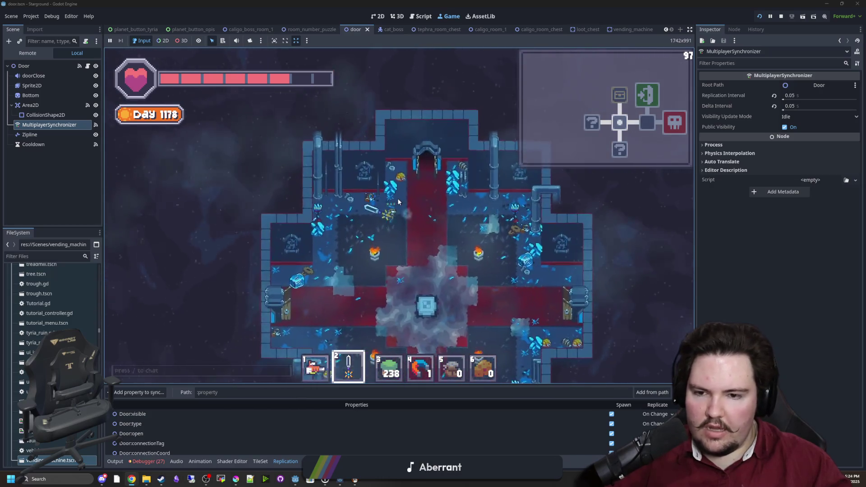
key(a)
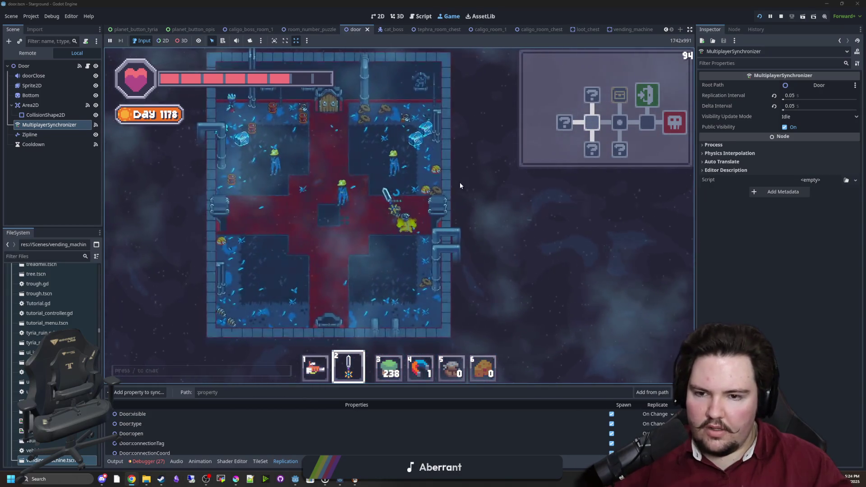
key(d)
click(285, 148)
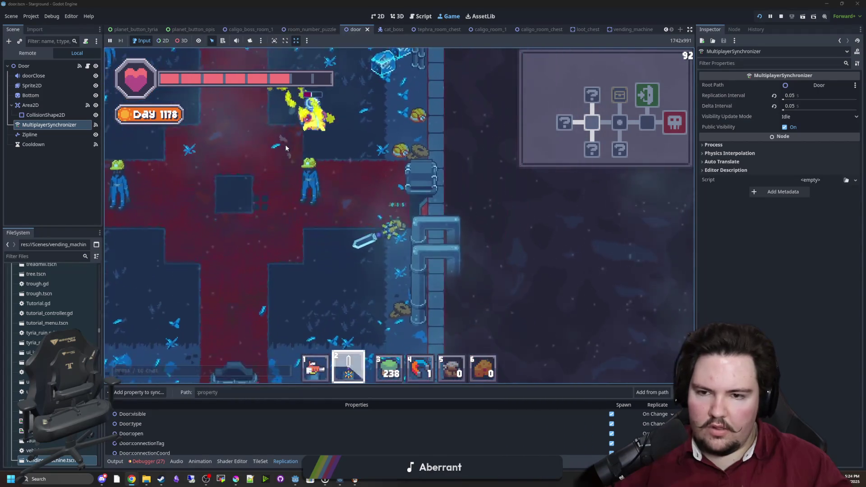
key(a)
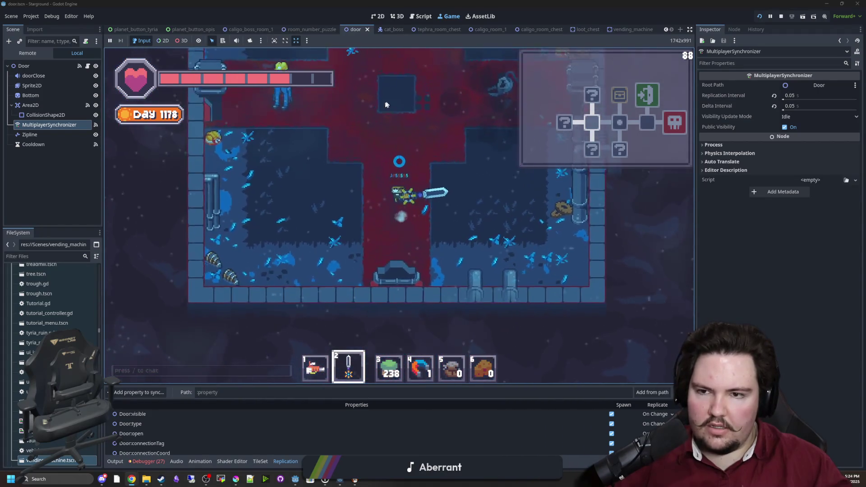
key(w)
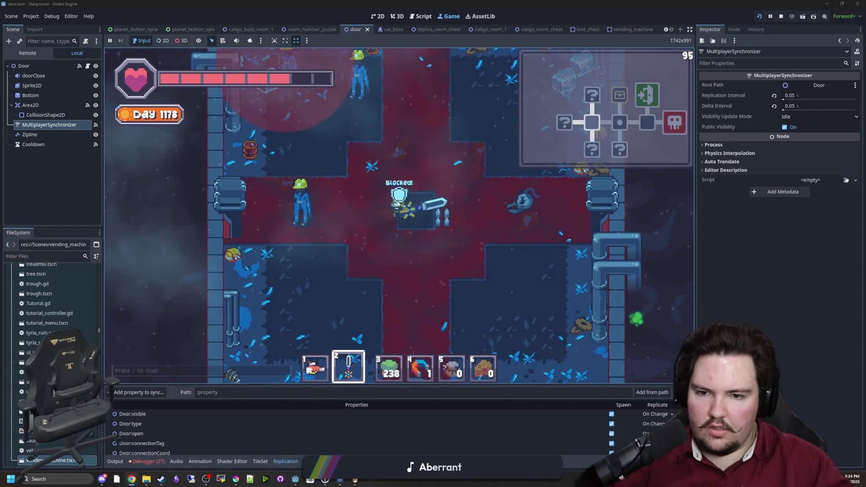
key(w)
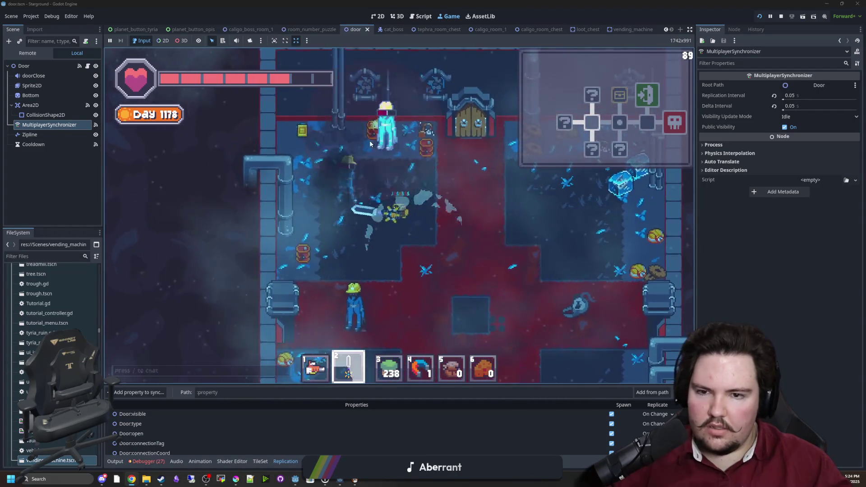
key(w)
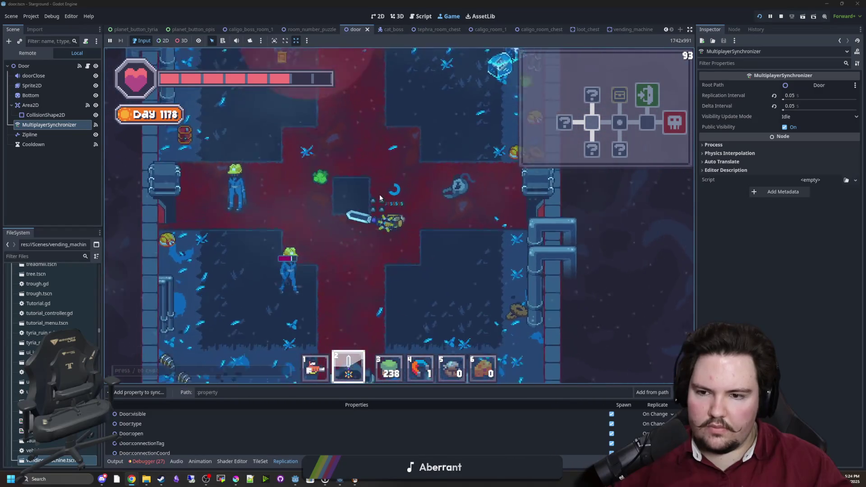
Step: Fight through the next room with sword swings, ending at its centre
click(444, 228)
key(w)
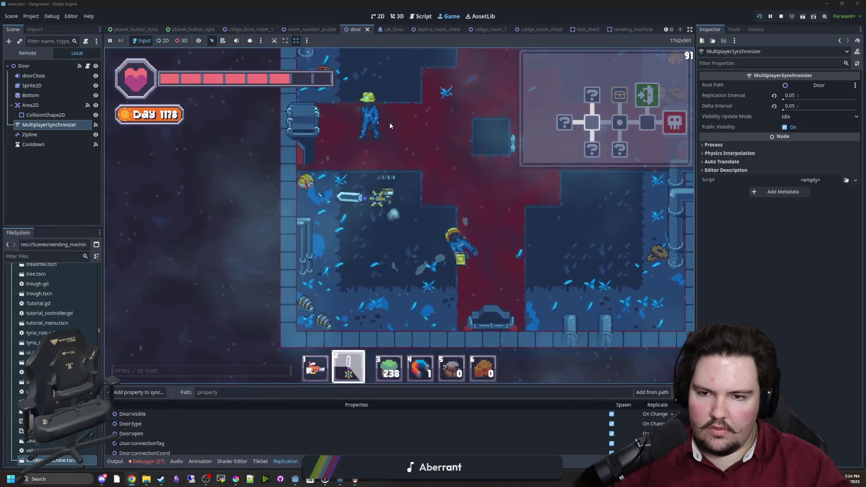
click(366, 140)
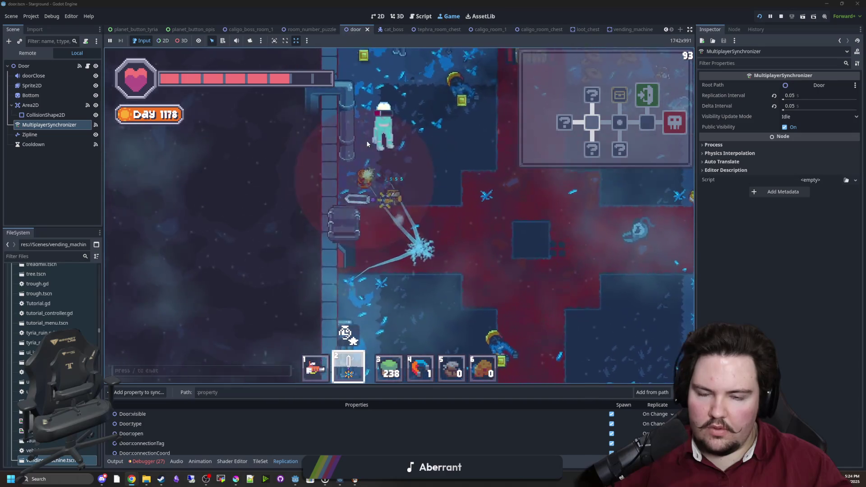
key(w)
click(360, 165)
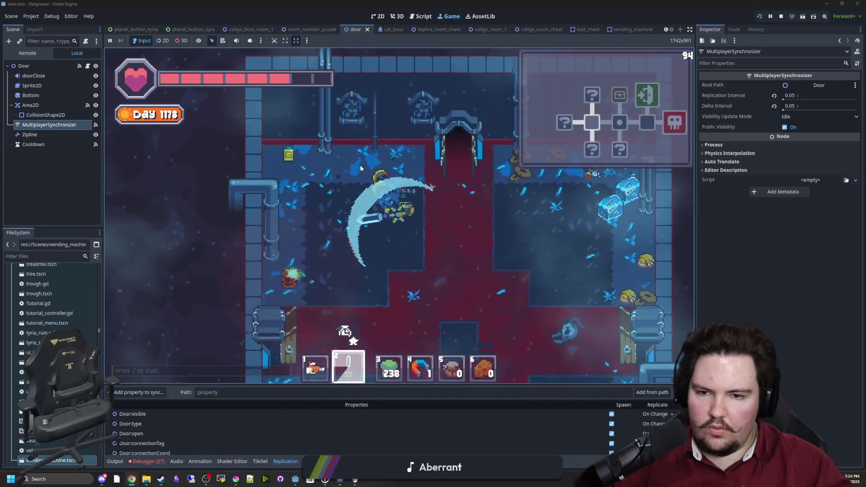
key(d)
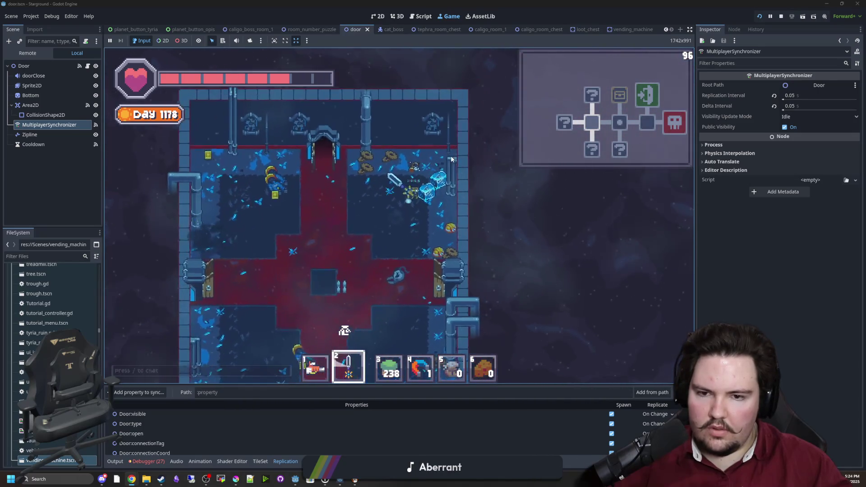
click(439, 282)
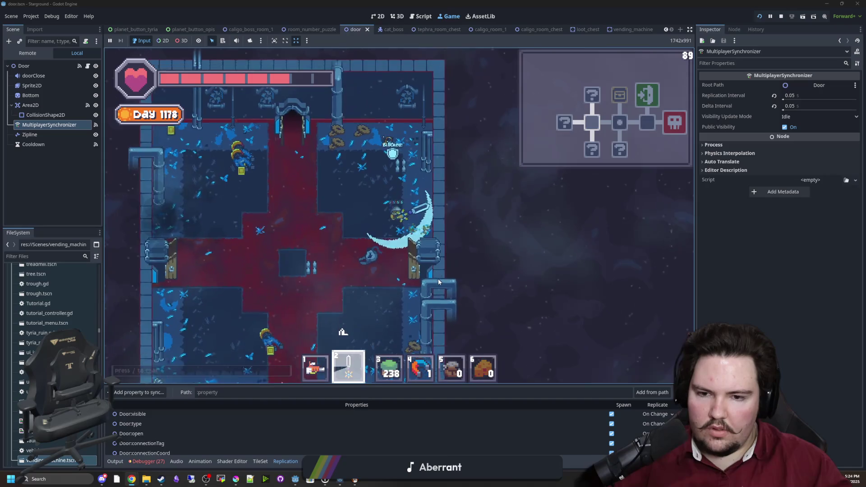
key(a)
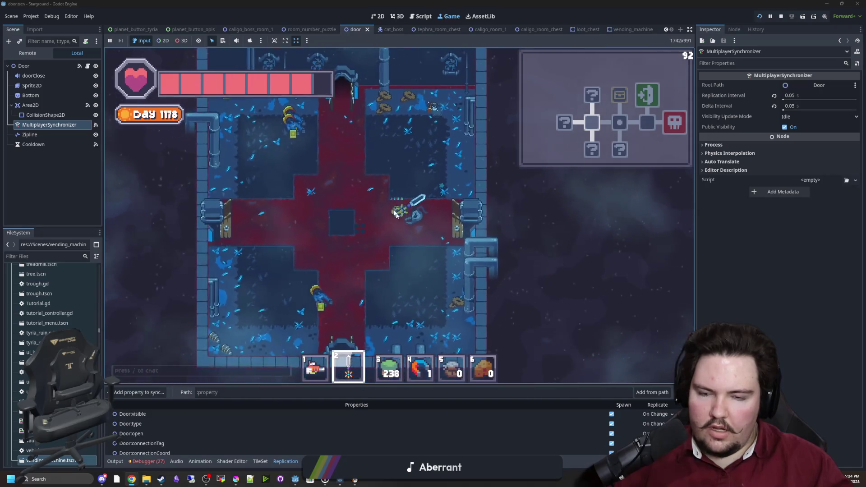
Step: Walk through the lower door and the side door, then open and close the chest
key(s)
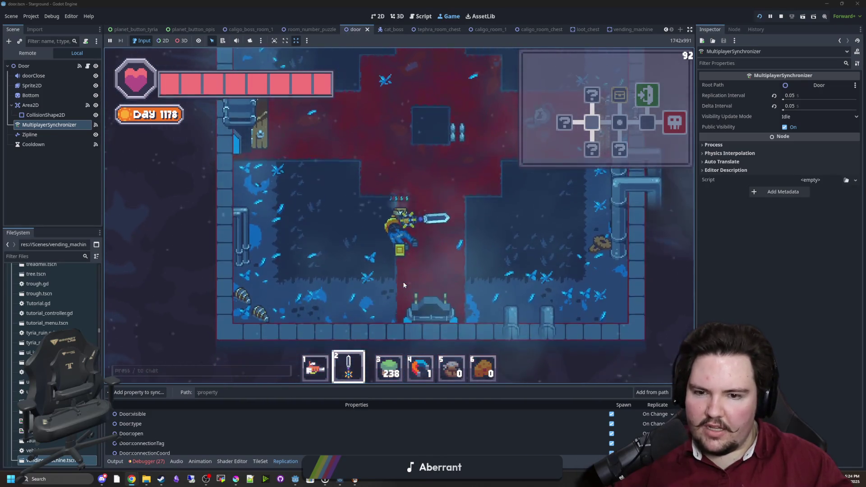
key(s)
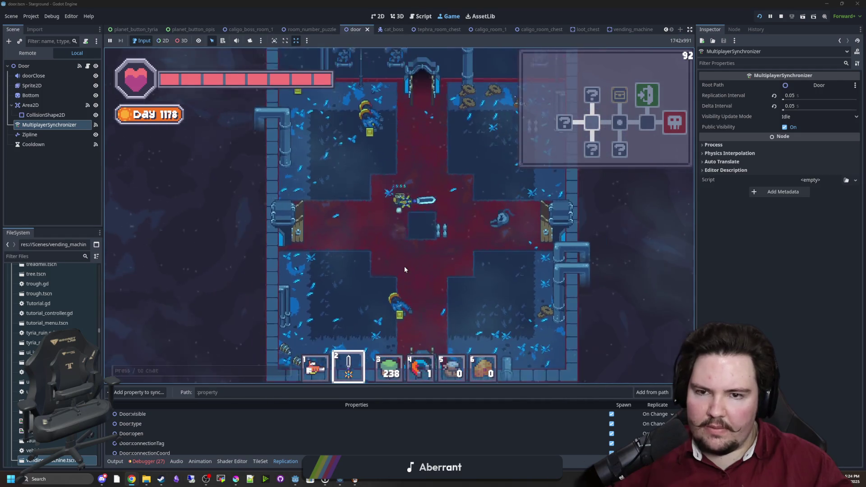
key(a)
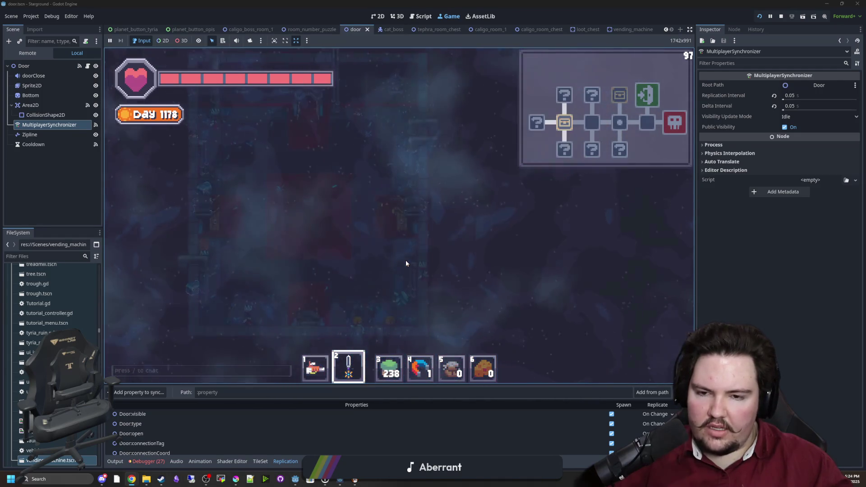
key(e)
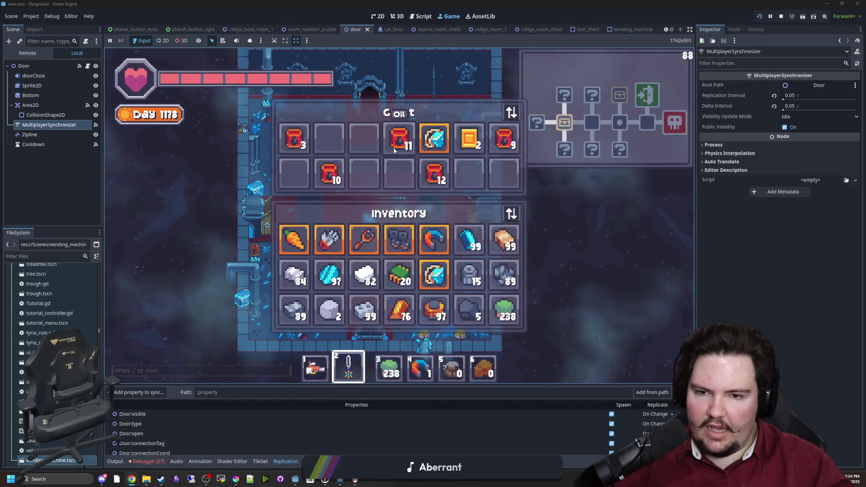
key(e)
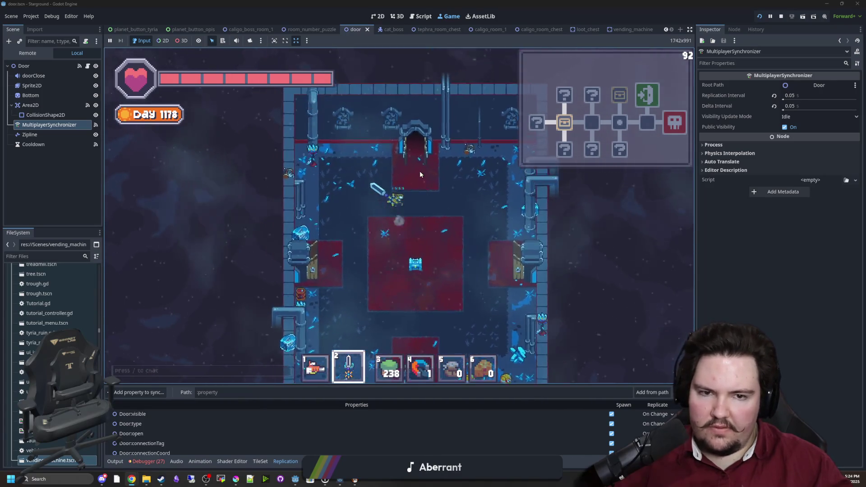
Step: Go up through two top doors and move around in the room above
key(w)
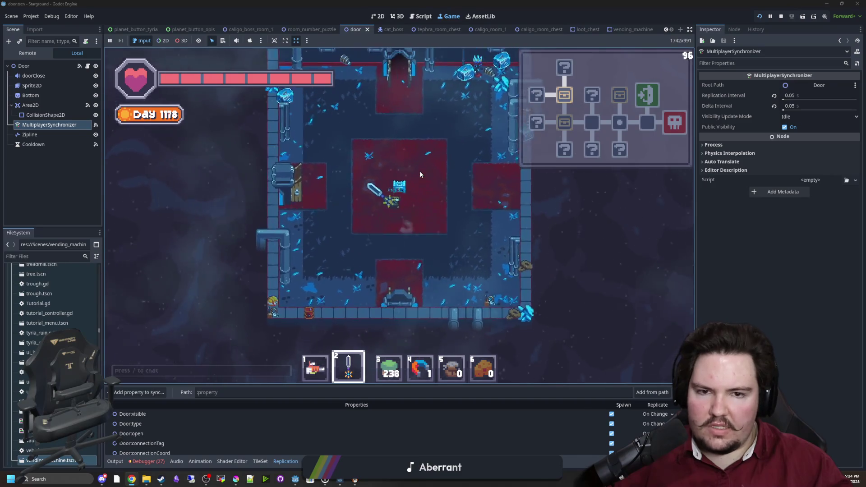
key(w)
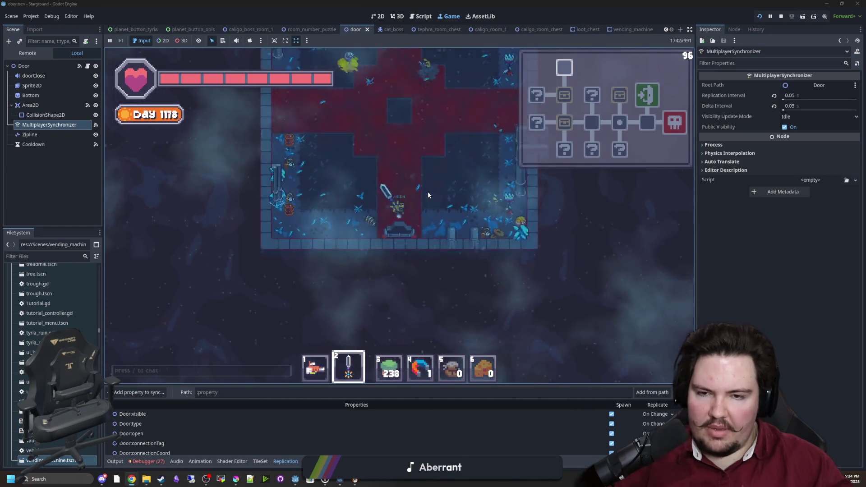
key(w)
key(d)
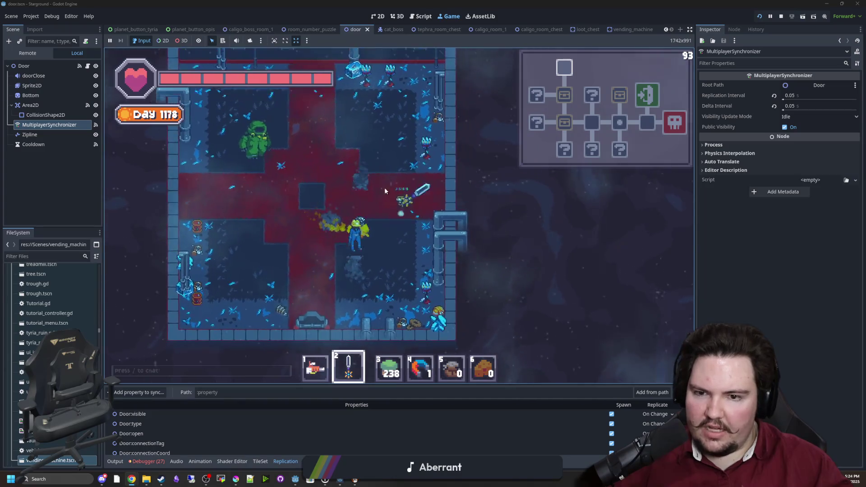
key(a)
key(w)
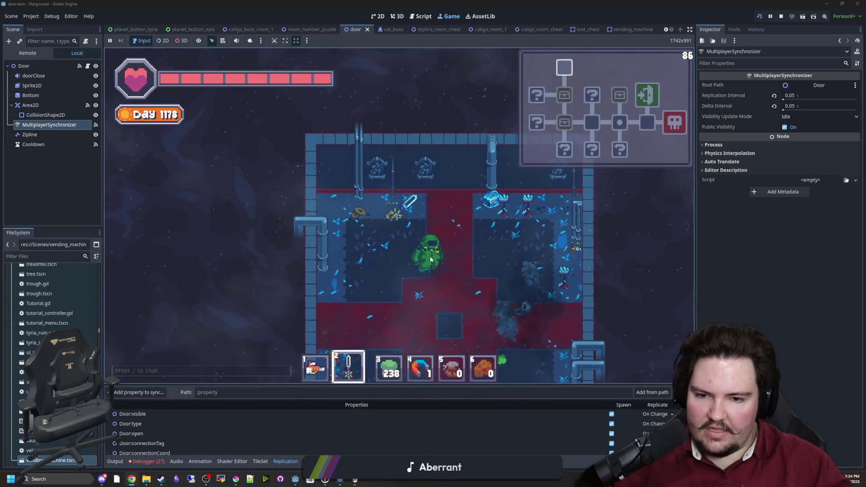
key(d)
key(s)
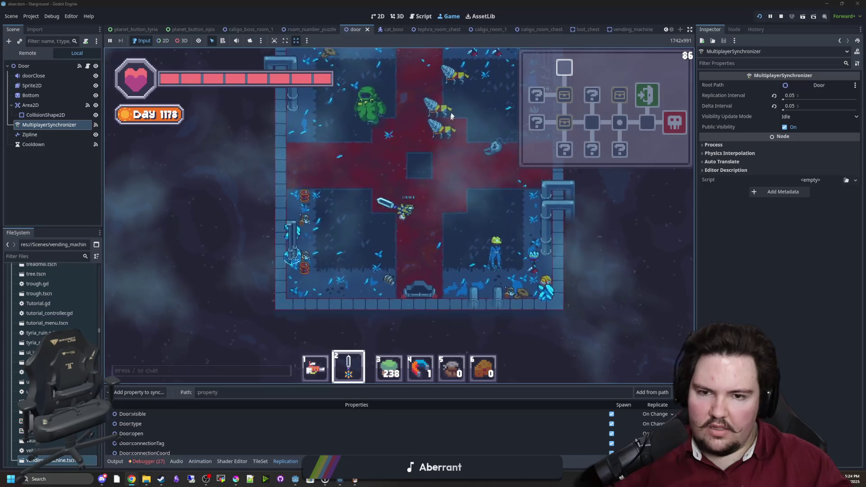
Step: Swing the sword and maneuver around the room toward the enemy
click(367, 149)
key(w)
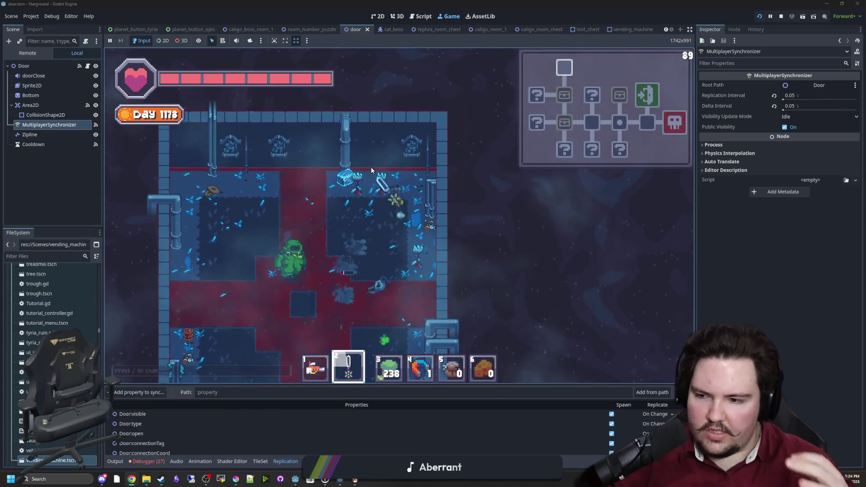
key(w)
key(a)
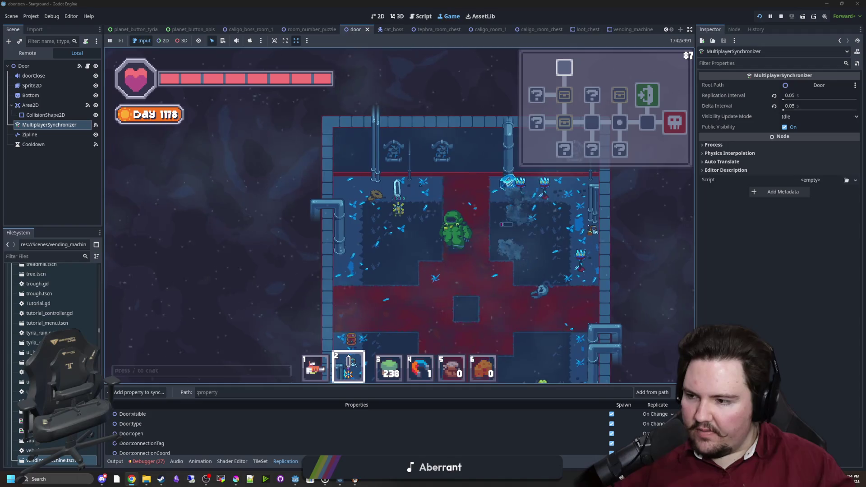
key(s)
key(d)
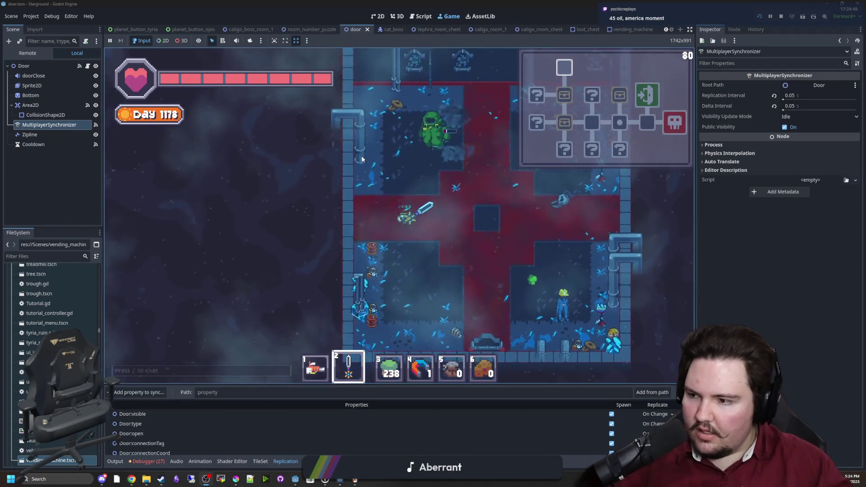
key(d)
key(s)
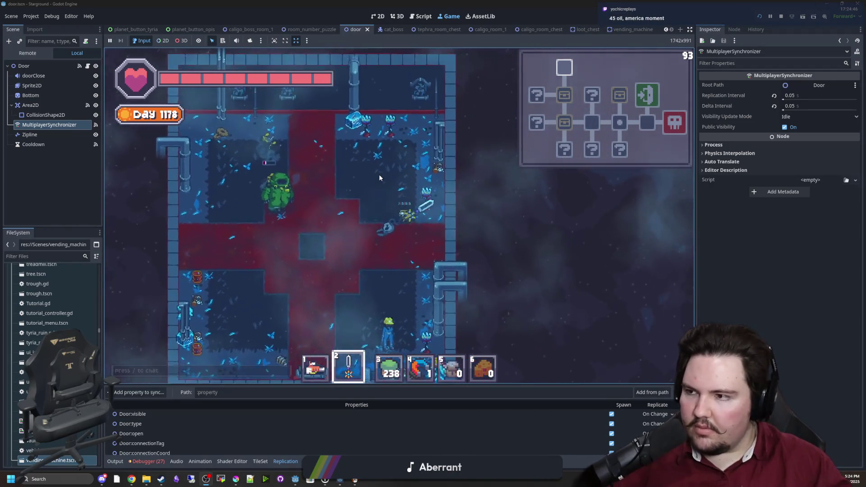
key(a)
key(w)
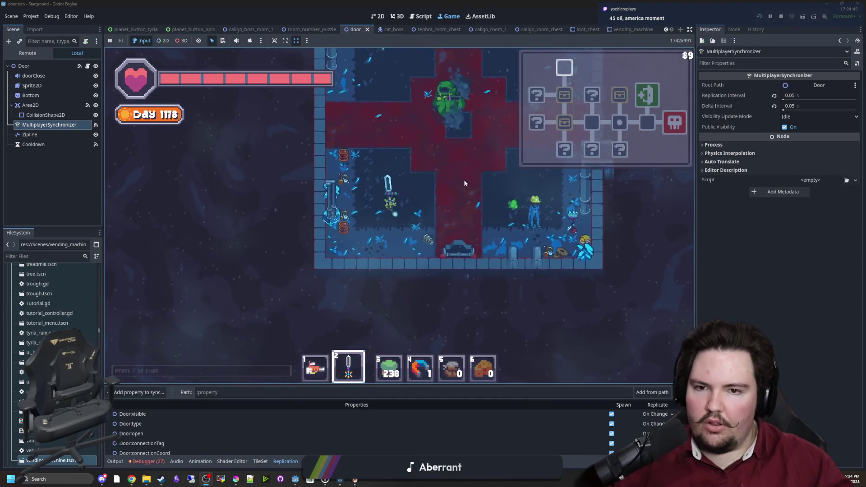
key(d)
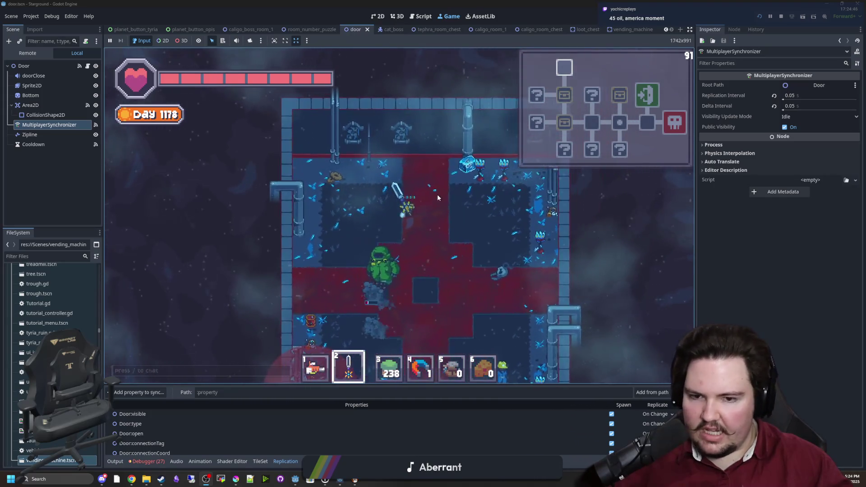
key(s)
key(a)
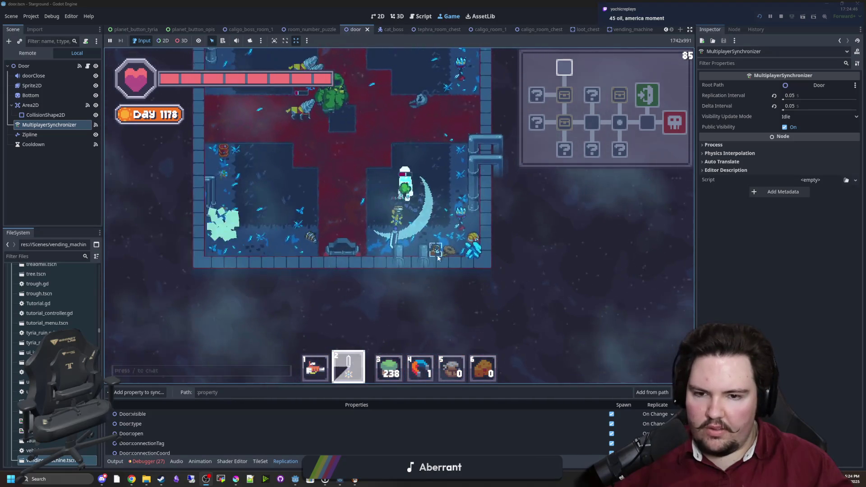
Step: Keep striking the green enemy with the sword while dodging around it
click(427, 150)
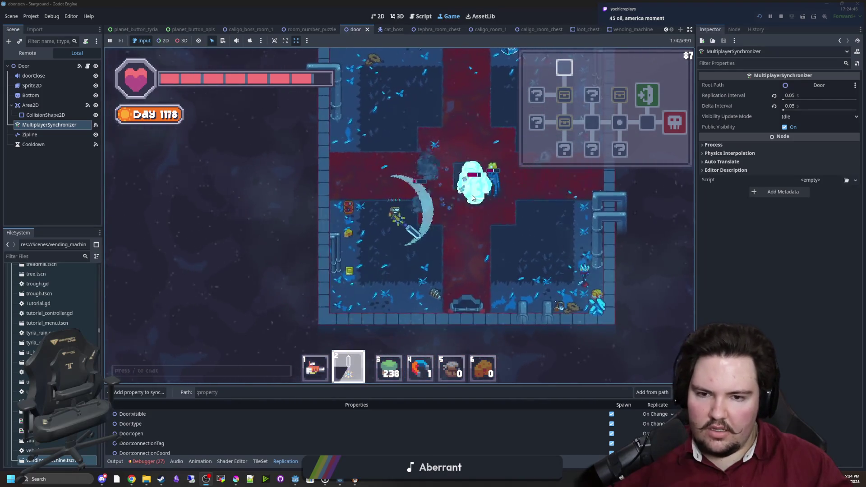
key(d)
key(w)
key(d)
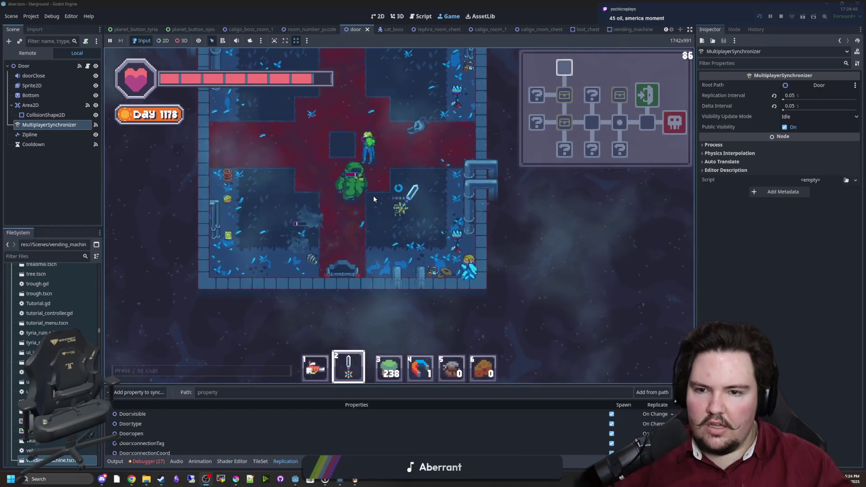
key(w)
click(372, 169)
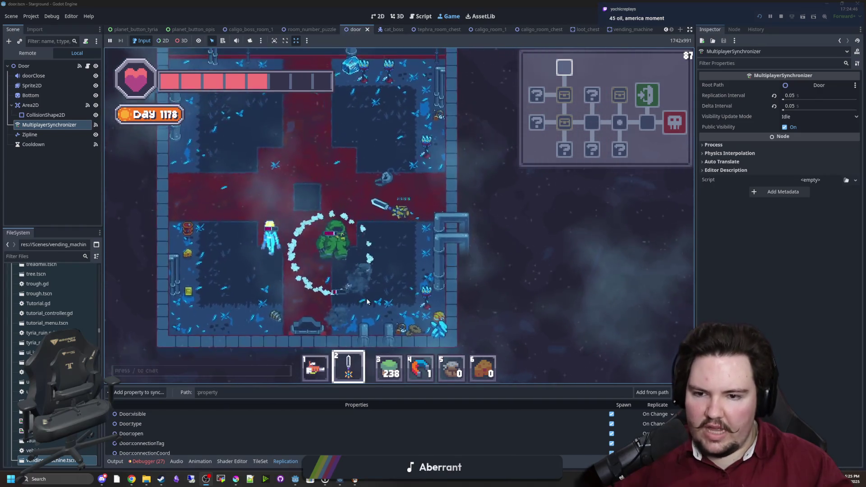
key(a)
key(s)
key(a)
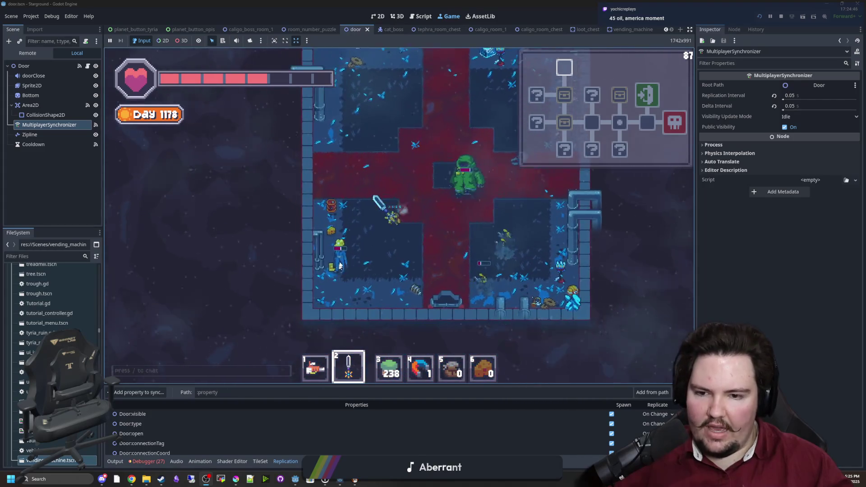
click(336, 215)
key(s)
key(a)
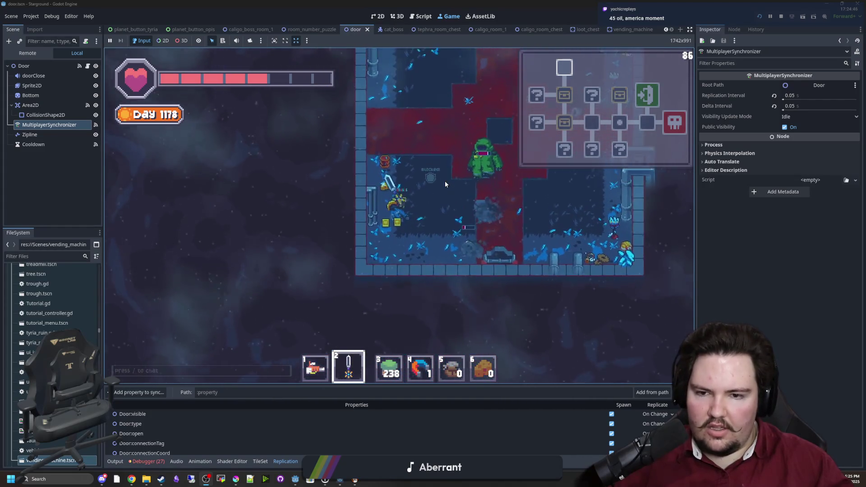
click(419, 182)
key(w)
key(d)
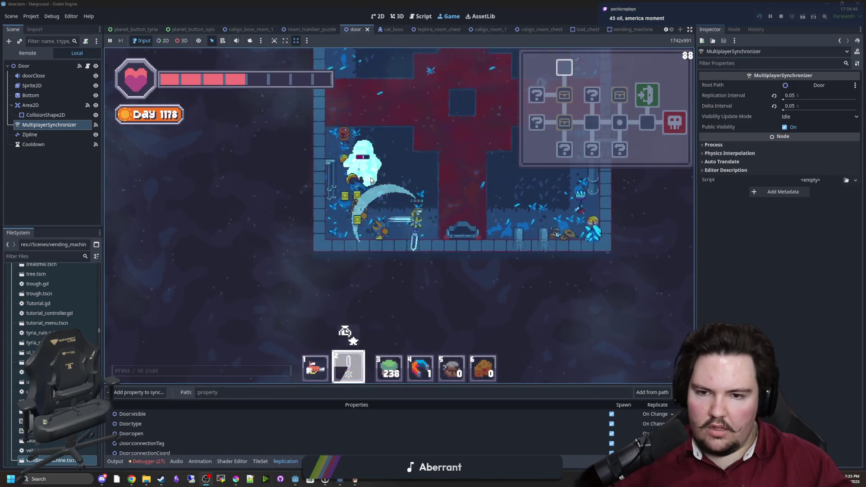
key(s)
key(a)
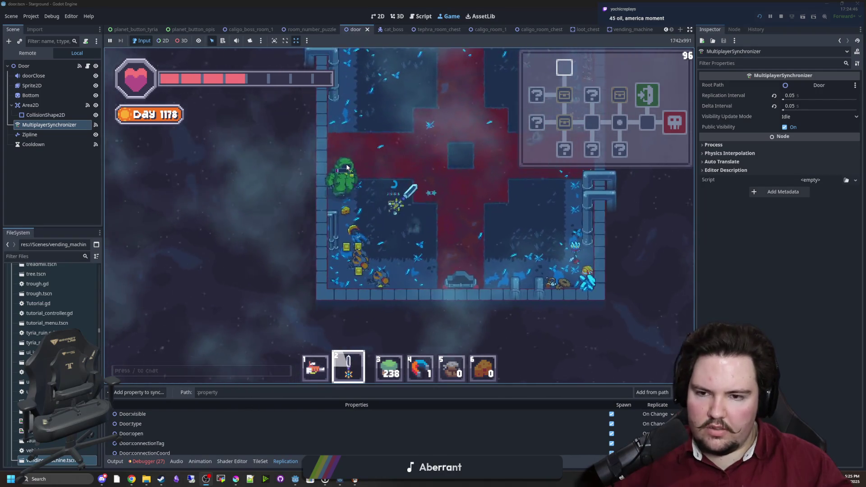
click(345, 183)
click(329, 208)
Step: Reposition the player and take the floor door into another room
key(w)
key(d)
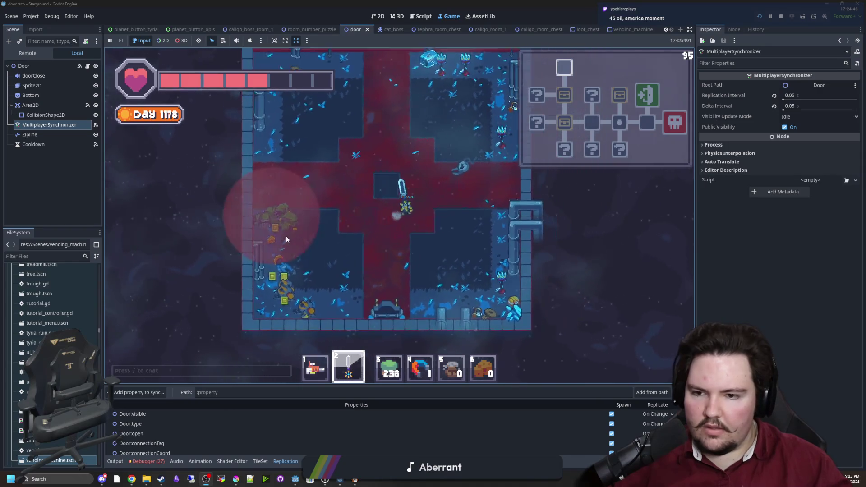
key(s)
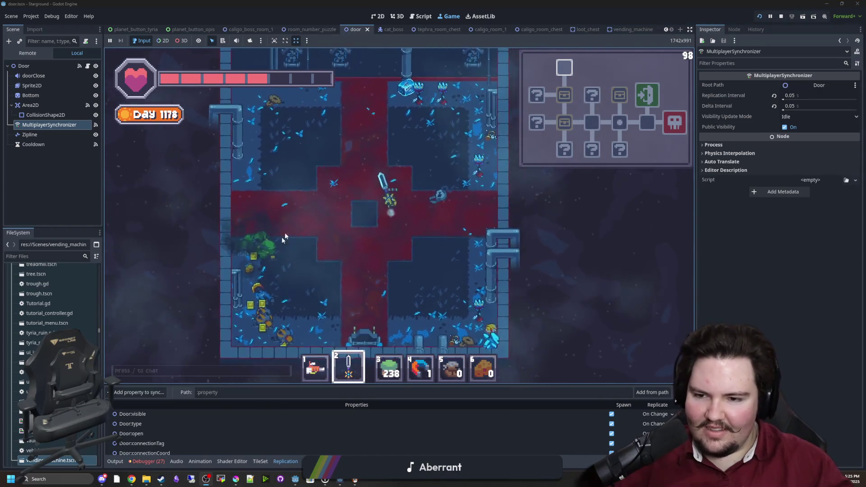
key(a)
key(e)
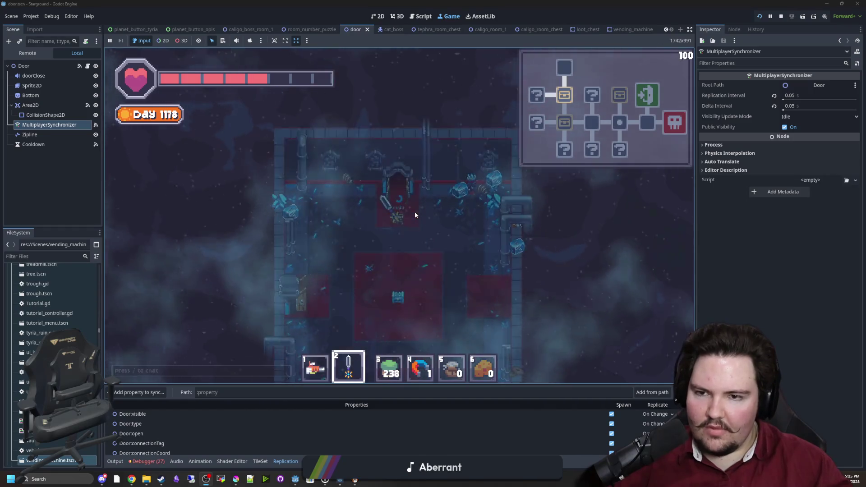
Step: Walk down past the chest and through the bottom door into the next room
key(s)
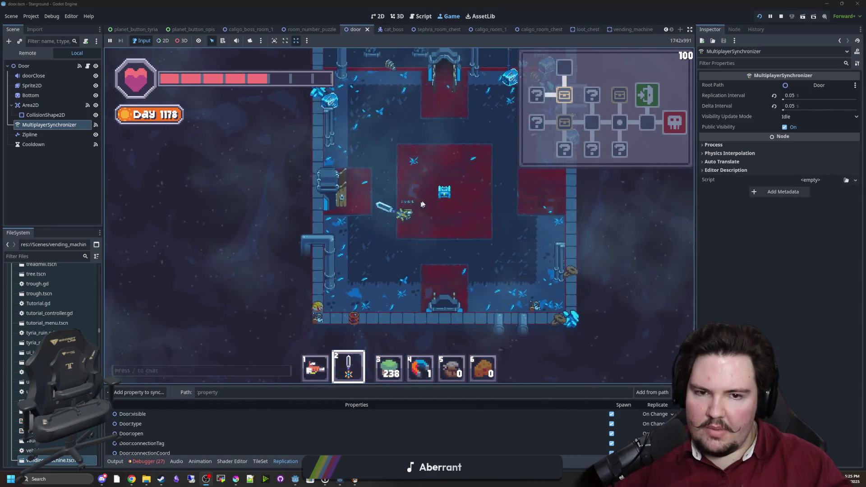
key(s)
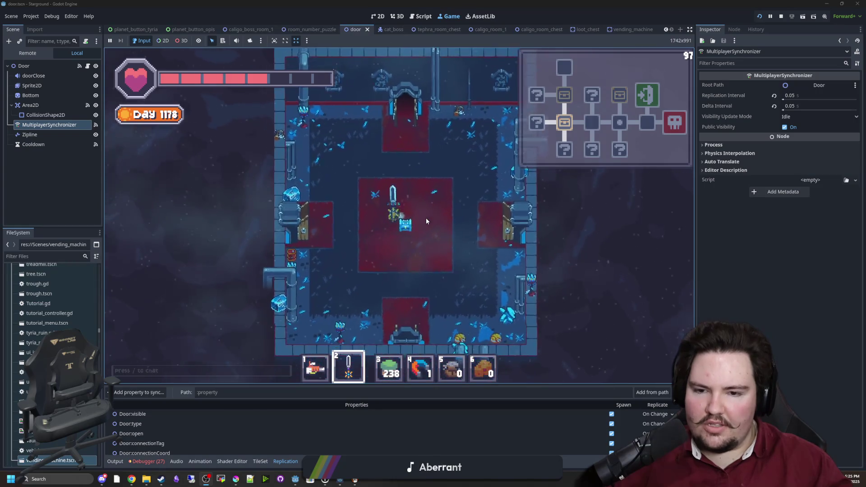
key(e)
key(e)
key(s)
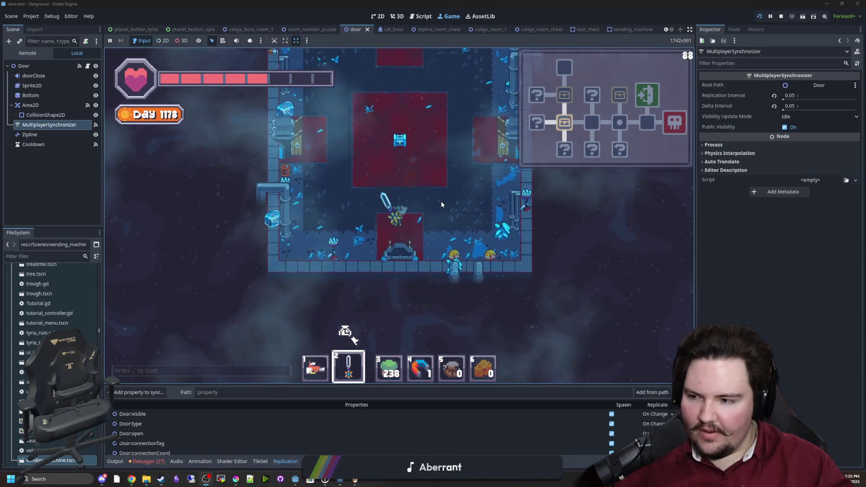
Step: Move into the cross-shaped room and attack the nearby green enemies
key(s)
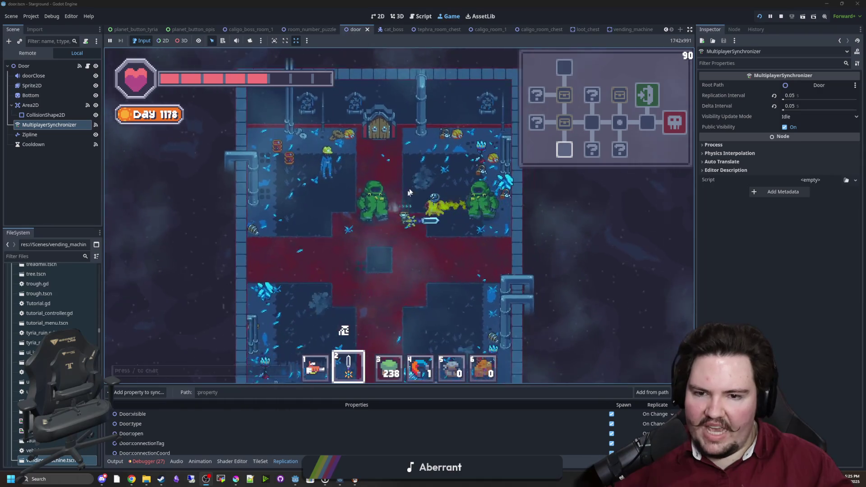
key(d)
click(415, 167)
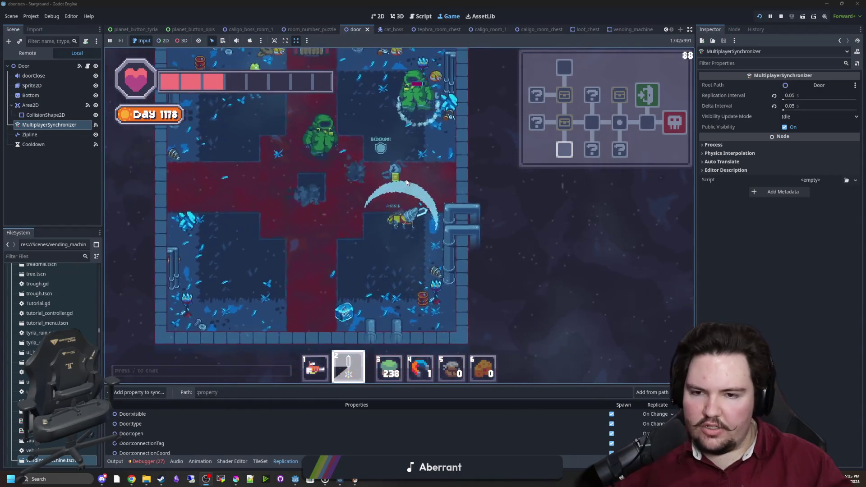
click(437, 199)
key(a)
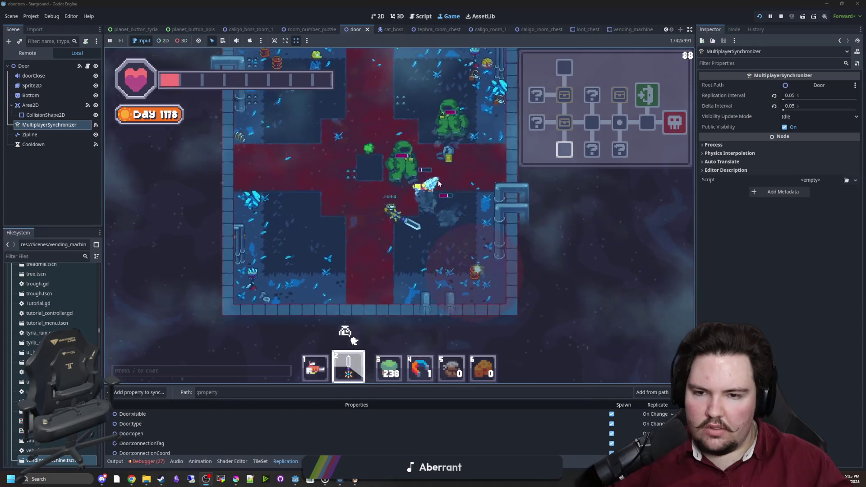
click(452, 132)
key(w)
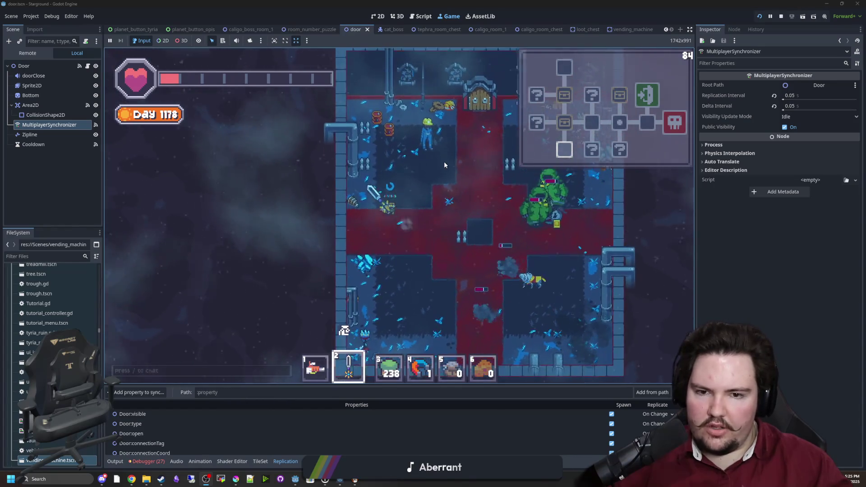
key(d)
click(475, 223)
key(s)
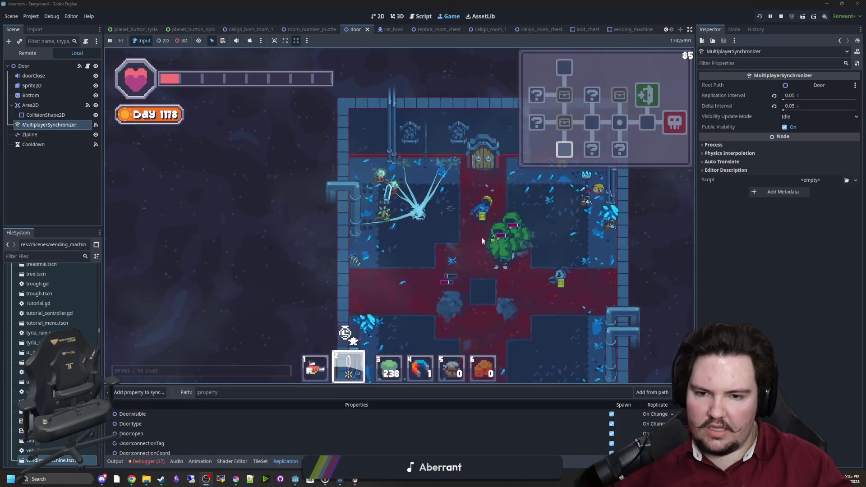
key(a)
key(d)
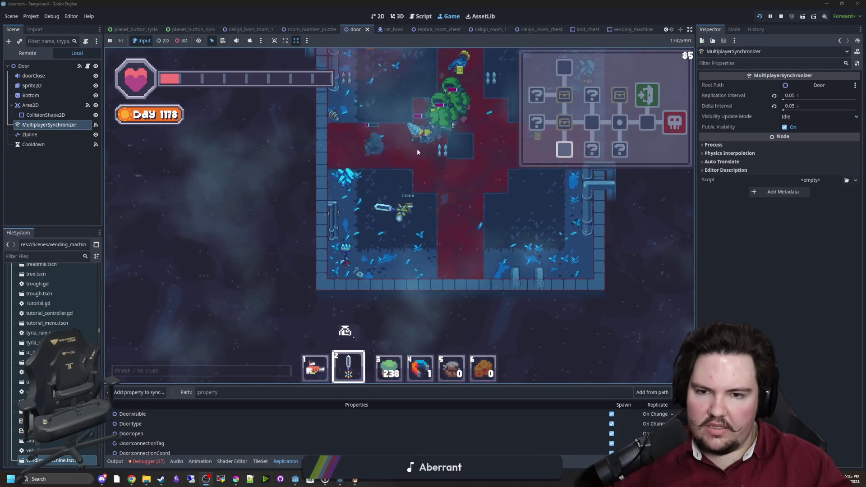
key(w)
click(301, 215)
Step: Continue swinging the sword at the enemies while moving around the cross-shaped room
key(s)
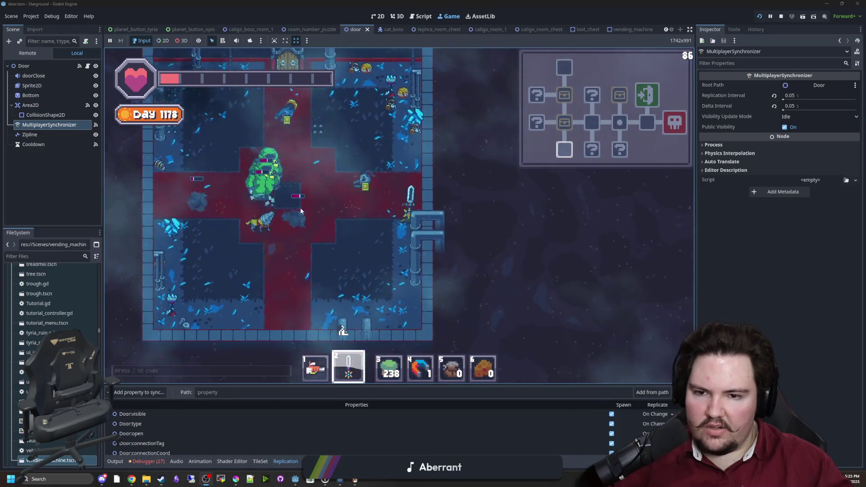
key(a)
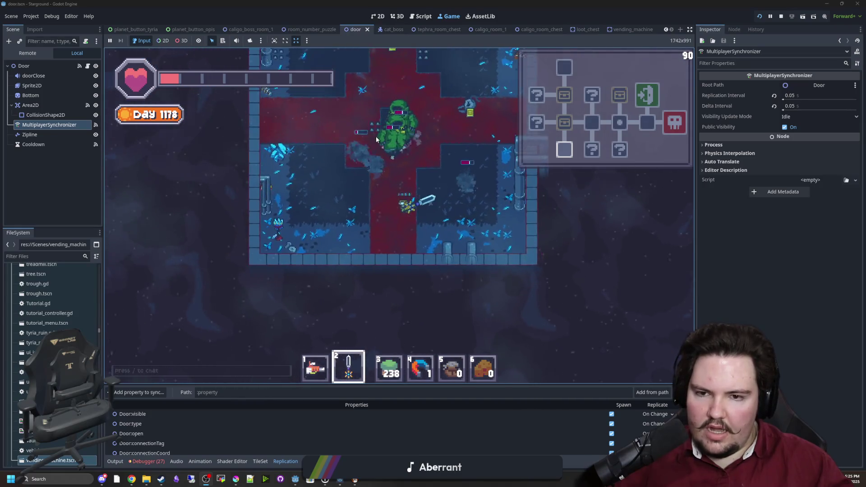
click(409, 158)
key(w)
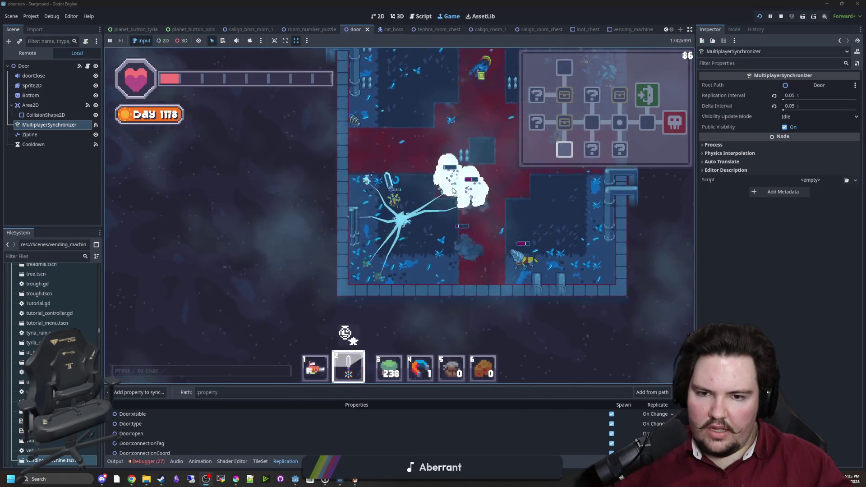
key(s)
click(442, 283)
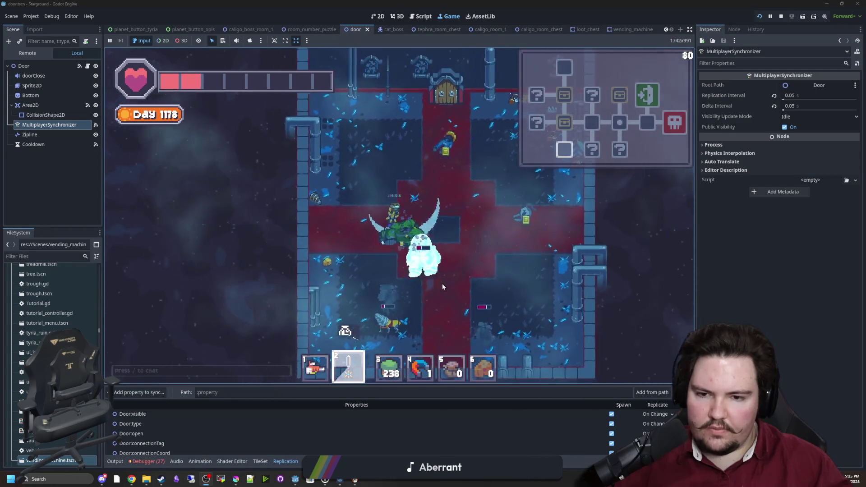
click(505, 224)
key(w)
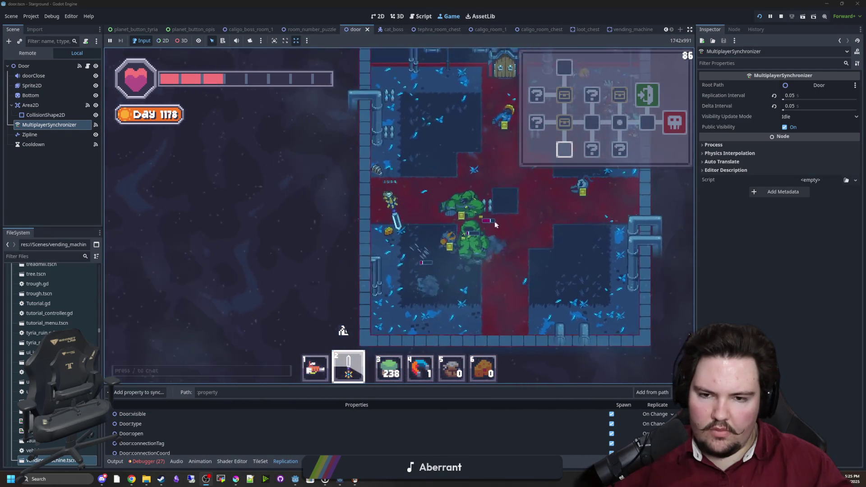
key(s)
click(351, 162)
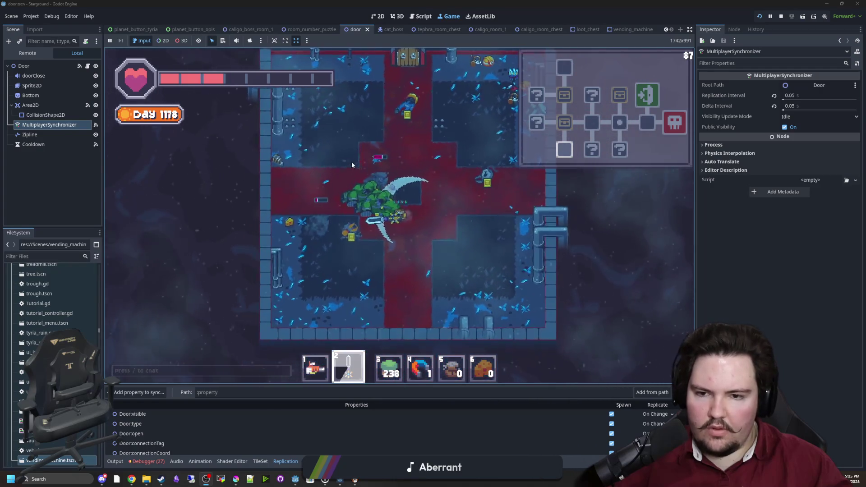
key(s)
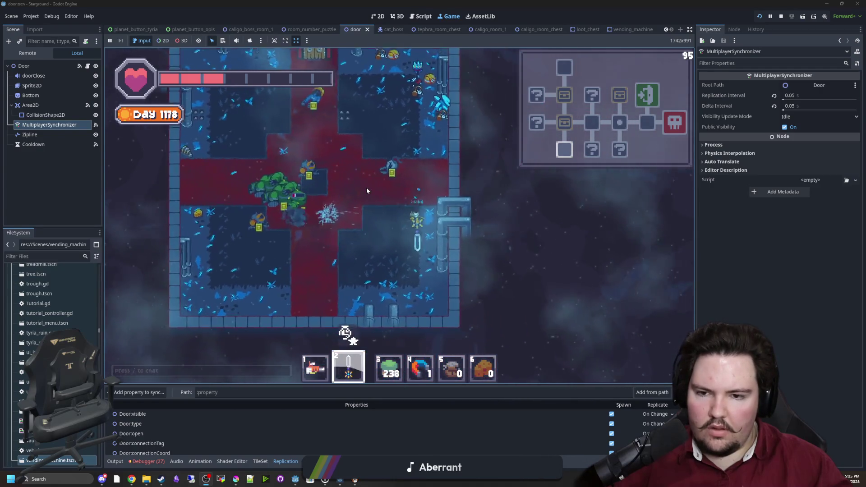
Step: Walk up to the room's top door and go through it
key(w)
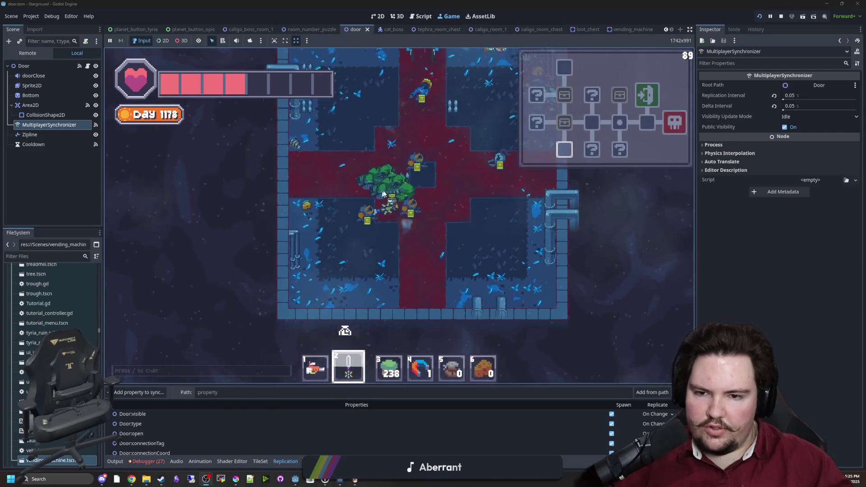
key(s)
key(a)
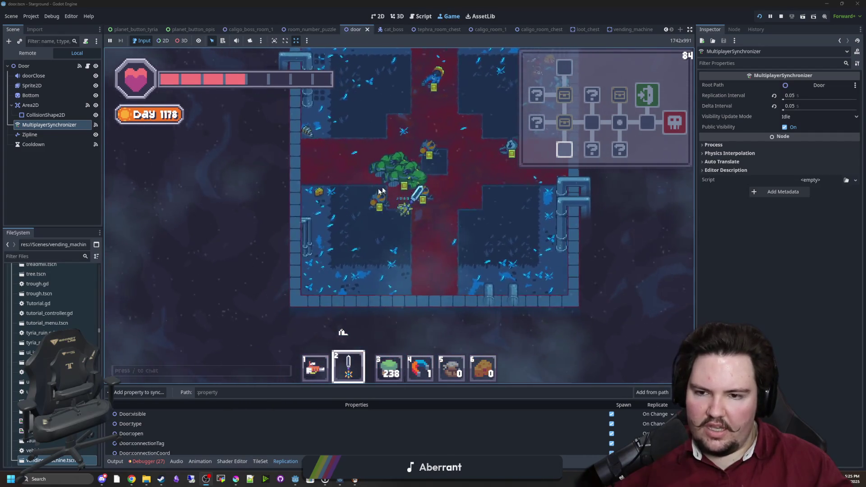
key(w)
key(d)
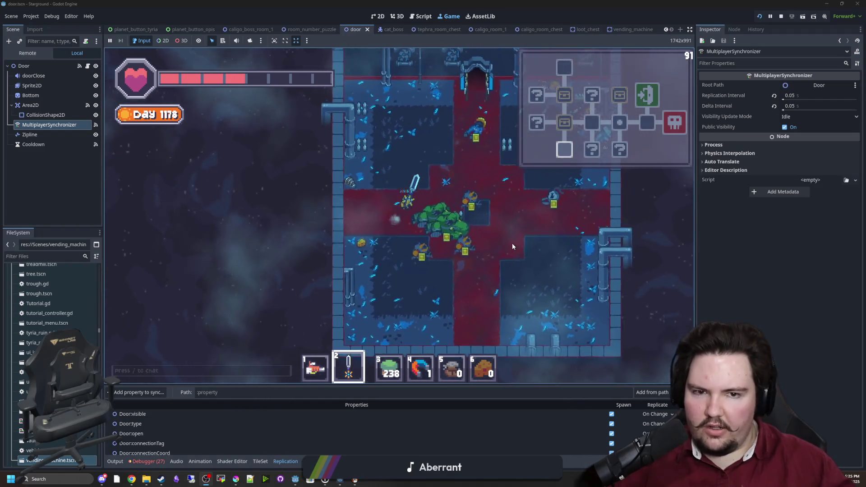
key(w)
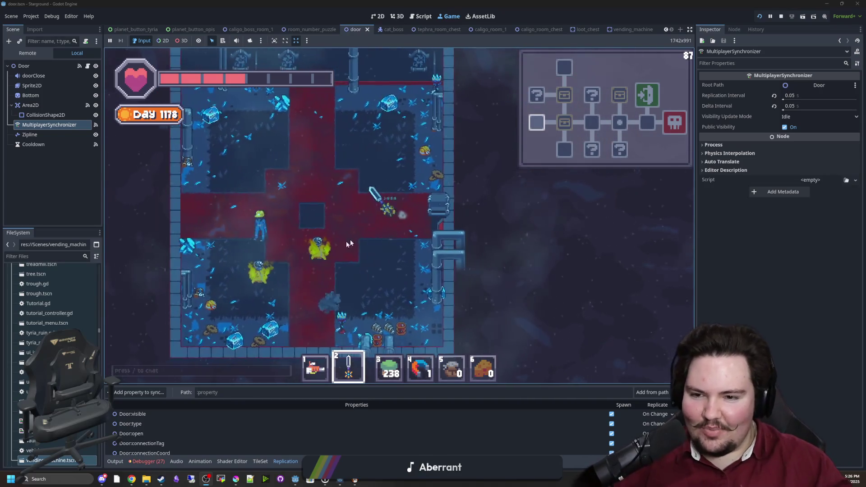
Step: Swing the sword in the new room, then walk up-right into the next room
click(380, 264)
click(421, 268)
key(d)
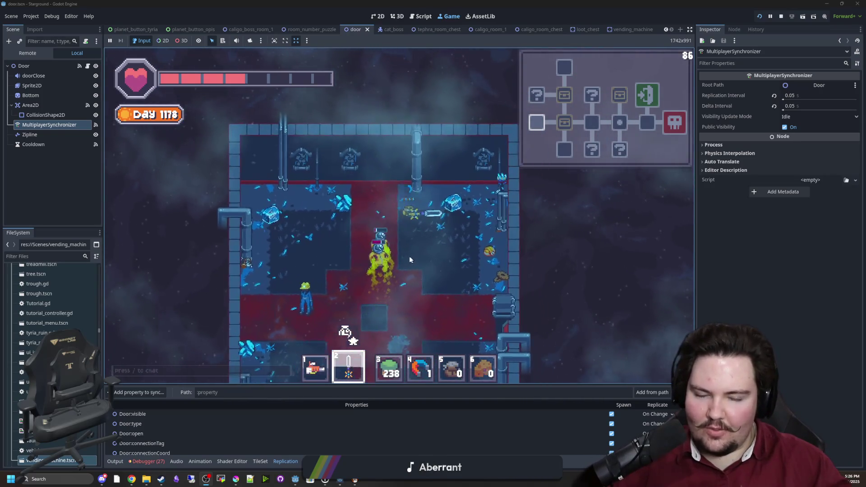
key(a)
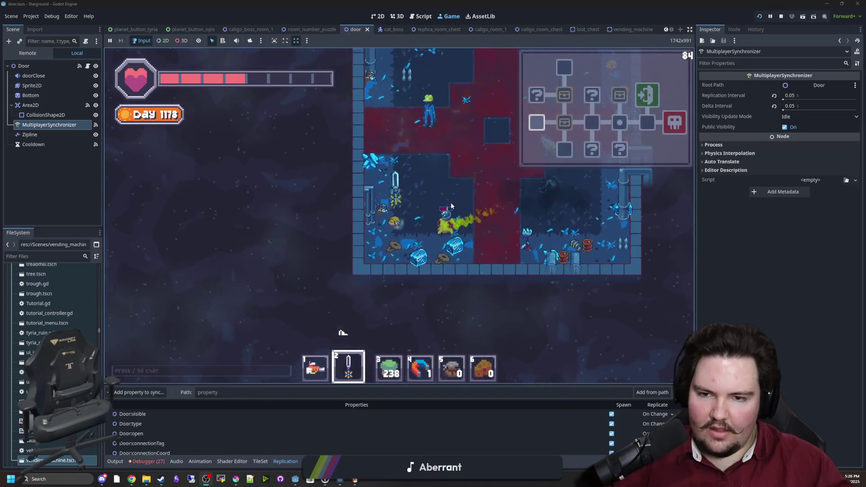
key(w)
key(d)
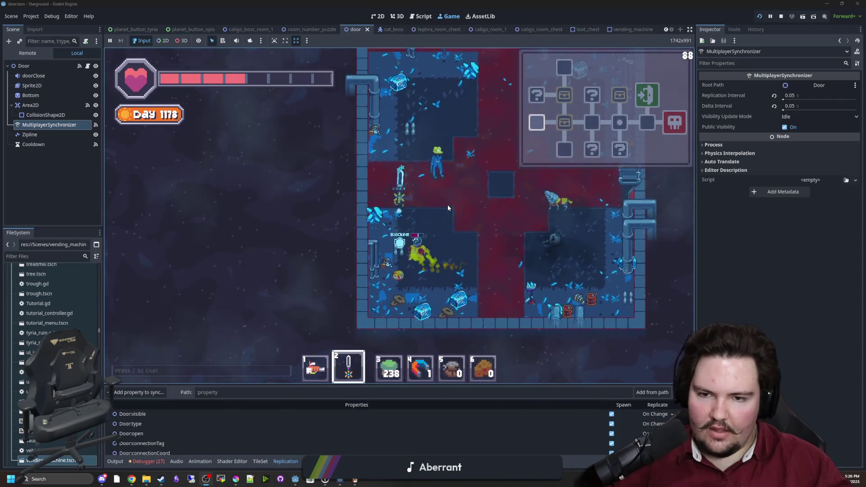
Step: Attack the enemy there and walk out through the east door
key(d)
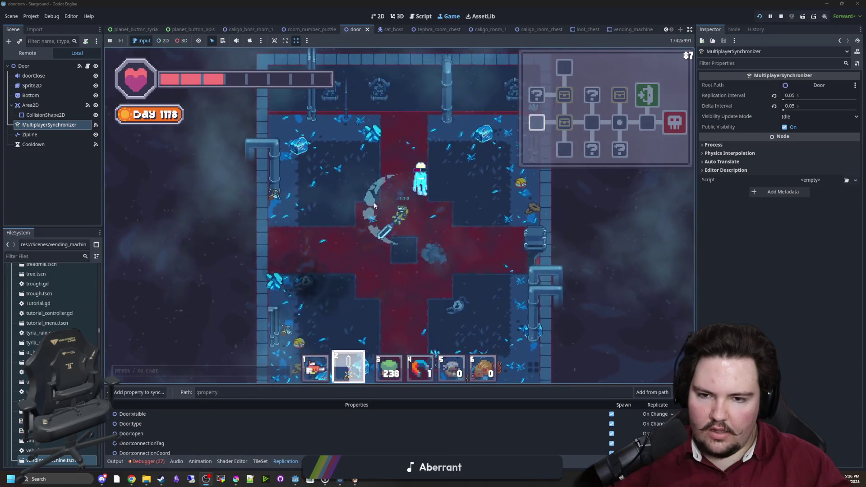
click(337, 206)
key(s)
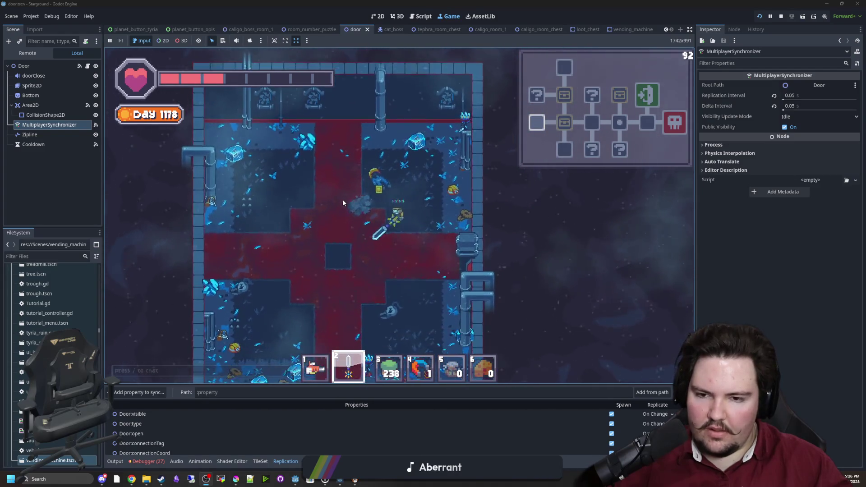
key(a)
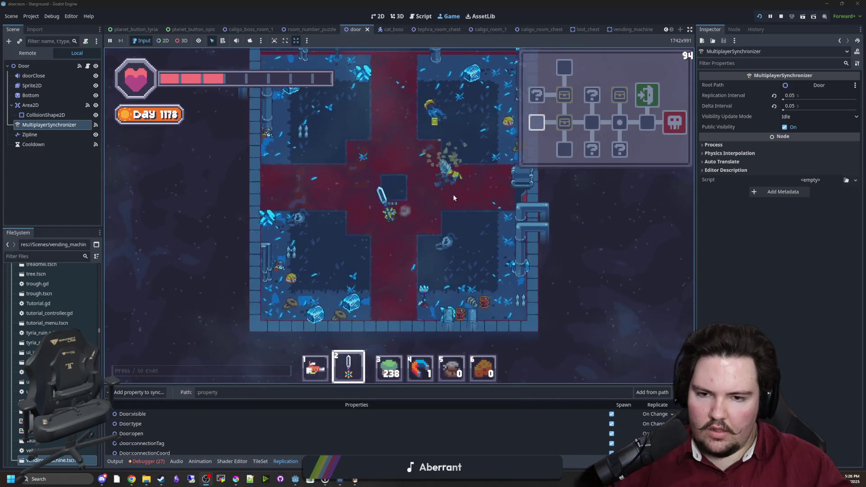
click(436, 182)
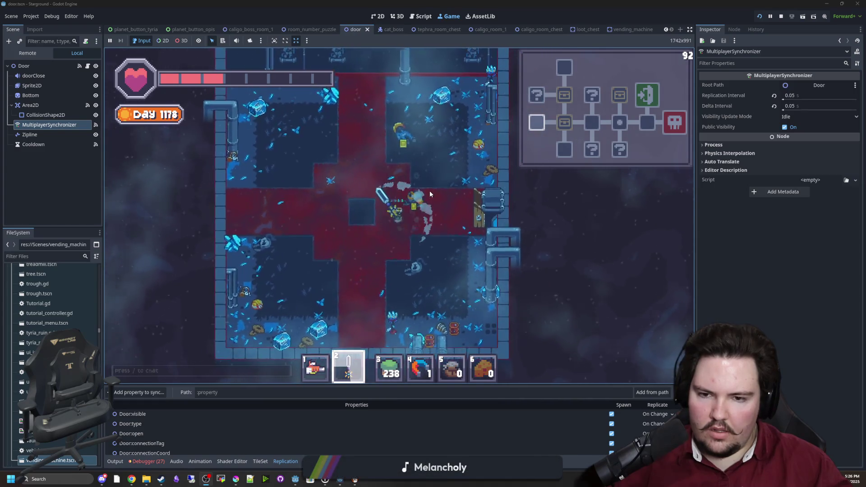
key(s)
key(w)
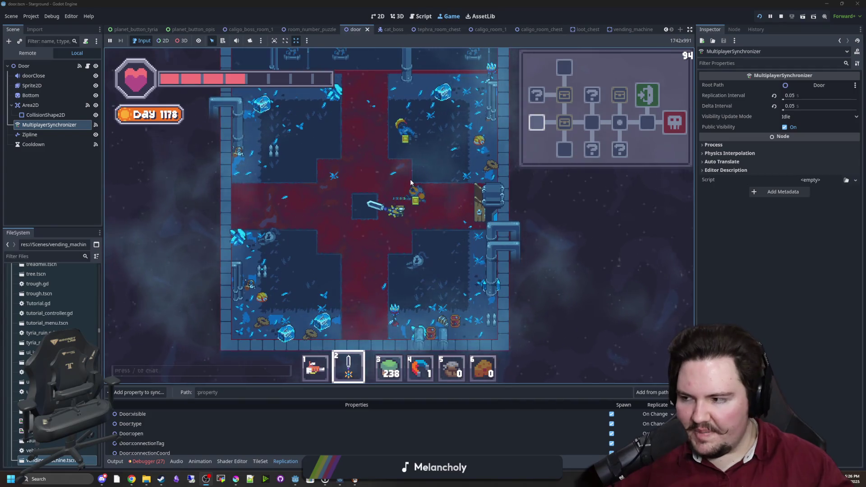
key(a)
key(w)
key(d)
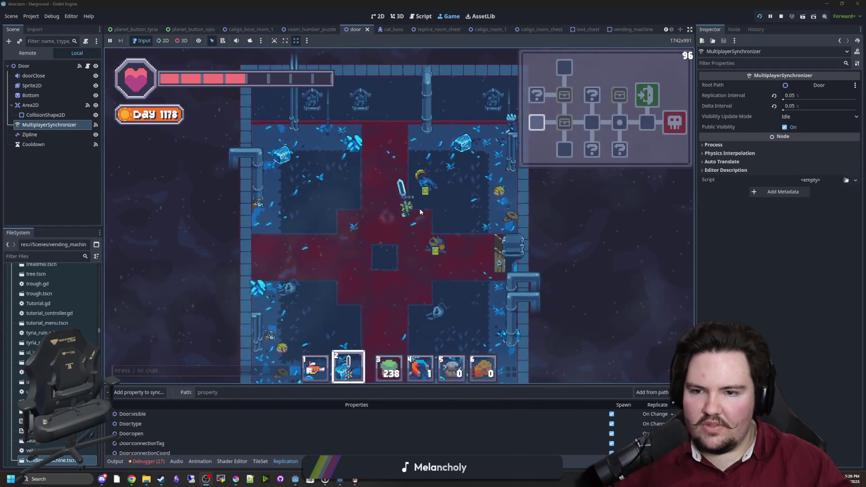
Step: Pass the chest, go through the north door, and check the next chest's contents
key(d)
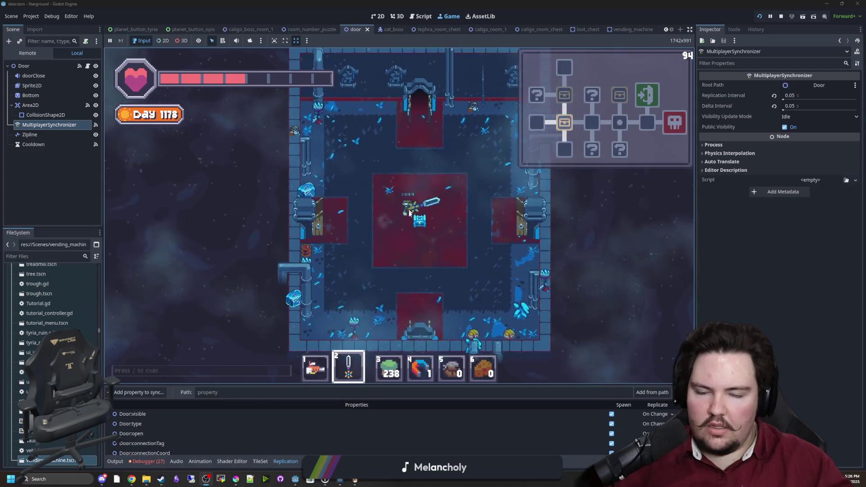
key(e)
key(e)
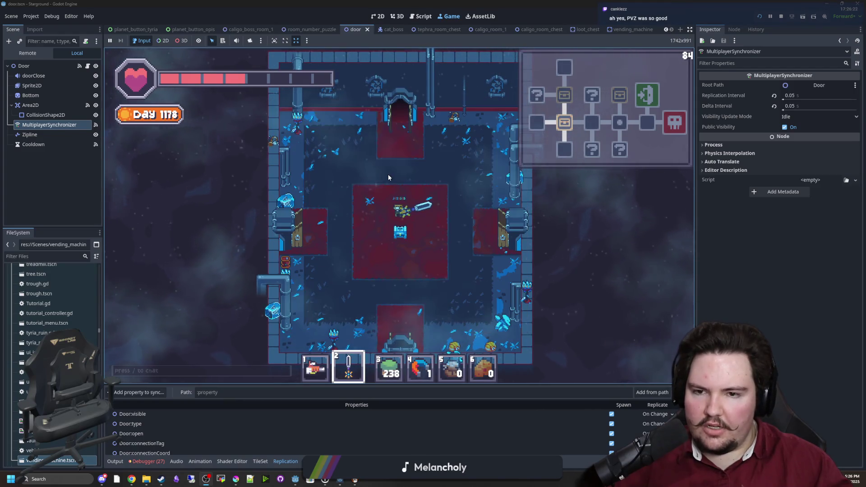
key(w)
key(w)
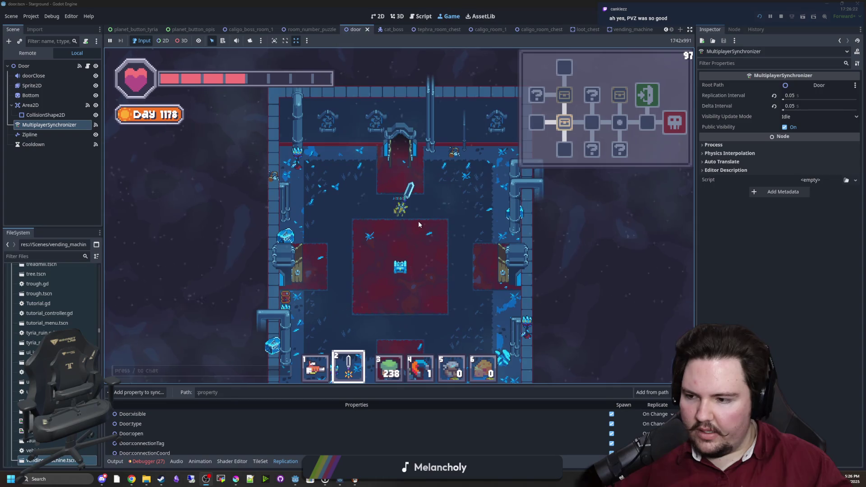
key(w)
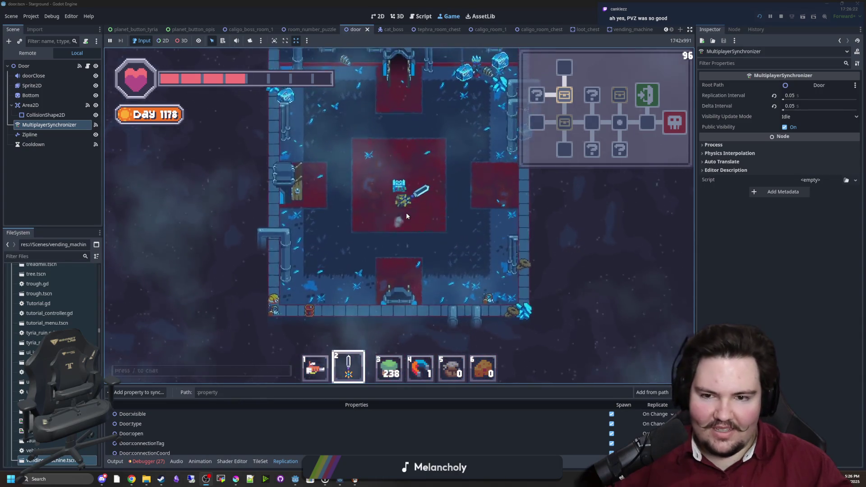
key(e)
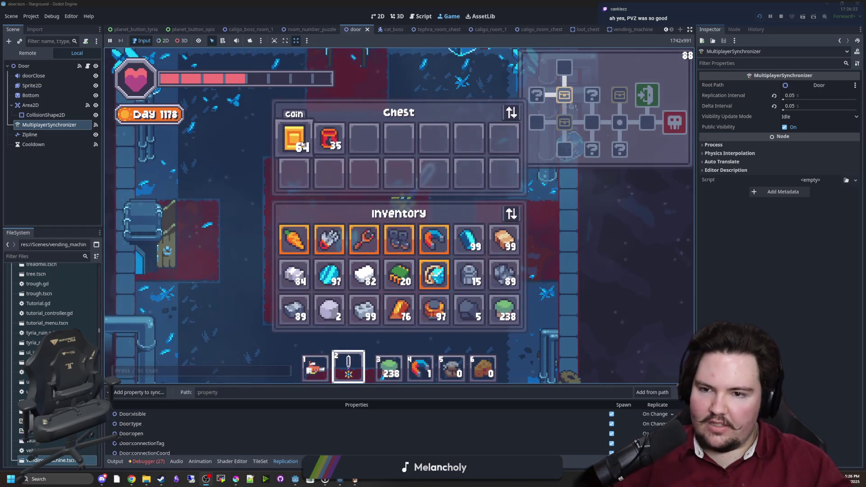
key(e)
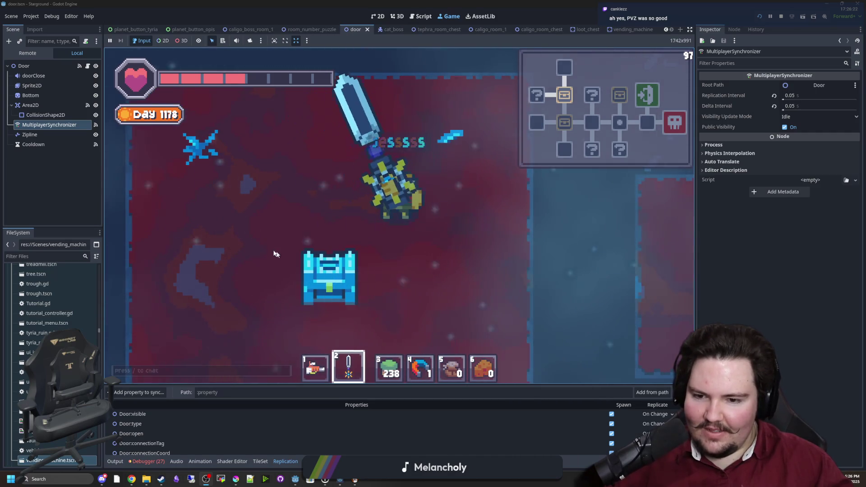
key(d)
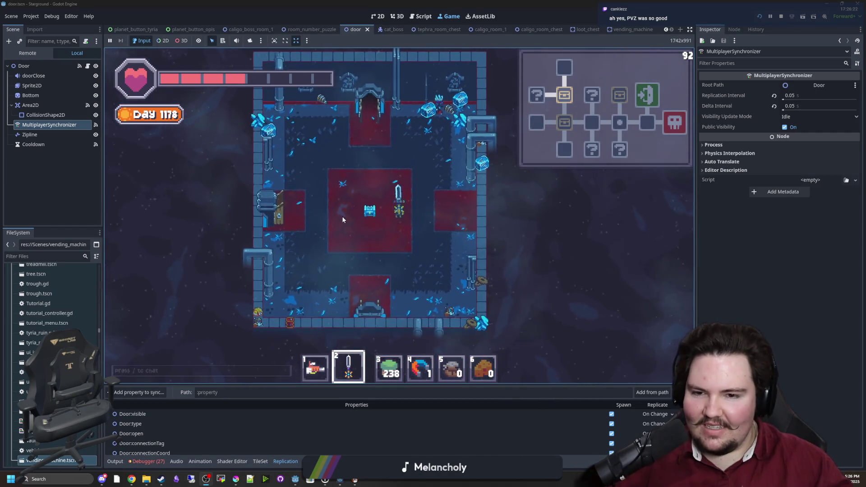
Step: Reopen the chest, swap the coin and red item, and close it
key(e)
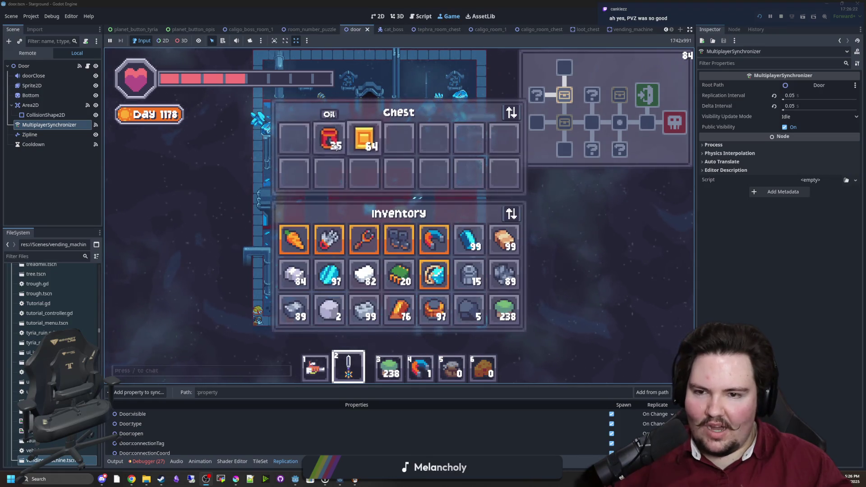
drag(395, 171, 398, 174)
mouse_move(364, 138)
mouse_down()
mouse_move(361, 176)
mouse_move(434, 173)
mouse_move(365, 173)
mouse_up()
key(e)
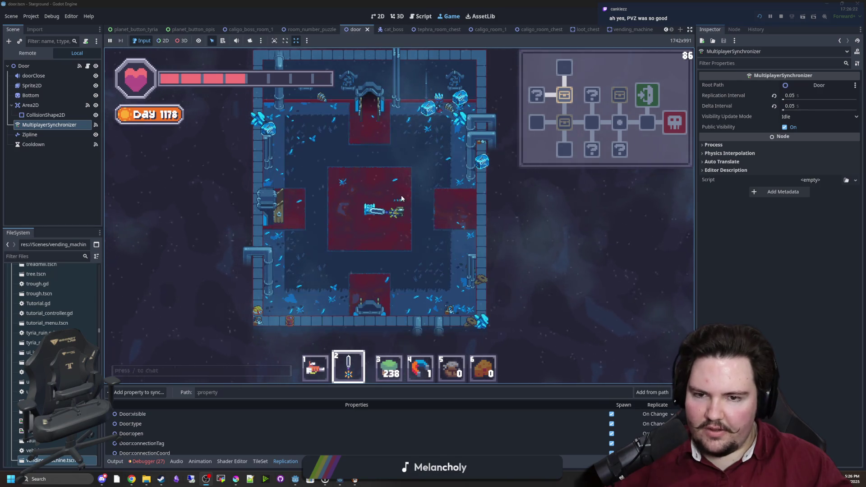
key(w)
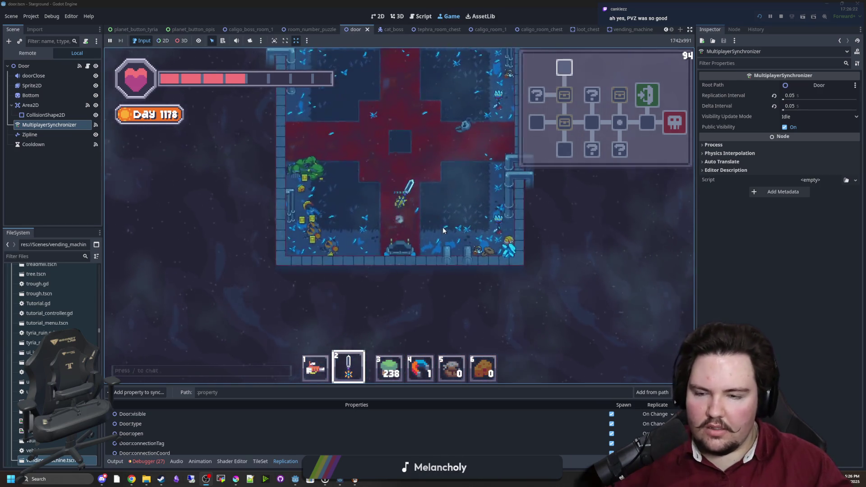
Step: Move the player to the room's centre and stop the game with F5
key(d)
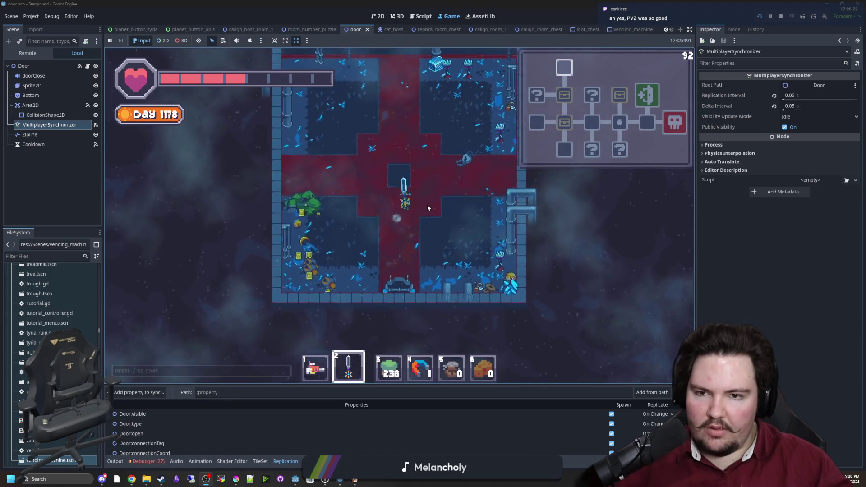
key(d)
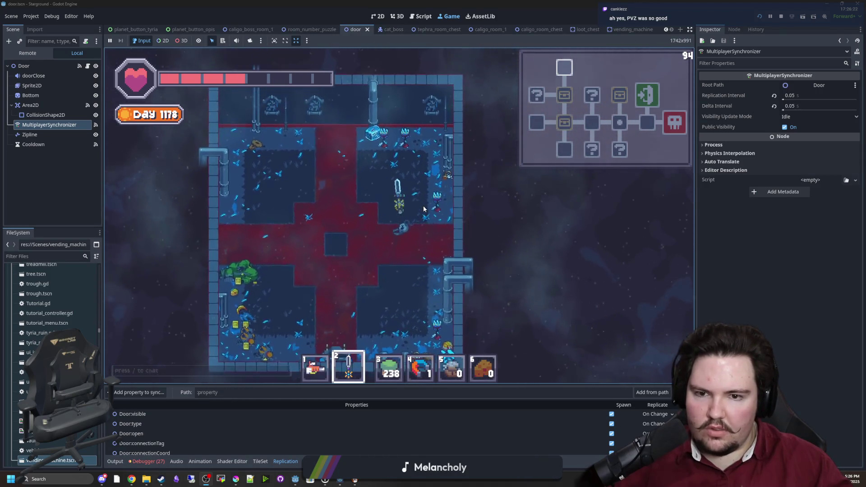
key(F5)
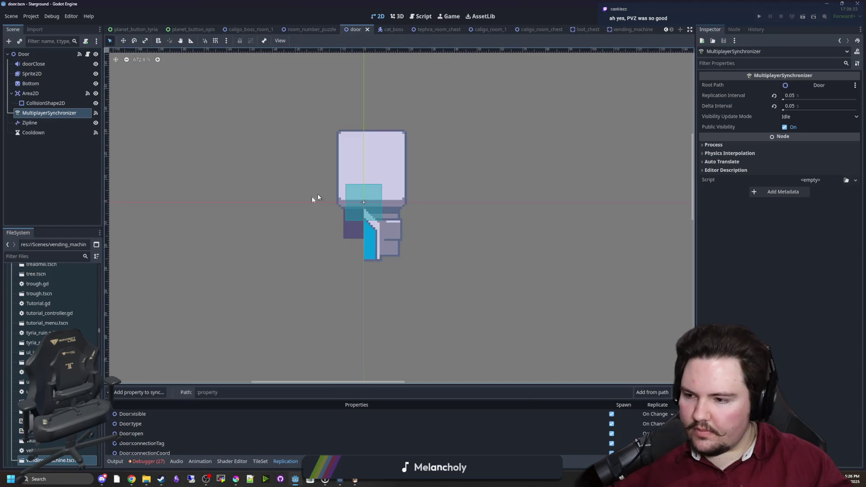
Step: Zoom out the canvas, save door.tscn with Ctrl+S, and switch to Steam
scroll(359, 293, down, 3)
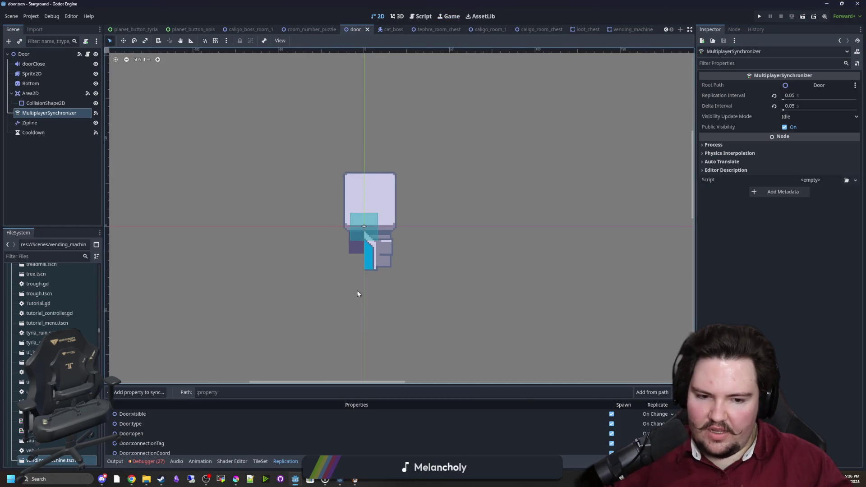
key(ctrl+s)
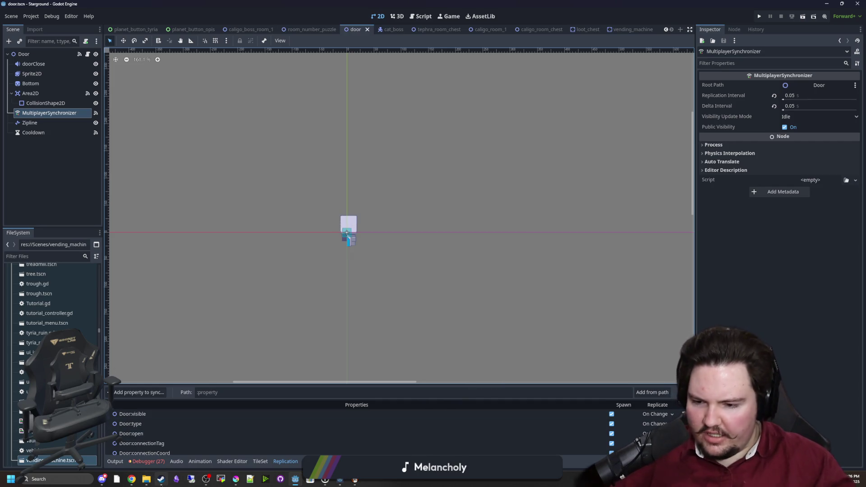
click(166, 463)
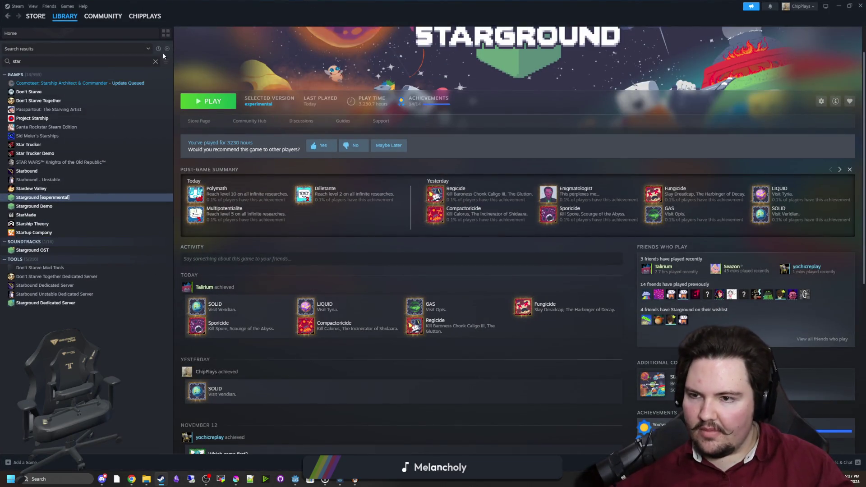
Step: Clear the 'star' search, select AutoForge below Abiotic Factor, and view its Store Page
click(155, 62)
scroll(128, 260, up, 5)
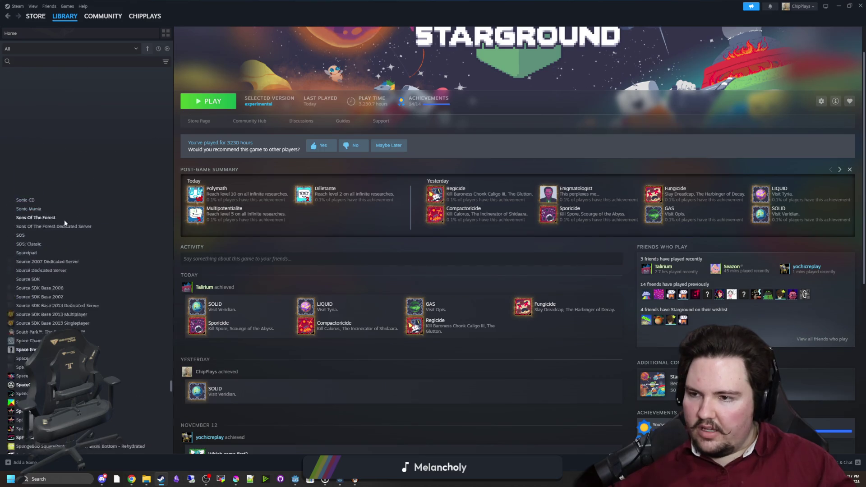
scroll(127, 260, up, 10)
drag(170, 304, 185, 71)
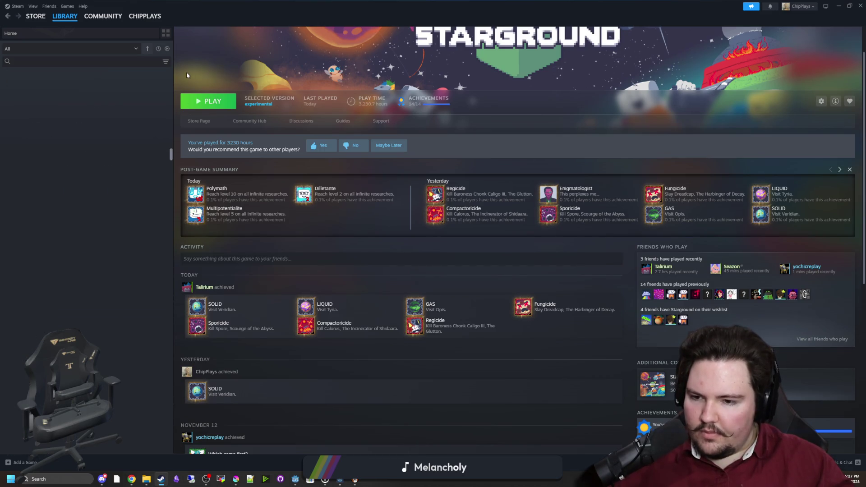
scroll(31, 256, down, 3)
scroll(31, 256, down, 1)
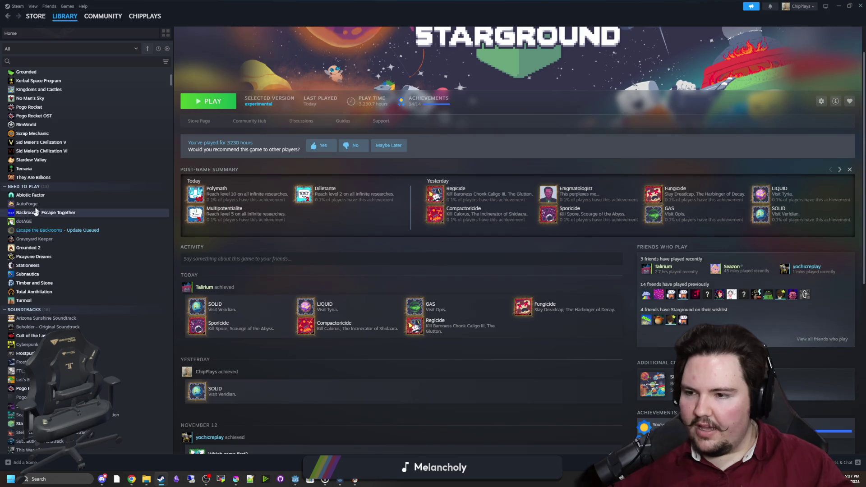
click(30, 195)
key(Down)
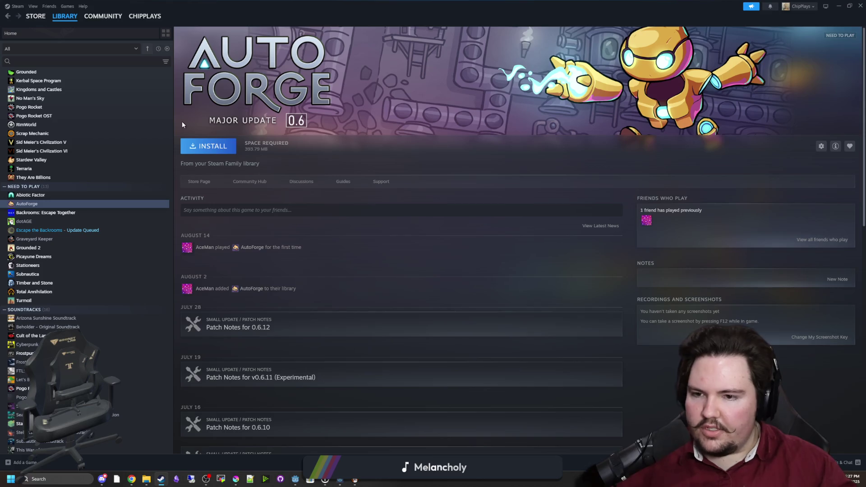
click(199, 182)
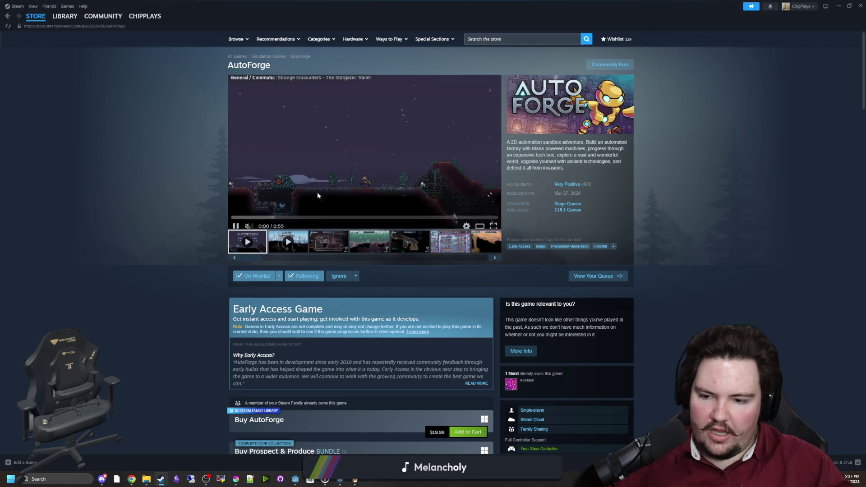
click(357, 275)
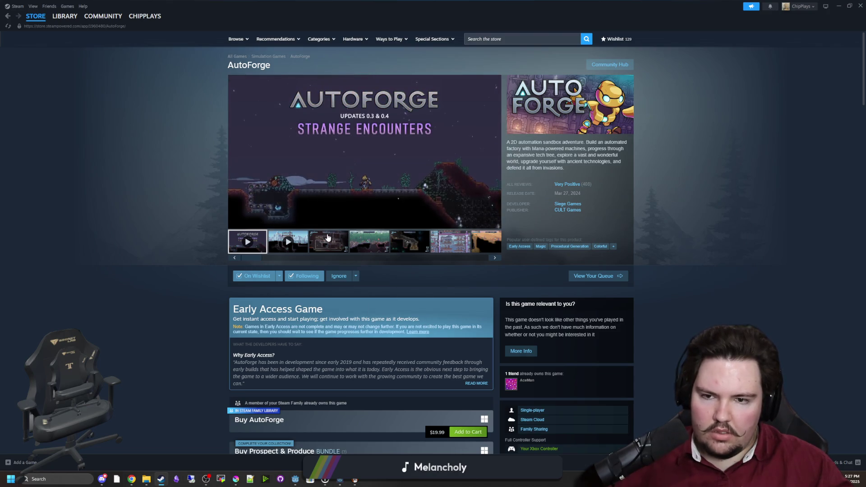
click(326, 243)
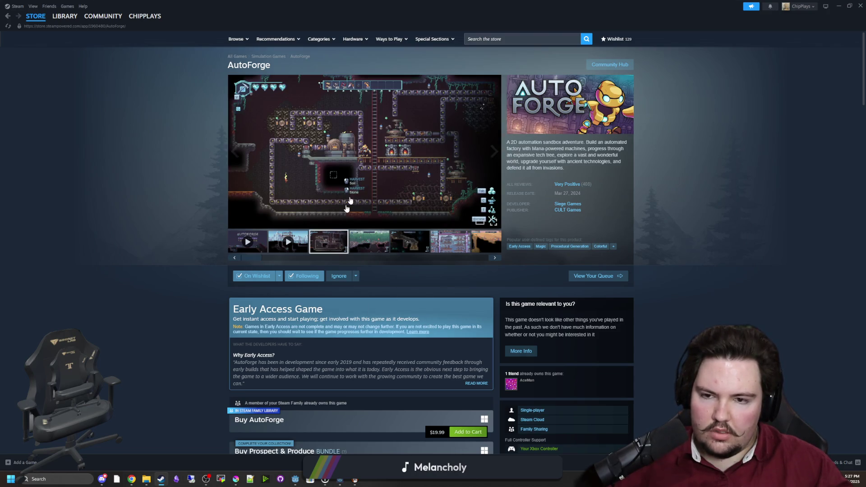
click(353, 187)
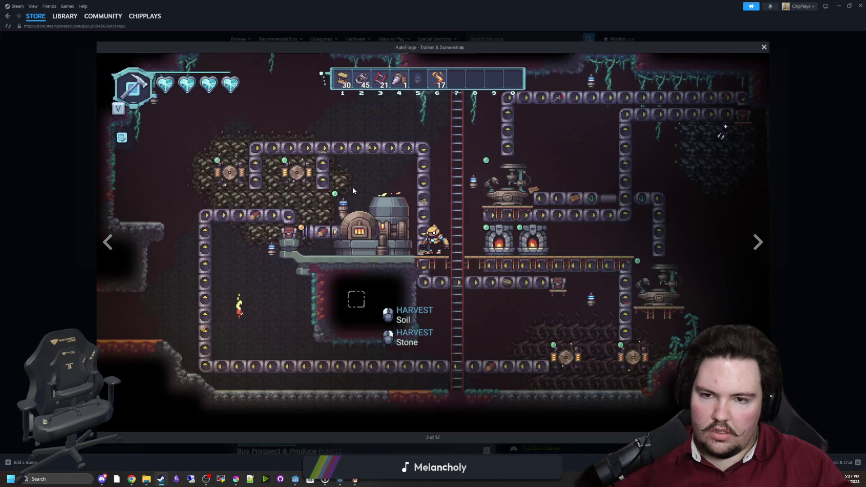
click(753, 250)
click(753, 250)
click(747, 248)
click(752, 247)
click(753, 247)
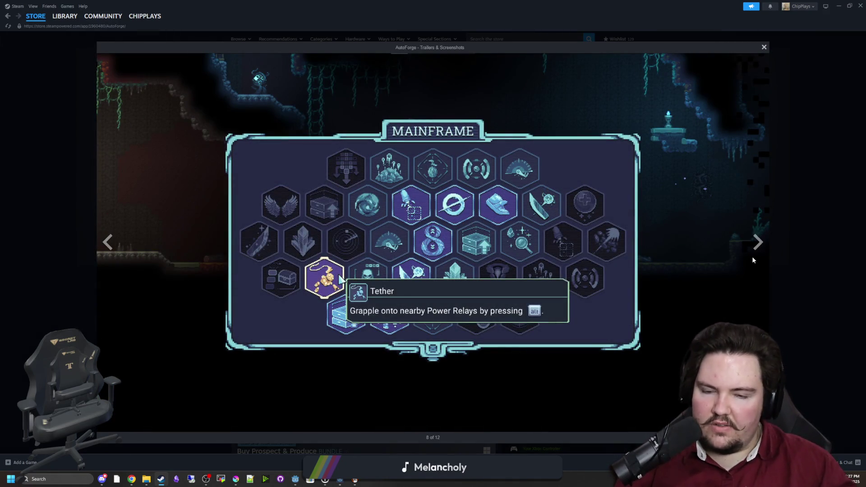
click(758, 241)
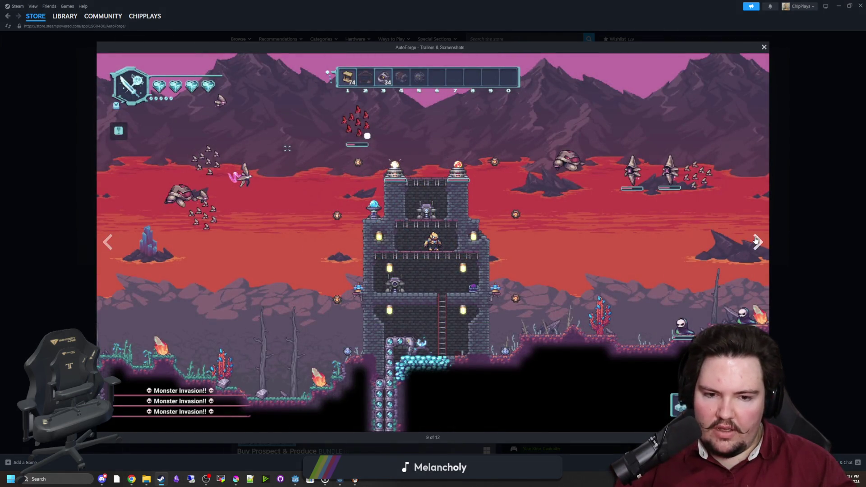
click(756, 241)
click(756, 242)
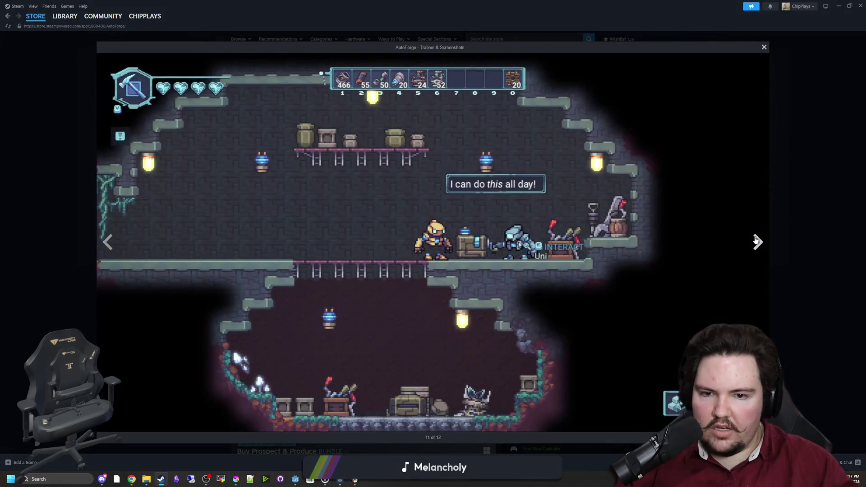
click(757, 241)
click(757, 241)
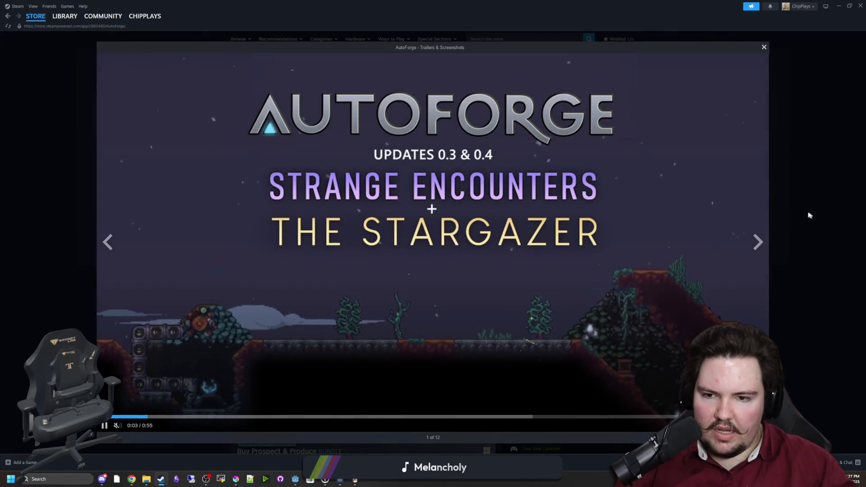
click(809, 216)
scroll(217, 132, down, 4)
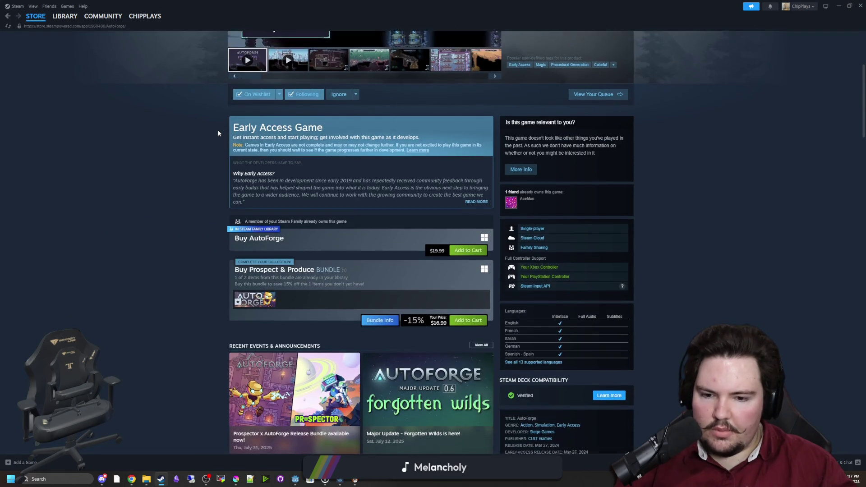
Step: Follow the Prospector x AutoForge announcement to the Prospect & Produce bundle, then Prospector's store page
scroll(218, 133, down, 3)
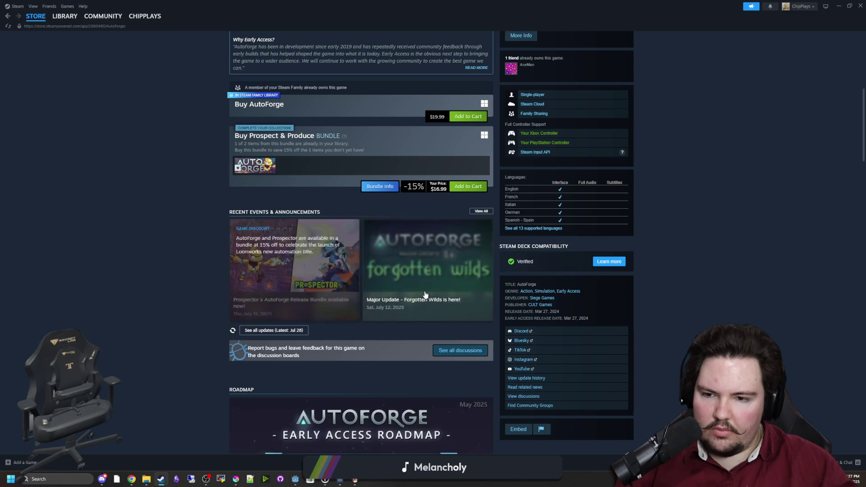
click(290, 283)
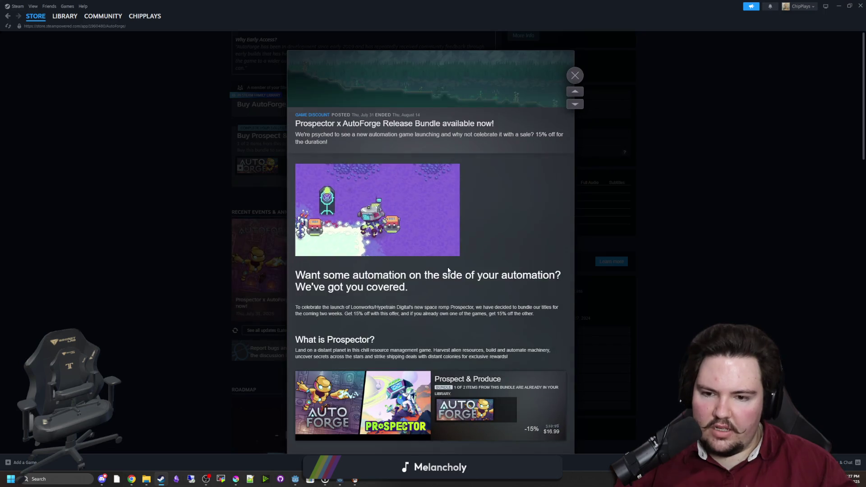
scroll(399, 344, down, 3)
click(371, 274)
scroll(341, 266, down, 3)
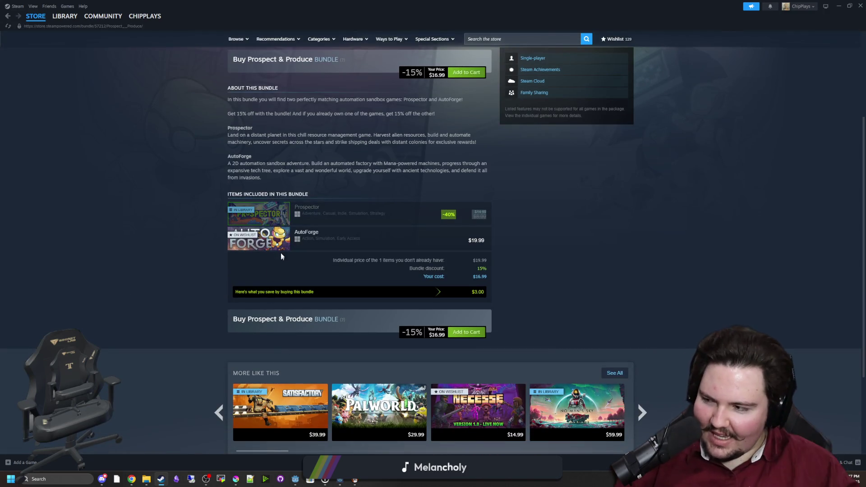
click(276, 220)
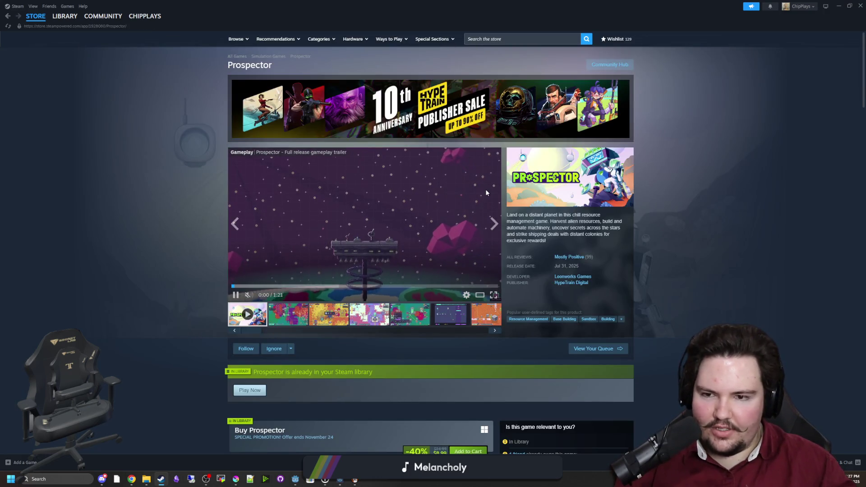
Step: From Prospector's store page, open the Logic & Lightyears bundle page and look it over
scroll(340, 267, down, 3)
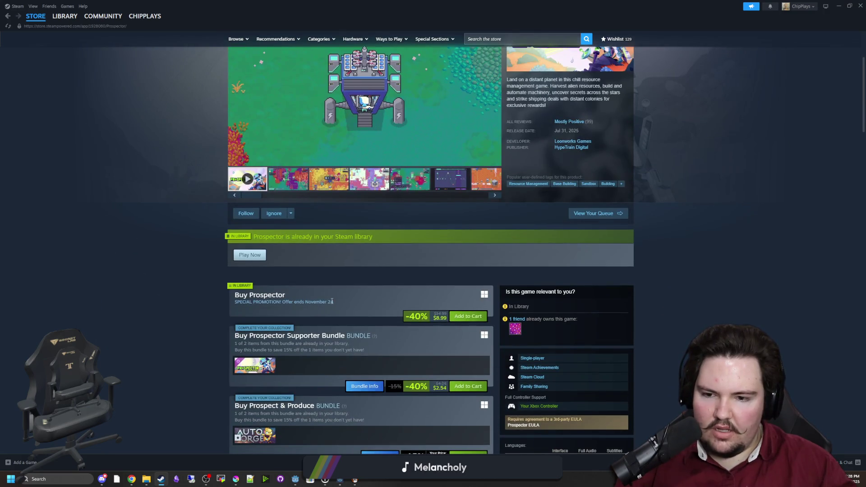
scroll(332, 301, down, 4)
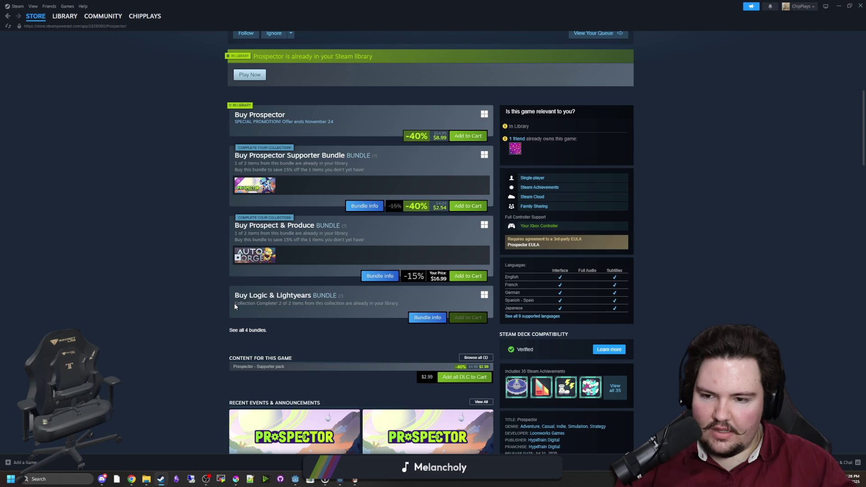
click(428, 318)
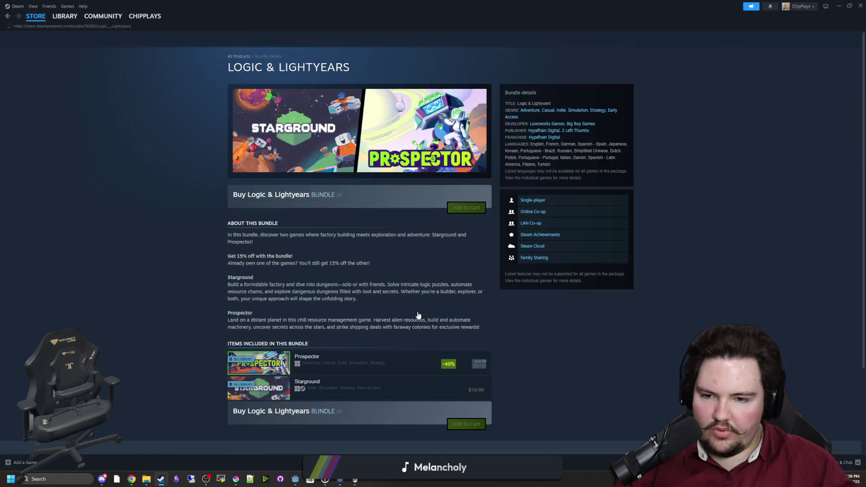
scroll(259, 342, down, 2)
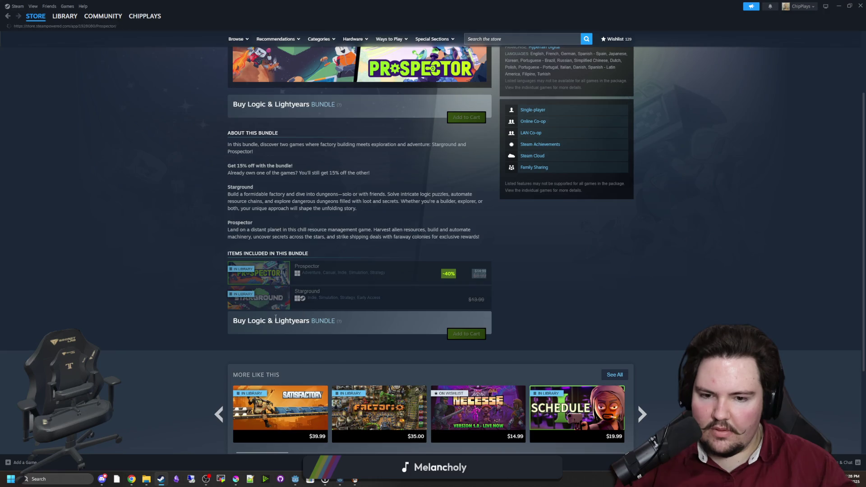
Step: Go back to the Prospector store page, then switch to the Library showing AutoForge
key(alt+Left)
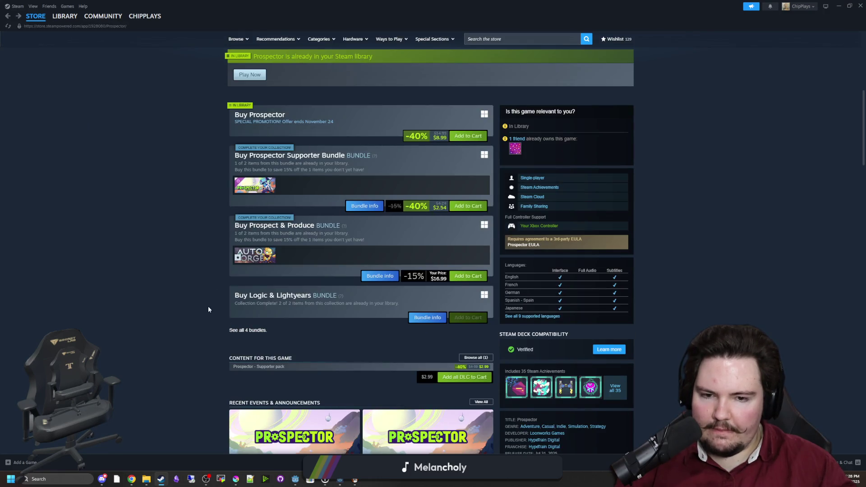
scroll(208, 306, down, 4)
click(70, 19)
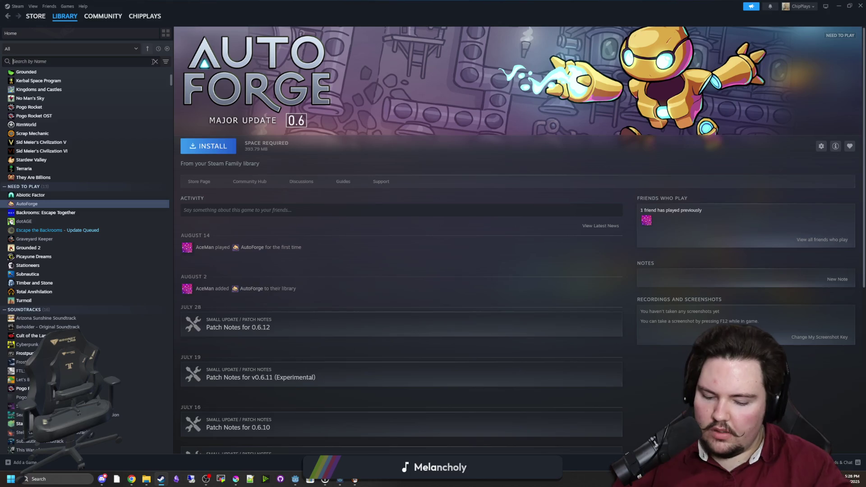
Step: Search the library for 'PROS', view Prospector and its options, then clear the search
text(PROS)
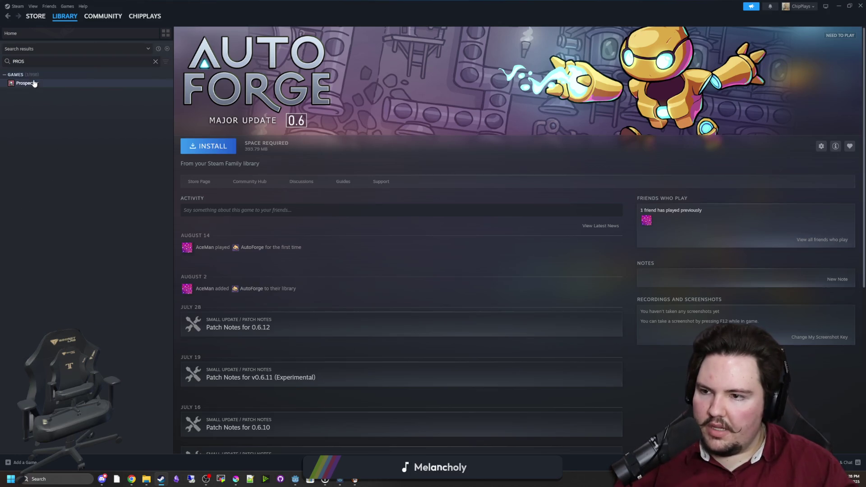
click(34, 83)
right_click(34, 83)
mouse_move(54, 110)
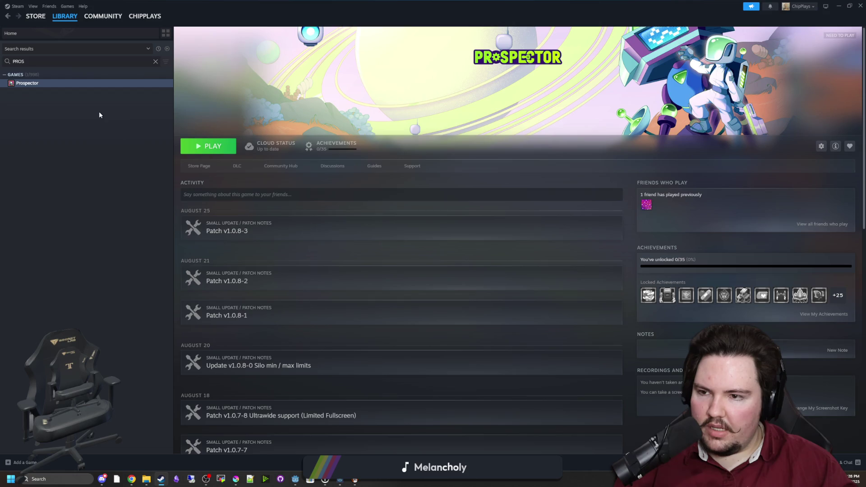
click(155, 61)
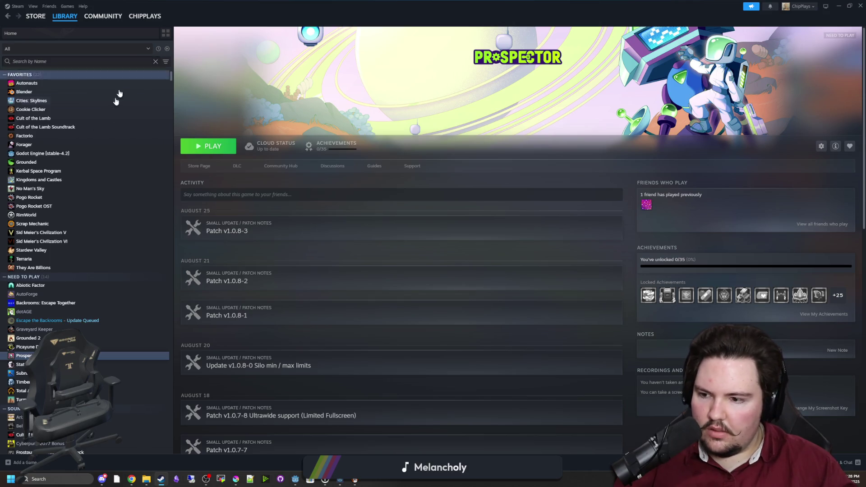
Step: View dotAGE, Escape the Backrooms and Graveyard Keeper, then open Graveyard Keeper's store page
scroll(67, 280, down, 2)
click(31, 222)
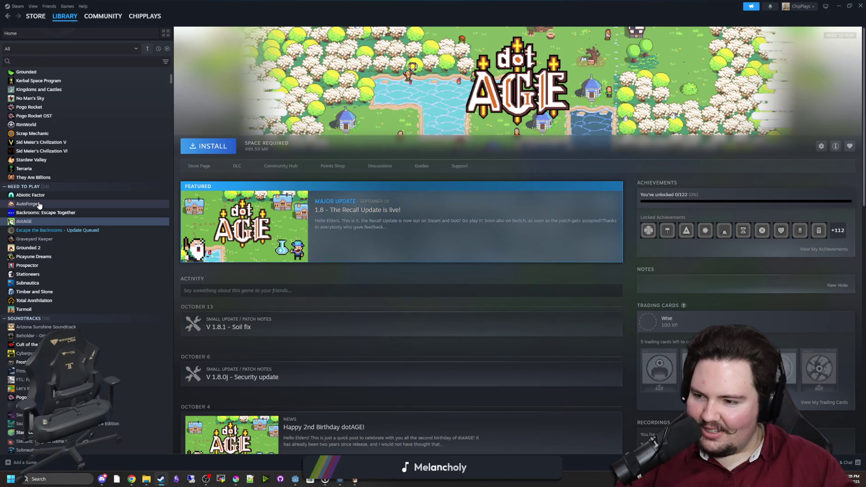
click(47, 229)
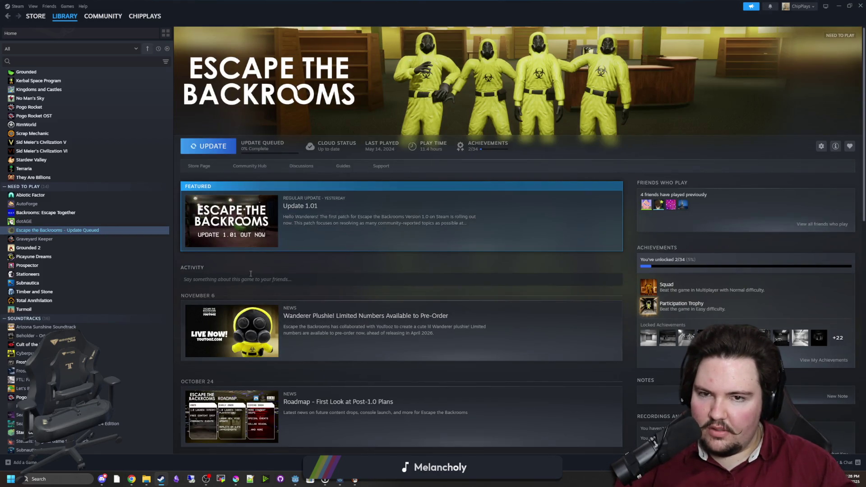
click(53, 242)
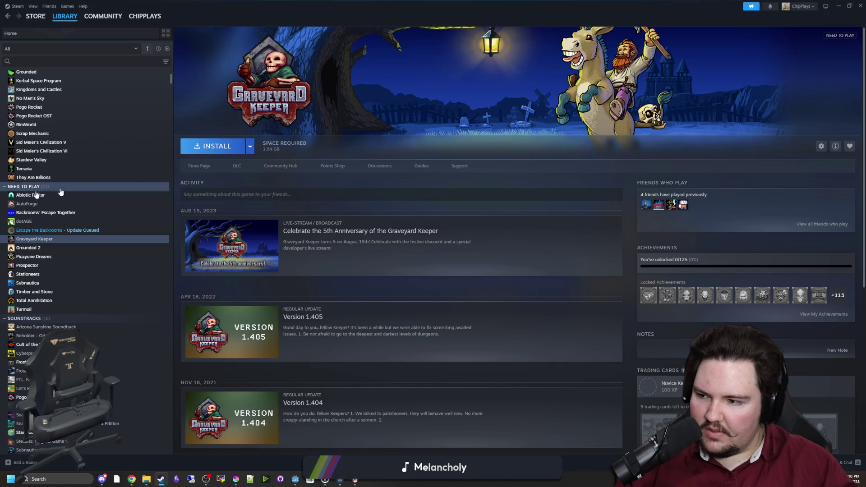
click(203, 166)
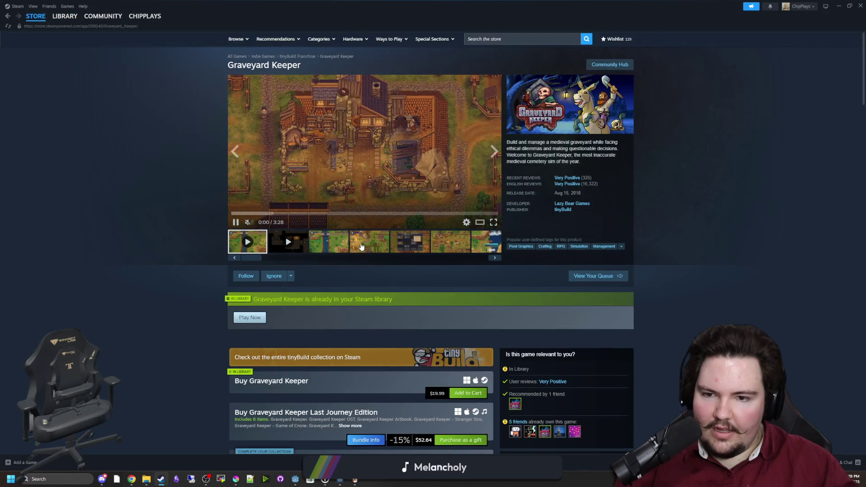
Step: Page through every Graveyard Keeper screenshot until the gallery wraps around, close it, and return to the Library
click(447, 221)
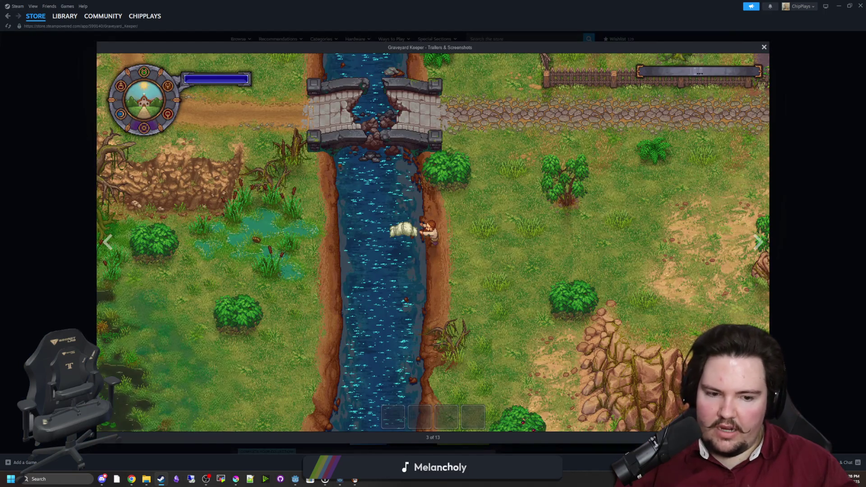
click(758, 242)
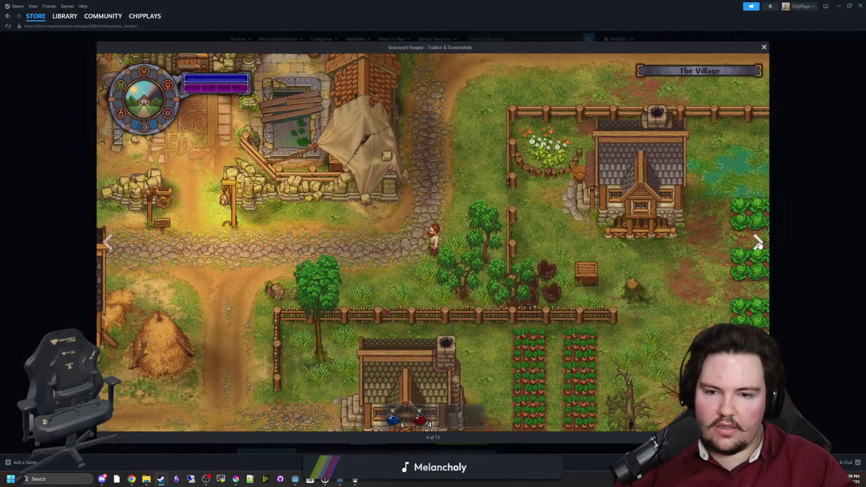
click(758, 244)
click(758, 244)
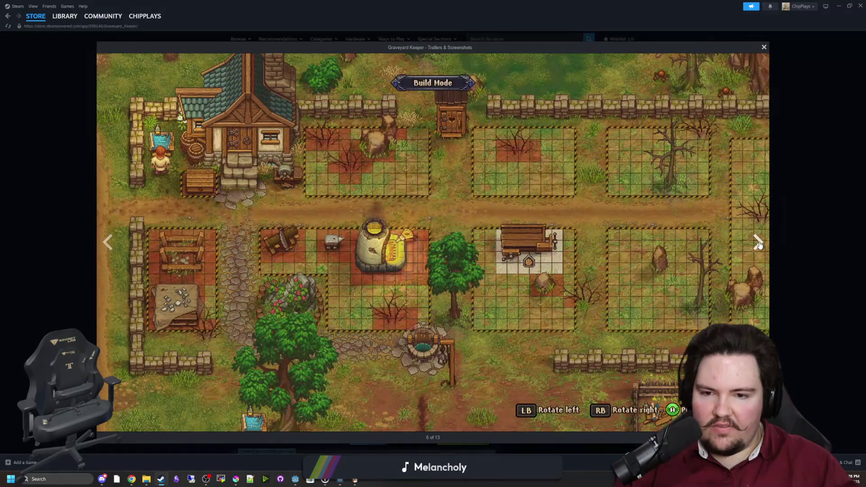
click(758, 244)
click(758, 243)
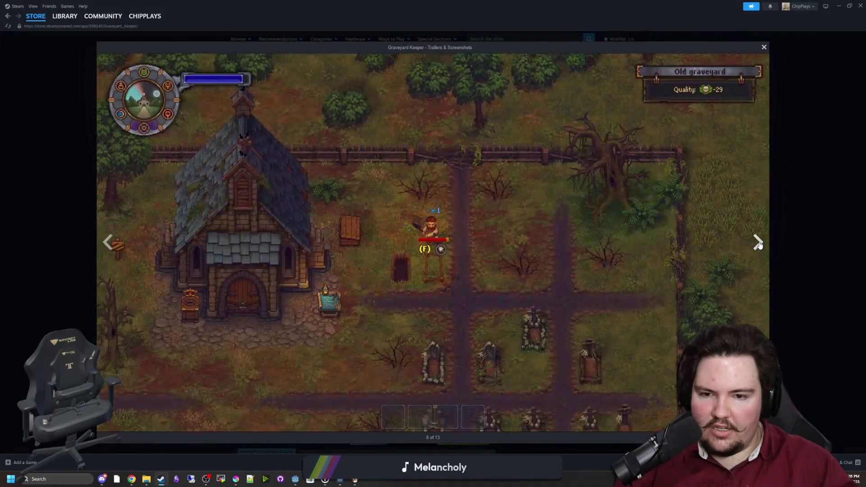
click(758, 244)
click(758, 243)
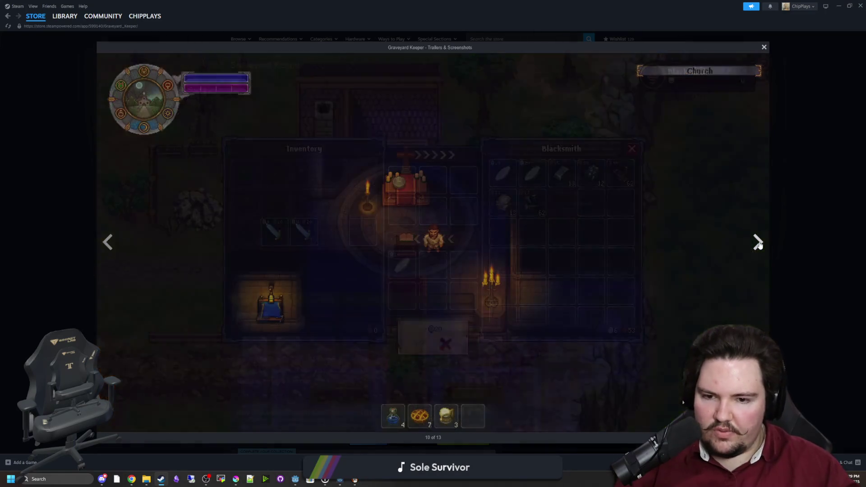
click(758, 244)
click(758, 244)
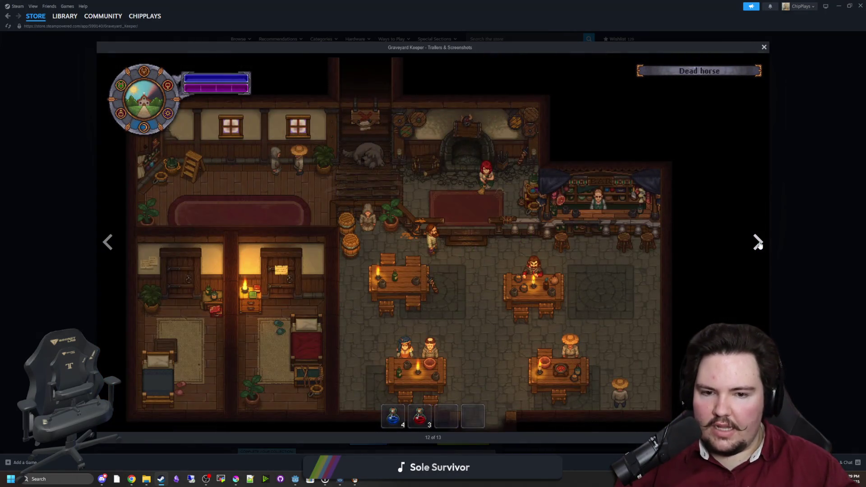
click(758, 244)
click(759, 243)
click(759, 244)
click(799, 193)
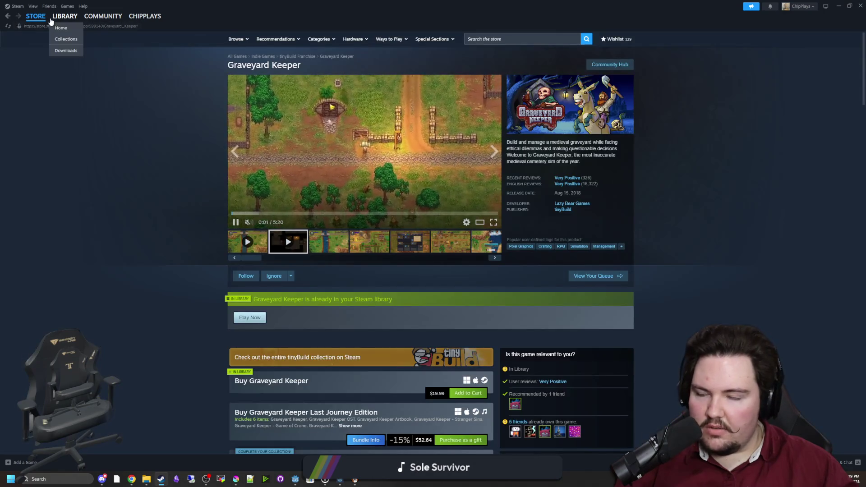
click(65, 15)
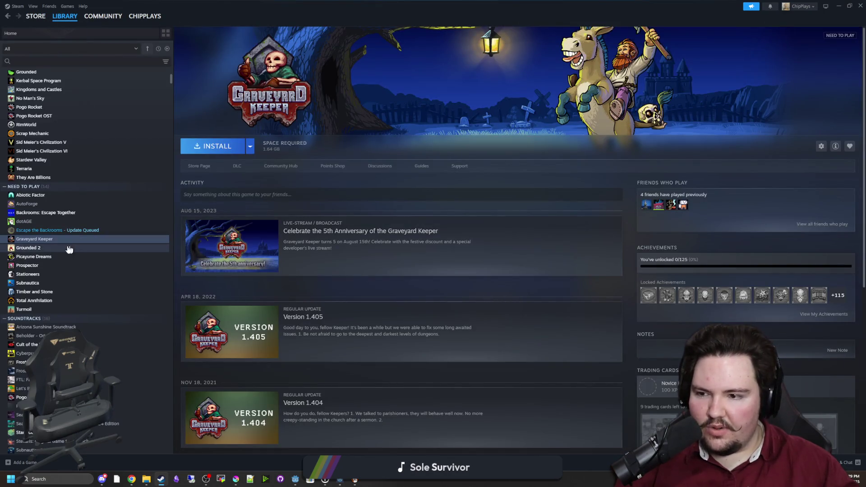
Step: Scroll through Grounded 2's library page, then view Picayune Dreams, Prospector and Stationeers
click(43, 249)
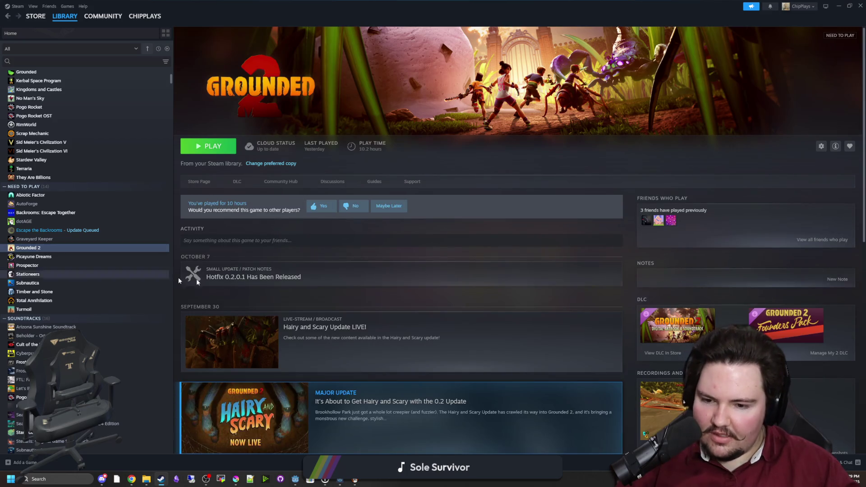
scroll(285, 304, down, 3)
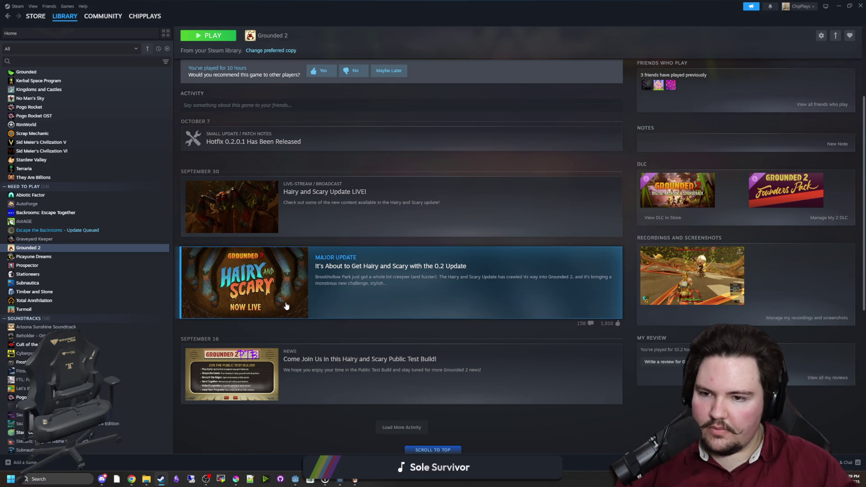
scroll(257, 242, up, 3)
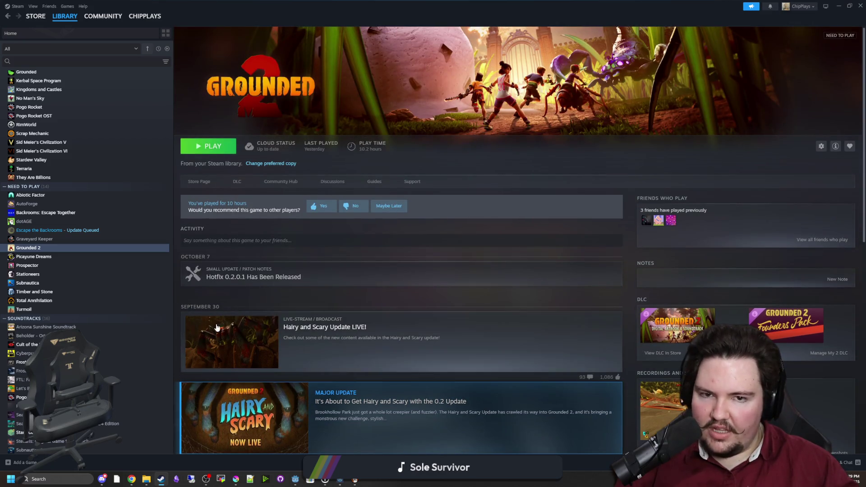
scroll(216, 328, down, 4)
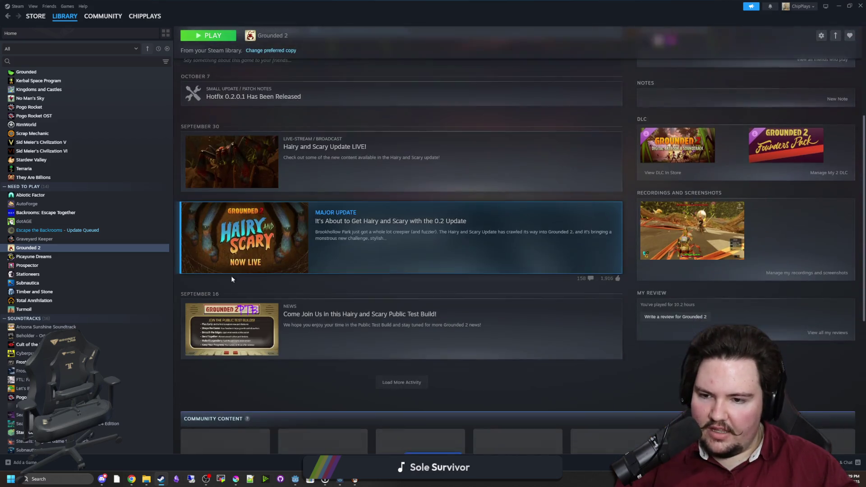
click(39, 257)
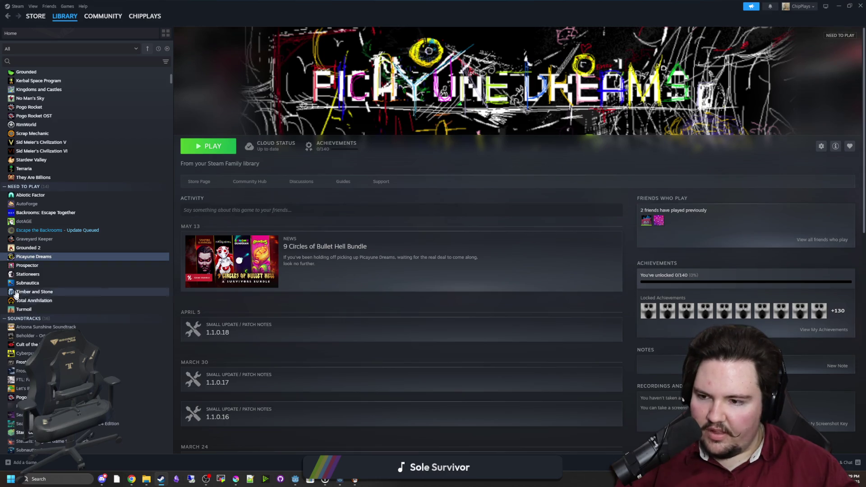
click(36, 267)
click(34, 275)
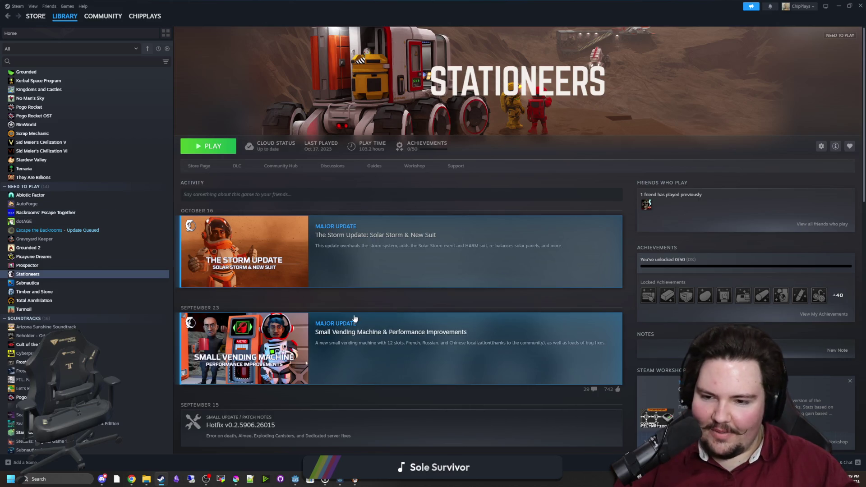
Step: On the Stationeers store page, open the corridor screenshot full-size and page through the rest
click(197, 167)
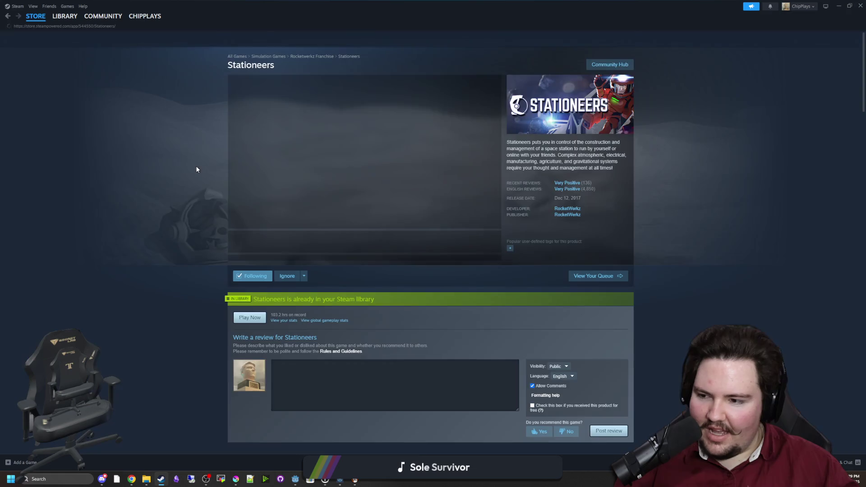
click(319, 247)
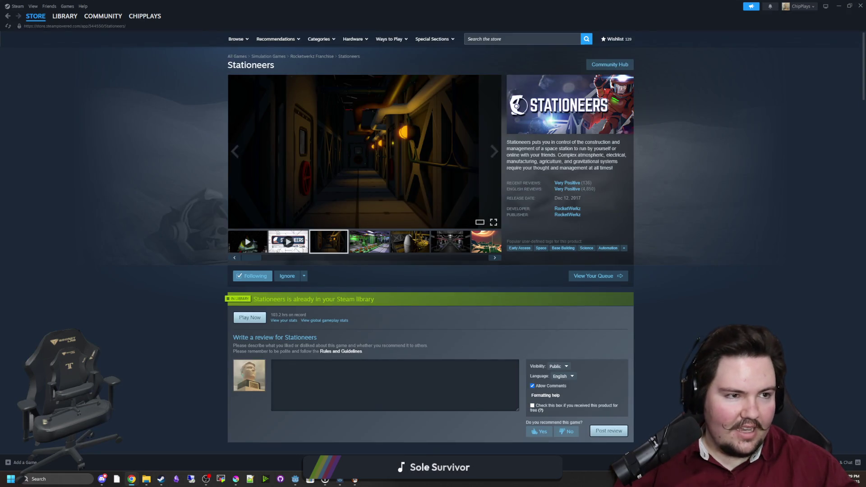
click(396, 176)
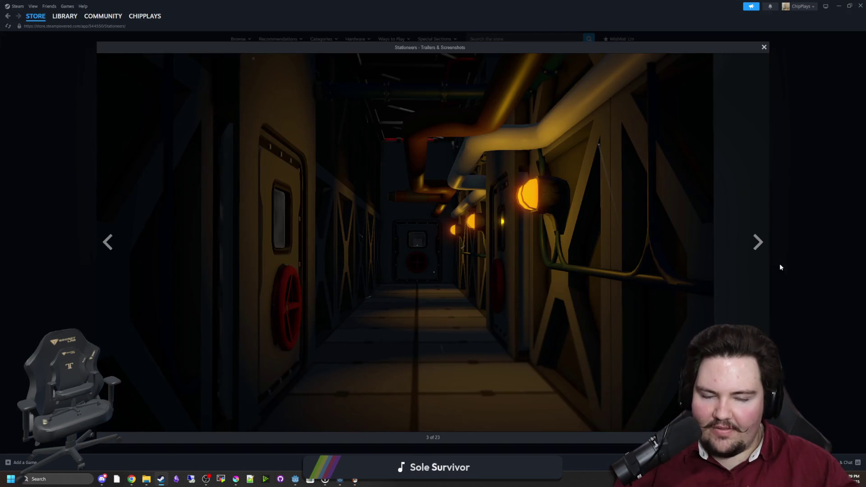
click(757, 243)
click(757, 242)
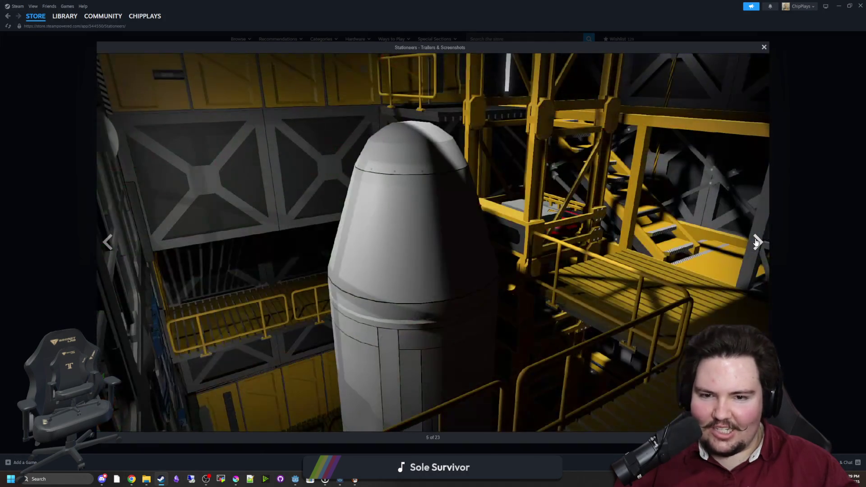
click(757, 242)
click(757, 242)
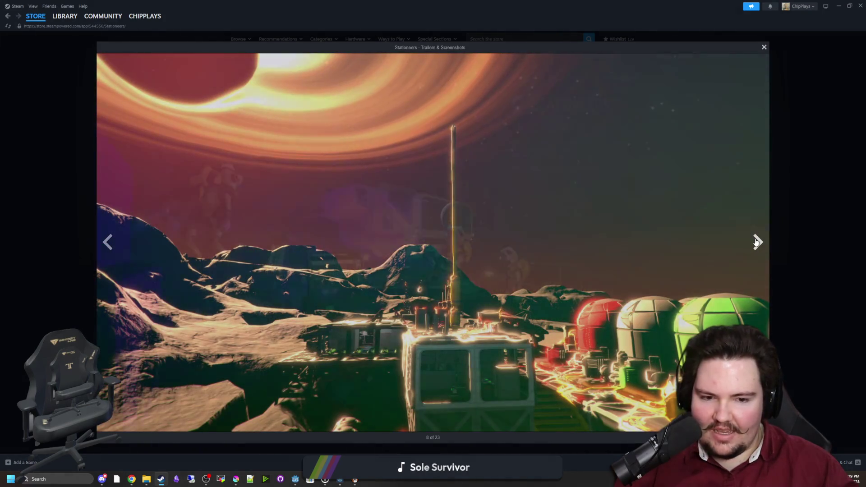
click(757, 242)
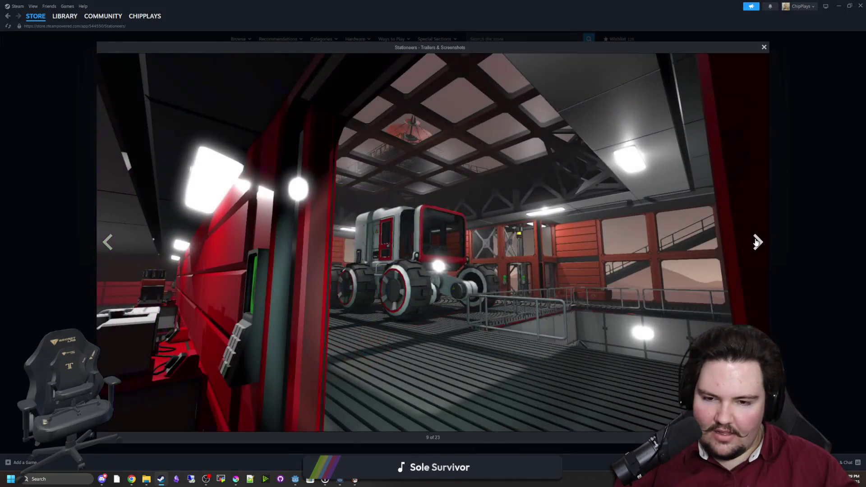
click(757, 243)
click(757, 242)
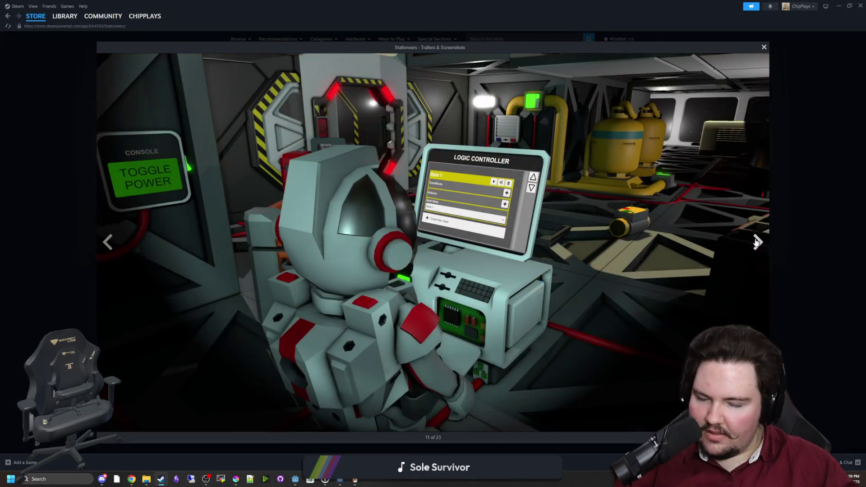
click(756, 243)
click(757, 243)
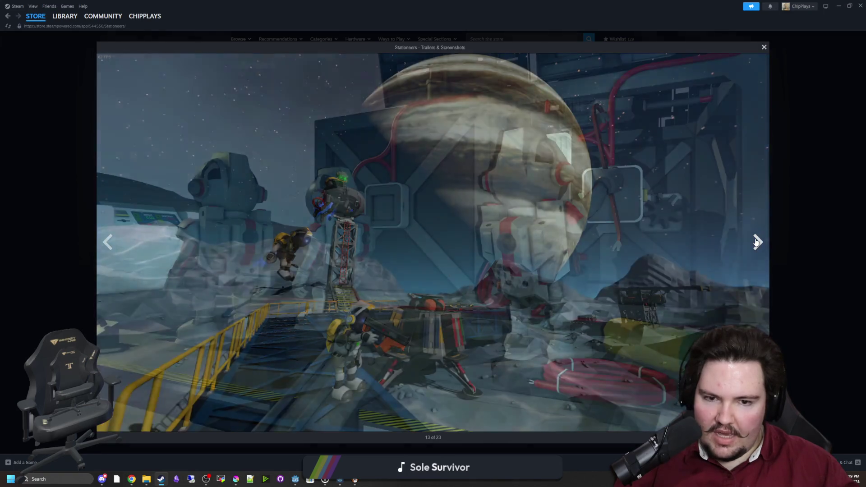
click(757, 242)
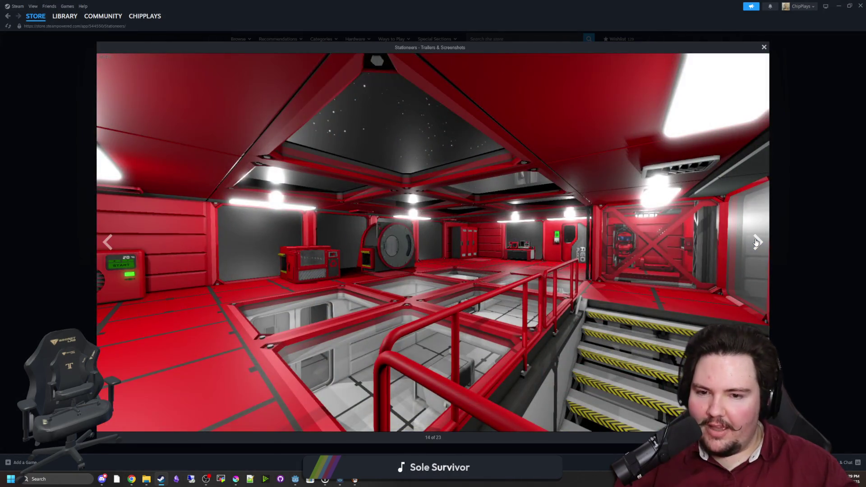
click(757, 242)
click(756, 243)
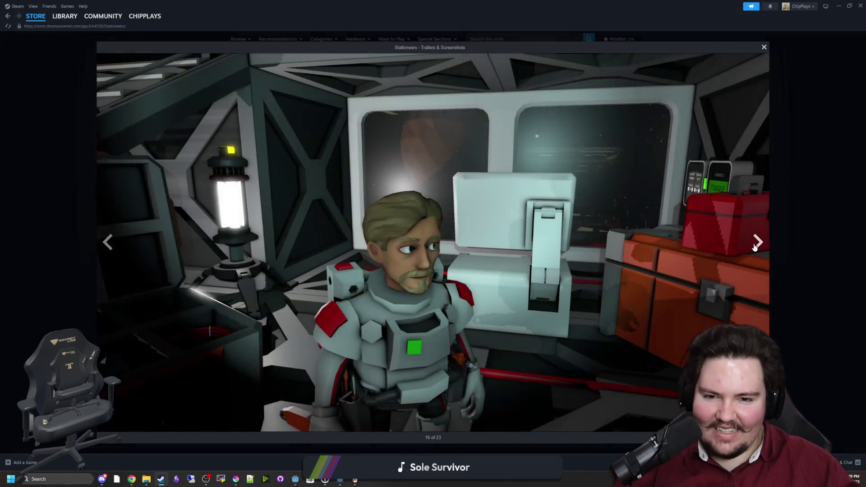
Step: Close the viewer, view Subnautica, Timber and Stone and Total Annihilation in the Library, then return to Godot
click(785, 214)
click(65, 15)
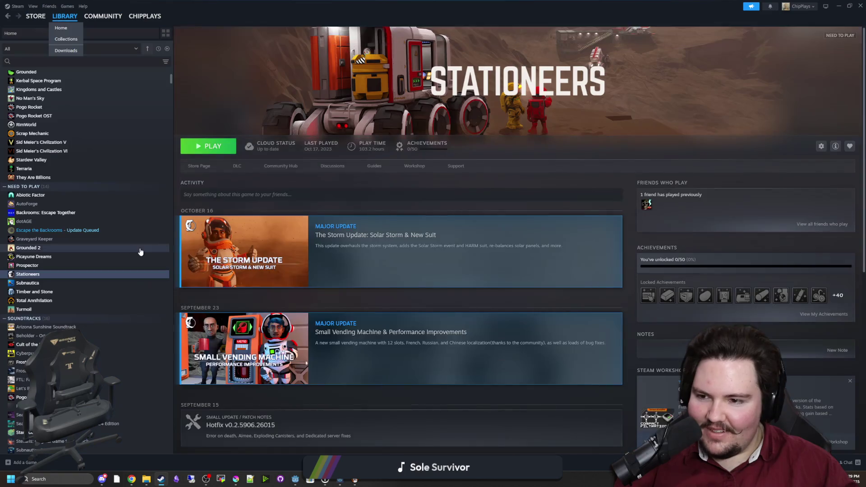
click(40, 283)
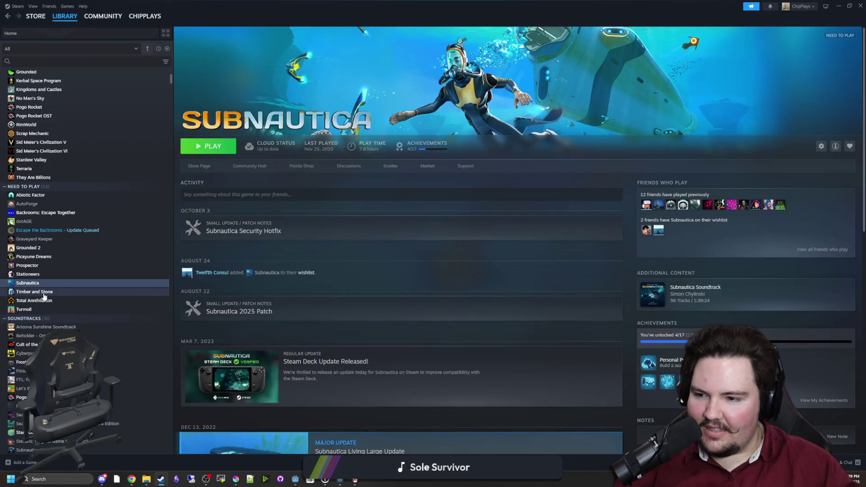
click(40, 291)
click(39, 300)
key(alt+Tab)
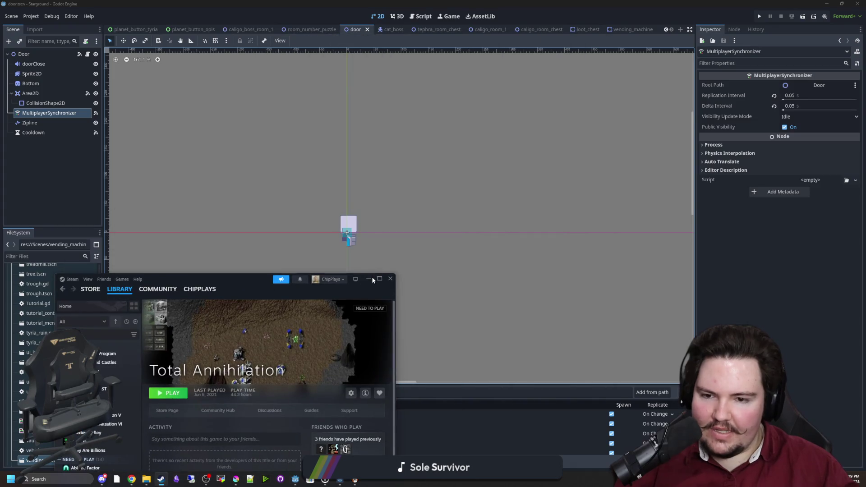
Step: Open the caligo_boss_room_1 scene tab
scroll(344, 158, up, 4)
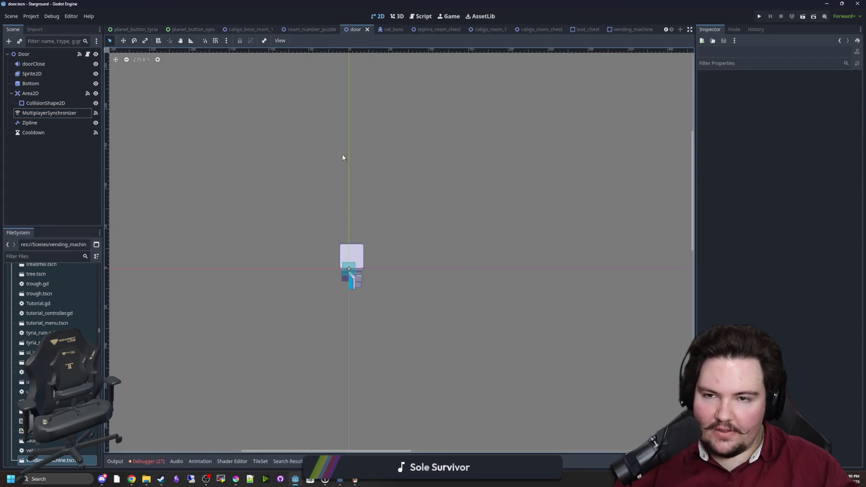
click(238, 29)
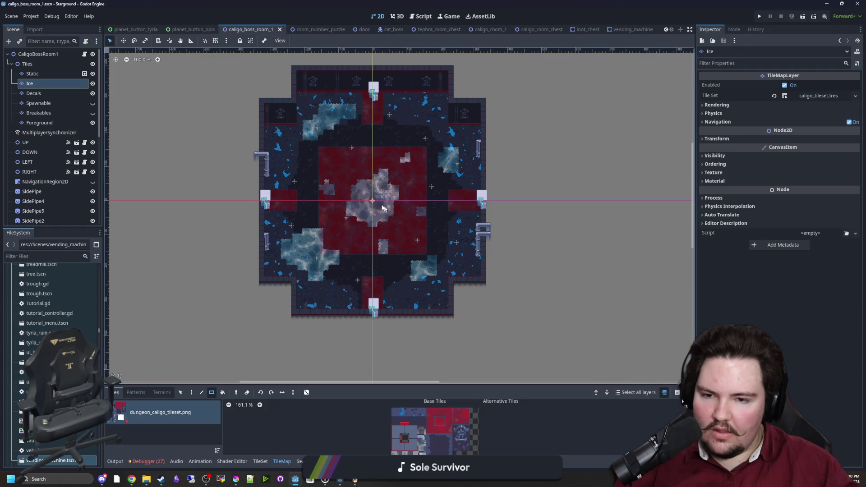
scroll(376, 172, down, 3)
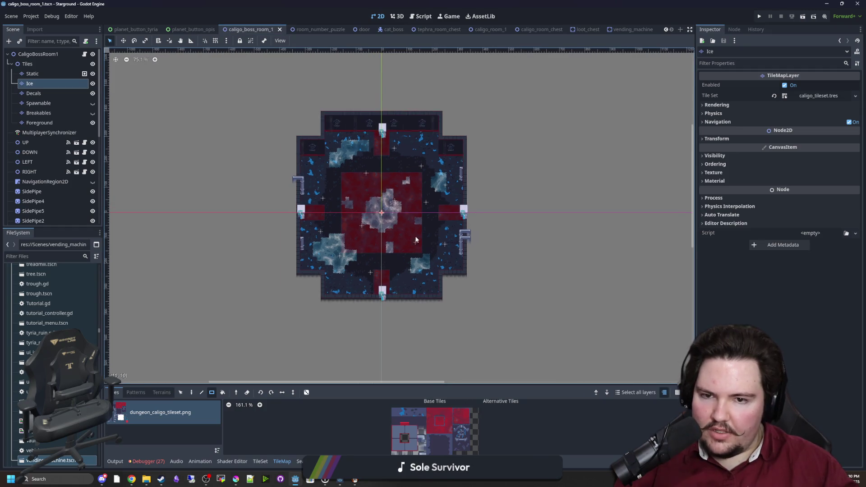
scroll(356, 225, up, 5)
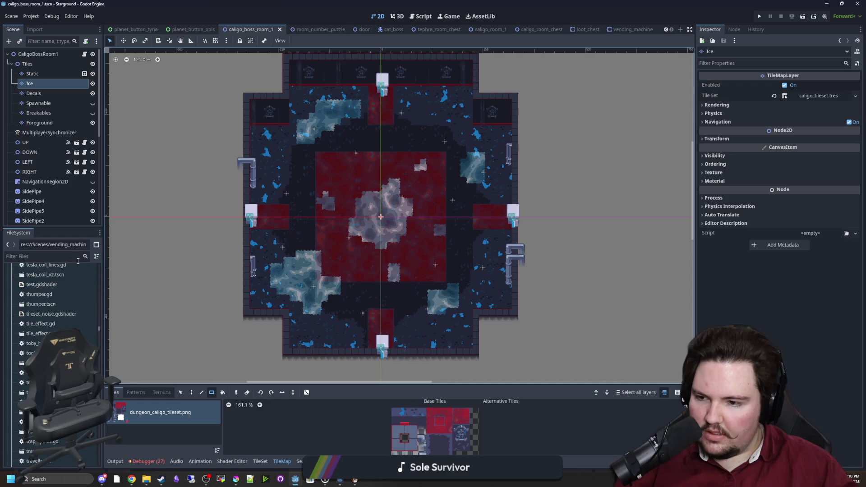
Step: Filter the FileSystem files by 'CALIGO', then bring Steam back to the front
click(74, 256)
text(CALIGO)
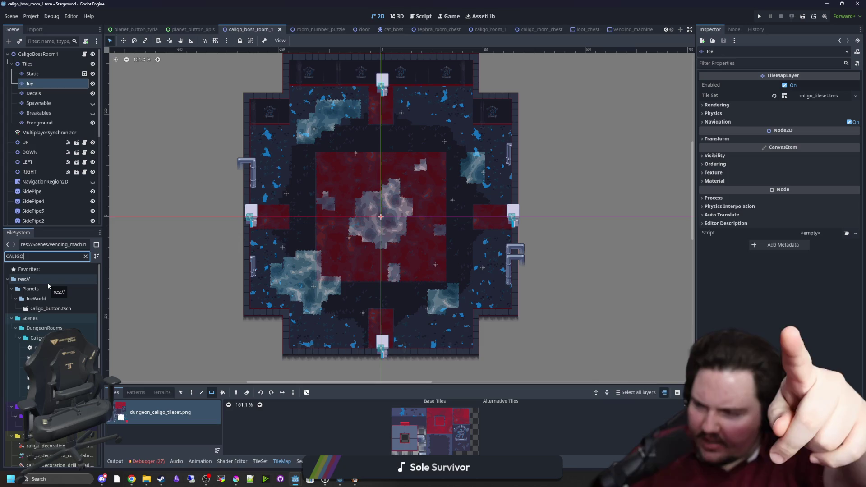
click(161, 480)
Step: Maximize Steam and search the library for 'pvz' to open Plants vs. Zombies: Replanted
double_click(244, 289)
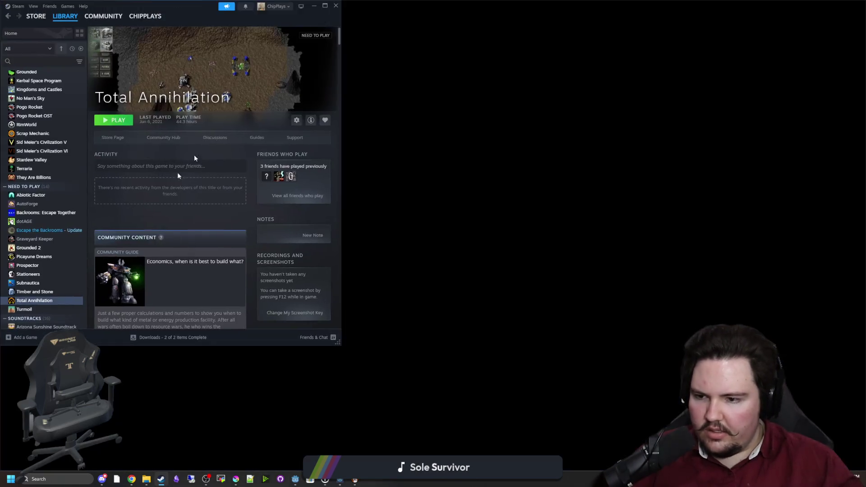
click(83, 57)
text(pvz)
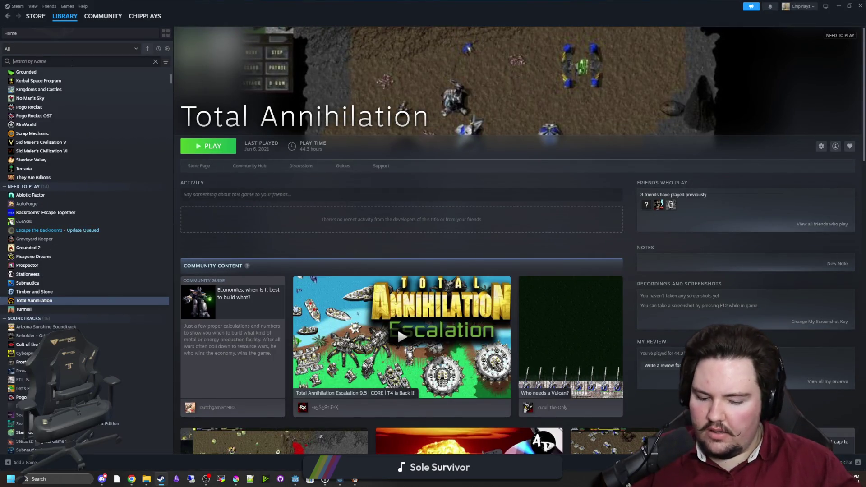
click(65, 87)
right_click(65, 86)
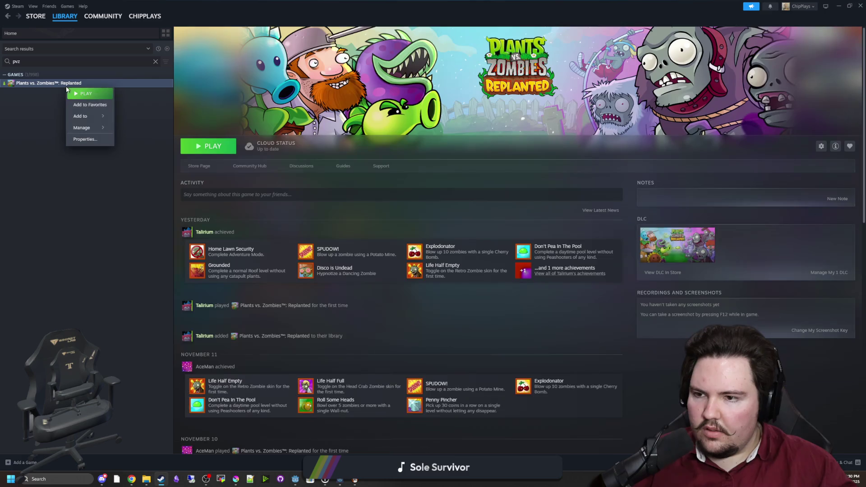
mouse_move(90, 116)
click(122, 116)
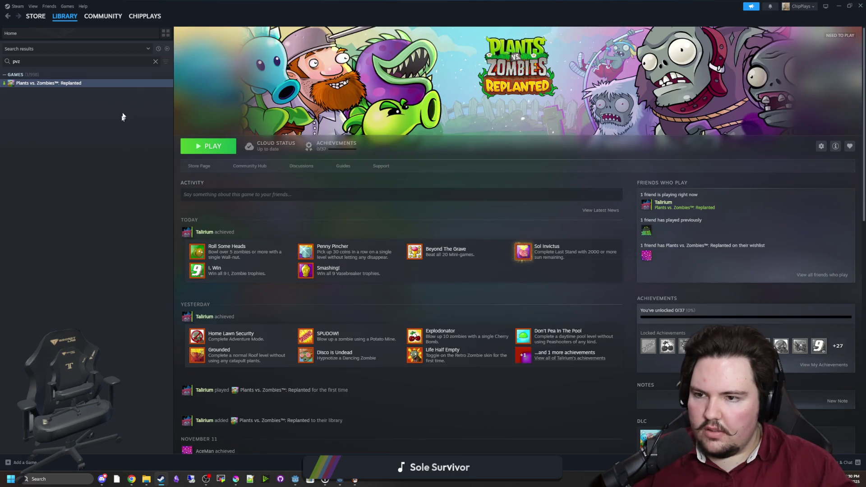
Step: Clear the library search, glance at Prospector, and return to Plants vs. Zombies: Replanted
click(156, 61)
scroll(33, 327, down, 5)
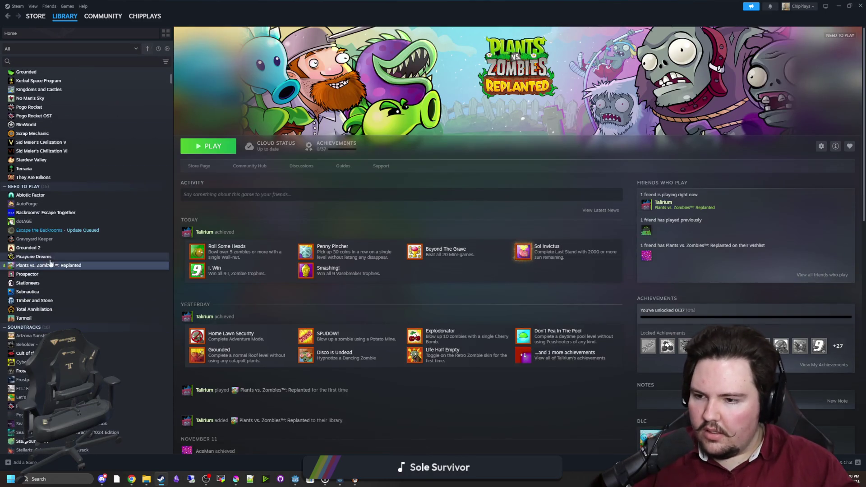
click(52, 274)
click(58, 265)
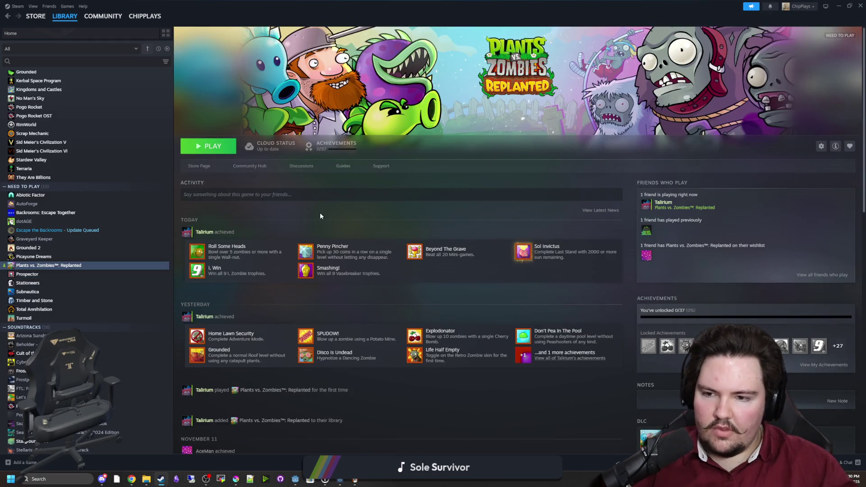
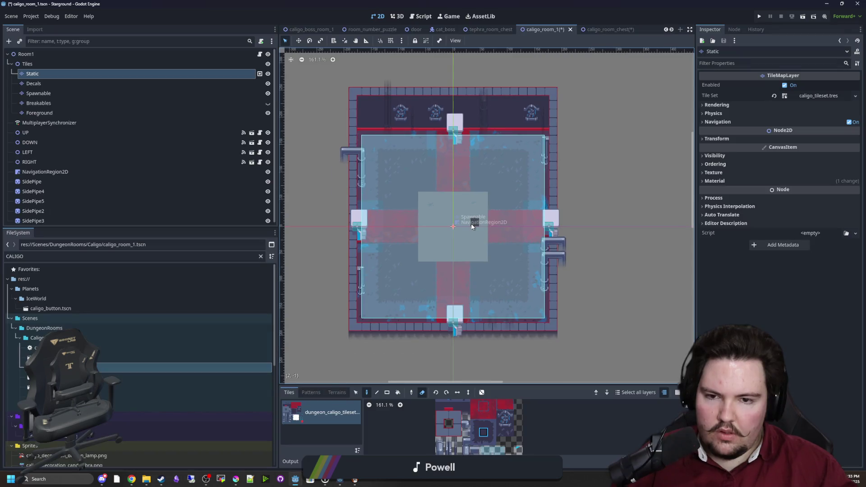
Step: Paint tiles along the room's edges and erase the grey bump atop the central block
scroll(472, 223, up, 1)
mouse_move(399, 286)
mouse_down()
mouse_move(505, 280)
mouse_move(507, 201)
mouse_move(463, 163)
mouse_move(400, 160)
mouse_move(394, 284)
mouse_up()
scroll(418, 152, up, 3)
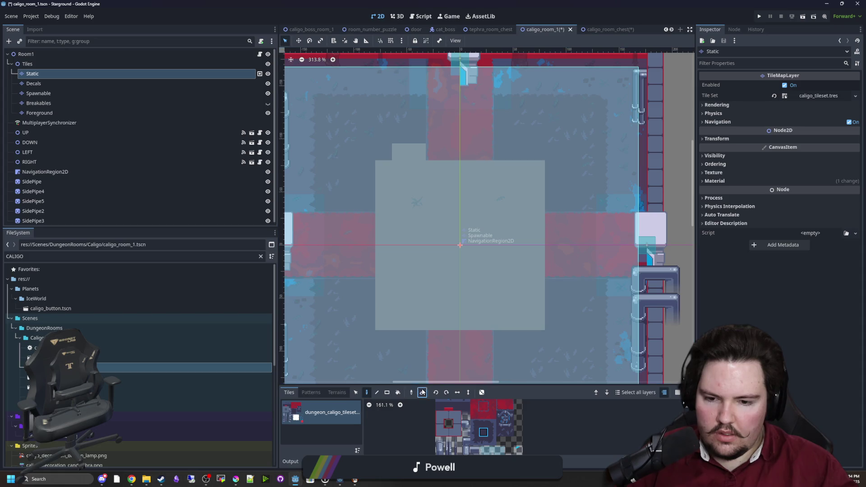
drag(406, 152, 424, 154)
scroll(487, 253, down, 3)
scroll(487, 254, down, 4)
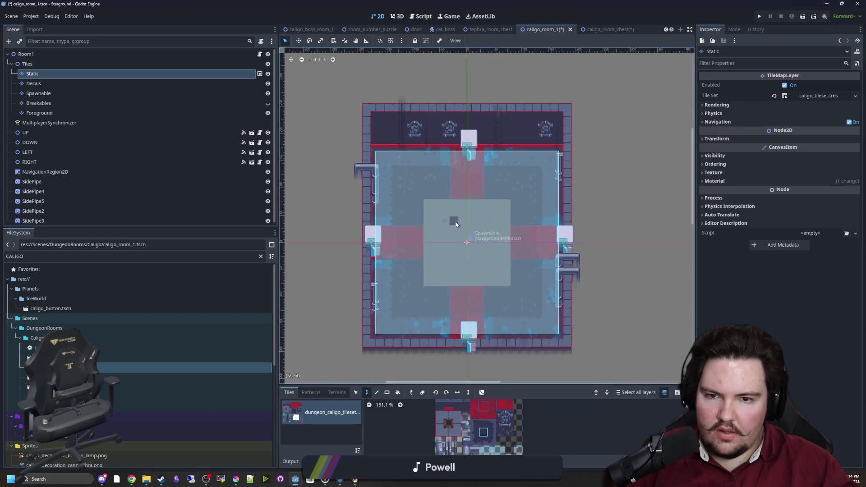
Step: Box-select the room's left strip of tiles and shift it one tile outward
click(356, 392)
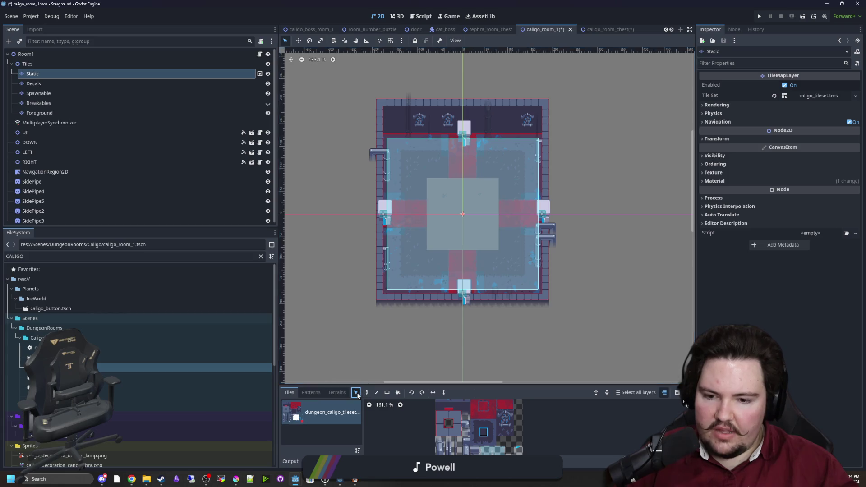
drag(341, 350, 424, 84)
click(299, 41)
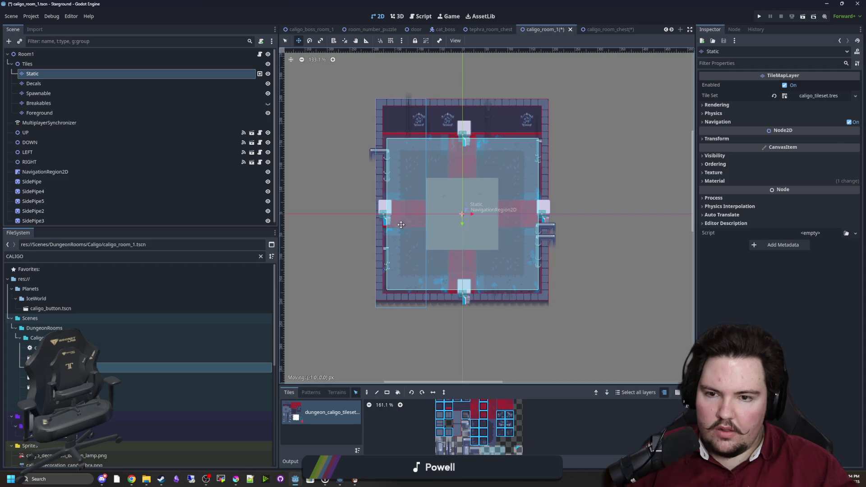
key(q)
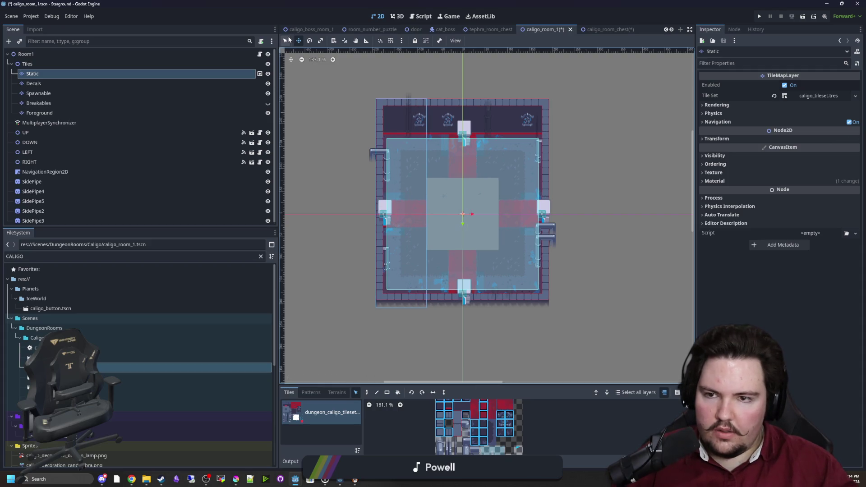
scroll(424, 187, up, 5)
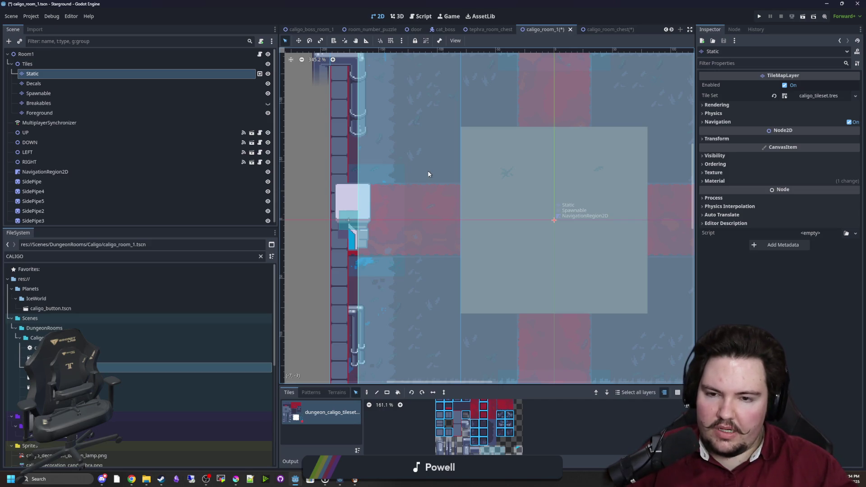
drag(426, 198, 393, 205)
scroll(393, 204, down, 5)
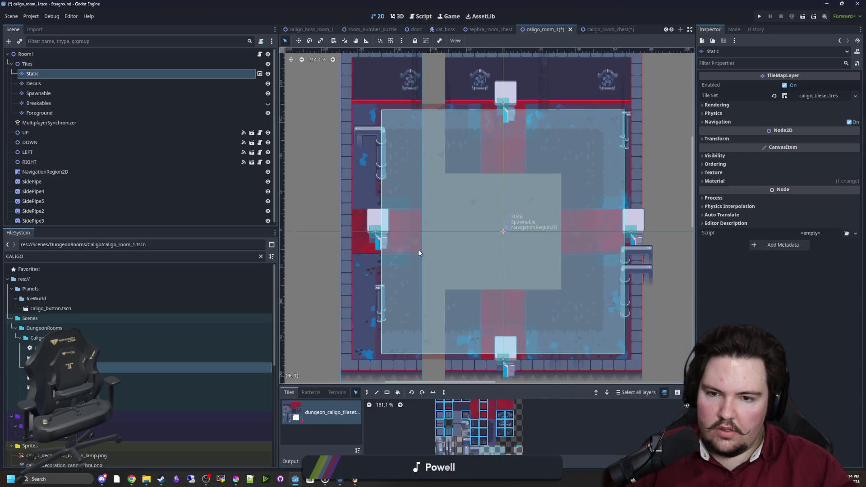
Step: Move the upper section up, the right section right, and the bottom row down one tile each
drag(348, 116, 565, 179)
drag(513, 186, 504, 171)
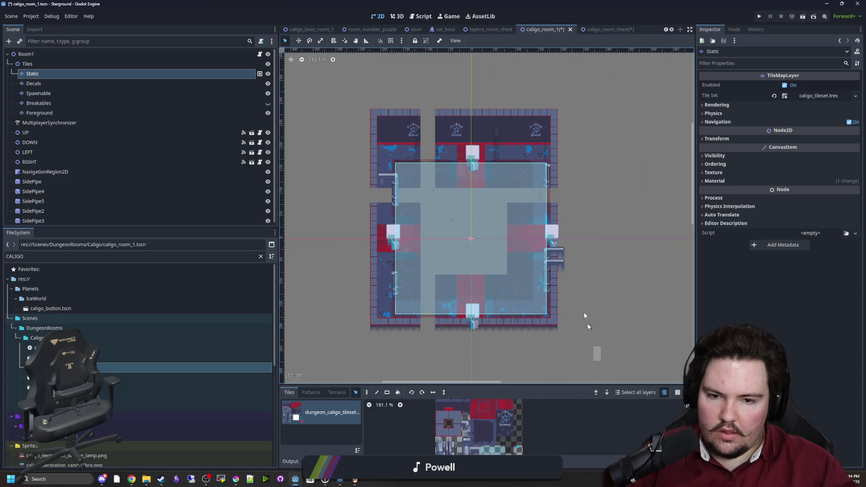
drag(599, 359, 508, 96)
drag(518, 275, 534, 277)
mouse_move(599, 355)
mouse_down()
mouse_move(383, 296)
mouse_move(348, 274)
mouse_up()
drag(448, 290, 446, 307)
Step: Fill the two 10x2 horizontal gap strips with rectangle tile fills
scroll(515, 265, up, 4)
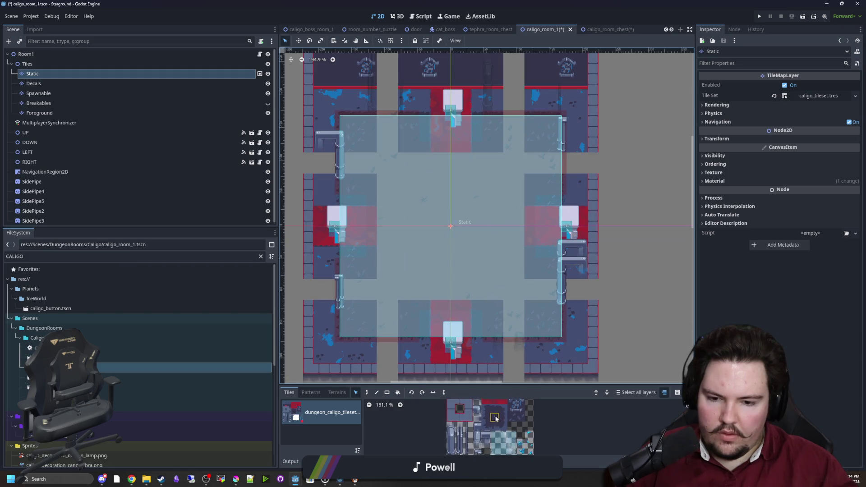
scroll(448, 301, up, 1)
scroll(448, 300, up, 1)
key(r)
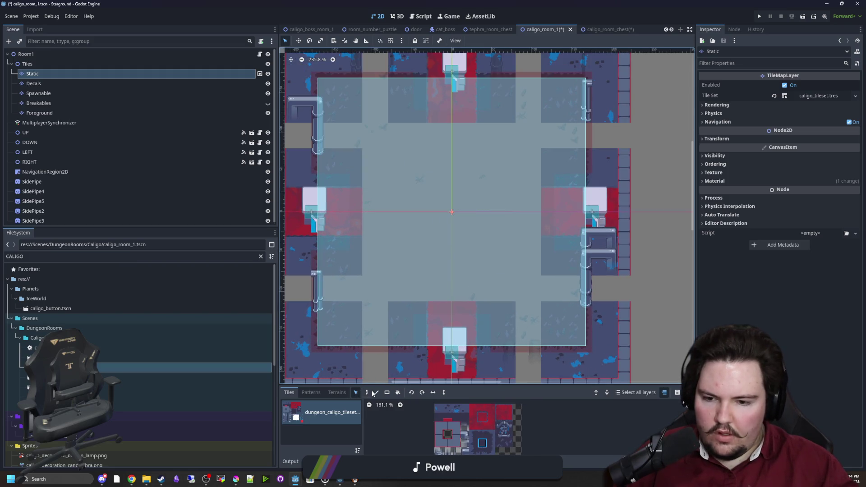
drag(390, 297, 514, 288)
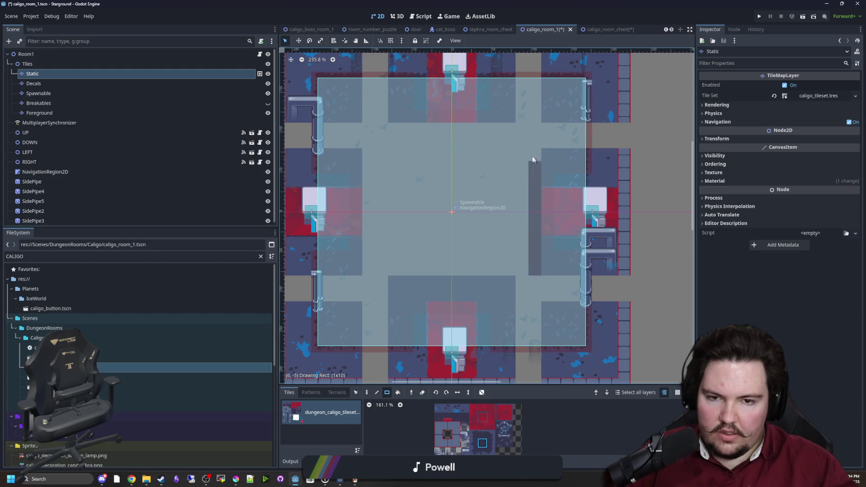
drag(515, 132, 388, 136)
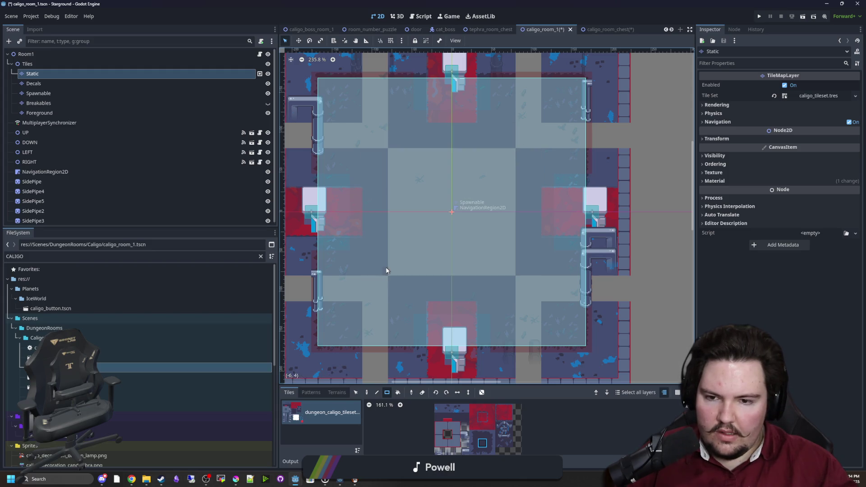
Step: Fill the vertical gap strip, a 7x2 strip beside the left pipe, and a short column below it
scroll(443, 230, down, 5)
scroll(396, 174, down, 6)
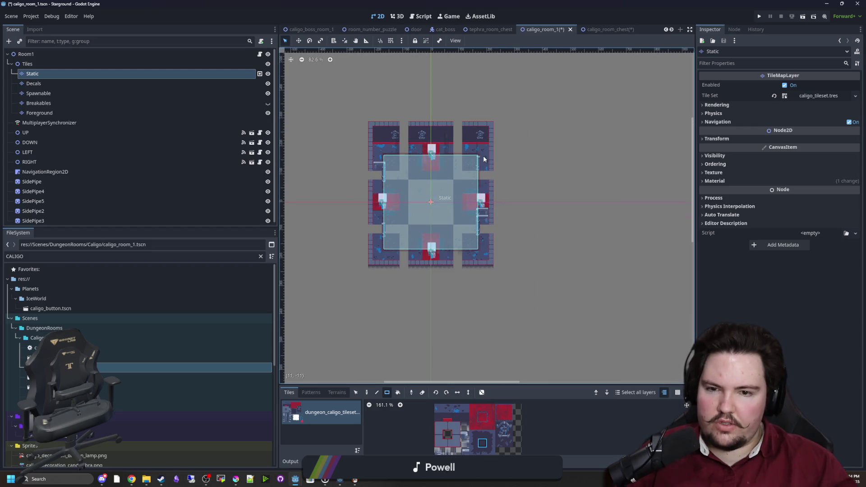
scroll(447, 172, up, 14)
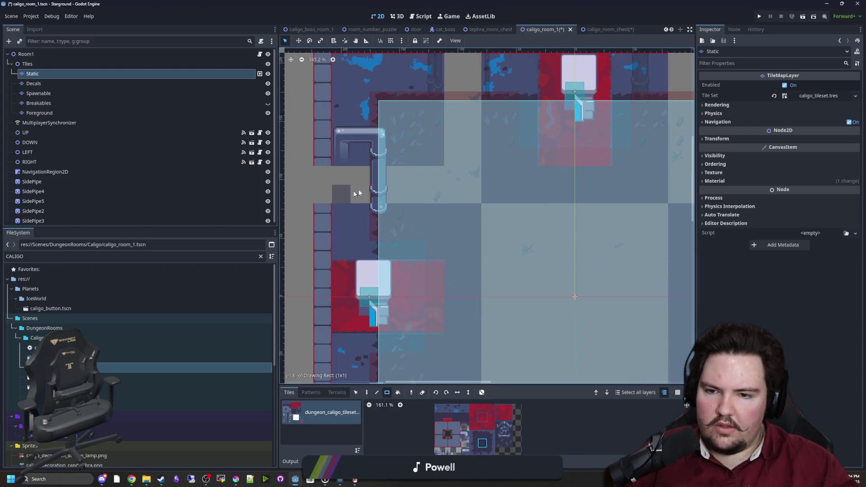
scroll(438, 198, down, 3)
scroll(438, 199, up, 2)
mouse_move(433, 194)
mouse_down()
mouse_move(427, 121)
mouse_move(540, 124)
mouse_move(546, 206)
mouse_move(613, 194)
mouse_move(600, 222)
mouse_move(516, 239)
mouse_up()
scroll(433, 126, down, 2)
scroll(607, 212, down, 5)
drag(518, 273, 522, 313)
drag(383, 314, 378, 261)
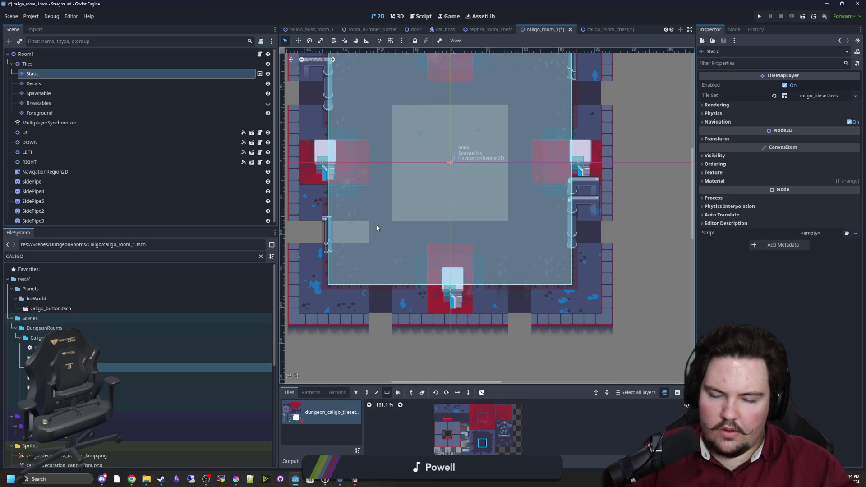
click(268, 171)
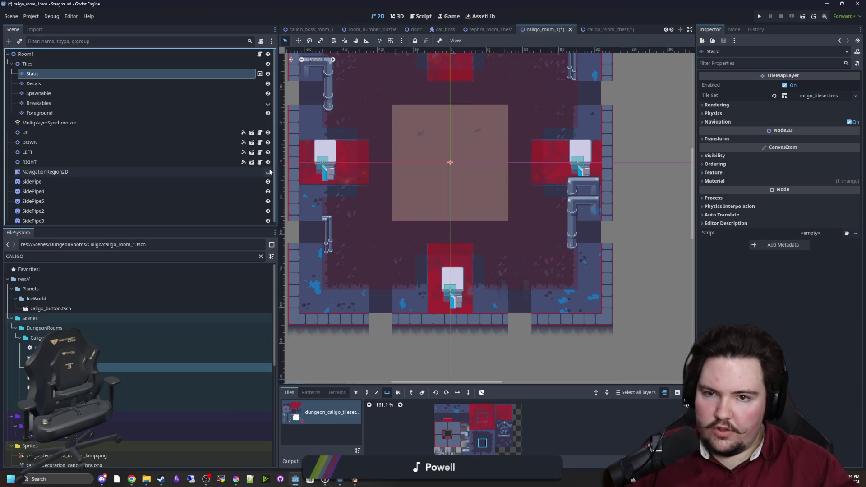
Step: Rebake caligo_room_chest's NavigationRegion2D polygon, save that scene, and return to caligo_room_1
click(601, 29)
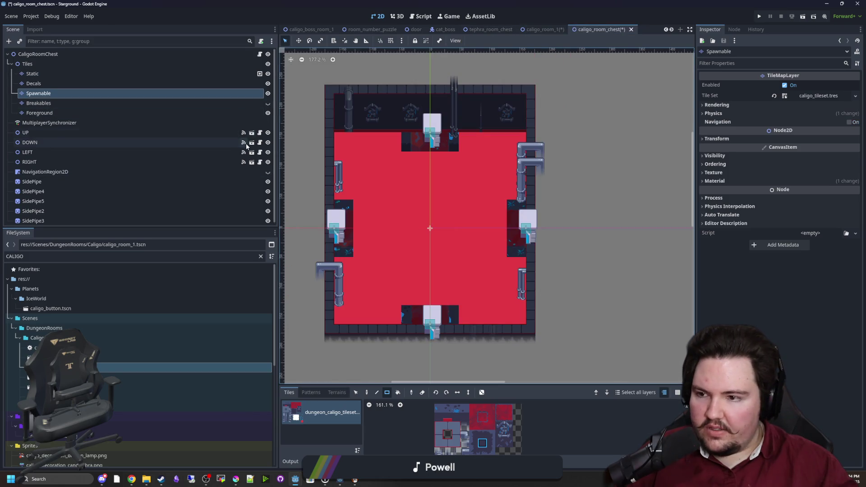
click(268, 172)
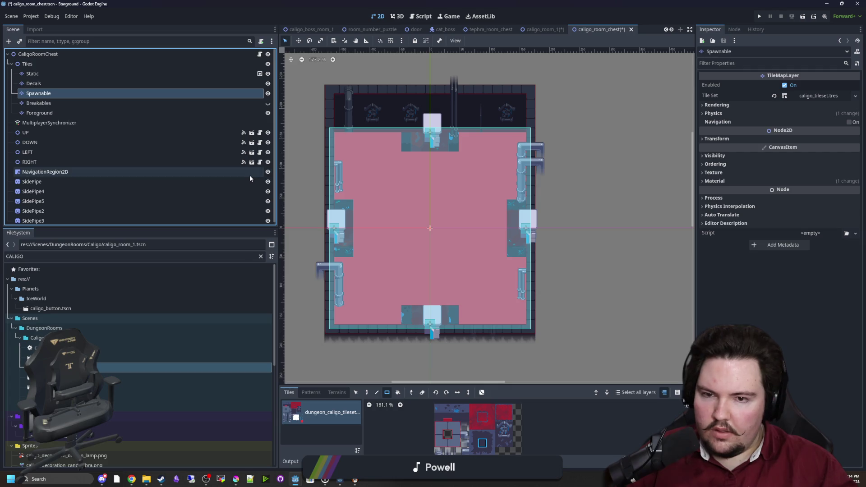
click(250, 173)
click(518, 45)
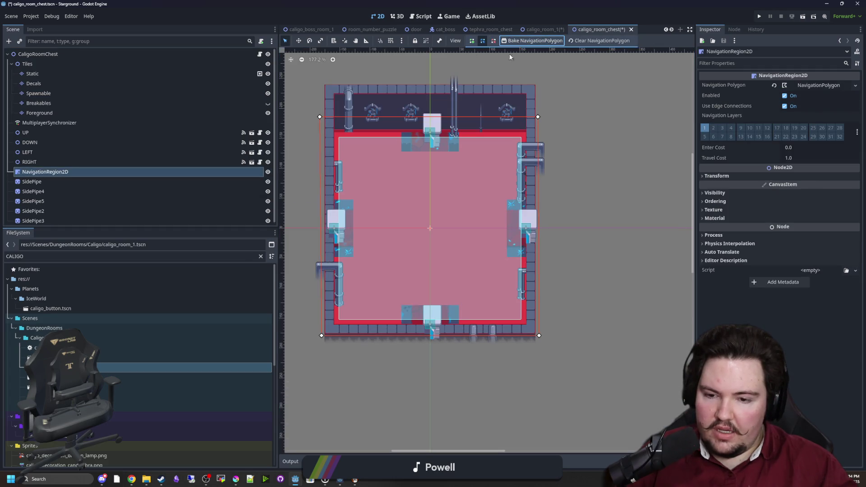
key(ctrl+s)
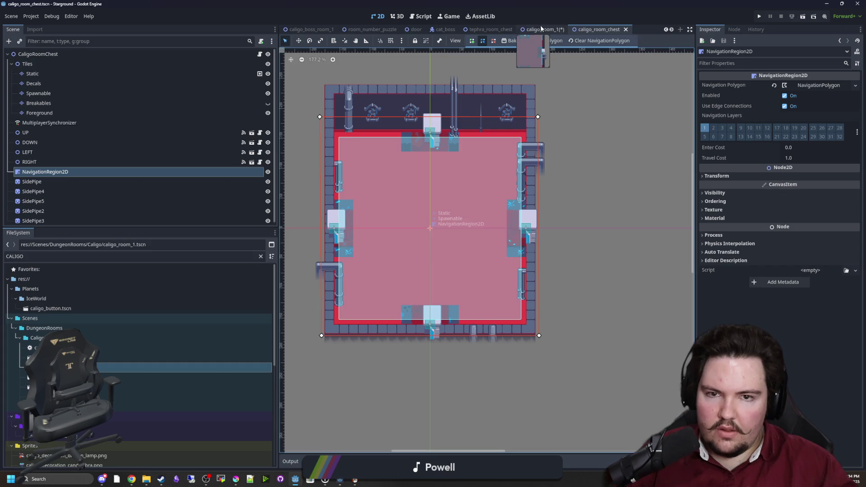
click(541, 27)
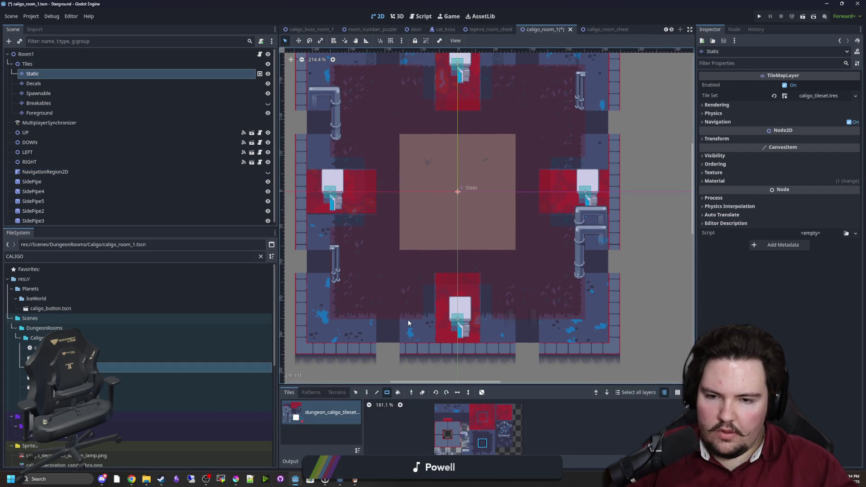
Step: Line the central block's left and right edges with wall tiles
scroll(408, 301, down, 1)
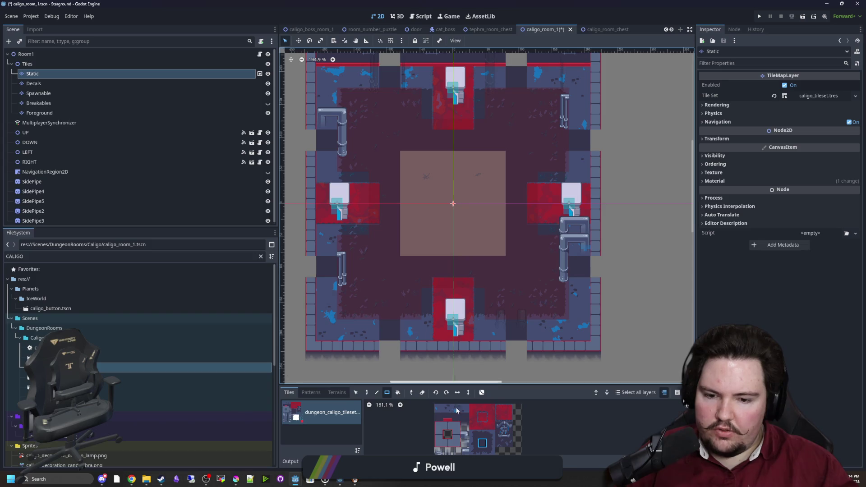
click(440, 434)
scroll(461, 220, up, 5)
mouse_move(375, 120)
mouse_down()
mouse_move(373, 273)
mouse_move(531, 272)
mouse_up()
click(447, 416)
scroll(523, 235, down, 1)
click(456, 434)
scroll(520, 229, down, 1)
drag(529, 163, 528, 283)
Step: Paint wall rows along the central block's bottom and top edges
click(438, 417)
mouse_move(447, 273)
mouse_down()
mouse_move(442, 324)
mouse_move(413, 357)
mouse_move(407, 296)
mouse_move(481, 302)
mouse_move(550, 281)
mouse_move(548, 259)
mouse_up()
scroll(407, 295, up, 1)
click(448, 443)
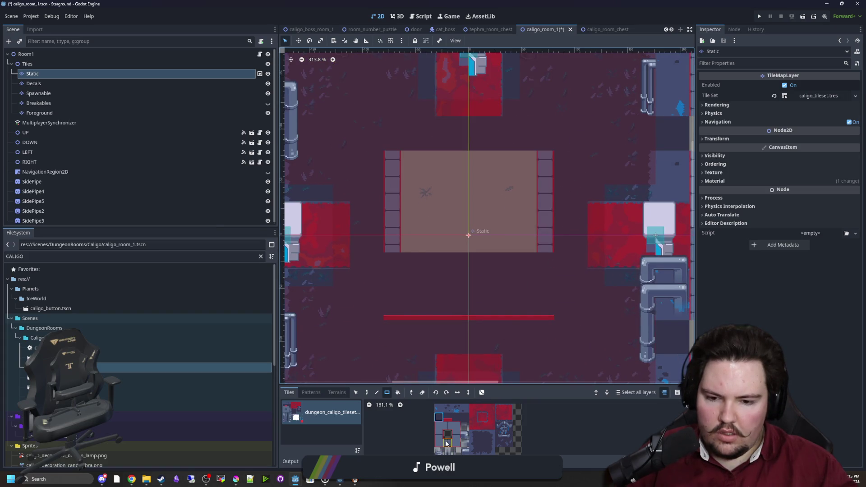
mouse_move(408, 244)
mouse_down()
mouse_move(487, 234)
mouse_move(531, 244)
mouse_up()
click(448, 426)
drag(526, 160, 412, 166)
Step: Shade the top row of the central floor with a dark floor tile
click(456, 426)
click(456, 443)
click(438, 443)
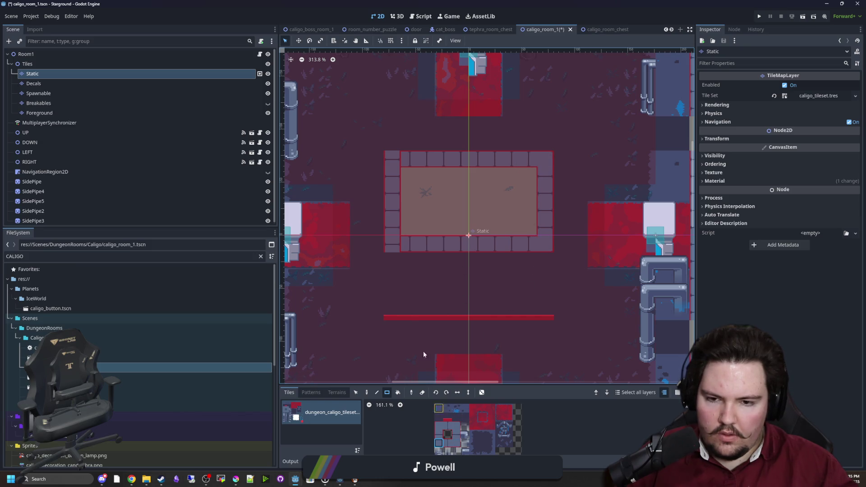
click(441, 428)
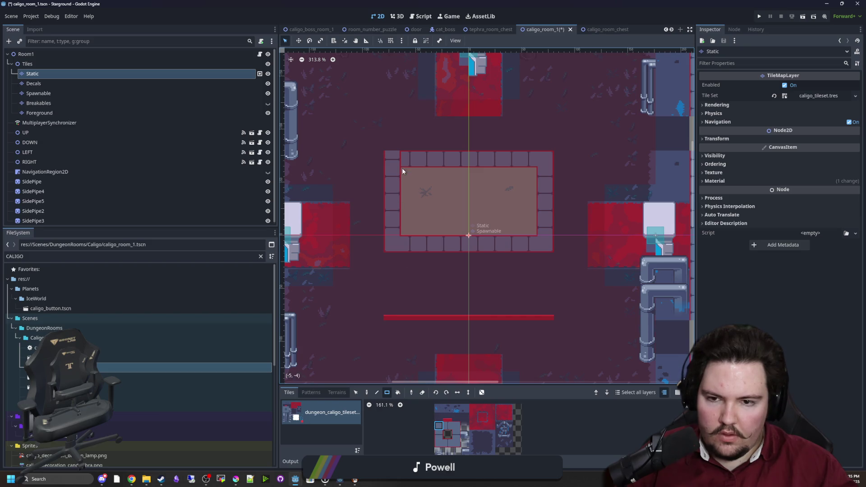
scroll(404, 425, down, 2)
scroll(407, 432, up, 6)
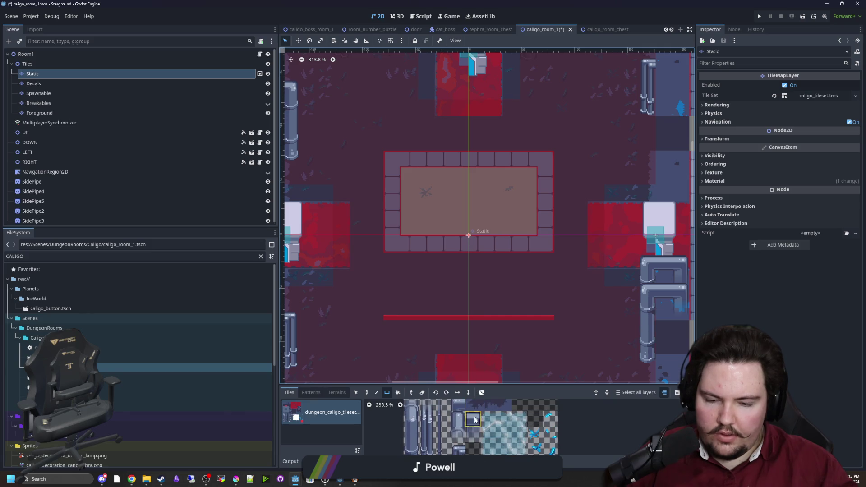
scroll(465, 419, down, 3)
scroll(448, 437, down, 2)
click(443, 424)
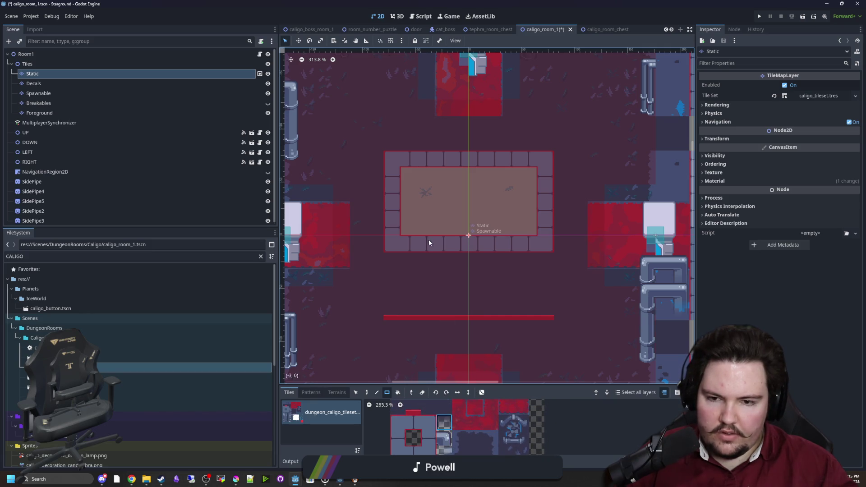
drag(409, 175, 527, 175)
Step: Stamp a 2x2 pipe piece twice on the floor below the central block
click(512, 435)
drag(512, 434, 521, 422)
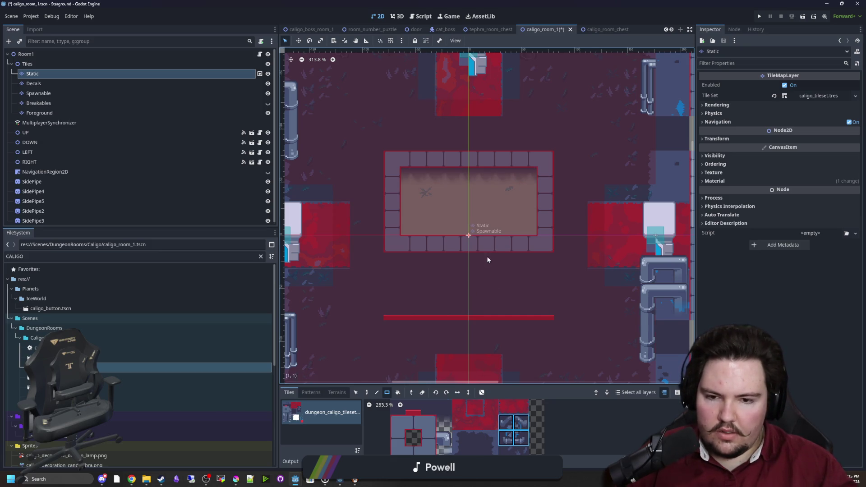
scroll(453, 253, down, 2)
scroll(454, 254, right, 1)
click(411, 254)
click(512, 256)
scroll(509, 277, down, 3)
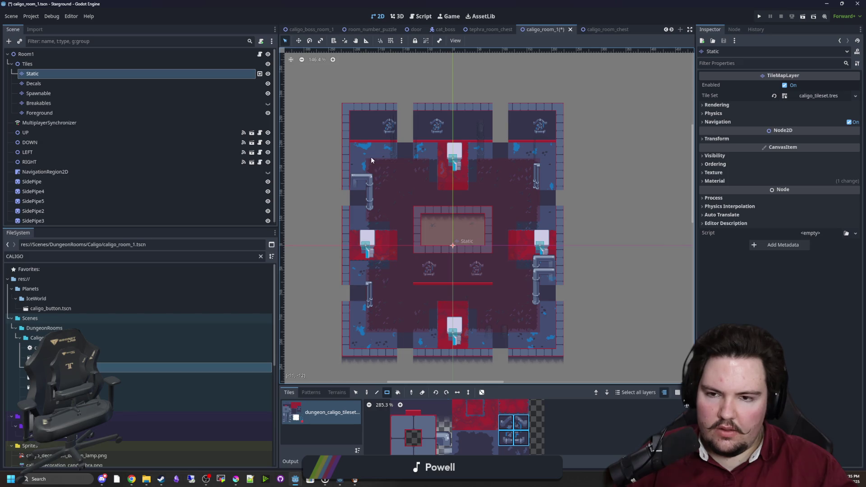
Step: Fill the gap in the left wall with the grey wall tile, painting freehand
click(398, 438)
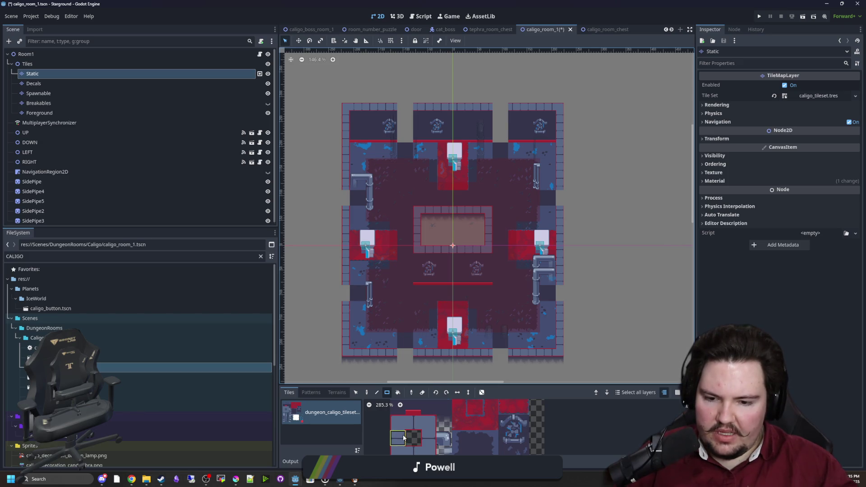
click(367, 392)
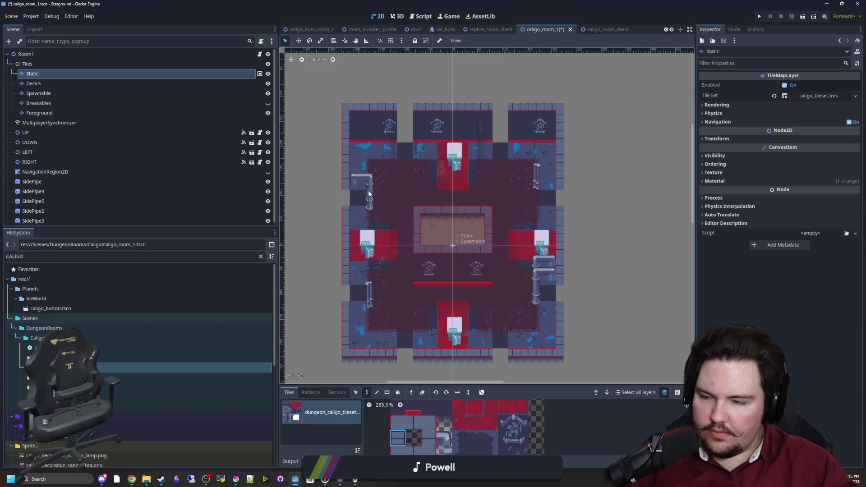
scroll(363, 178, up, 3)
drag(345, 208, 340, 204)
scroll(343, 293, down, 3)
Step: Paint a row of wall tiles across the remaining wall gap
ctrl+click(348, 251)
scroll(570, 177, up, 3)
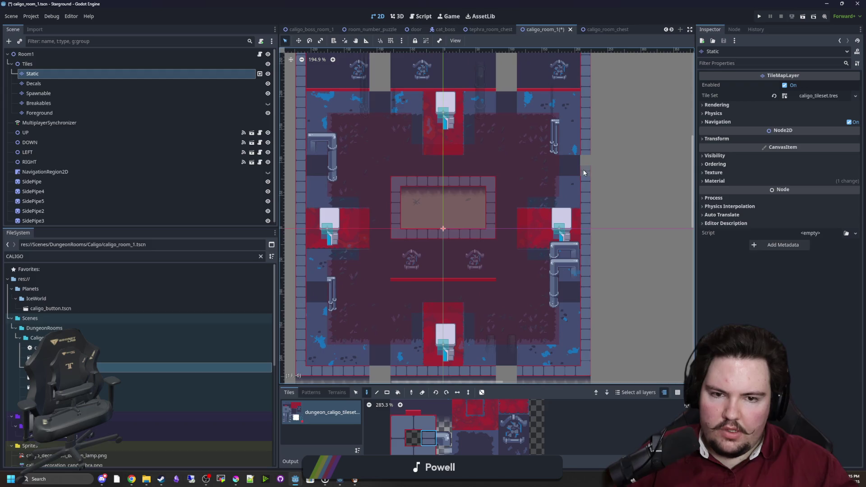
scroll(467, 203, up, 5)
ctrl+click(373, 153)
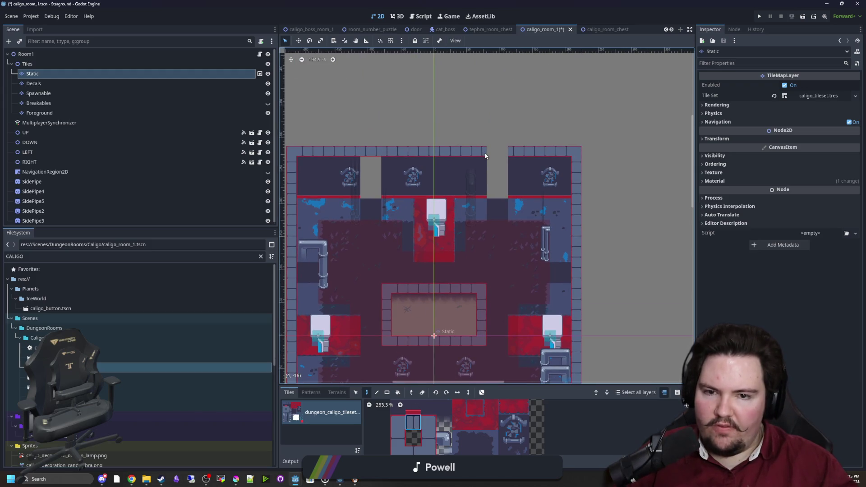
scroll(496, 170, down, 6)
click(413, 436)
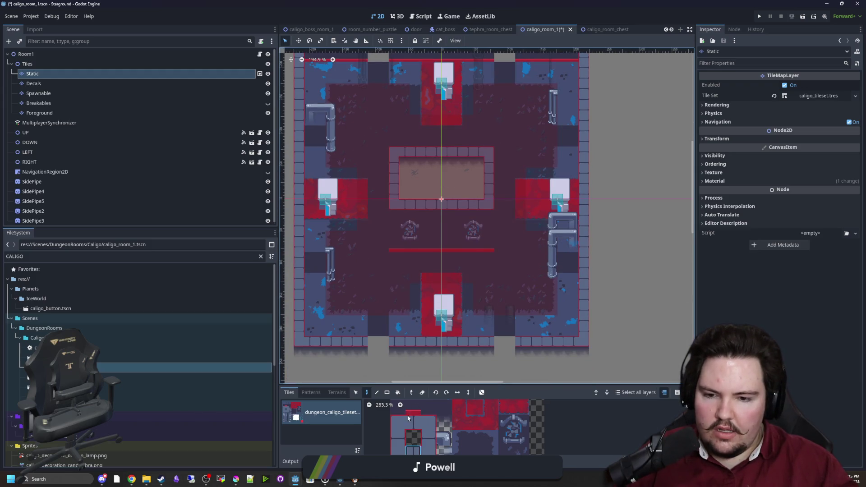
drag(366, 345, 517, 345)
Step: Review the whole room while choosing among the red bar, grey and dark floor tiles
scroll(449, 437, up, 2)
scroll(448, 436, down, 2)
scroll(419, 420, down, 2)
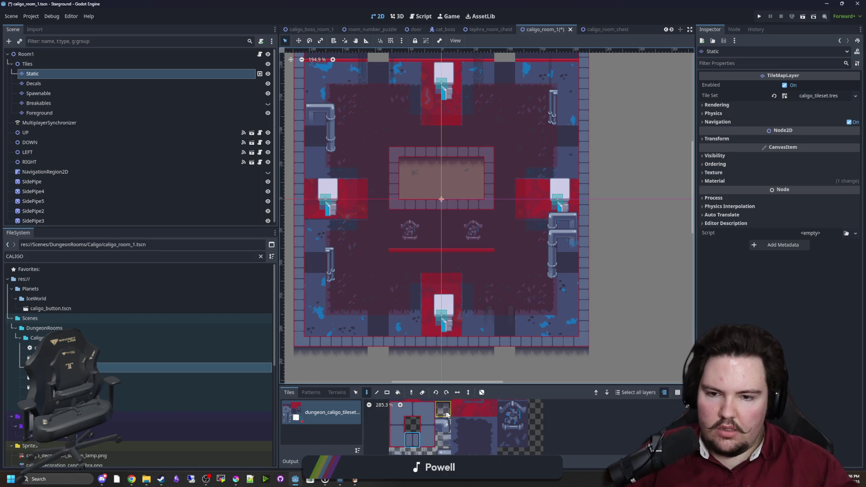
scroll(445, 429, up, 2)
scroll(445, 429, up, 2)
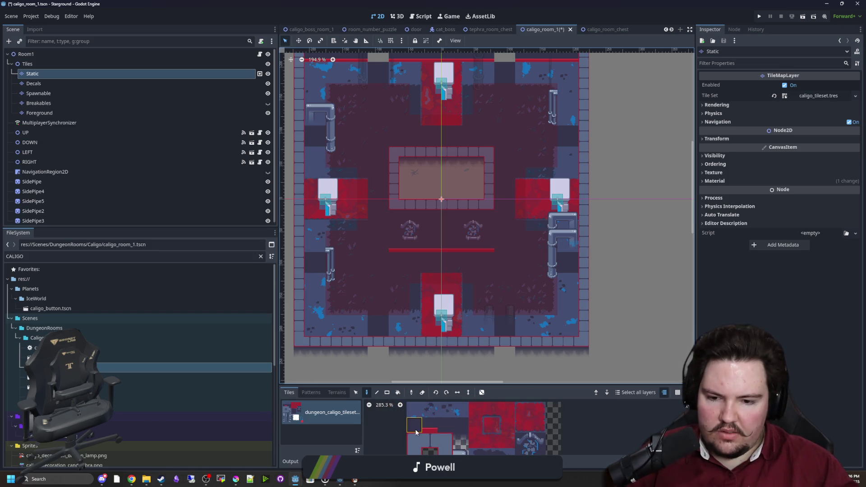
scroll(423, 207, up, 2)
scroll(407, 255, down, 4)
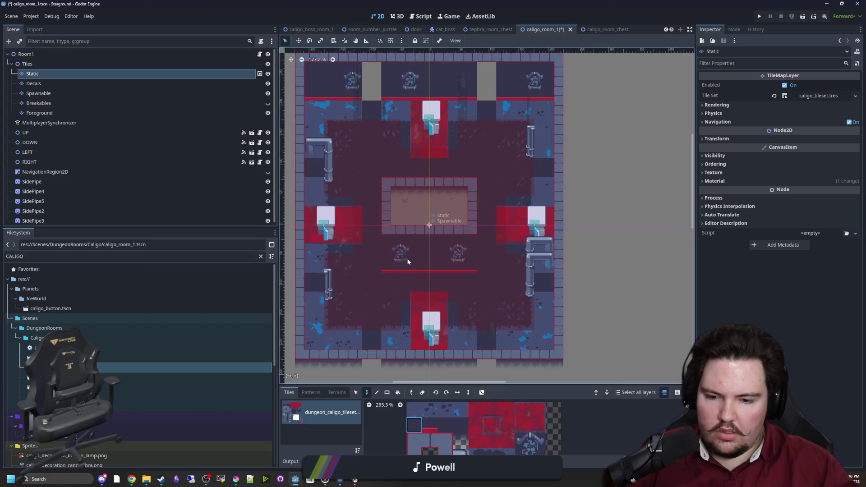
scroll(462, 412, down, 2)
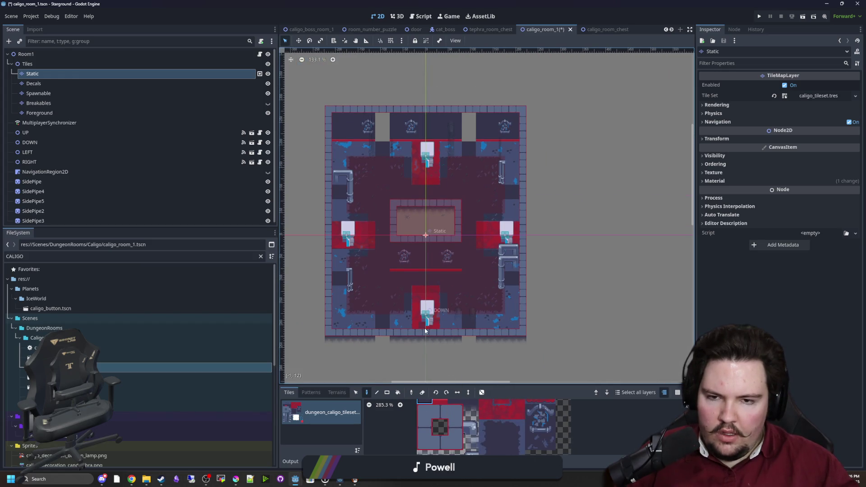
scroll(406, 217, up, 6)
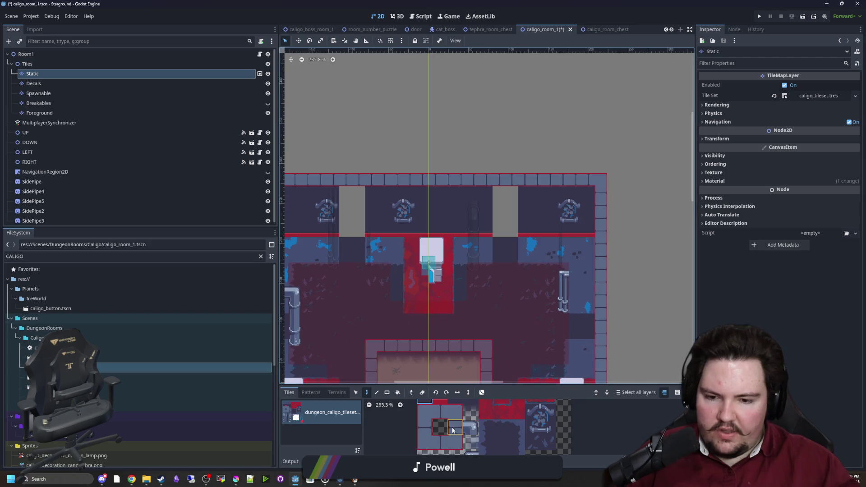
scroll(454, 430, up, 1)
click(442, 429)
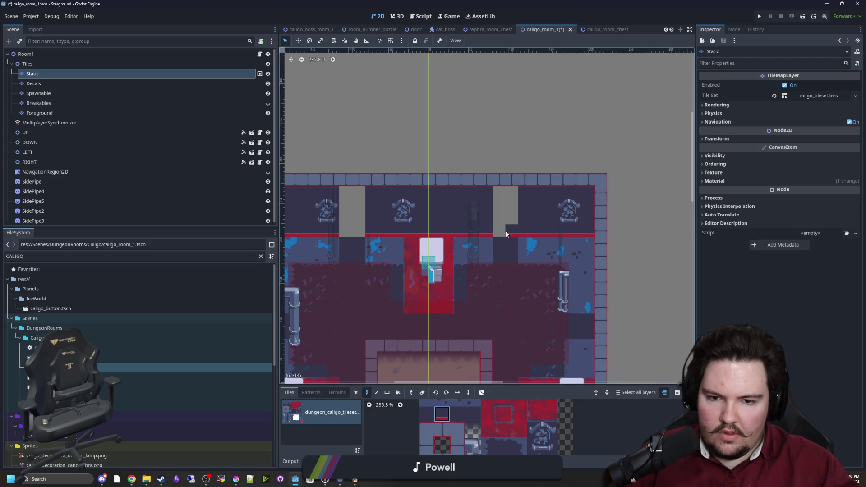
scroll(348, 232, down, 2)
drag(397, 290, 409, 148)
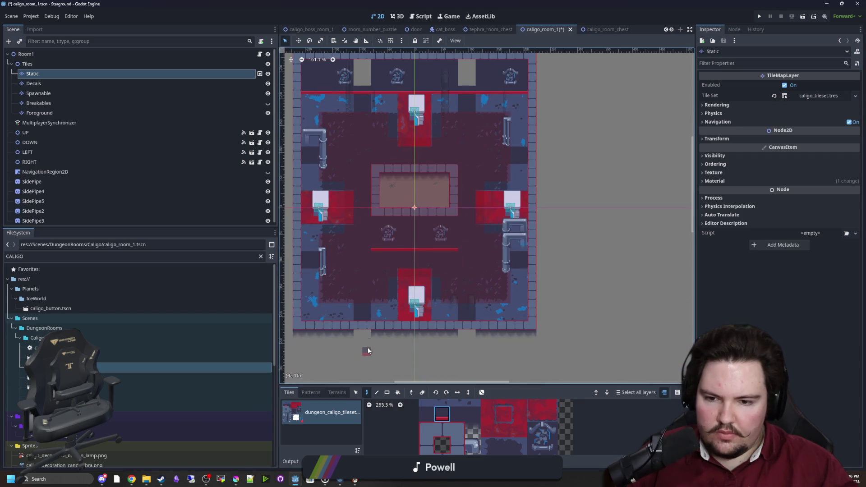
scroll(368, 347, up, 3)
click(471, 430)
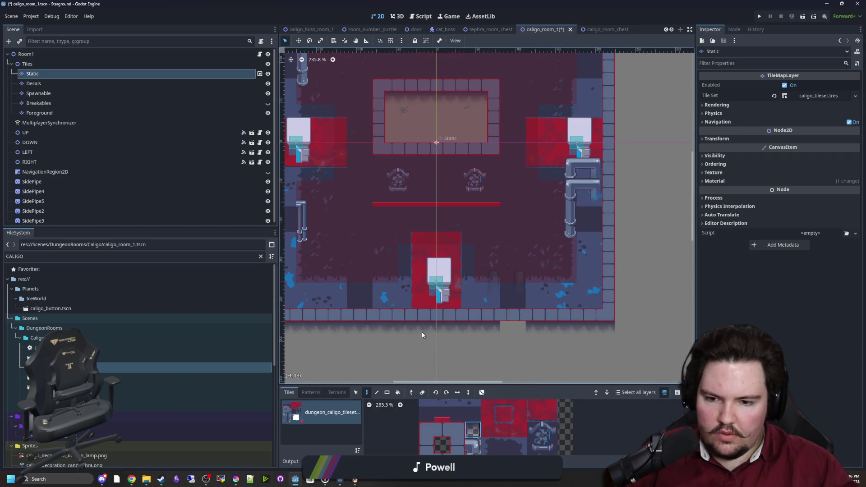
scroll(522, 331, up, 8)
scroll(453, 180, up, 2)
click(426, 414)
scroll(368, 212, left, 2)
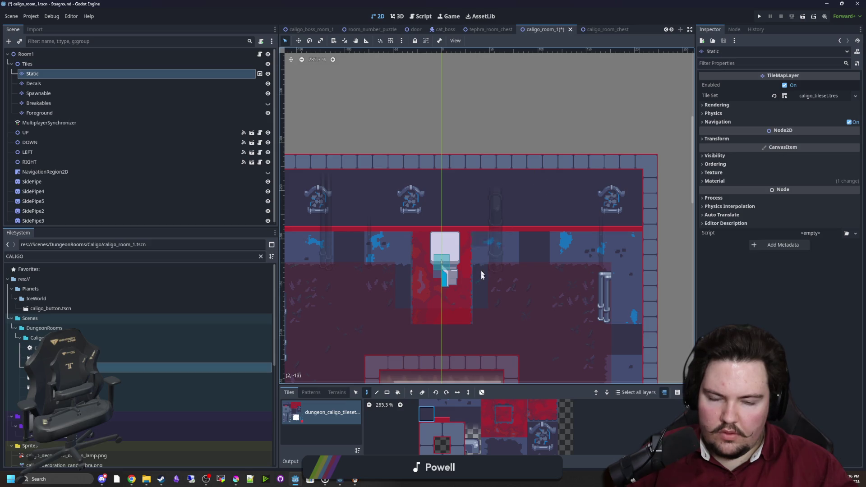
Step: Paint red carpet tiles below the central block and extend the strip to the right
scroll(486, 340, down, 3)
scroll(452, 235, up, 1)
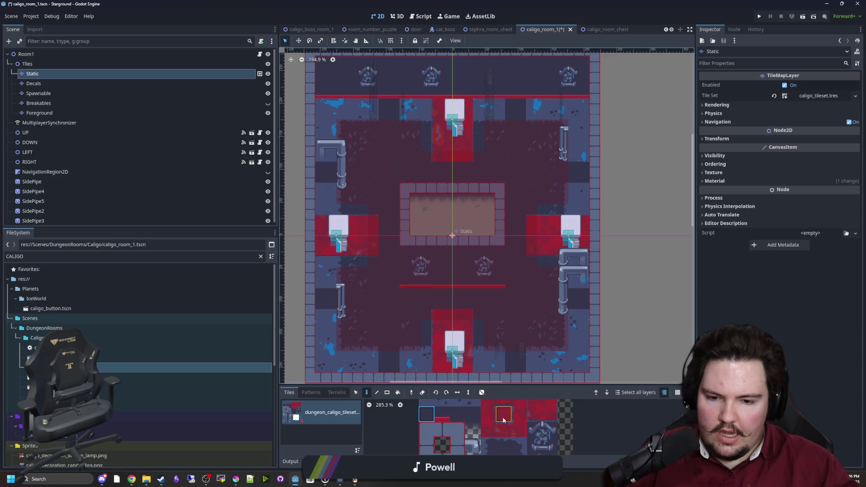
click(504, 417)
scroll(402, 269, up, 2)
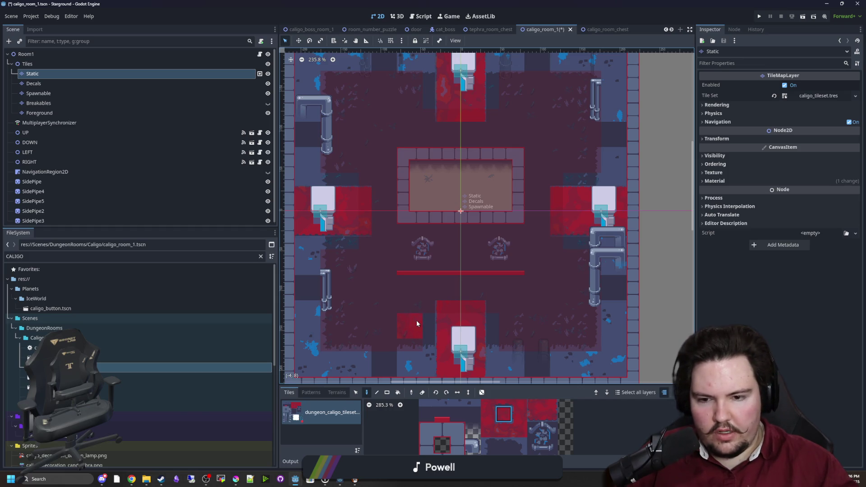
click(404, 303)
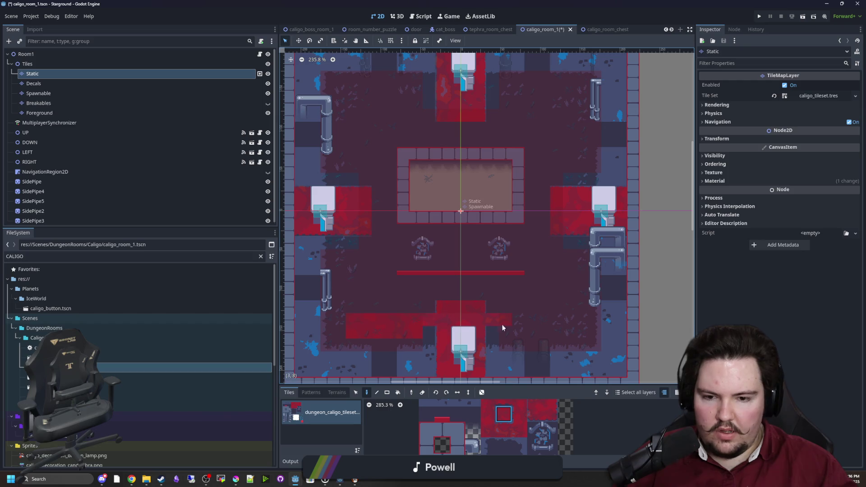
drag(502, 324, 544, 321)
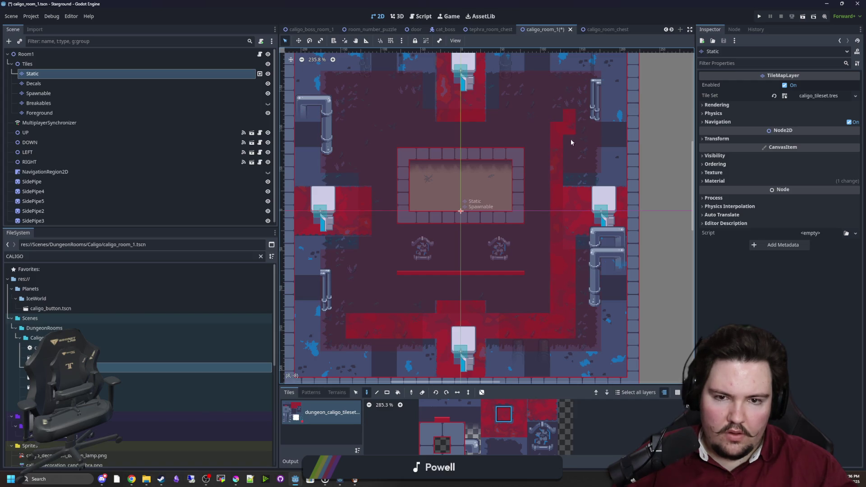
Step: Paint a vertical red carpet strip up the left side of the ring
scroll(519, 121, up, 5)
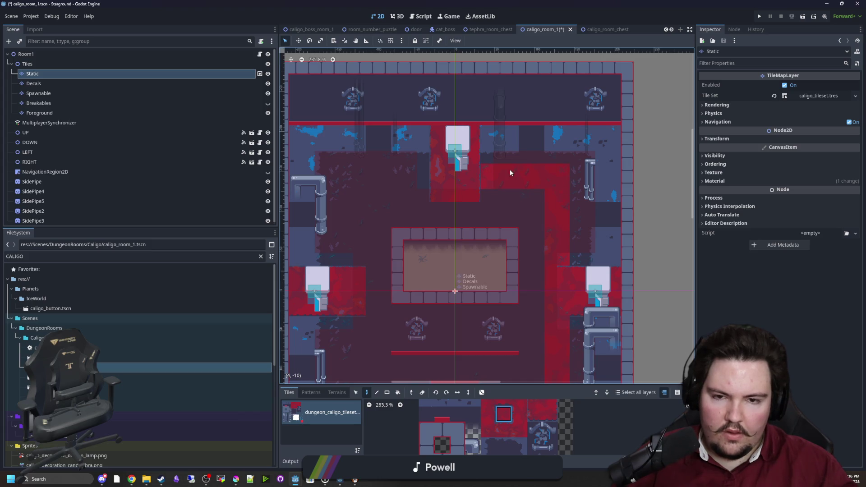
scroll(461, 180, left, 3)
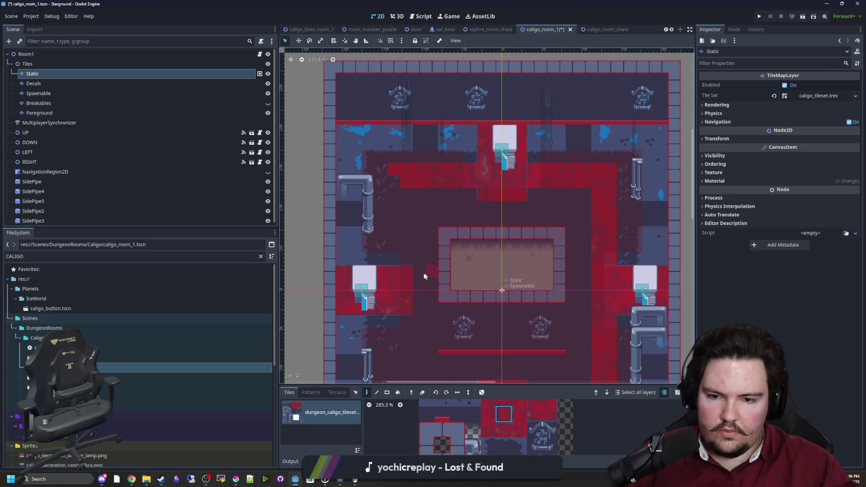
drag(399, 269, 393, 217)
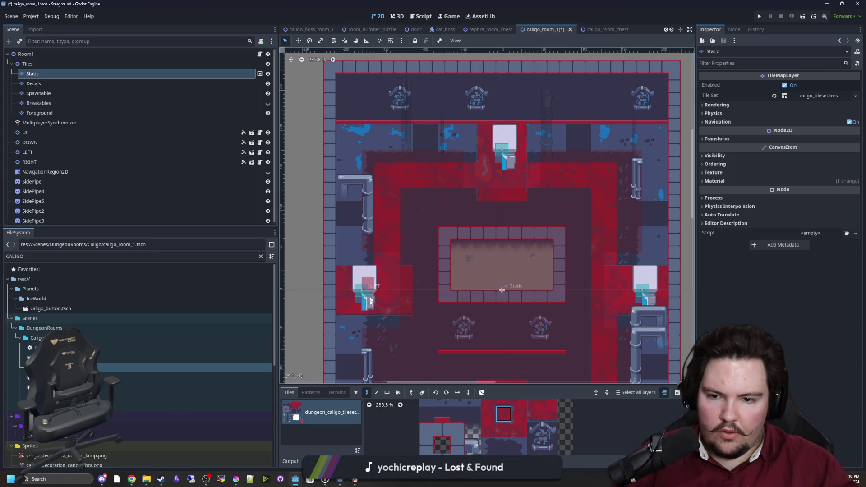
scroll(372, 218, down, 5)
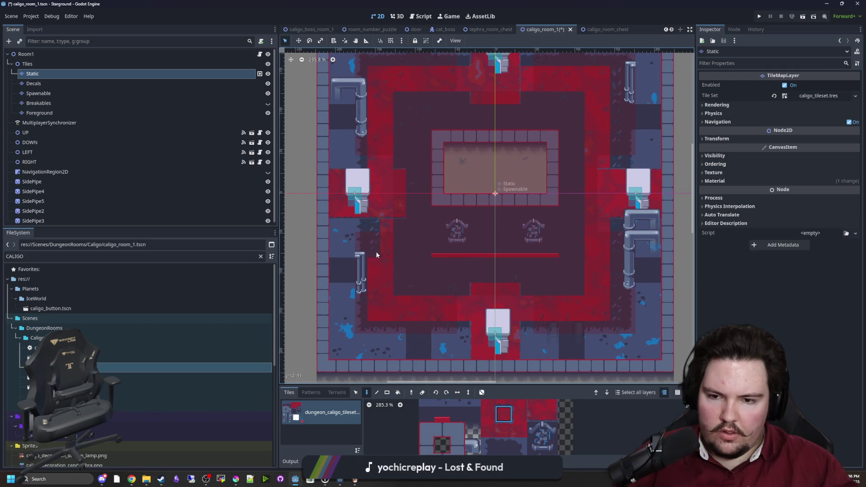
scroll(414, 236, up, 2)
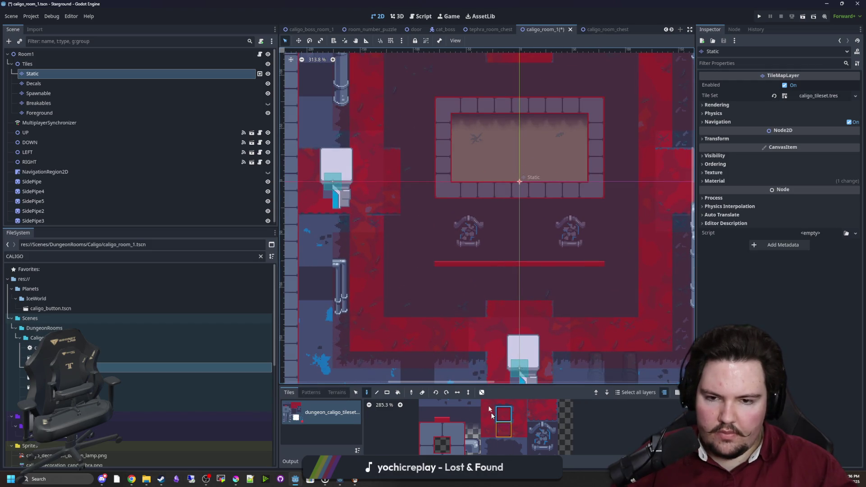
scroll(449, 309, down, 2)
scroll(496, 426, down, 1)
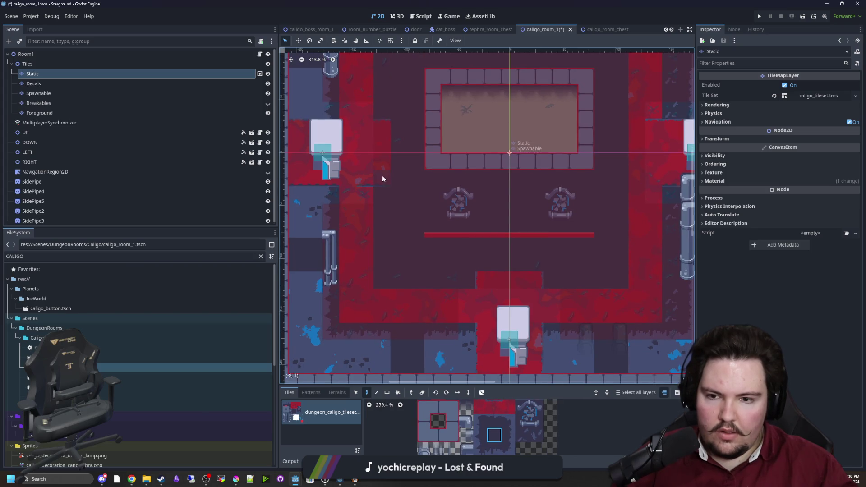
scroll(386, 154, up, 7)
scroll(451, 225, right, 7)
scroll(535, 311, down, 4)
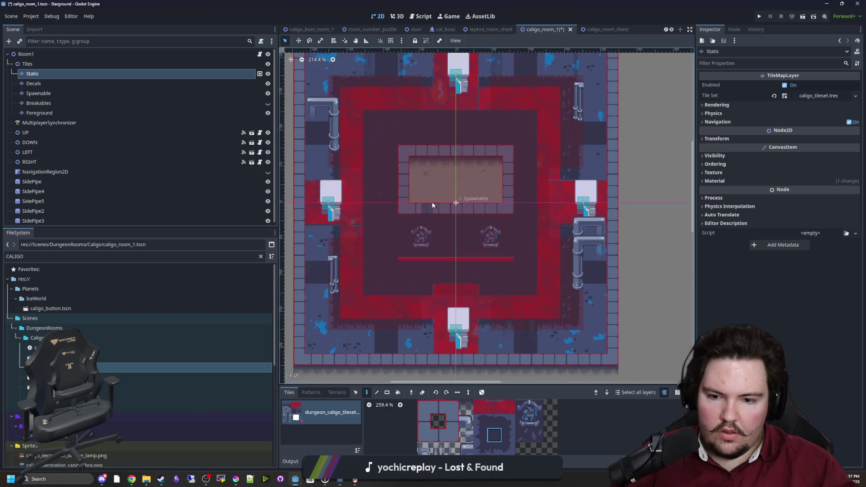
scroll(480, 291, up, 2)
scroll(429, 280, up, 1)
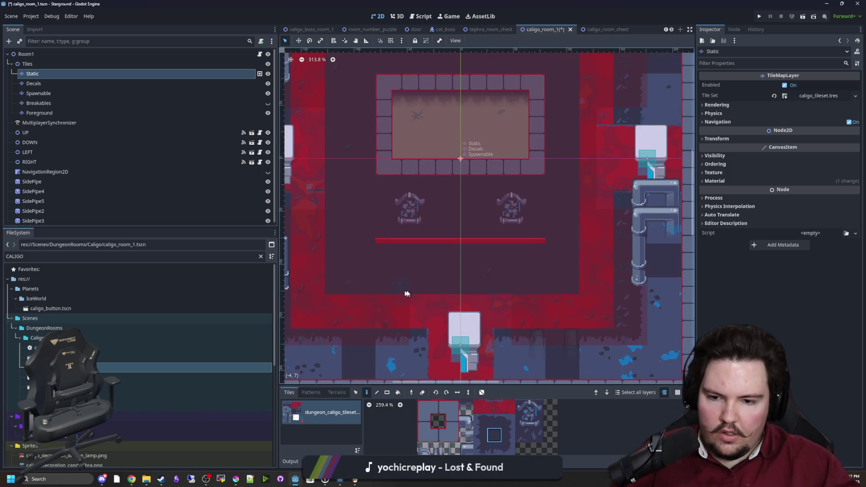
scroll(404, 290, left, 1)
scroll(465, 431, down, 1)
scroll(465, 431, up, 5)
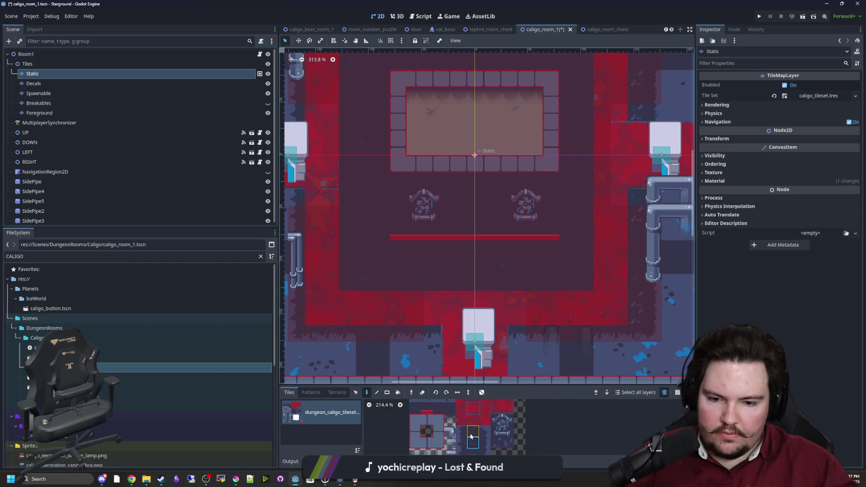
Step: Pick a border tile and paint a horizontal and a vertical strip with the Rect tool
click(433, 422)
scroll(443, 254, up, 1)
key(r)
drag(356, 267, 556, 262)
scroll(555, 263, down, 2)
mouse_move(559, 297)
mouse_down()
mouse_move(559, 127)
mouse_move(399, 127)
mouse_move(392, 303)
mouse_move(425, 256)
mouse_up()
scroll(420, 321, down, 2)
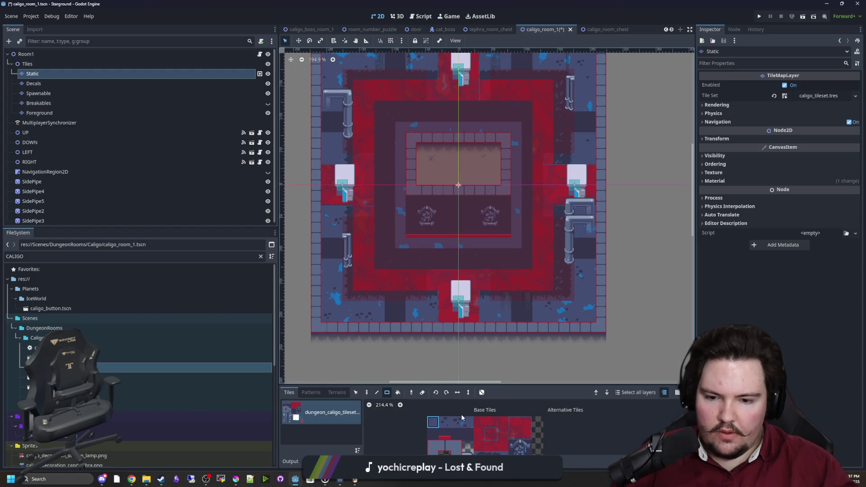
Step: Pick a four-tile floor block and paint a strip with scattering 5, then a bottom row with scattering 1
drag(468, 423, 433, 424)
scroll(442, 362, up, 3)
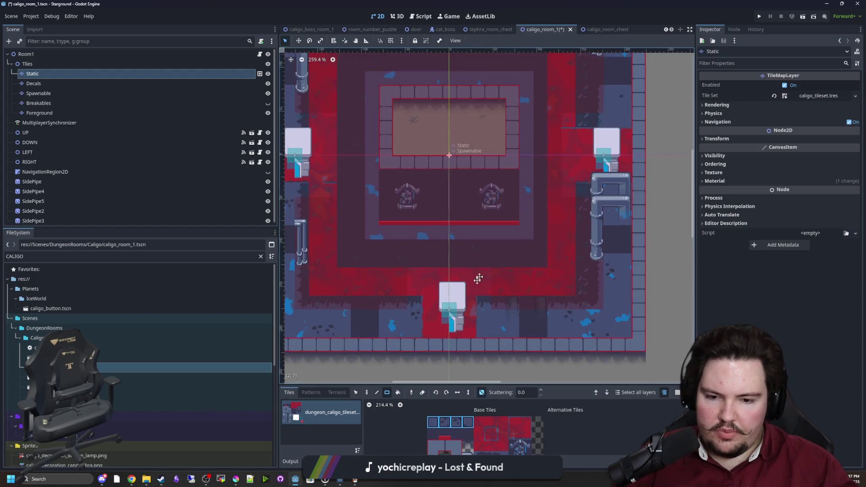
text(5)
mouse_move(348, 290)
mouse_down()
mouse_move(515, 286)
mouse_move(512, 125)
mouse_move(503, 126)
mouse_up()
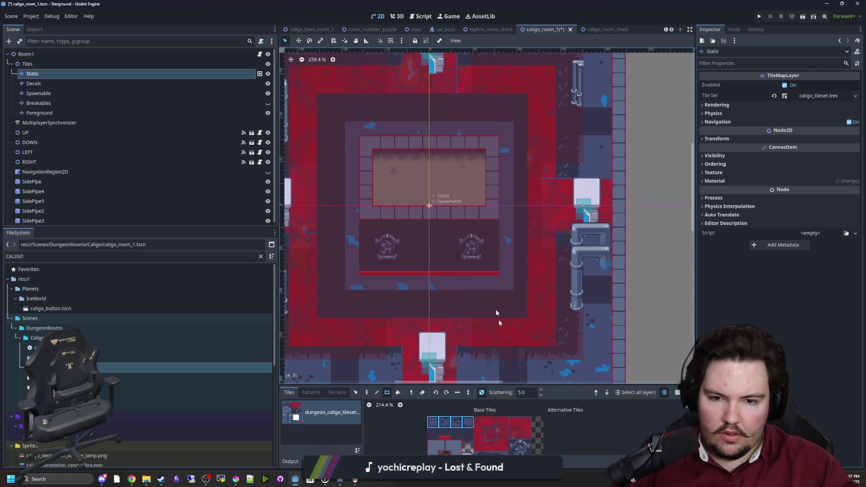
double_click(524, 392)
text(1)
drag(506, 283, 367, 284)
Step: Set scattering to 2 and paint the left column, top row and right column to close the ring
double_click(523, 392)
text(2)
mouse_move(507, 283)
mouse_down()
mouse_move(352, 283)
mouse_move(352, 128)
mouse_up()
drag(353, 128, 500, 127)
drag(507, 128, 507, 284)
drag(439, 310, 459, 234)
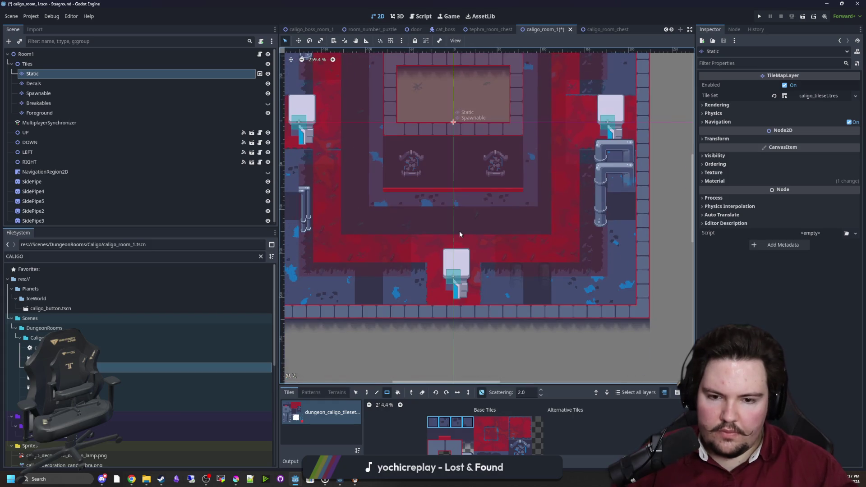
scroll(459, 235, down, 1)
scroll(429, 282, up, 2)
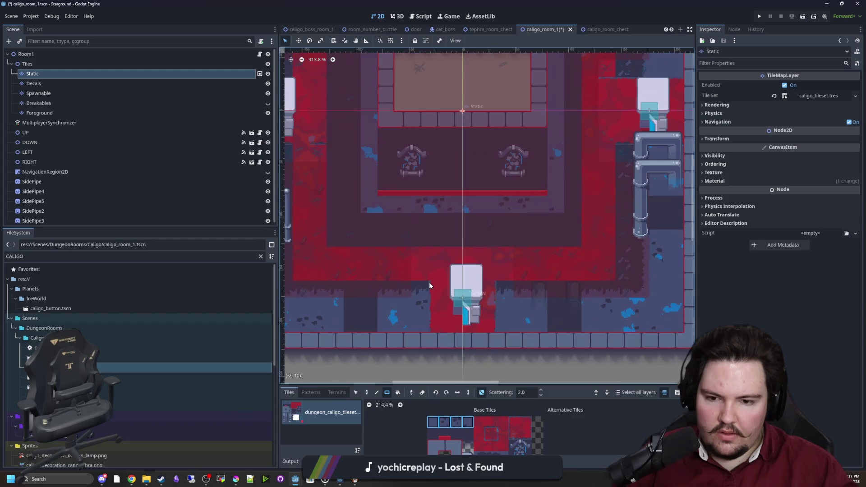
scroll(429, 283, down, 1)
scroll(511, 430, down, 1)
Step: Pick a new tile and paint the bottom row, top row and left column
click(515, 447)
scroll(423, 320, up, 1)
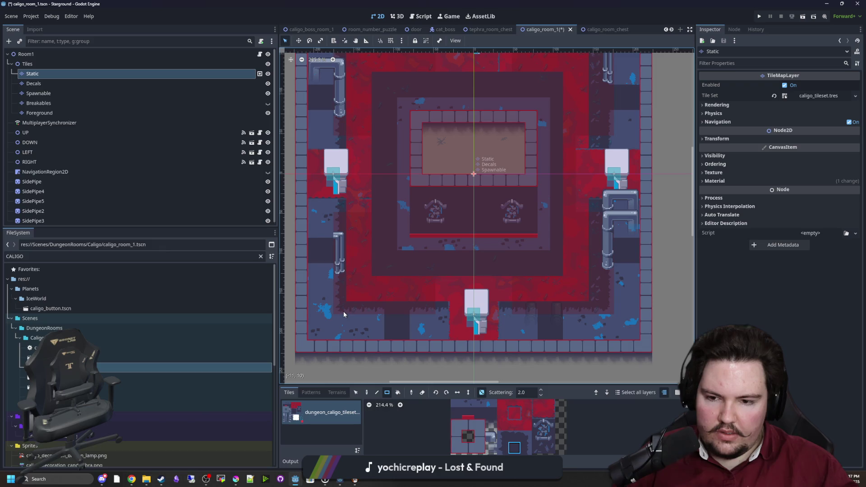
scroll(336, 315, right, 1)
drag(334, 315, 609, 317)
scroll(611, 320, up, 1)
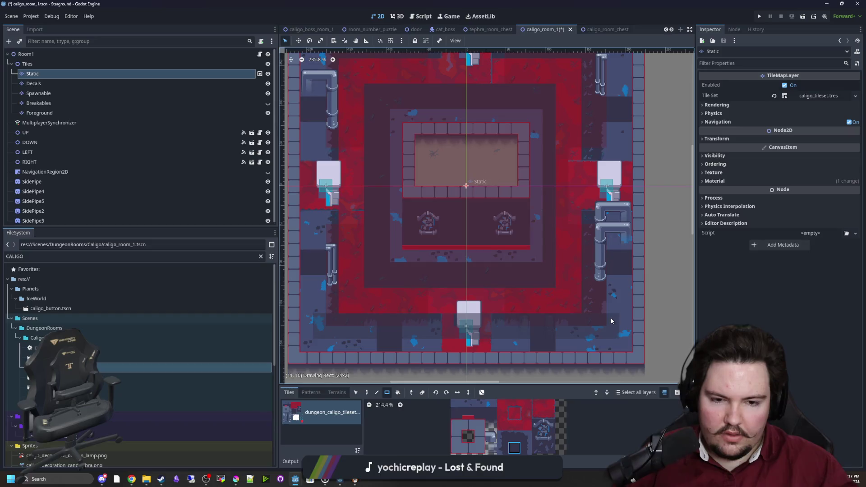
scroll(610, 318, up, 2)
scroll(608, 340, down, 1)
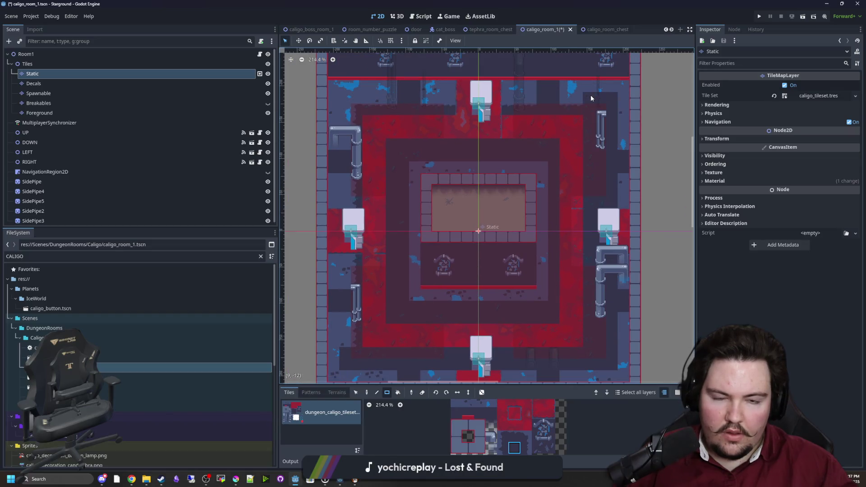
mouse_move(591, 99)
mouse_down()
mouse_move(351, 99)
mouse_move(359, 334)
mouse_up()
drag(455, 301, 450, 276)
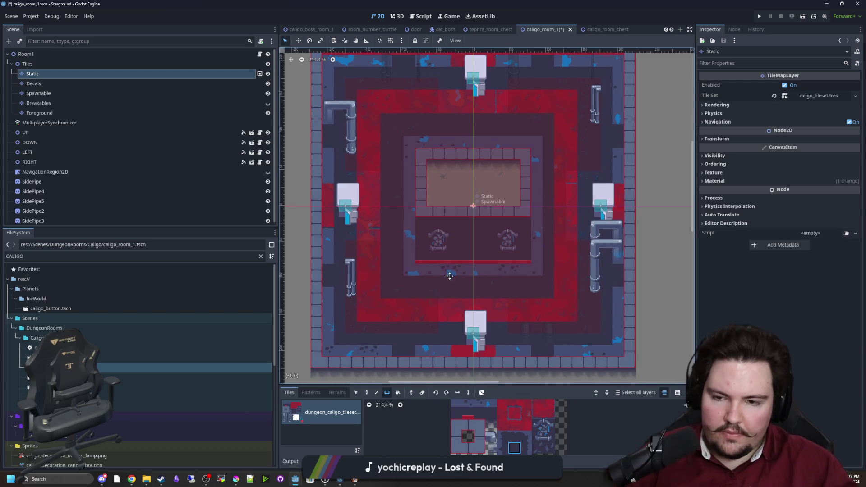
Step: Pick another atlas tile and paint a block beside the left pipe
click(518, 419)
scroll(353, 183, up, 3)
scroll(353, 183, down, 3)
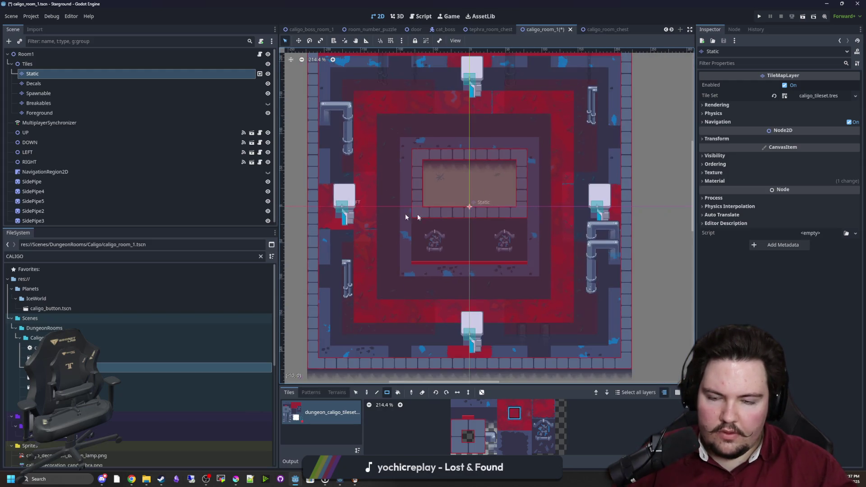
scroll(601, 219, up, 1)
scroll(528, 169, up, 5)
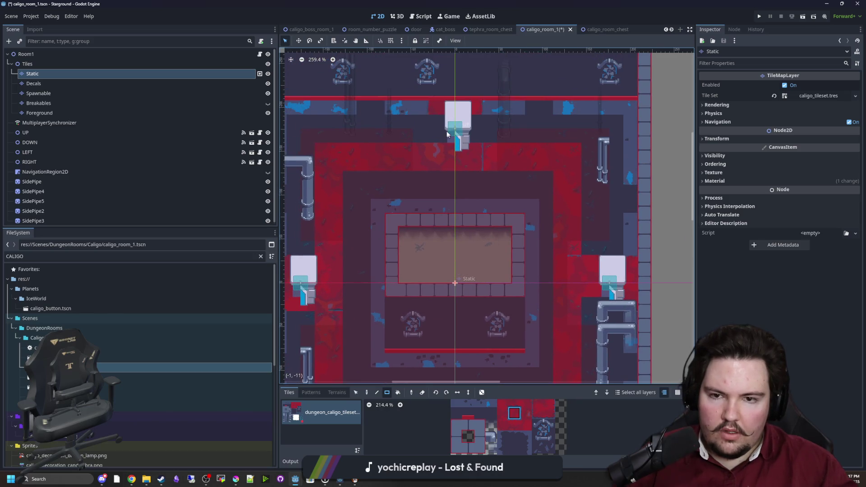
scroll(538, 232, down, 4)
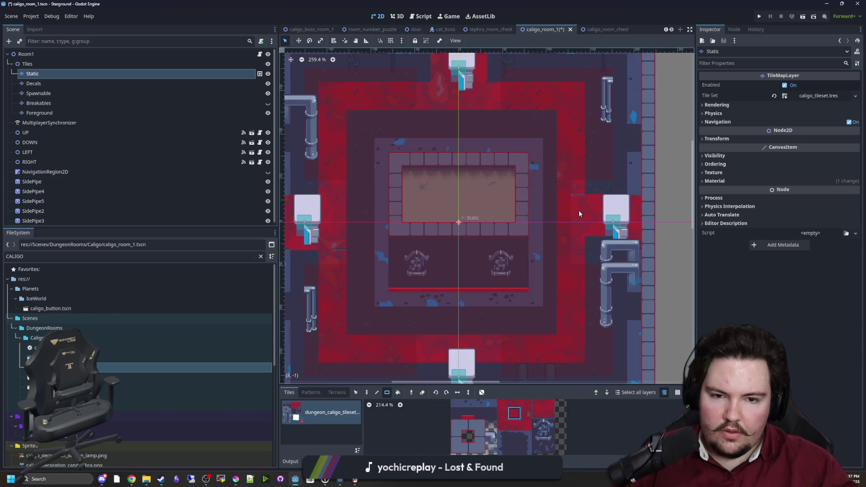
scroll(577, 273, down, 4)
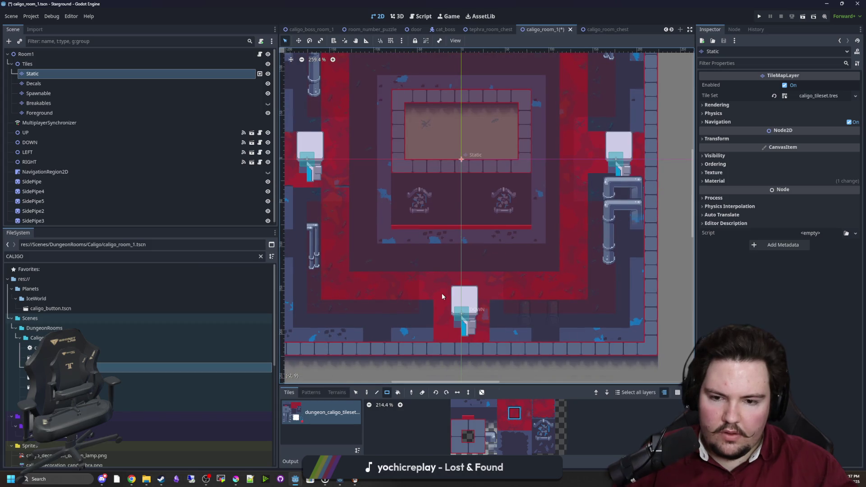
scroll(442, 297, down, 1)
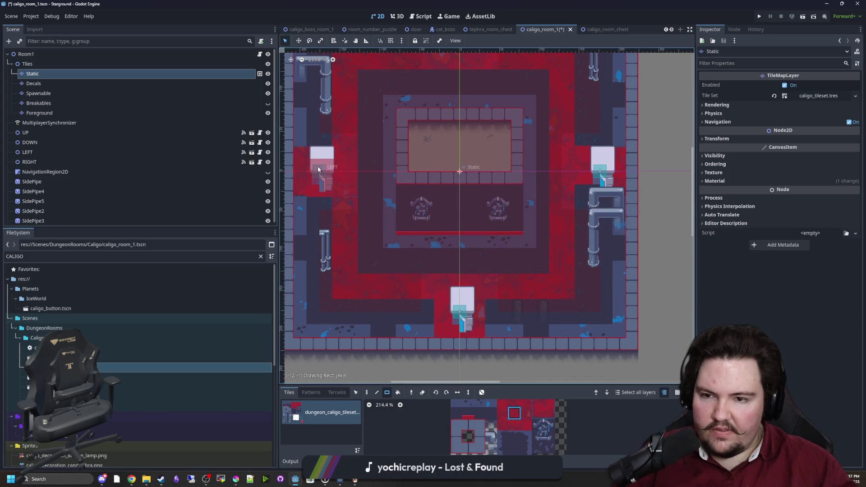
drag(317, 166, 318, 167)
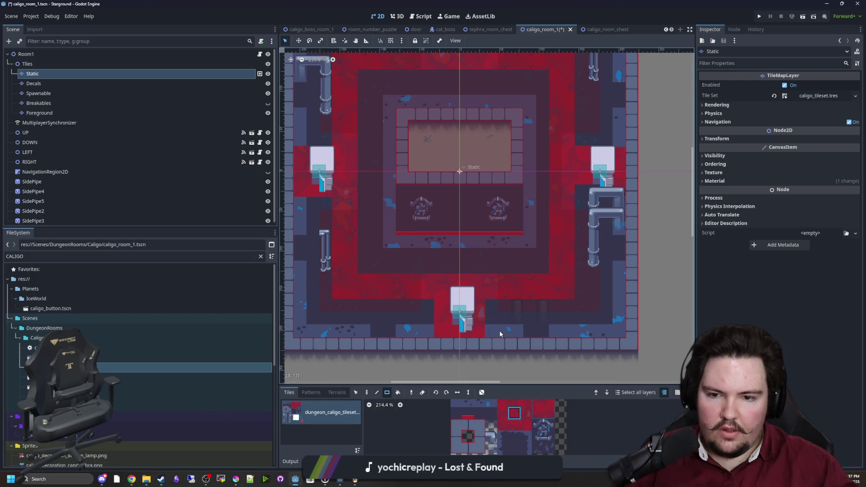
scroll(413, 295, down, 3)
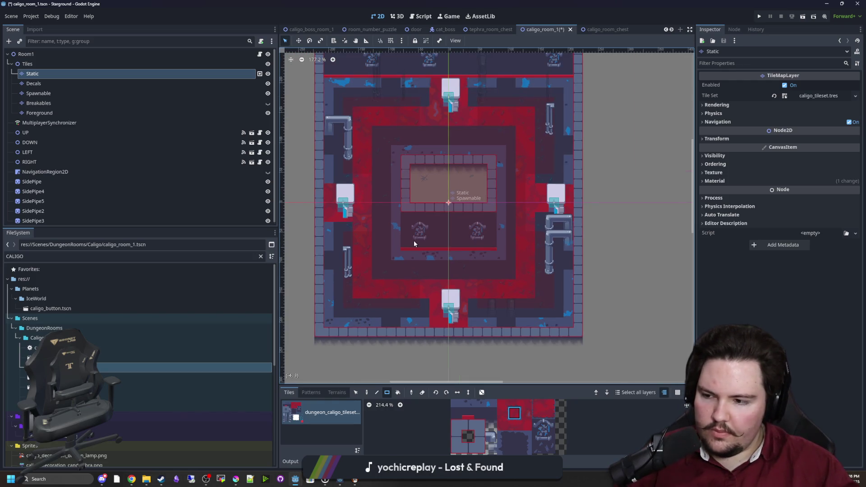
scroll(385, 216, up, 2)
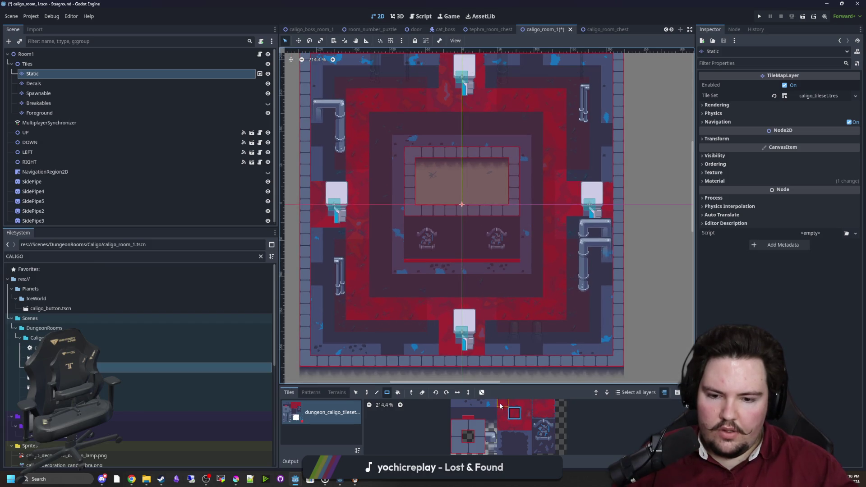
scroll(492, 419, up, 1)
Step: Narrow the atlas pick to a single tile, then hide the Spawnable layer
mouse_move(463, 420)
mouse_down()
mouse_move(499, 429)
mouse_move(490, 411)
mouse_up()
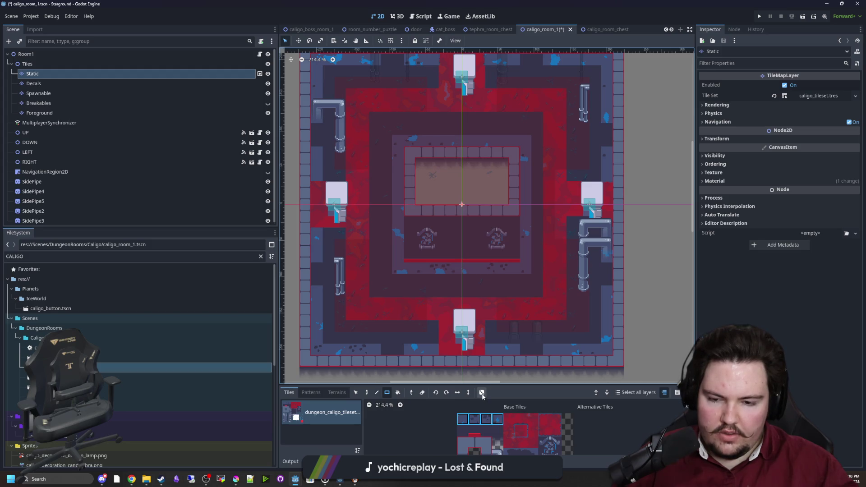
click(463, 419)
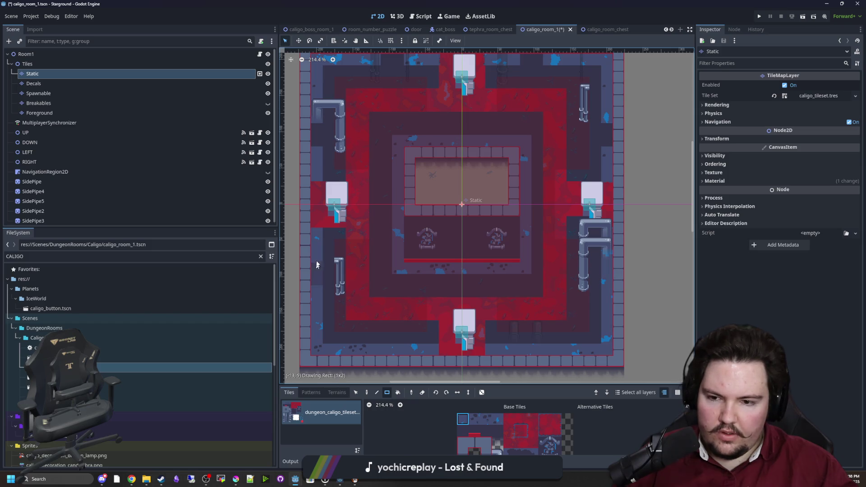
drag(328, 145, 320, 193)
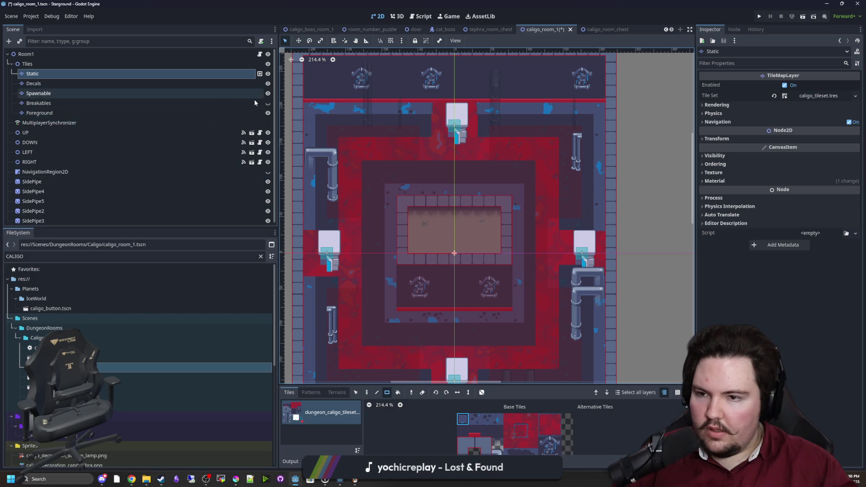
click(268, 93)
Step: Select SidePipe and SidePipe2 and move SidePipe onto the left wall
click(268, 93)
click(268, 94)
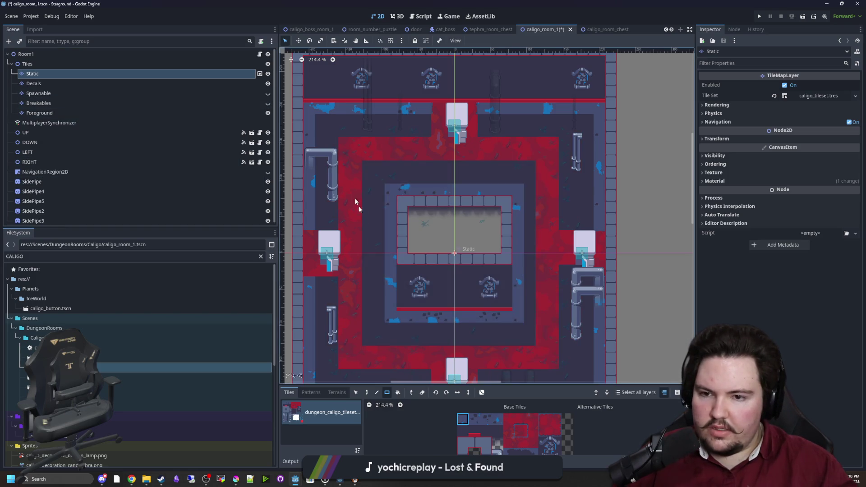
drag(356, 201, 403, 193)
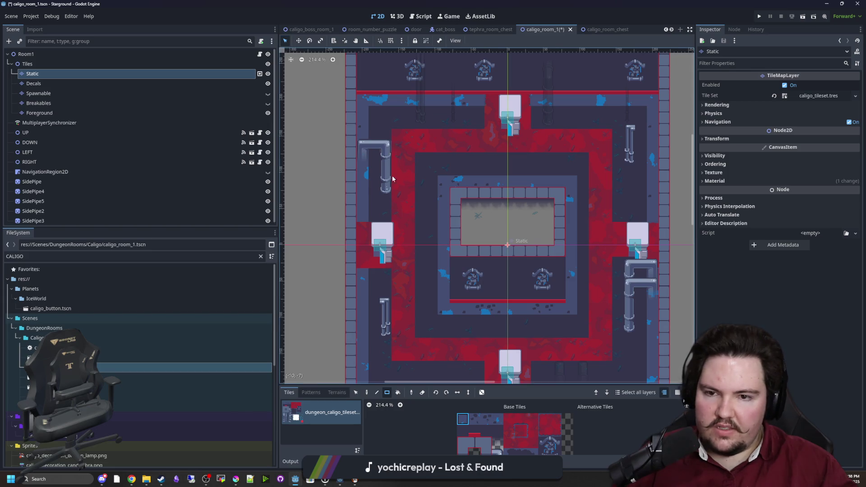
click(34, 83)
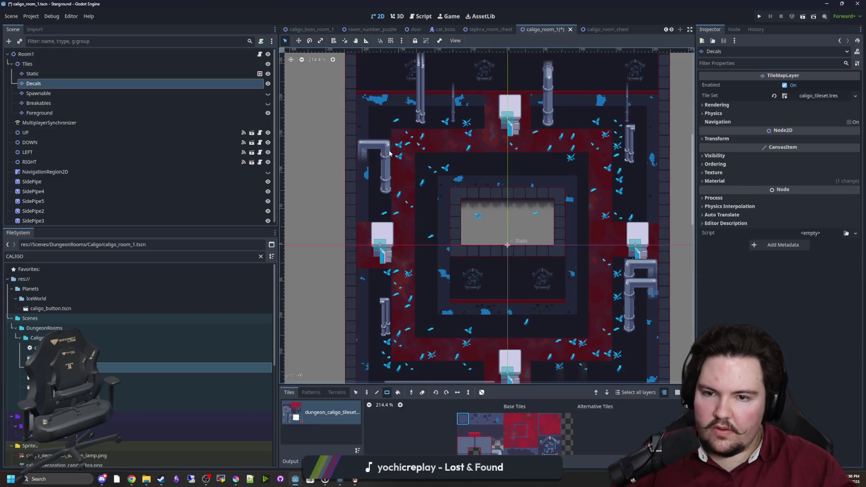
click(384, 148)
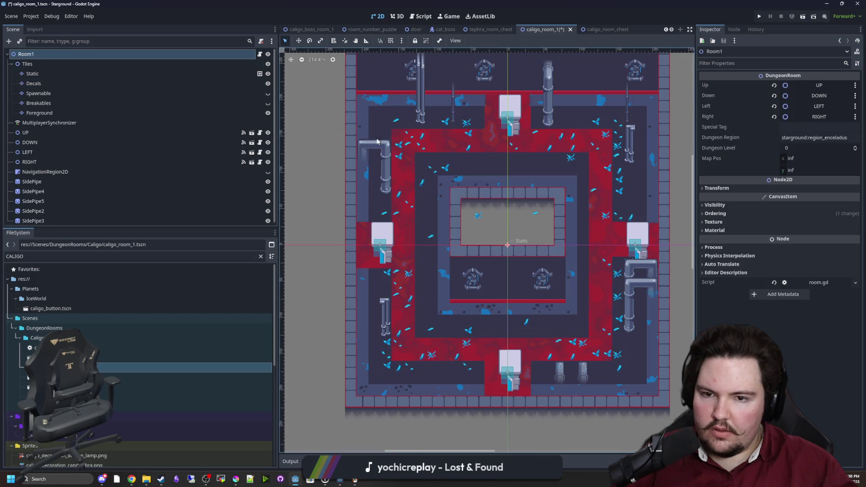
shift+click(385, 310)
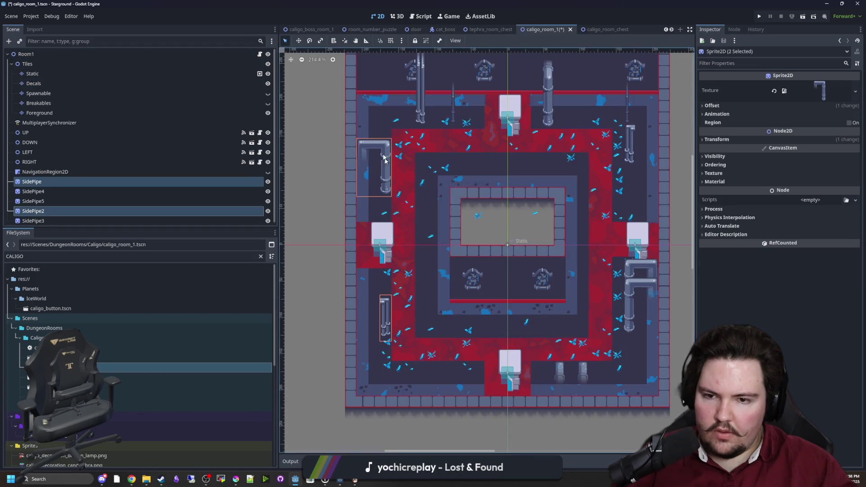
key(w)
scroll(389, 171, up, 4)
drag(424, 189, 374, 167)
scroll(375, 167, up, 2)
scroll(375, 161, down, 4)
scroll(342, 218, down, 3)
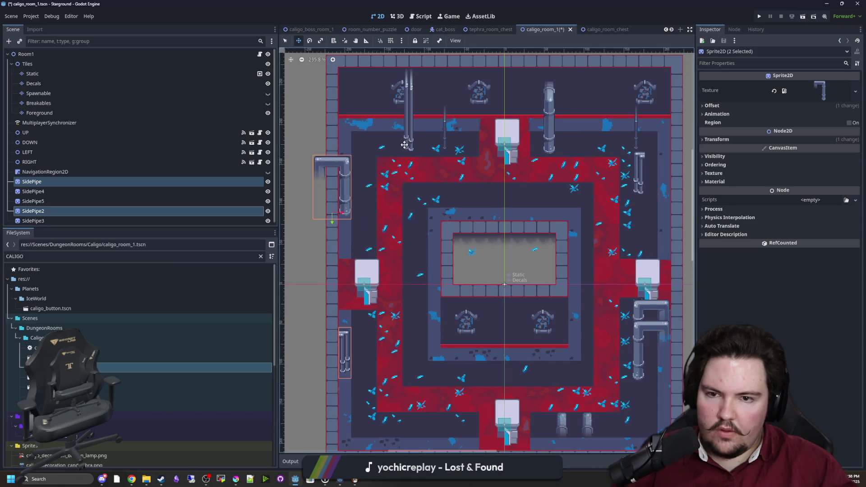
Step: Move SidePipe5 against the right wall and nudge it into exact position
click(287, 42)
scroll(487, 251, down, 5)
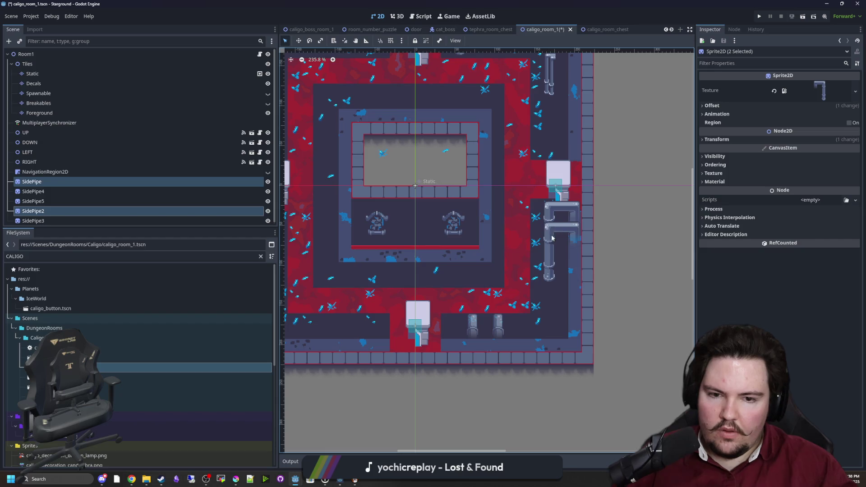
click(551, 235)
shift+click(550, 247)
scroll(559, 264, up, 1)
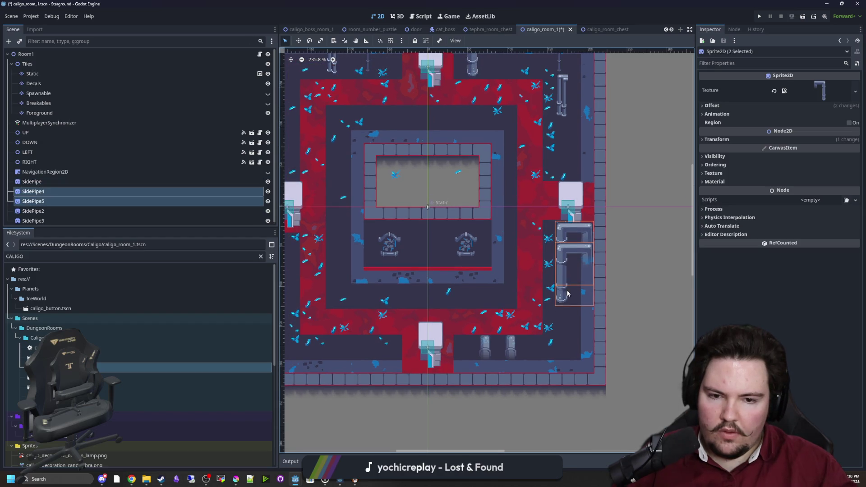
click(584, 293)
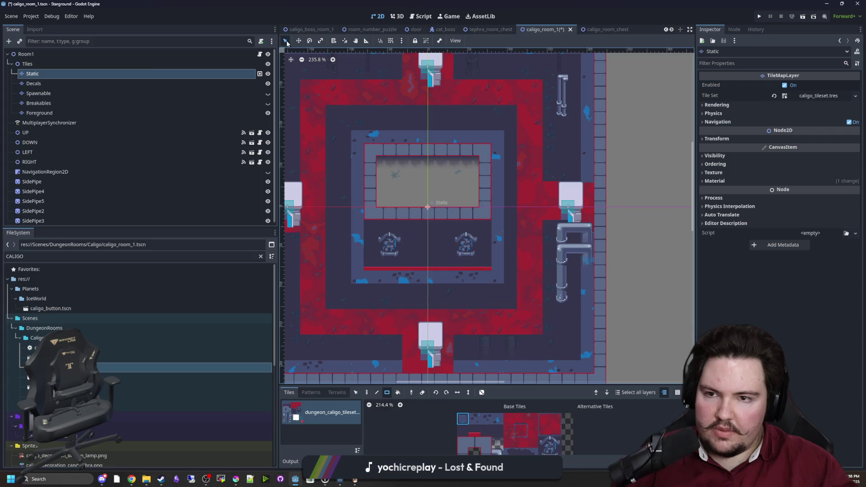
click(118, 54)
scroll(496, 226, up, 3)
drag(568, 266, 595, 329)
scroll(591, 311, up, 7)
drag(580, 361, 595, 364)
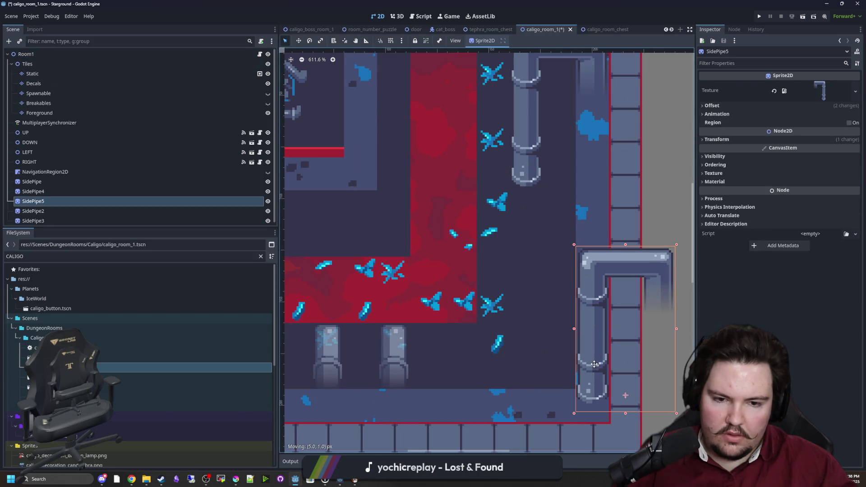
scroll(532, 229, down, 8)
Step: Move SidePipe4 up and right, and place SidePipe3 below the white block on the right wall
click(495, 294)
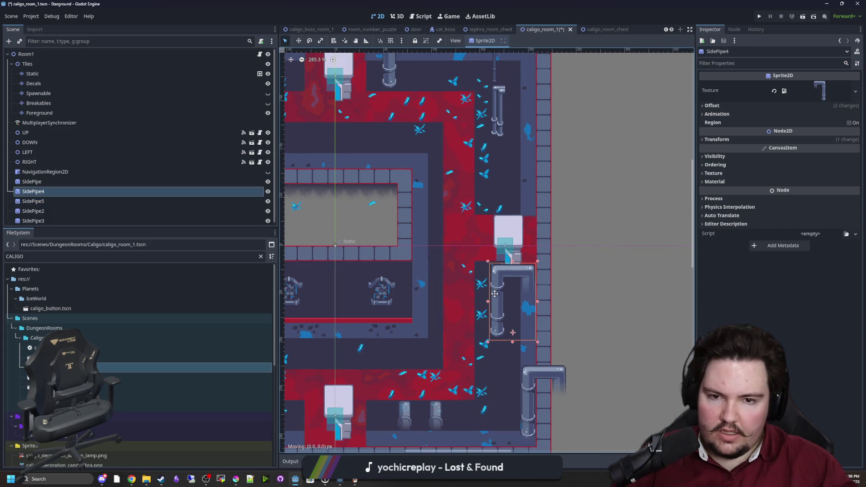
mouse_move(495, 293)
mouse_down()
mouse_move(503, 281)
mouse_move(491, 256)
mouse_move(512, 246)
mouse_up()
scroll(491, 256, up, 7)
scroll(470, 266, down, 7)
click(457, 217)
scroll(479, 119, up, 2)
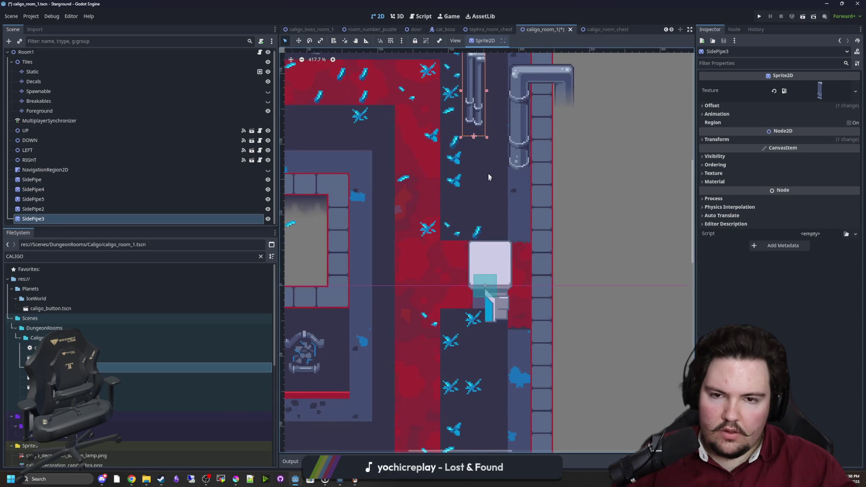
drag(479, 120, 516, 374)
scroll(518, 337, up, 4)
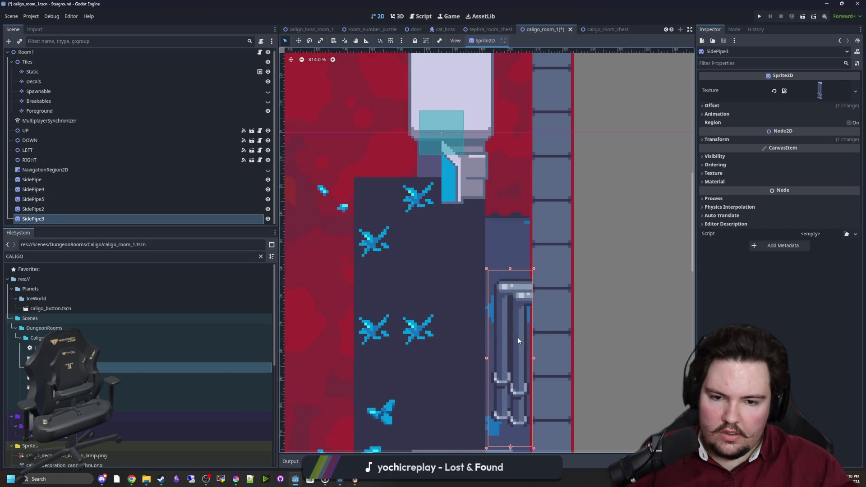
drag(517, 338, 513, 337)
scroll(513, 338, down, 7)
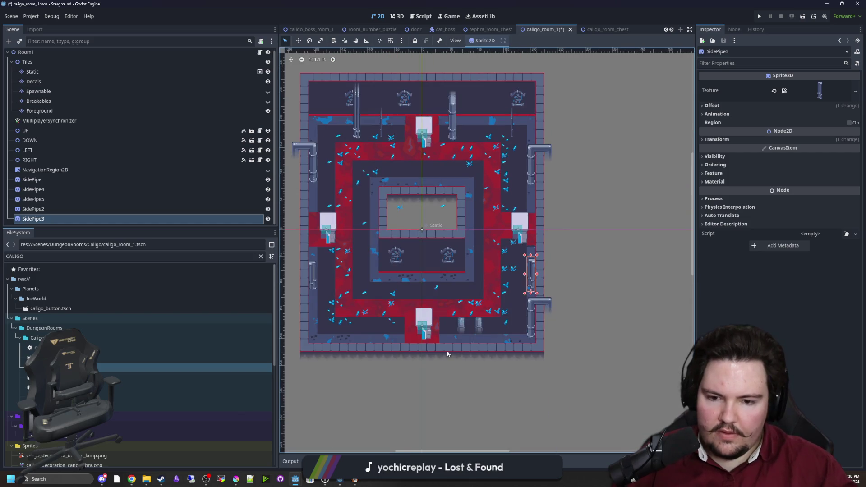
click(479, 332)
scroll(479, 332, up, 3)
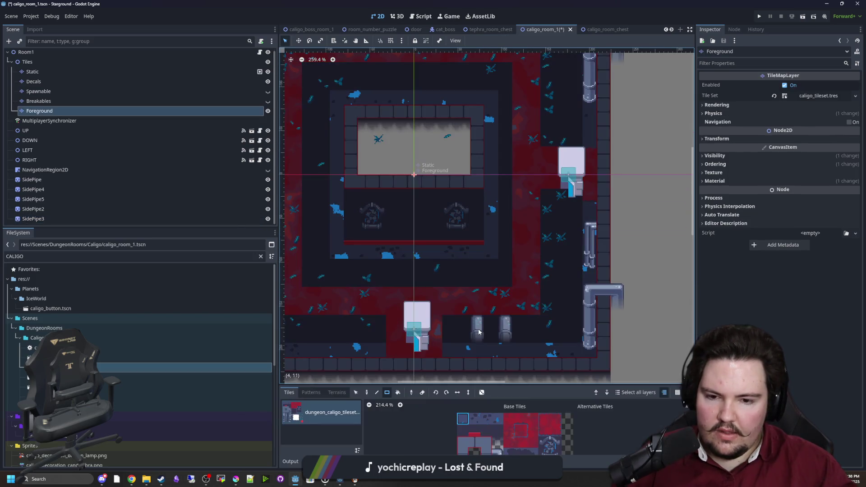
Step: In caligo_room_chest, move the Foreground bottom-wall pipe tiles and save the scene
scroll(386, 245, down, 2)
click(33, 81)
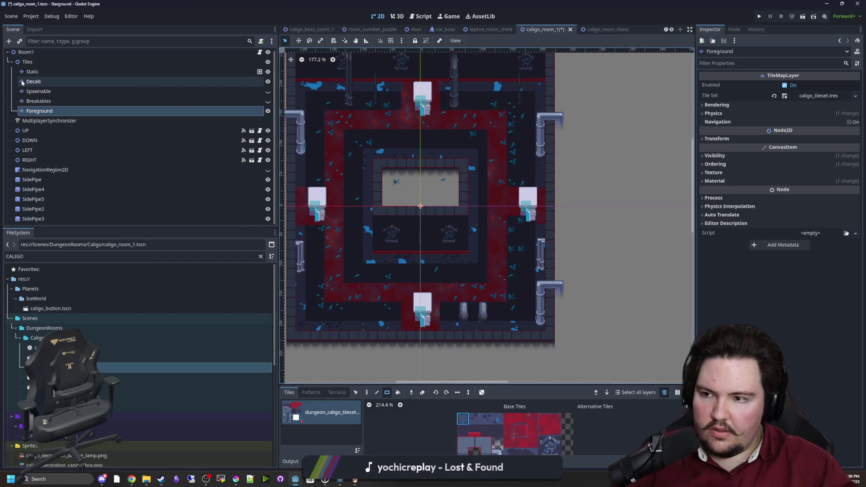
click(603, 29)
scroll(536, 360, up, 5)
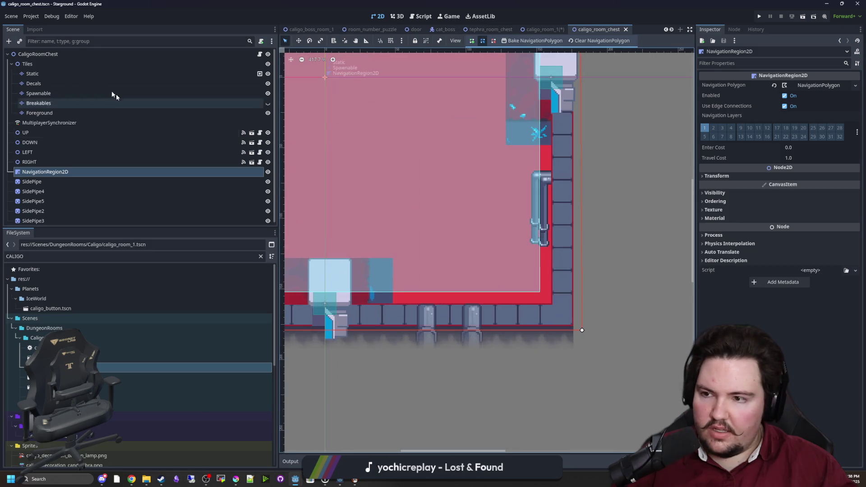
click(55, 84)
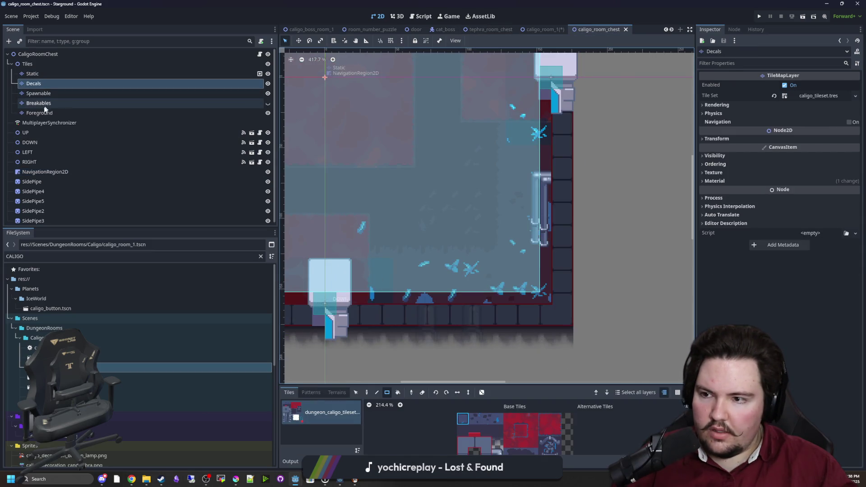
click(39, 113)
scroll(439, 356, up, 2)
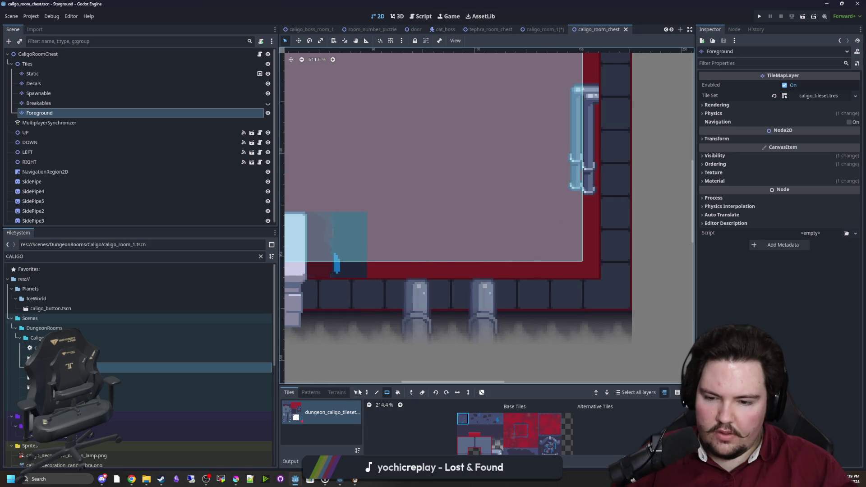
click(356, 392)
mouse_move(528, 355)
mouse_down()
mouse_move(418, 299)
mouse_move(414, 277)
mouse_up()
scroll(567, 281, down, 2)
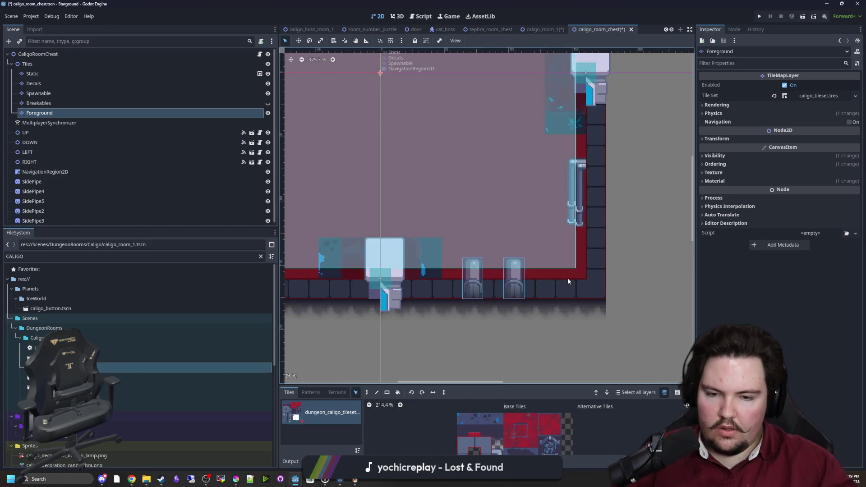
scroll(567, 277, down, 2)
key(ctrl+s)
Step: Return to caligo_room_1 after briefly opening the existing caligo_room_2 scene
click(544, 28)
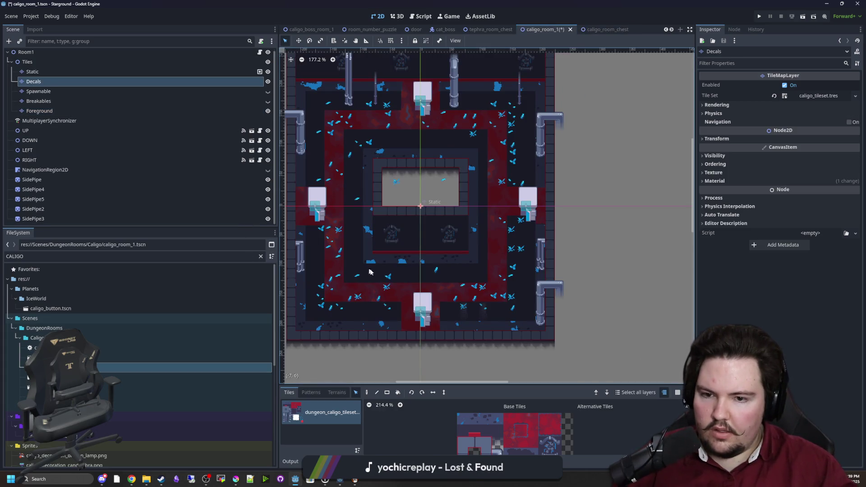
double_click(117, 378)
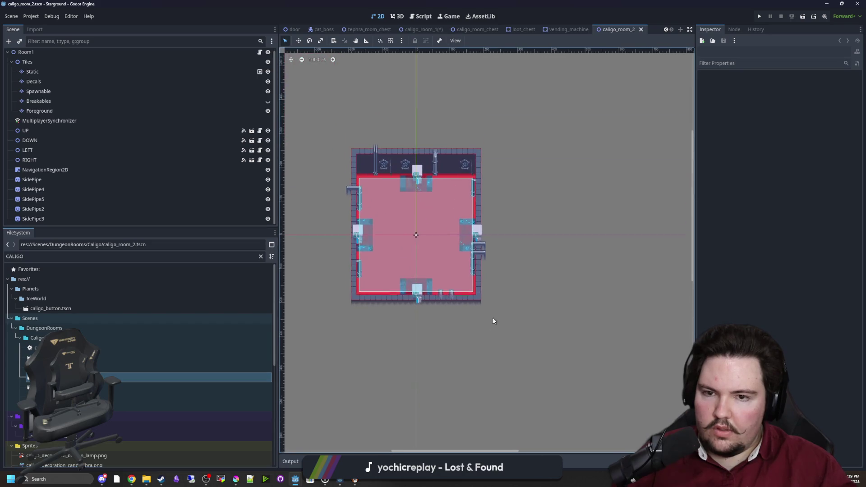
scroll(448, 241, up, 1)
double_click(98, 366)
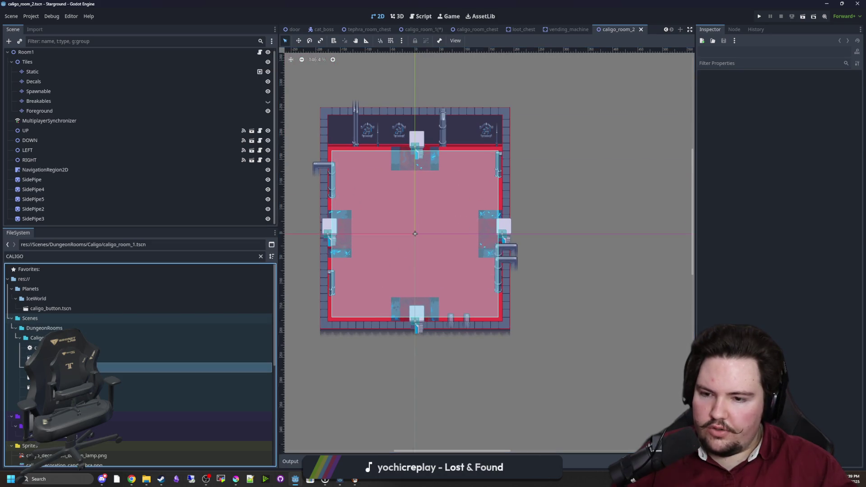
scroll(489, 247, down, 1)
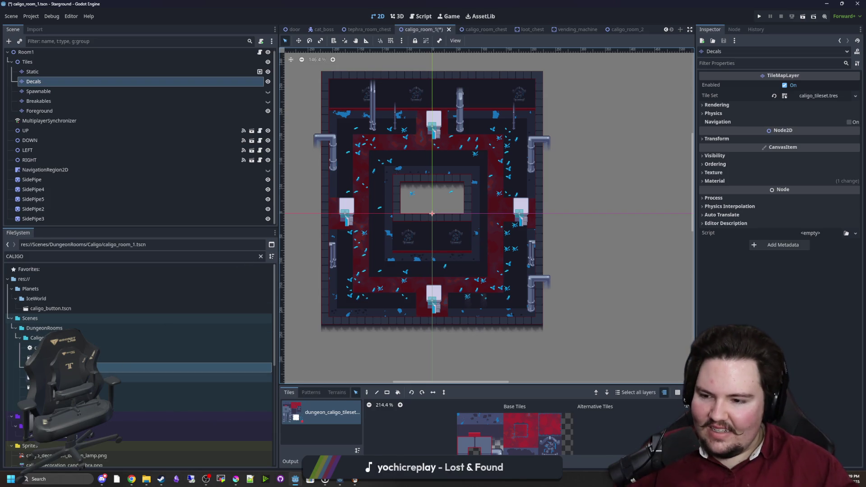
scroll(75, 83, up, 1)
double_click(73, 54)
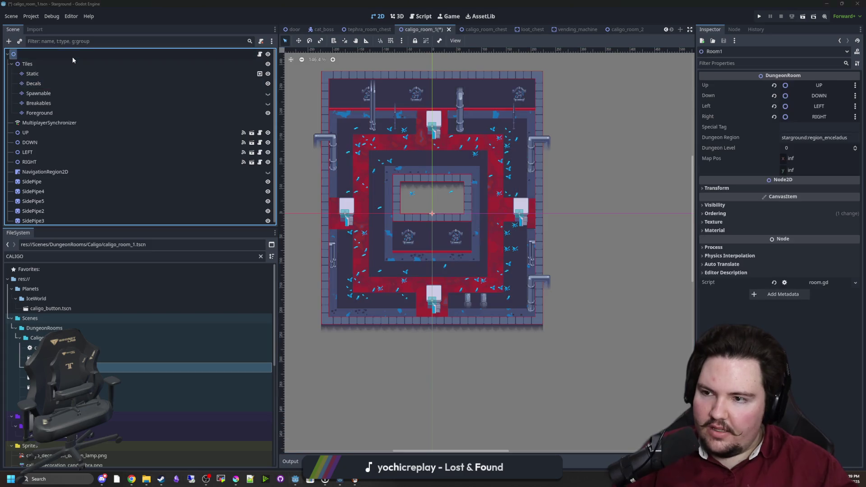
Step: Rename the root node to CaligoRoom2 and save the scene
text(CaligoRoom2)
key(Return)
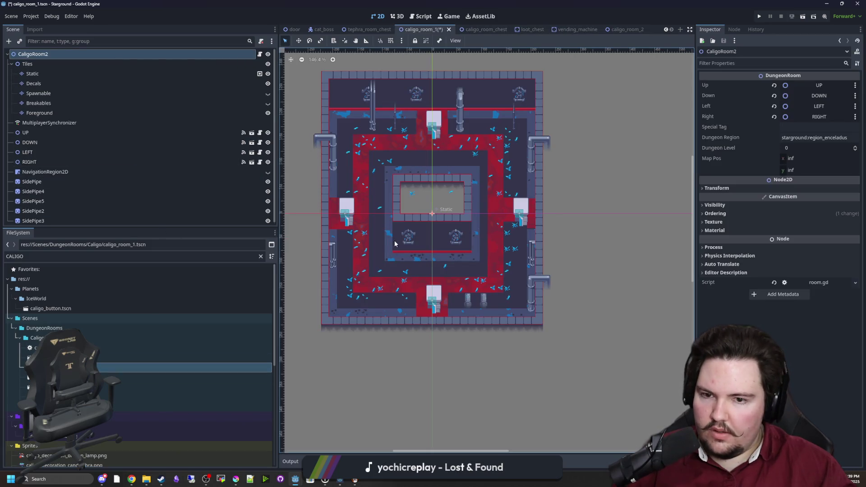
scroll(374, 252, up, 2)
key(ctrl+s)
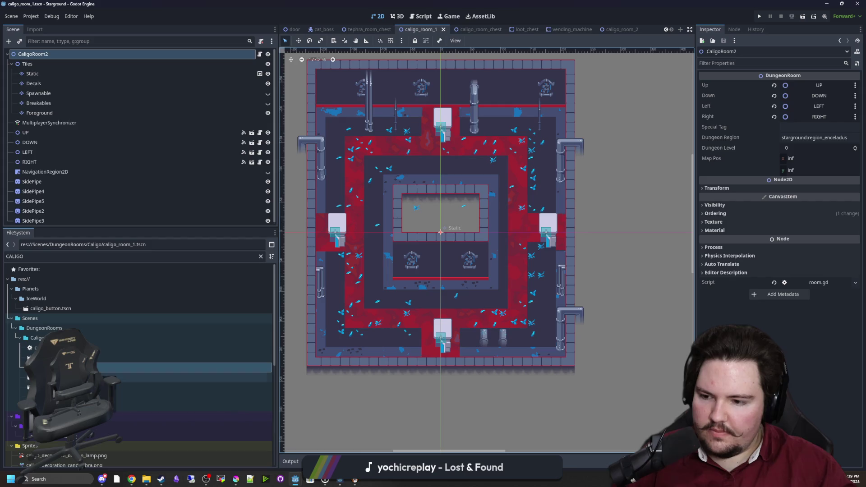
Step: Swap file names so the edited room becomes caligo_room_2.tscn and the old one caligo_room_1, then save
right_click(70, 368)
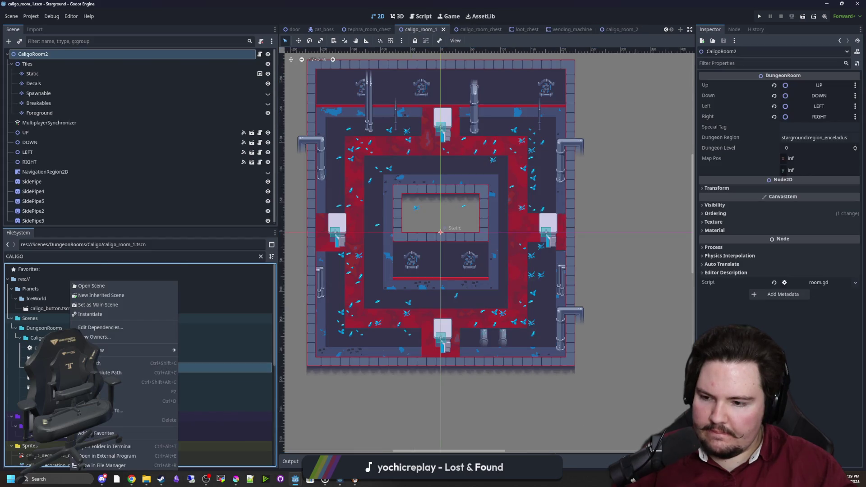
right_click(70, 368)
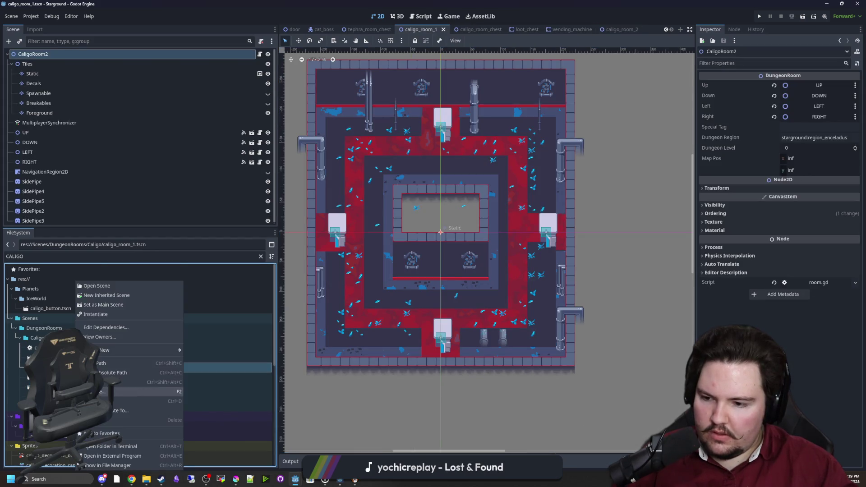
click(112, 391)
text(2)
key(Return)
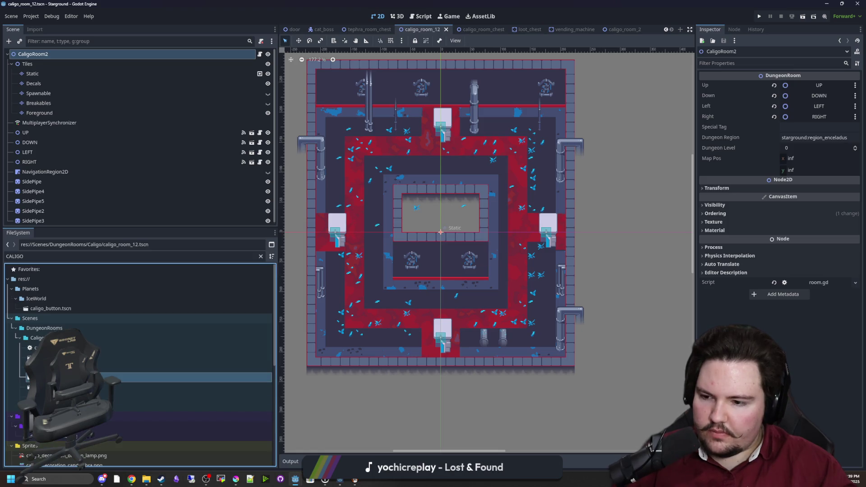
right_click(98, 368)
click(102, 392)
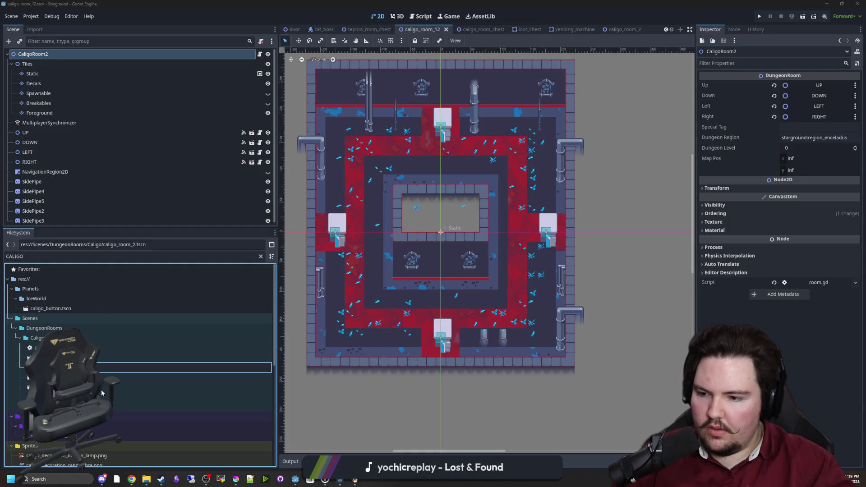
key(Return)
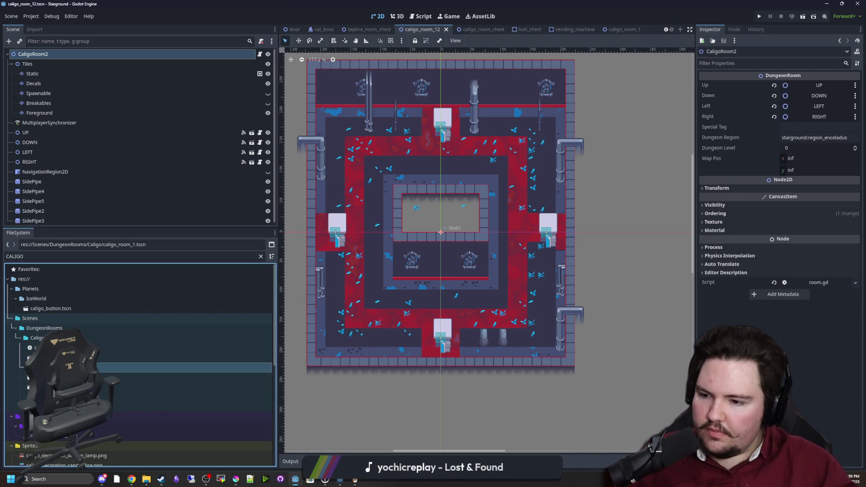
click(135, 377)
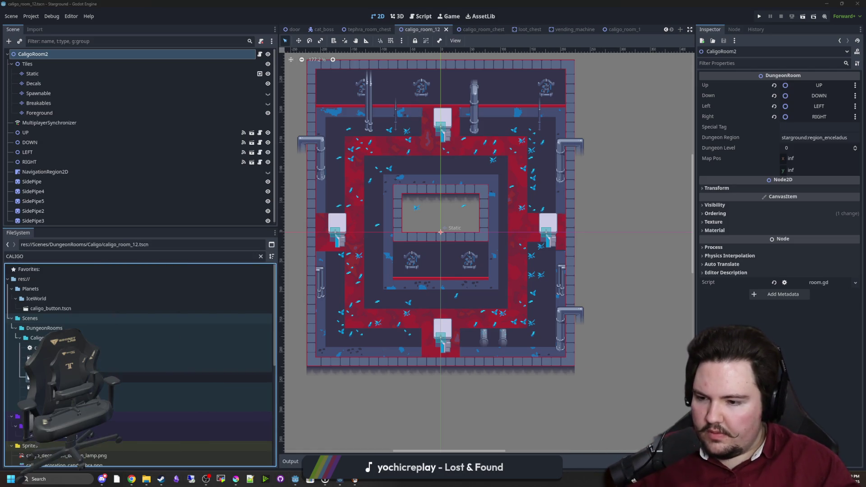
key(F2)
key(Return)
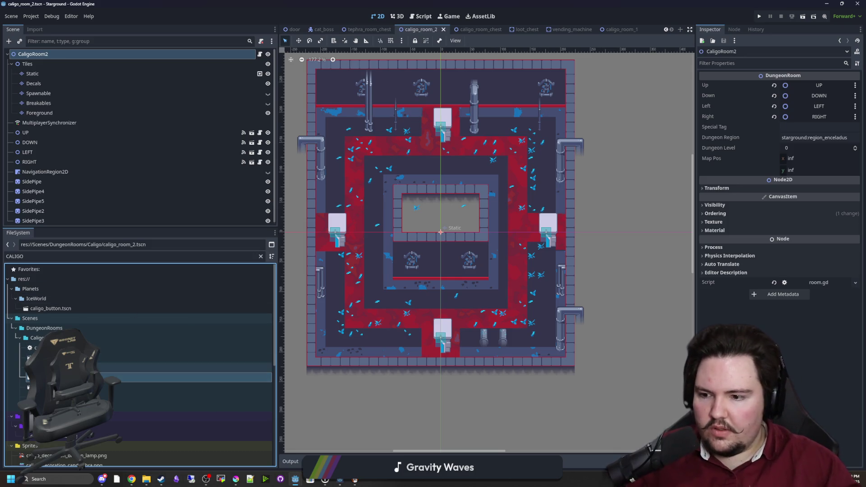
key(ctrl+s)
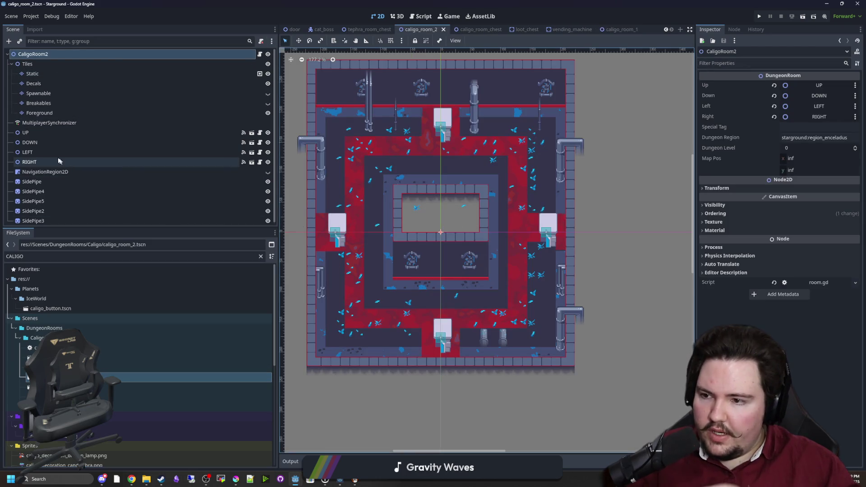
Step: Set the UP door's position y to -208 and the DOWN door's y to 208
click(27, 132)
click(722, 199)
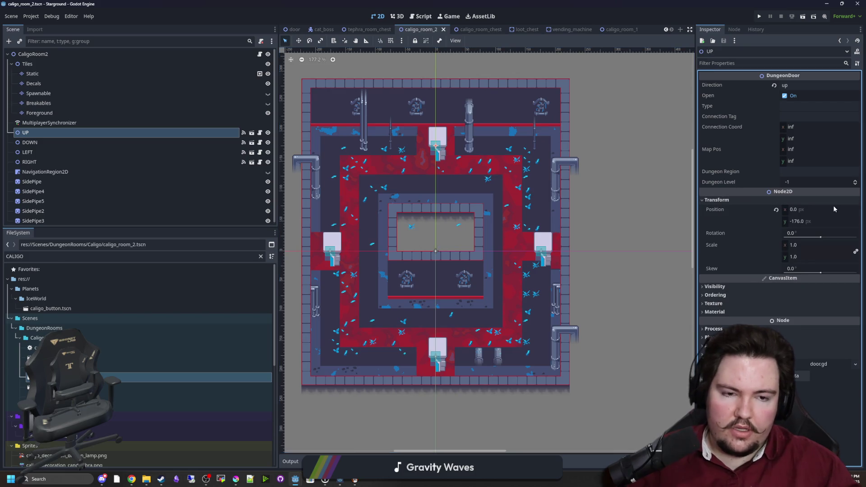
click(830, 220)
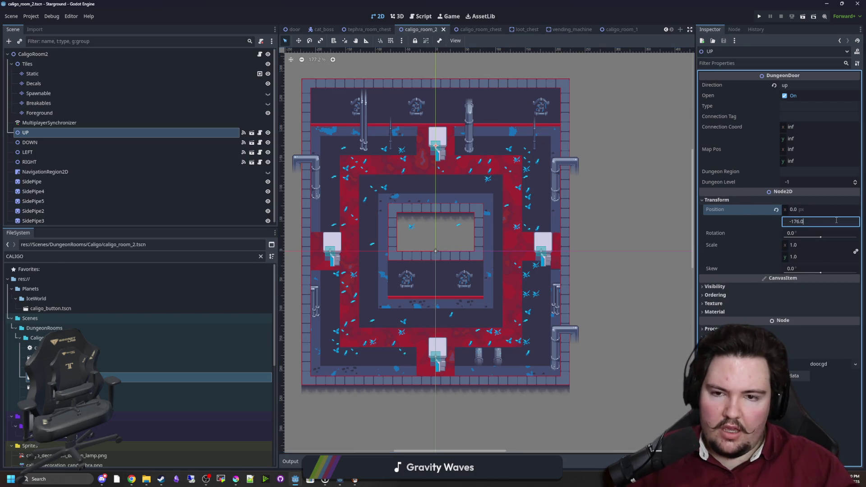
text(-208)
key(Return)
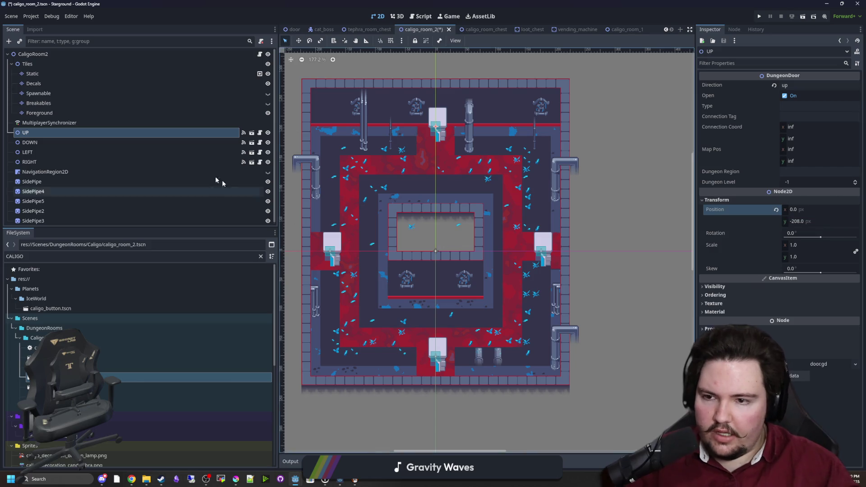
click(56, 143)
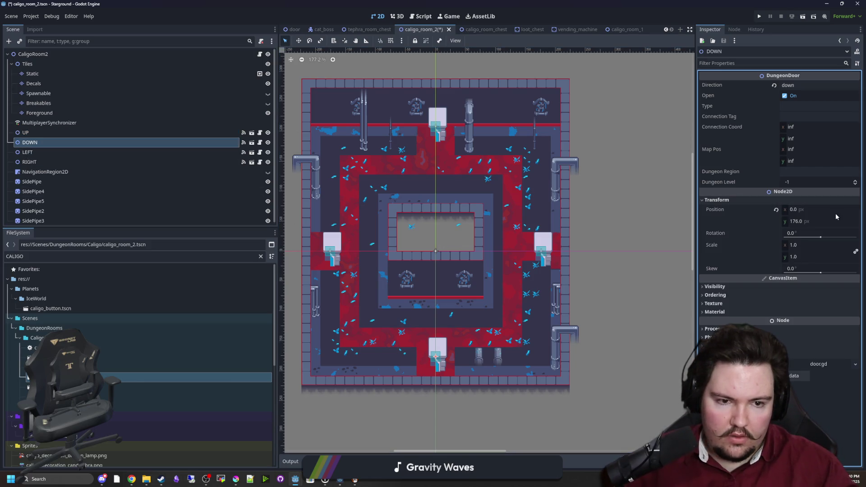
click(842, 222)
text(208)
key(Return)
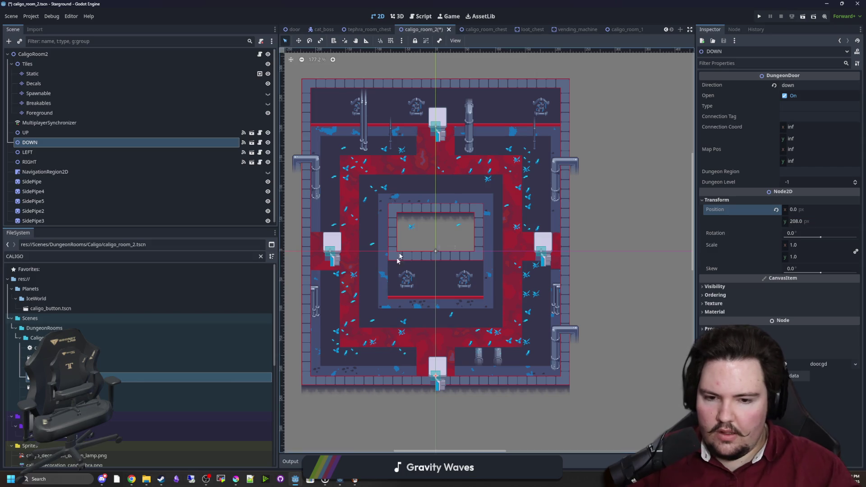
Step: Set the LEFT door's position x to -208 and the RIGHT door's x to 208
click(67, 152)
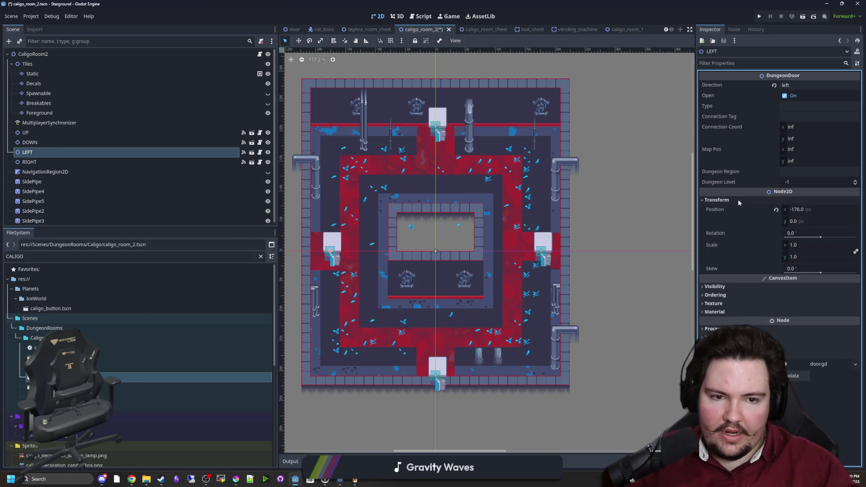
click(821, 209)
text(-208)
key(Return)
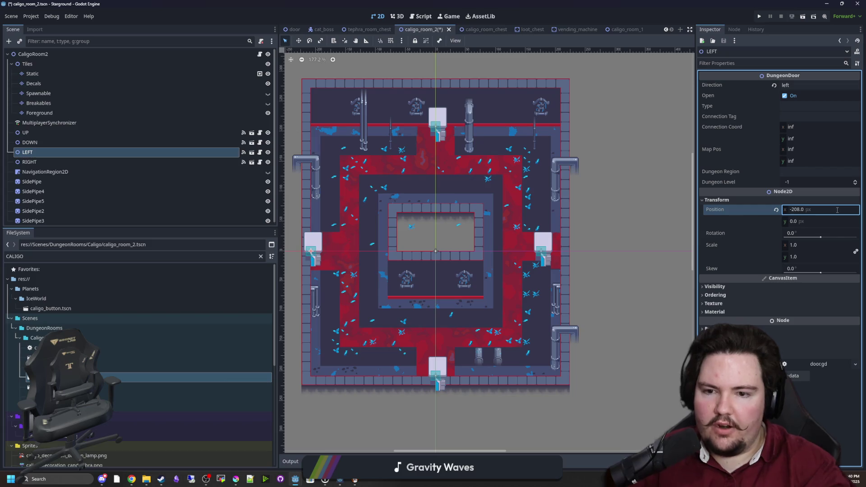
click(90, 162)
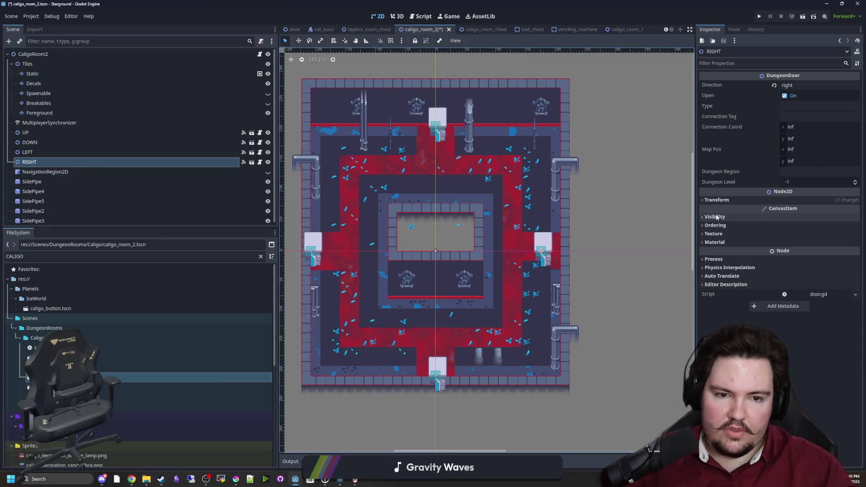
click(821, 210)
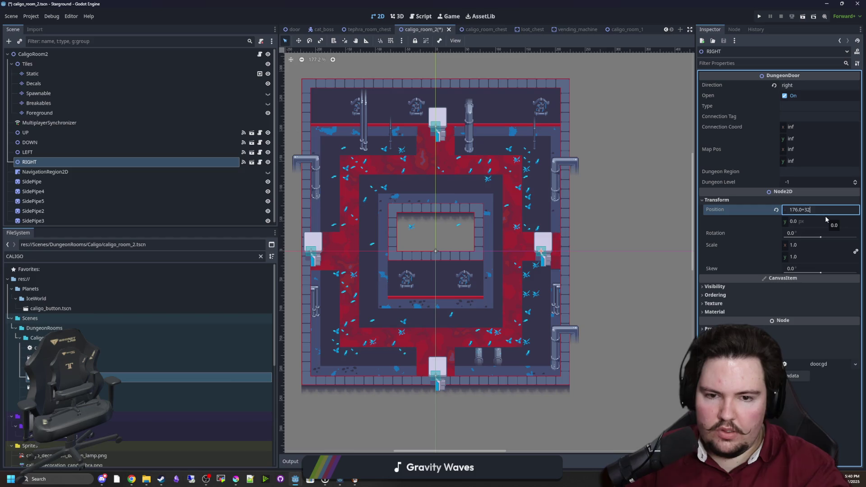
text(208)
key(Return)
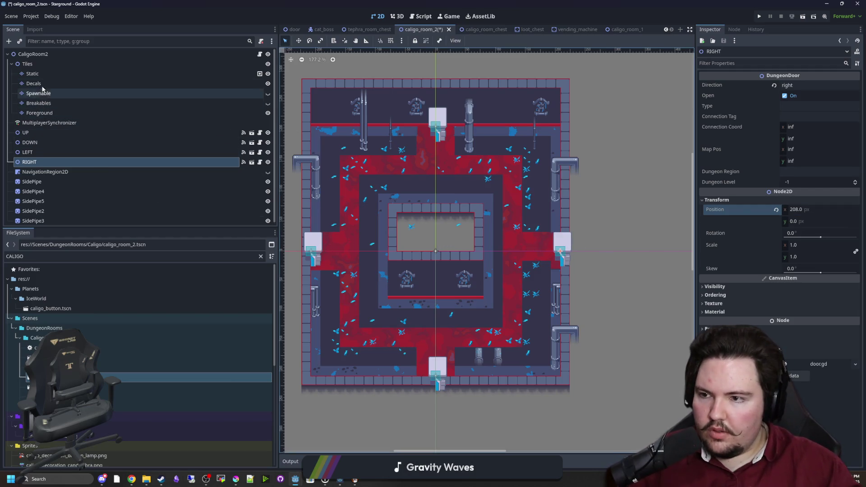
click(90, 74)
scroll(543, 324, up, 3)
Step: Switch to the Paint tool and enlarge the TileMap tile palette
scroll(558, 253, up, 3)
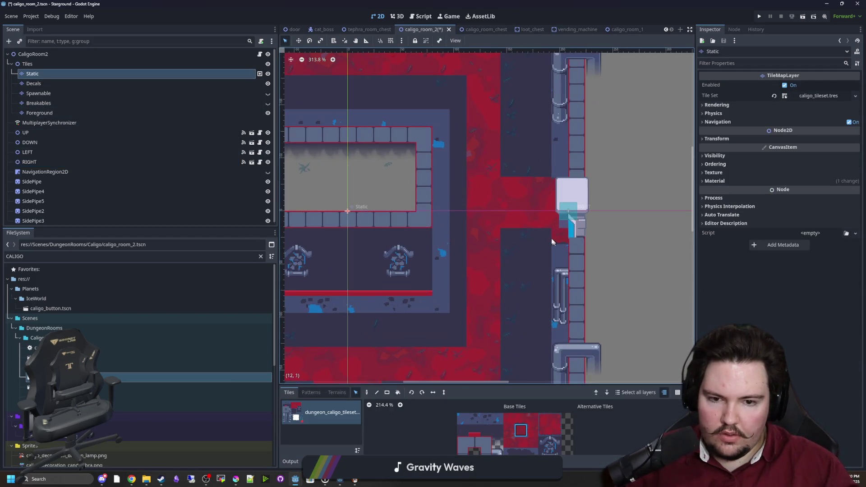
click(366, 393)
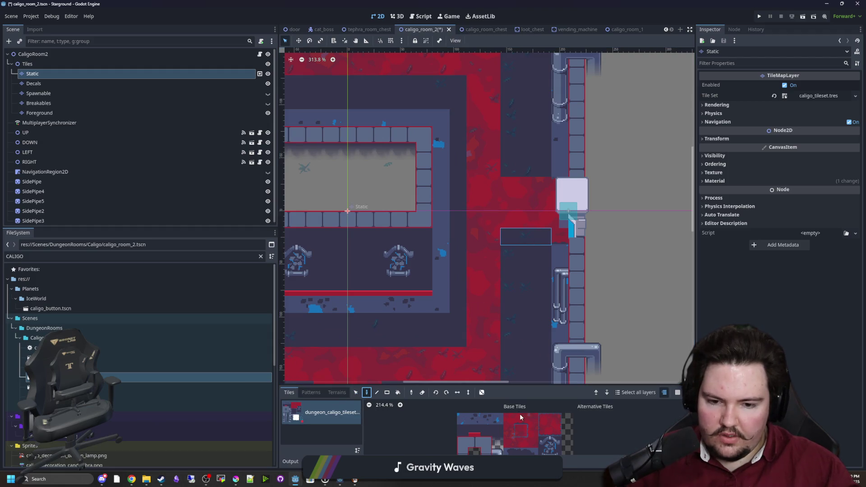
scroll(512, 233, down, 4)
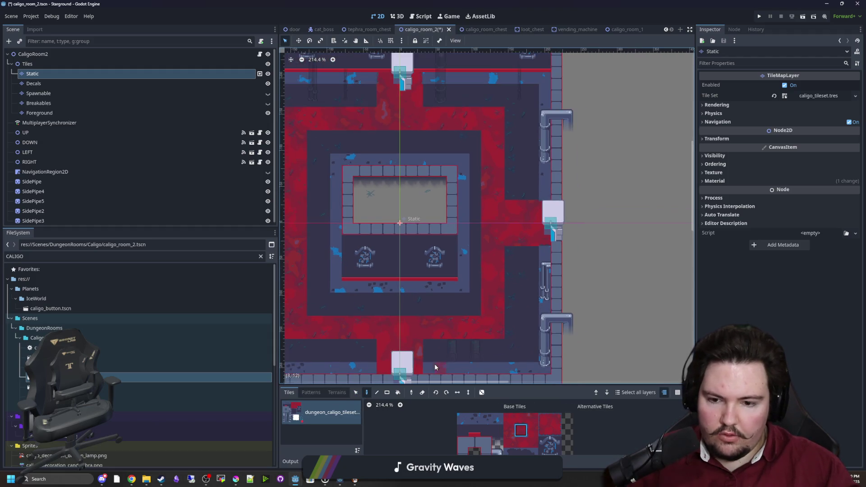
scroll(387, 361, up, 4)
scroll(438, 339, down, 7)
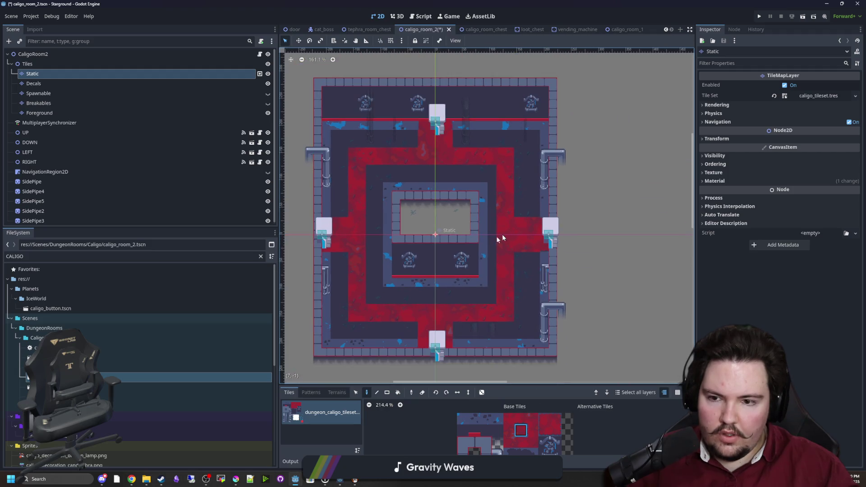
scroll(502, 234, up, 2)
scroll(411, 292, up, 3)
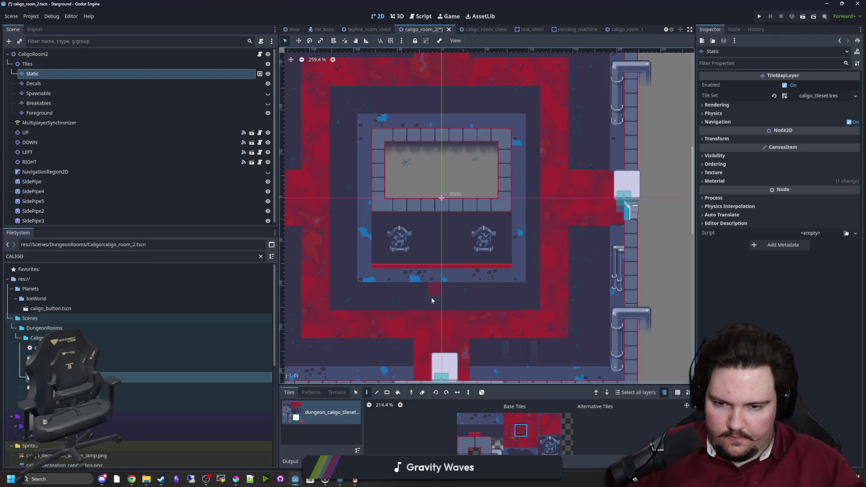
scroll(429, 294, down, 4)
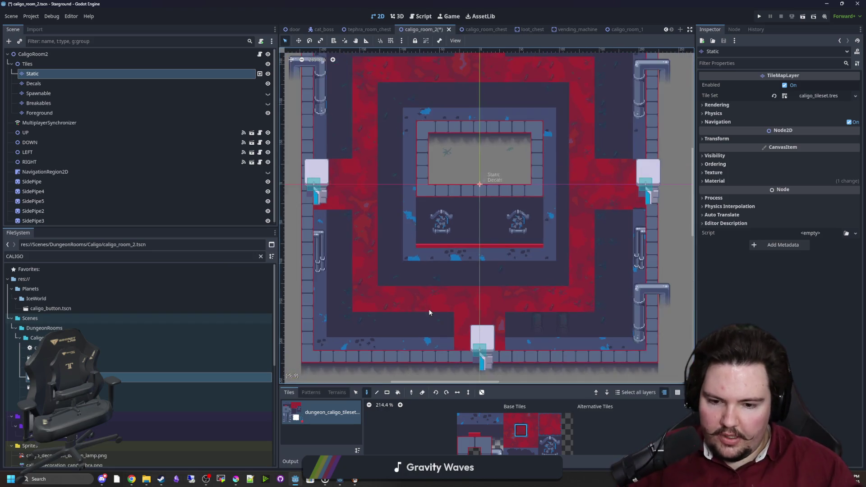
drag(526, 384, 524, 354)
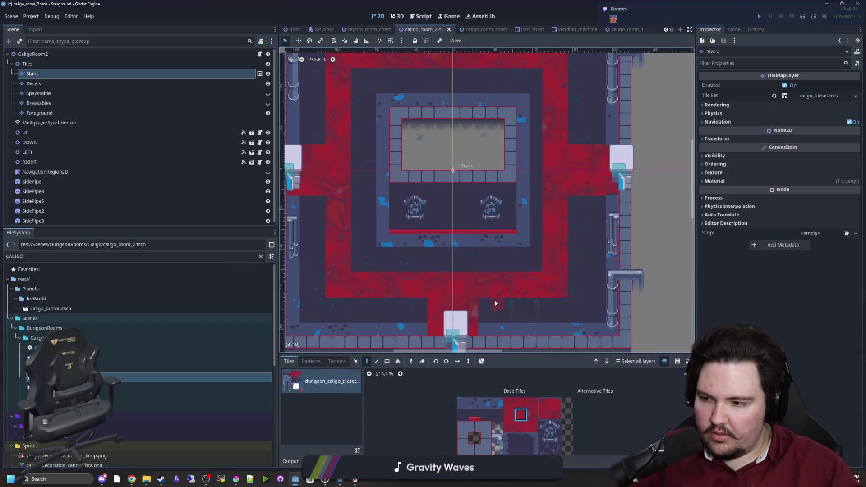
Step: Select a block of blue decal tiles and target the Decals layer
scroll(469, 406, down, 5)
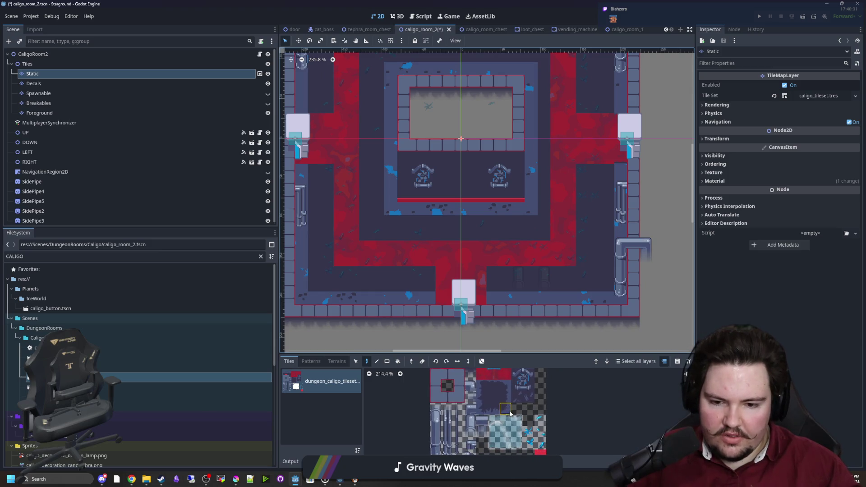
scroll(456, 395, up, 2)
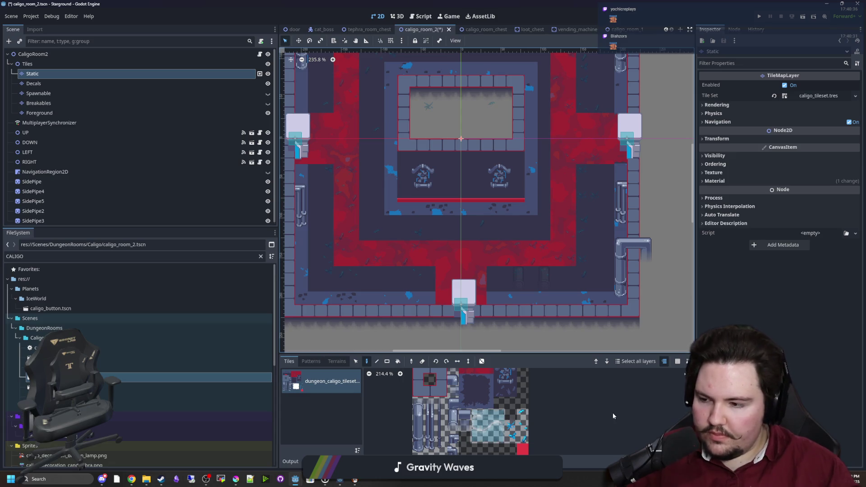
drag(518, 429, 522, 414)
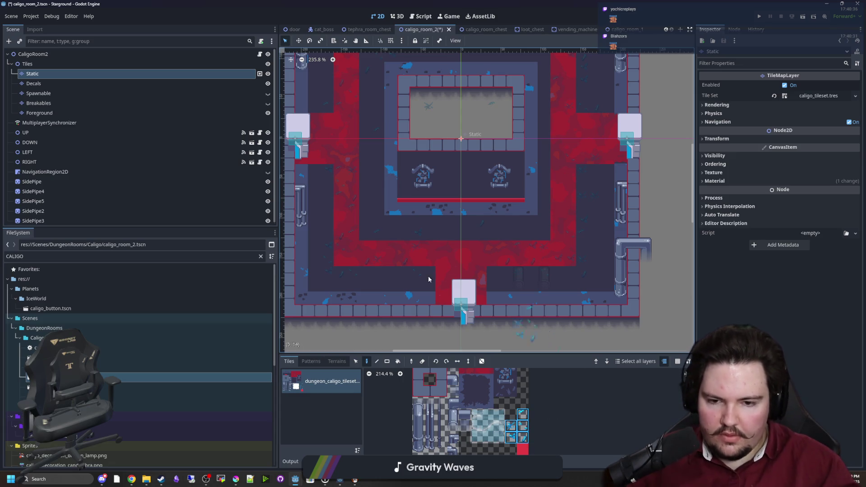
click(34, 84)
scroll(412, 271, down, 3)
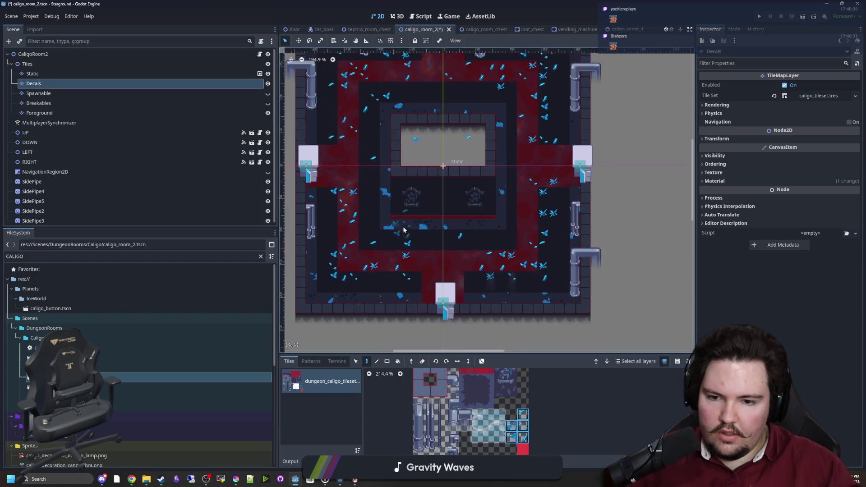
Step: Erase the old blue decals across the room with a rectangle
click(388, 361)
drag(331, 324, 552, 92)
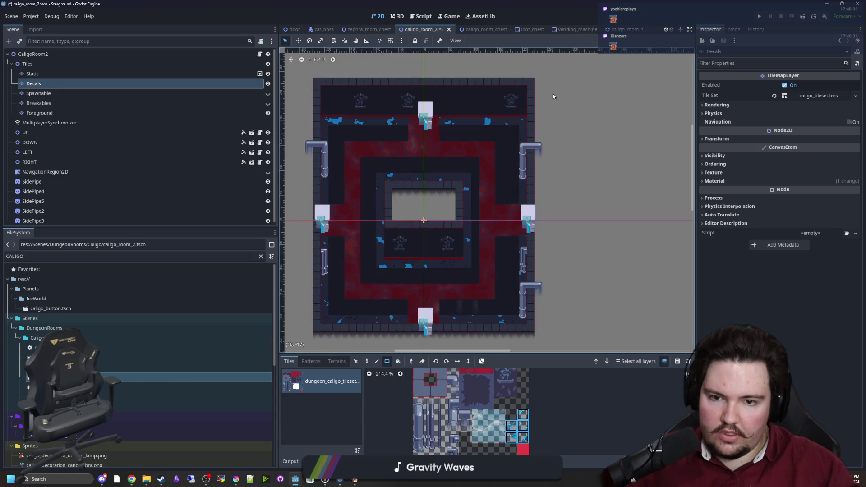
scroll(387, 298, up, 1)
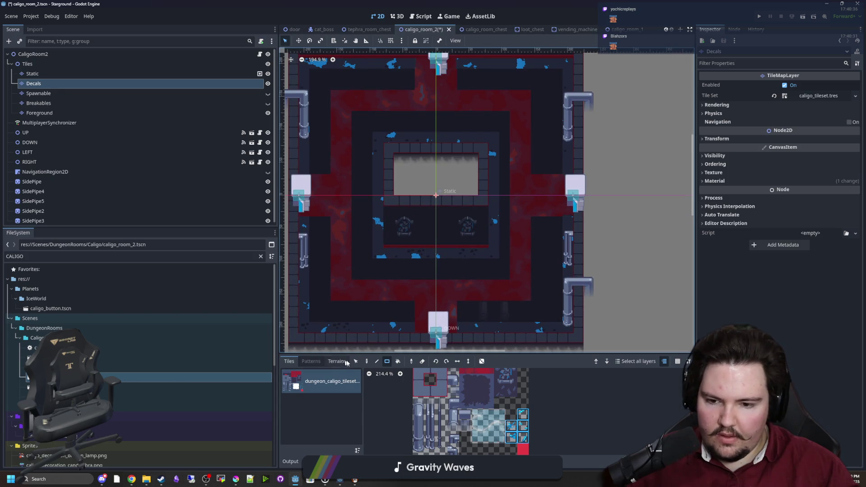
Step: Turn on random tile scattering and set the Scattering amount to 3
click(481, 361)
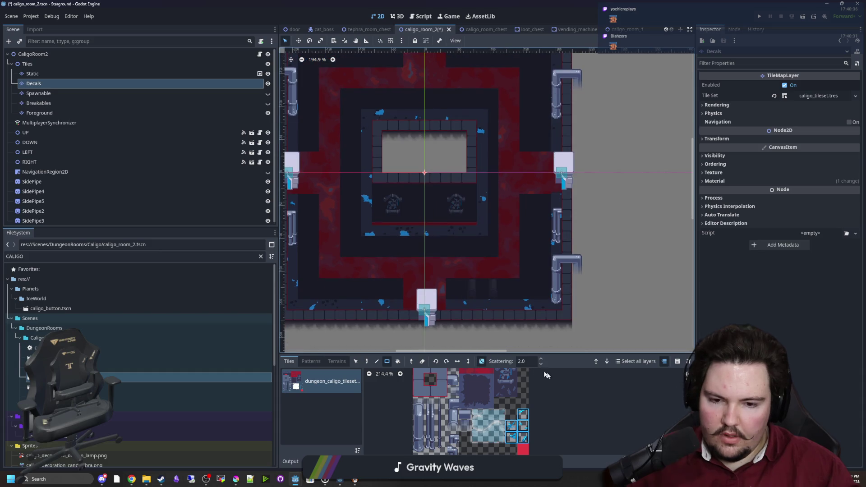
drag(326, 309, 437, 308)
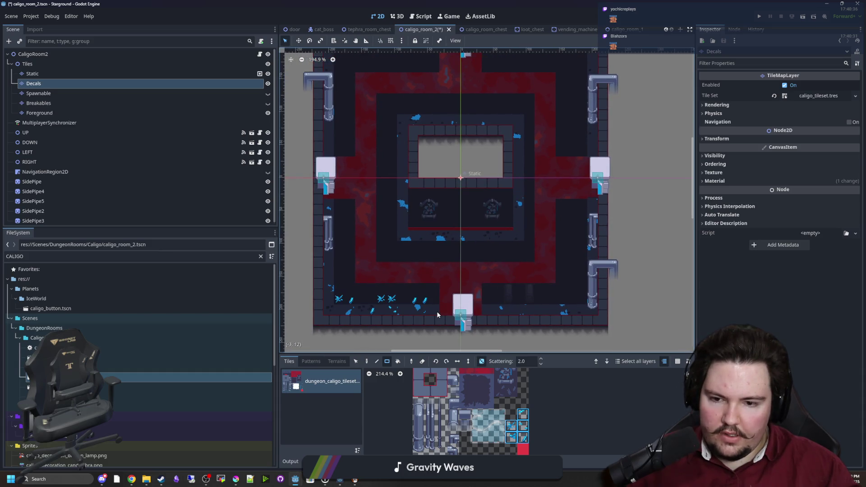
click(512, 362)
text(1)
key(Return)
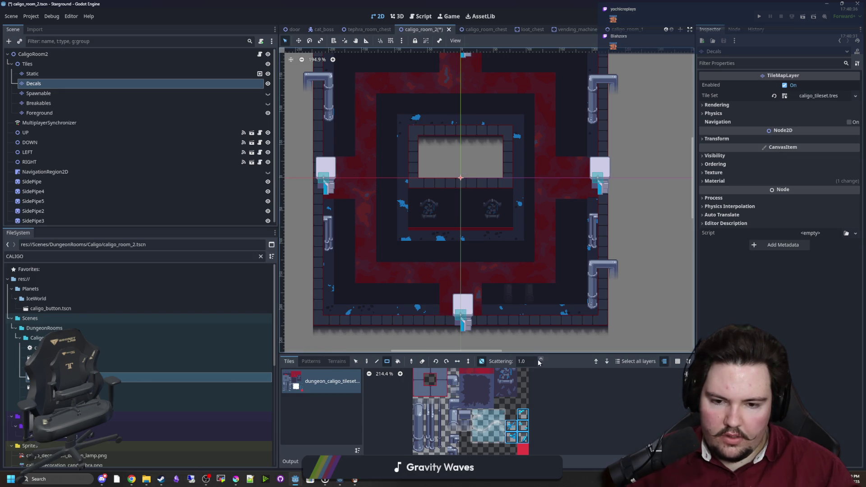
click(539, 363)
text(3)
Step: Scatter blue decals along the bottom-left, bottom-right and right corridors
drag(439, 311, 334, 284)
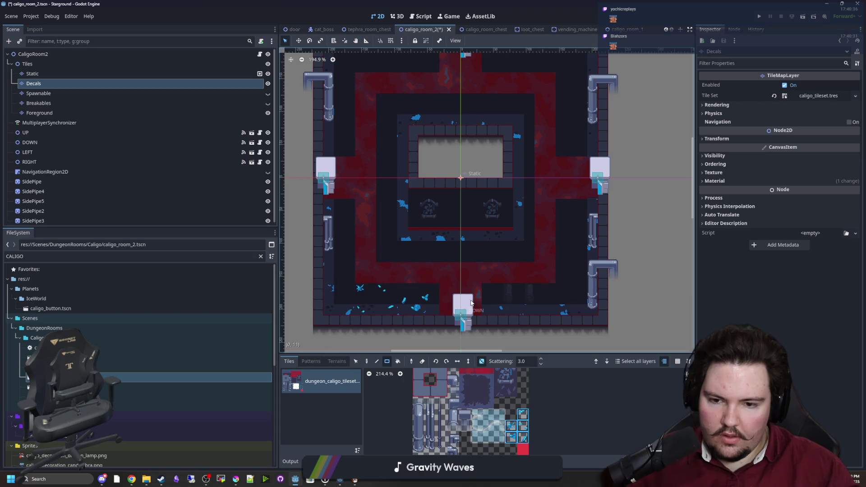
drag(468, 297, 581, 321)
drag(581, 323, 544, 214)
mouse_move(515, 270)
mouse_down()
mouse_move(496, 119)
mouse_move(504, 118)
mouse_up()
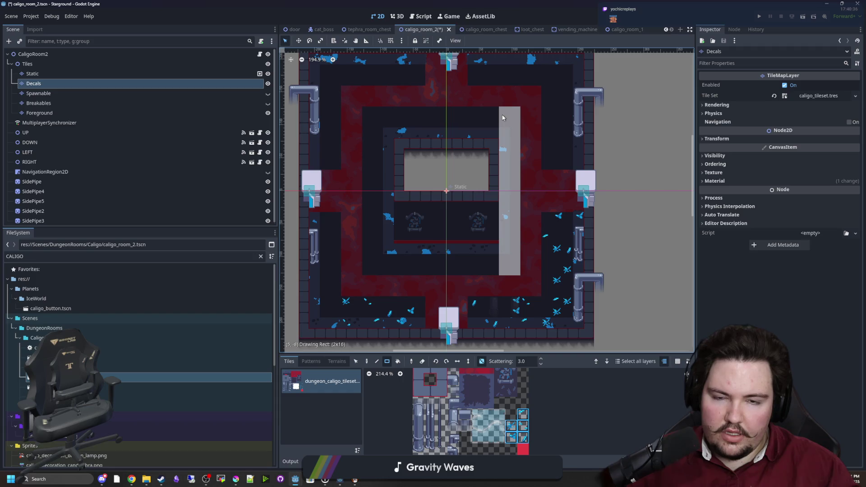
drag(503, 117, 503, 117)
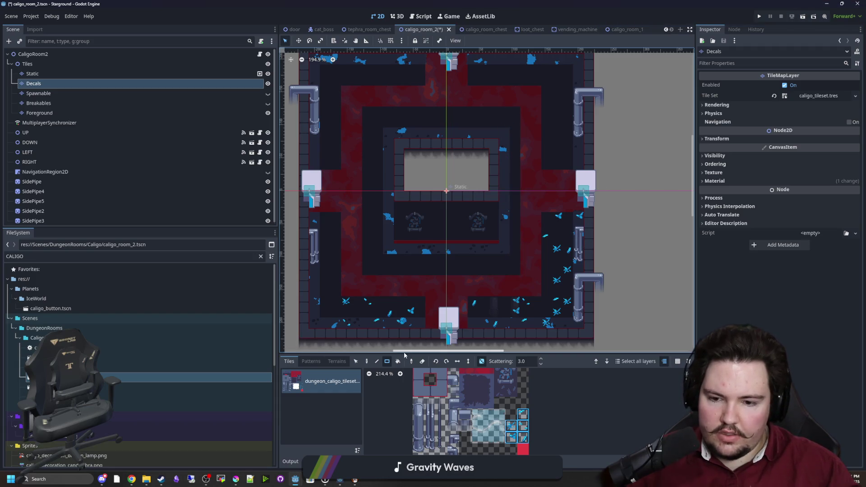
click(32, 74)
drag(543, 281, 409, 285)
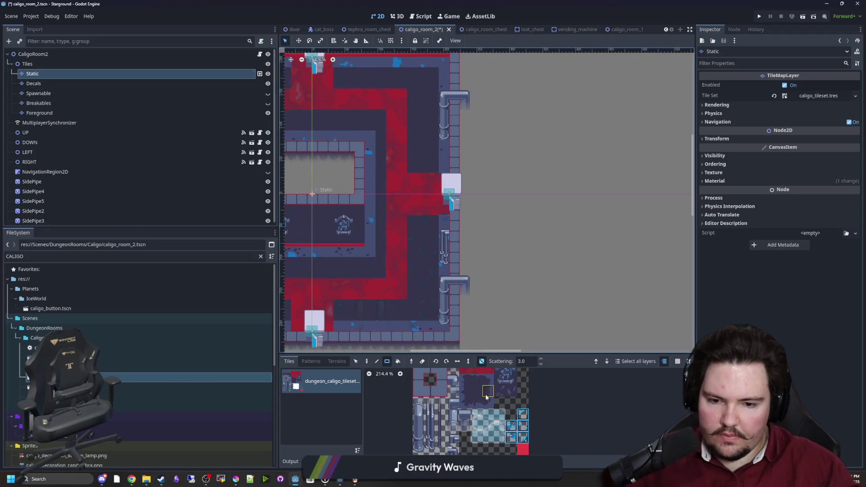
Step: Paint a one-tile-wide column of red carpet tiles down the ring's right side
scroll(487, 399, up, 2)
scroll(412, 311, up, 3)
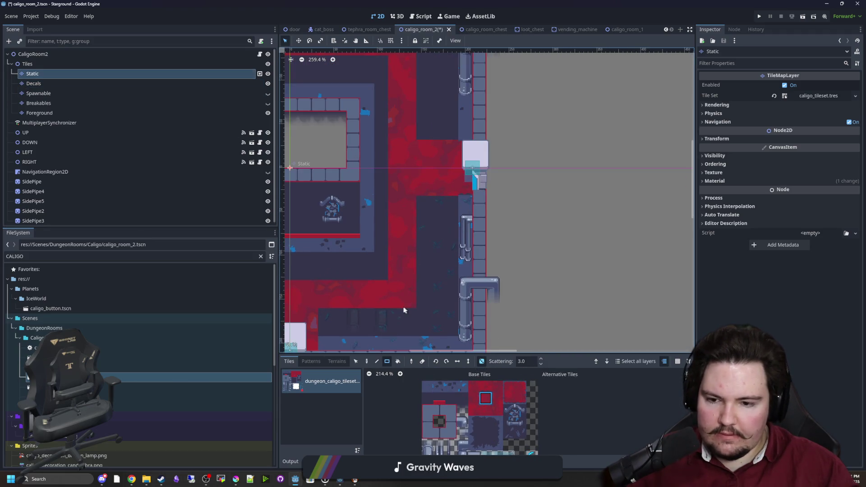
drag(418, 320, 425, 77)
scroll(428, 155, up, 3)
Step: Turn random scattering off and pick a different floor tile
click(482, 362)
scroll(426, 329, down, 2)
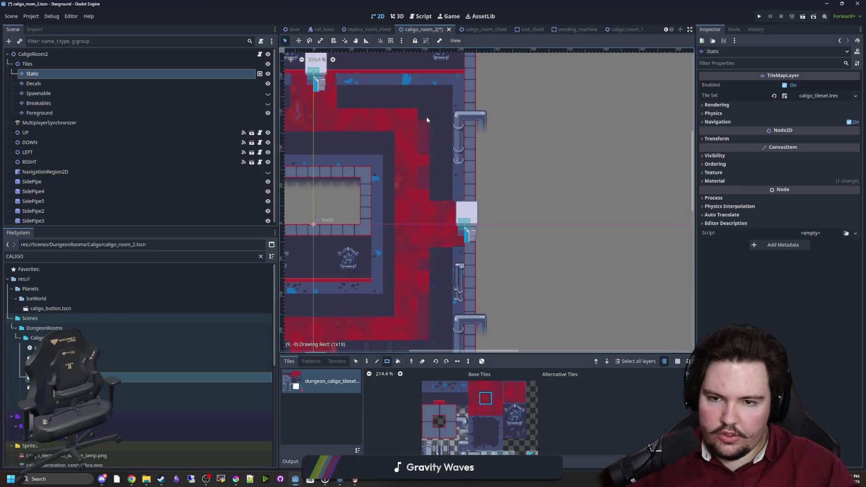
scroll(424, 220, up, 1)
click(486, 433)
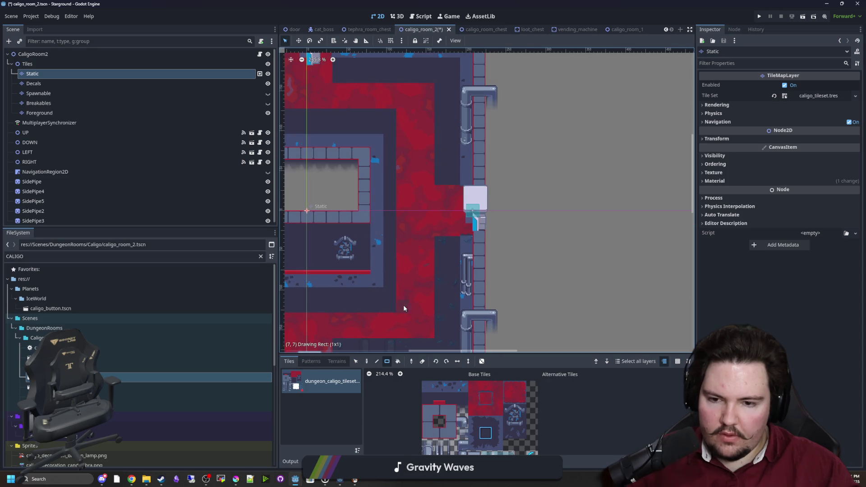
scroll(385, 234, down, 4)
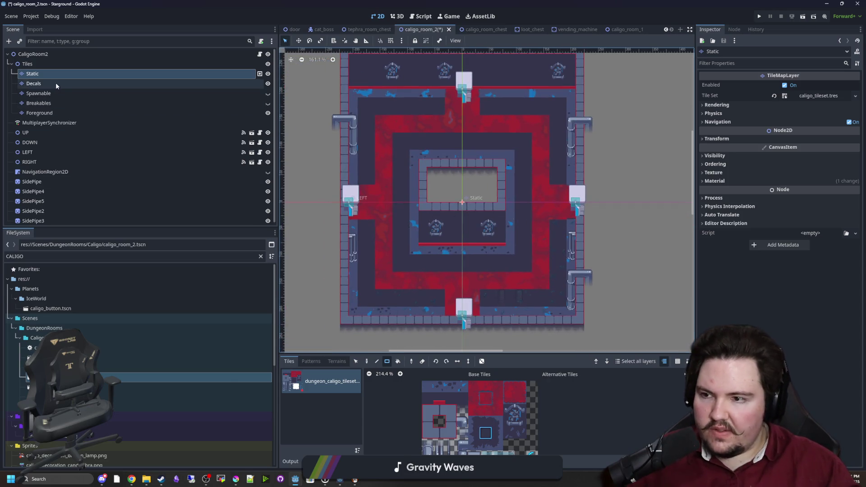
click(56, 83)
scroll(523, 257, up, 1)
Step: Pick a 2x2 block of blue decal tiles and turn scattering back on
scroll(520, 256, up, 1)
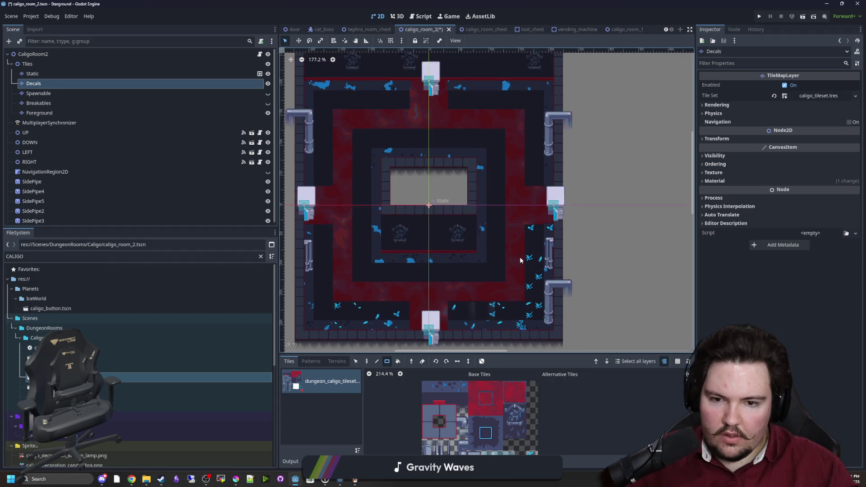
scroll(497, 404, down, 2)
drag(544, 441, 533, 428)
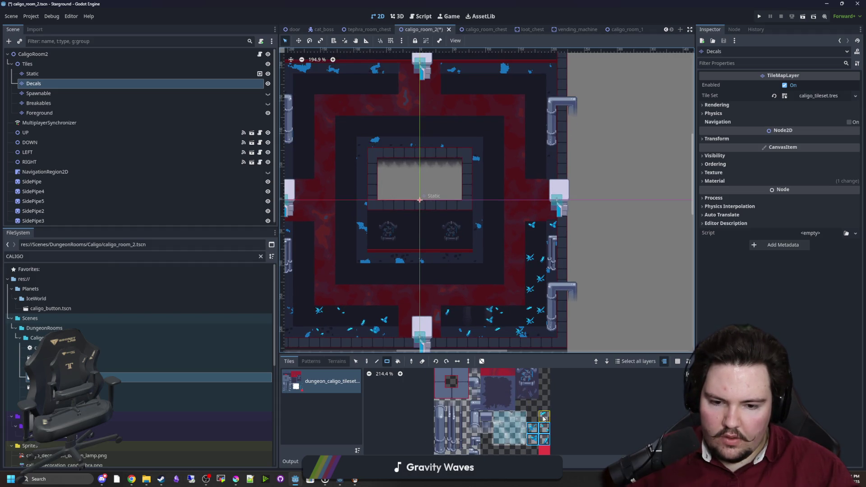
drag(431, 288, 451, 299)
click(483, 361)
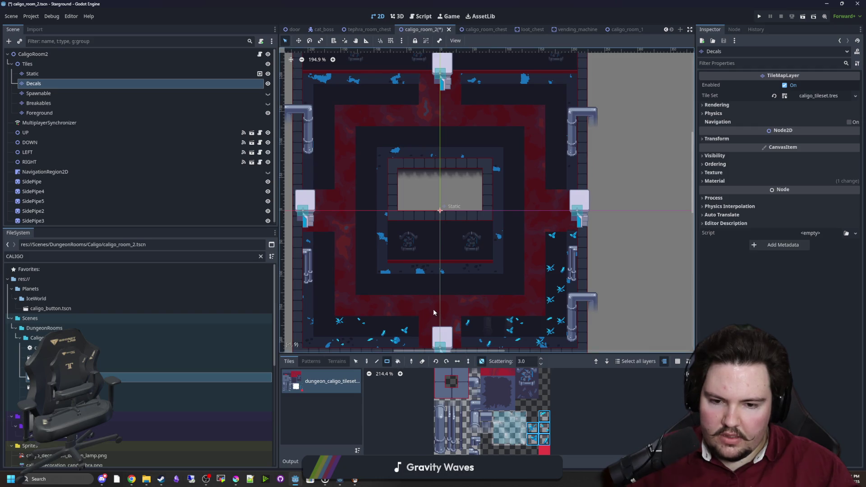
scroll(434, 309, down, 1)
Step: Scatter blue crystal decals along the bottom, right, top and left corridors
mouse_move(369, 296)
mouse_down()
mouse_move(514, 271)
mouse_move(493, 157)
mouse_move(357, 156)
mouse_move(367, 156)
mouse_move(386, 283)
mouse_up()
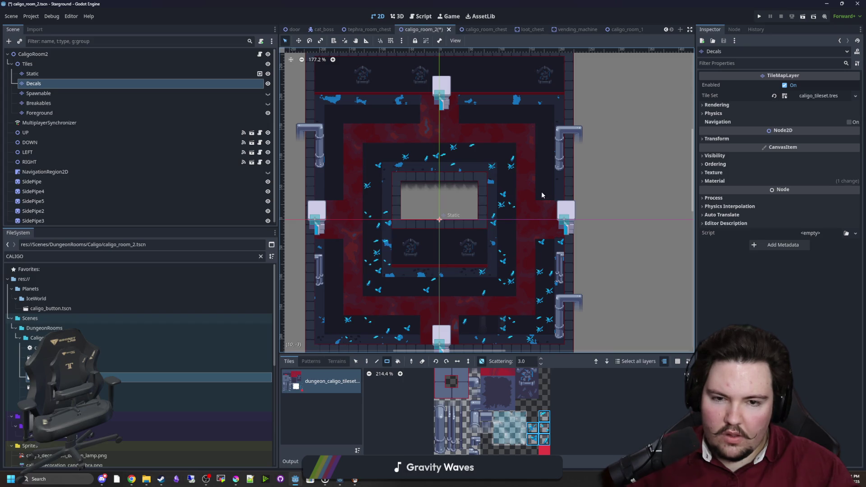
mouse_move(542, 195)
mouse_down()
mouse_move(552, 97)
mouse_move(462, 124)
mouse_up()
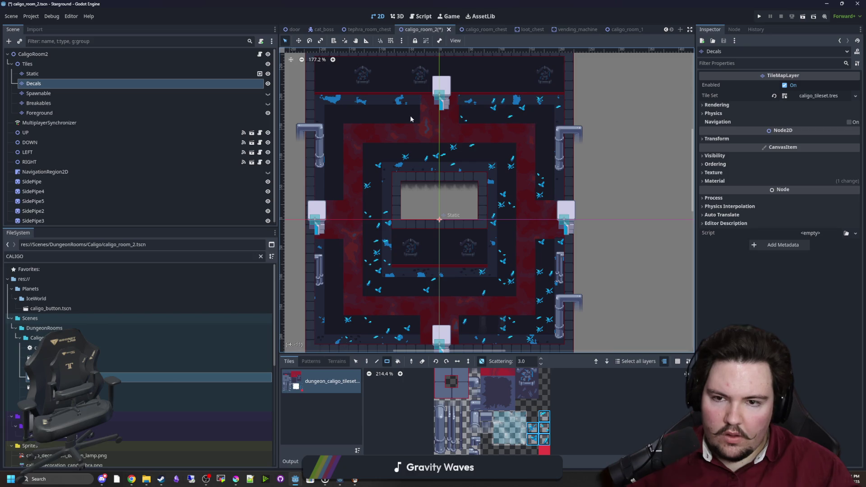
mouse_move(410, 115)
mouse_down()
mouse_move(320, 97)
mouse_move(336, 199)
mouse_move(311, 299)
mouse_up()
scroll(328, 208, down, 2)
scroll(365, 218, up, 2)
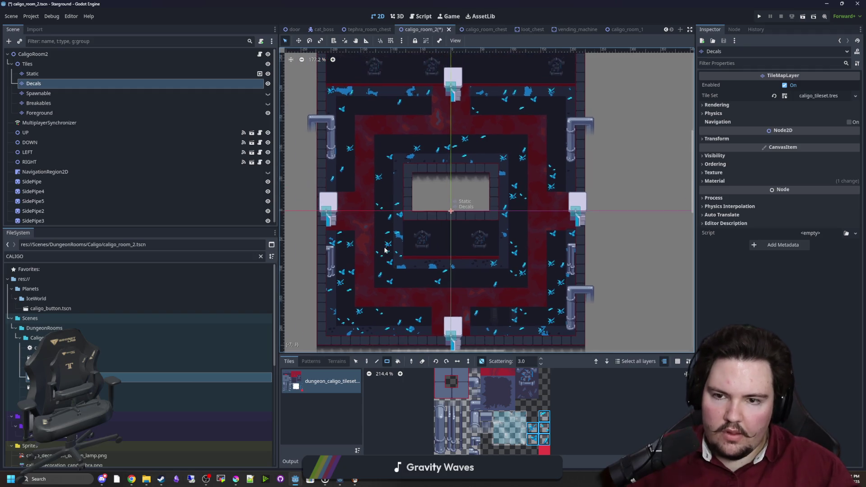
scroll(383, 230, down, 3)
scroll(406, 245, up, 2)
scroll(406, 246, up, 1)
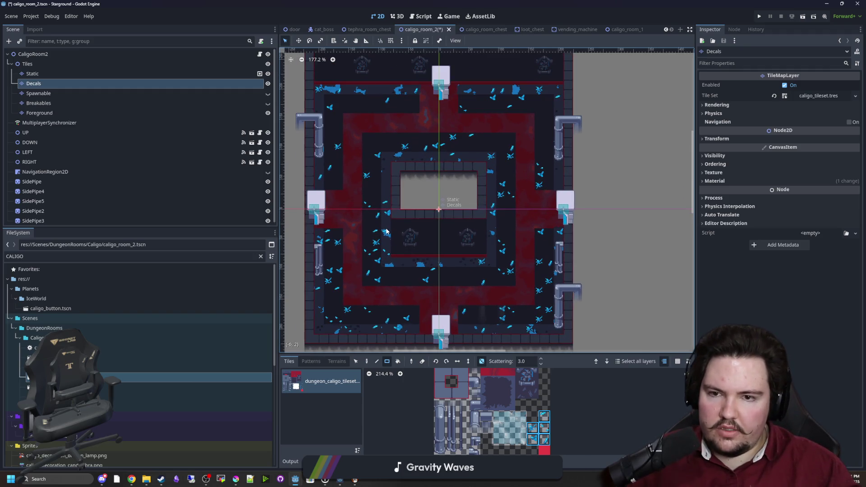
Step: Select the Foreground and Spawnable layers, ending on the Static layer
click(39, 113)
click(38, 93)
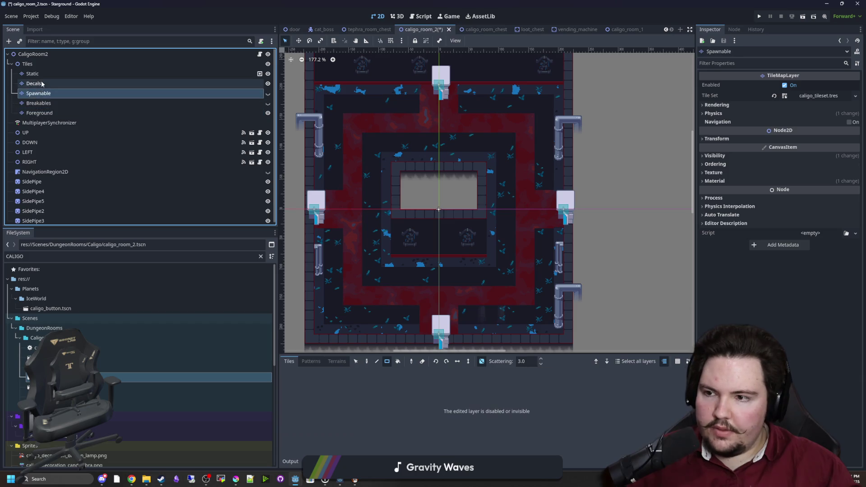
click(32, 73)
scroll(415, 293, up, 5)
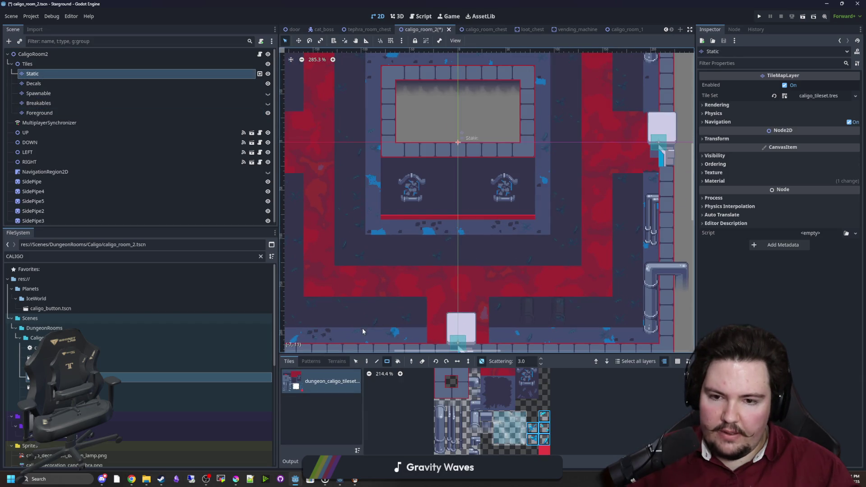
Step: Pick a floor tile, switch to Paint with D, and turn off scattering
scroll(424, 275, up, 4)
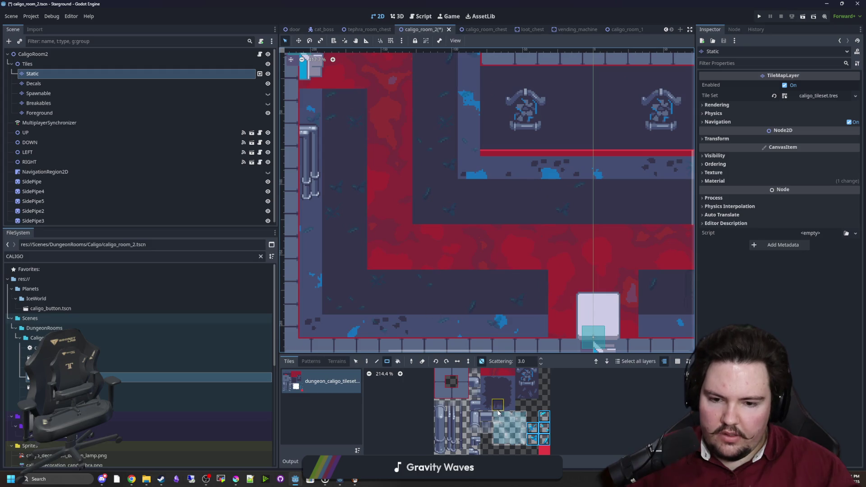
scroll(511, 406, up, 2)
click(484, 403)
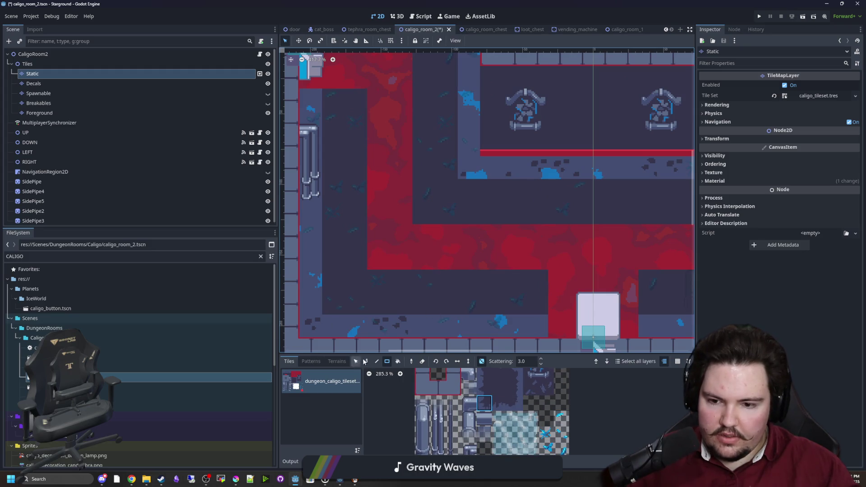
key(d)
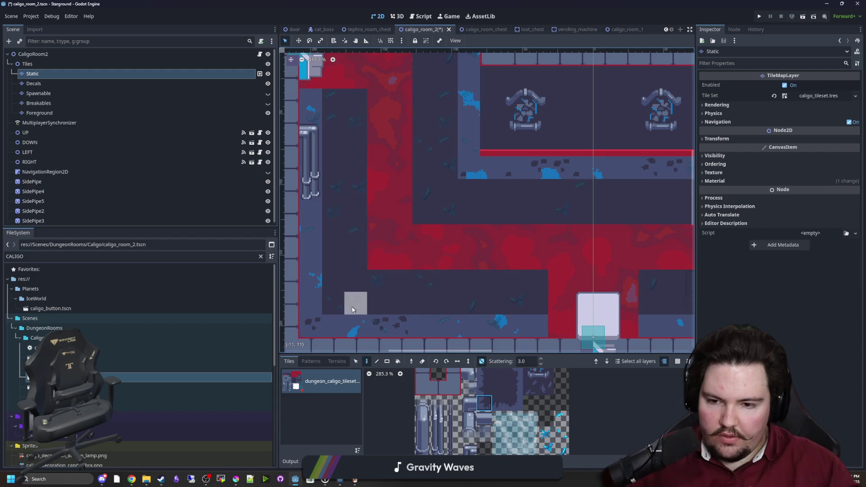
click(481, 360)
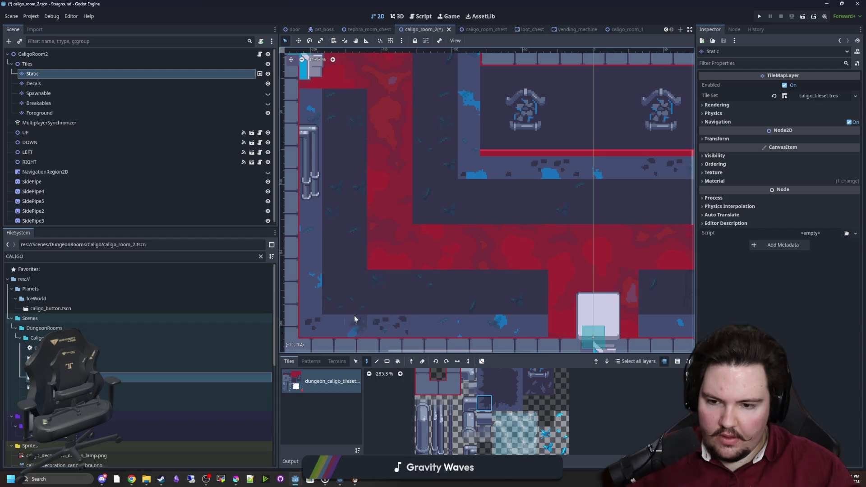
Step: Settle on a different floor tile and enlarge the tile palette panel
scroll(466, 274, down, 3)
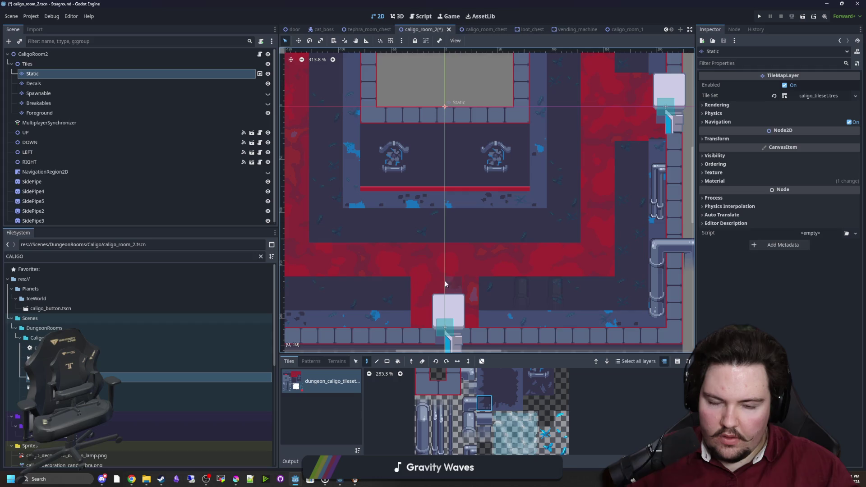
scroll(496, 288, right, 3)
ctrl+click(522, 305)
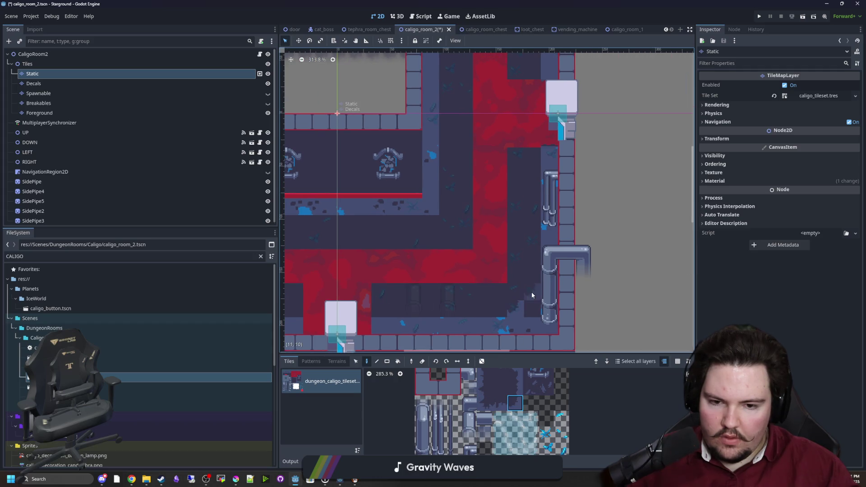
scroll(474, 192, up, 3)
scroll(506, 308, up, 5)
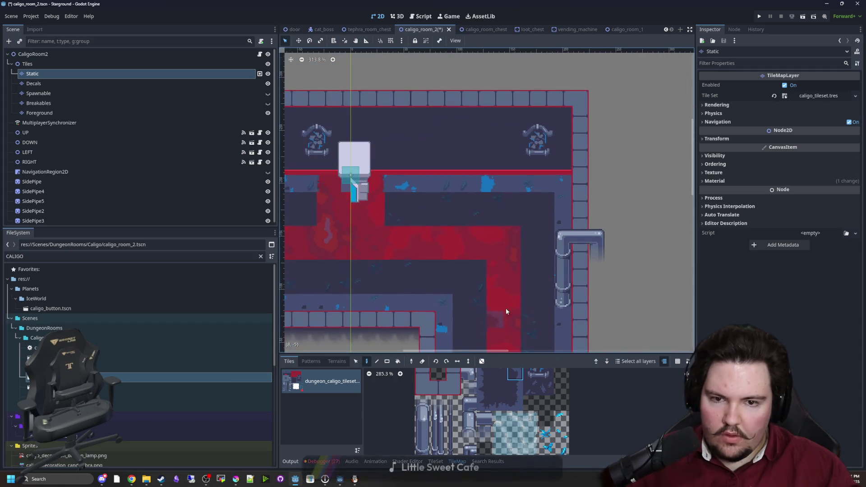
scroll(390, 224, left, 5)
ctrl+click(347, 199)
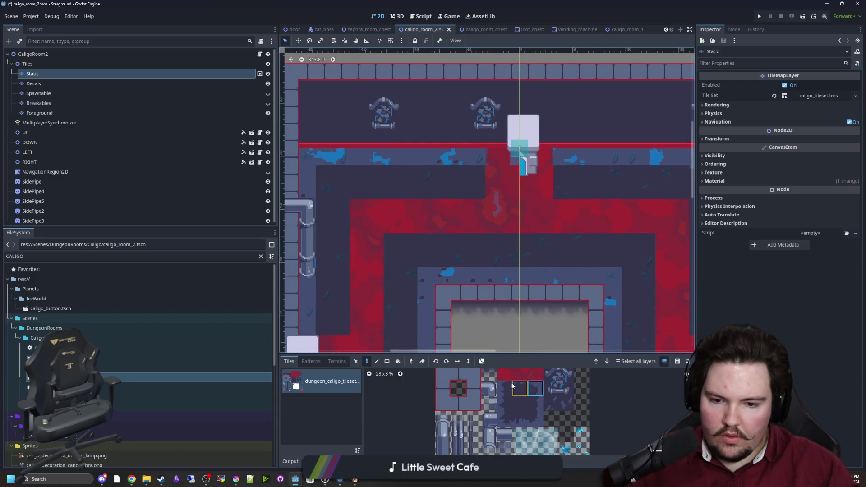
scroll(412, 268, left, 1)
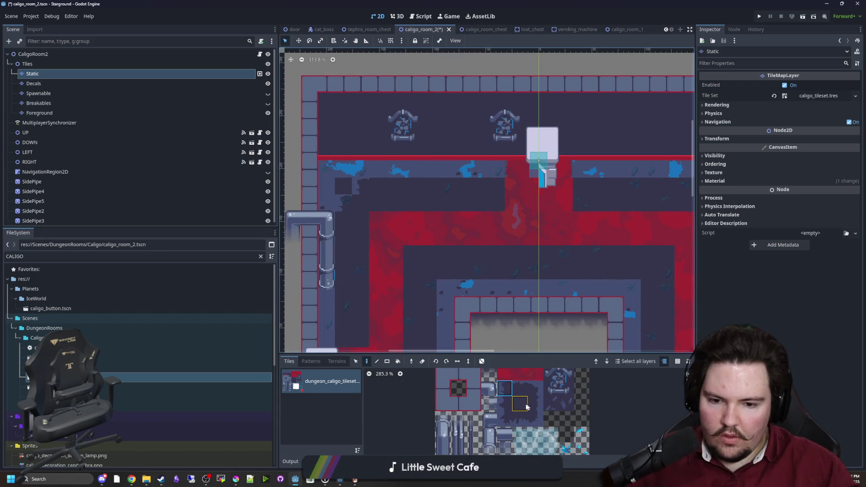
scroll(485, 398, down, 2)
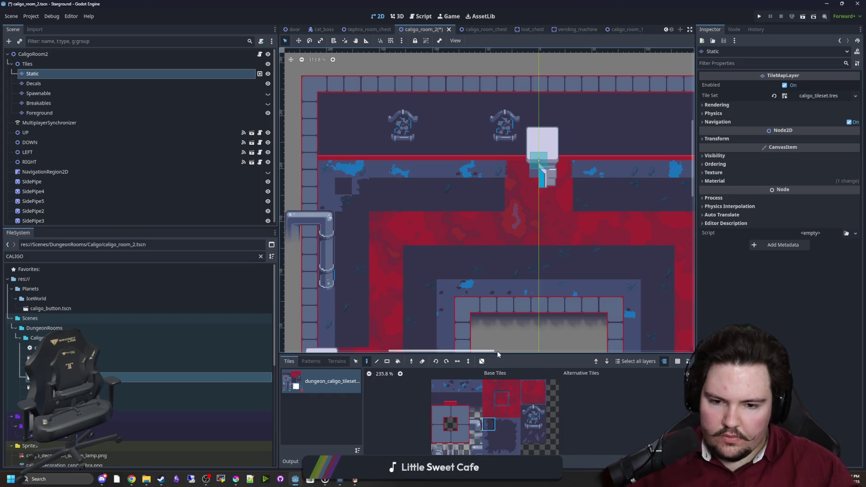
drag(496, 354, 493, 287)
Step: Choose a floor tile and paint a single tile with the Rectangle tool
scroll(510, 415, up, 2)
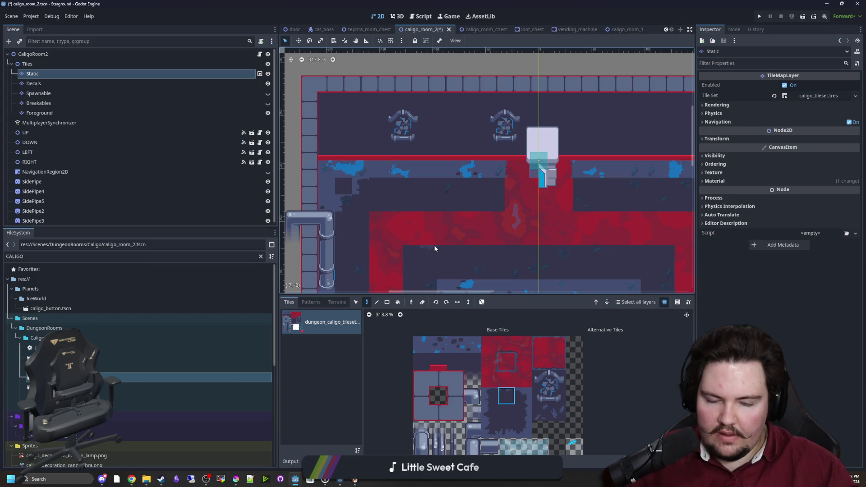
drag(428, 216, 319, 146)
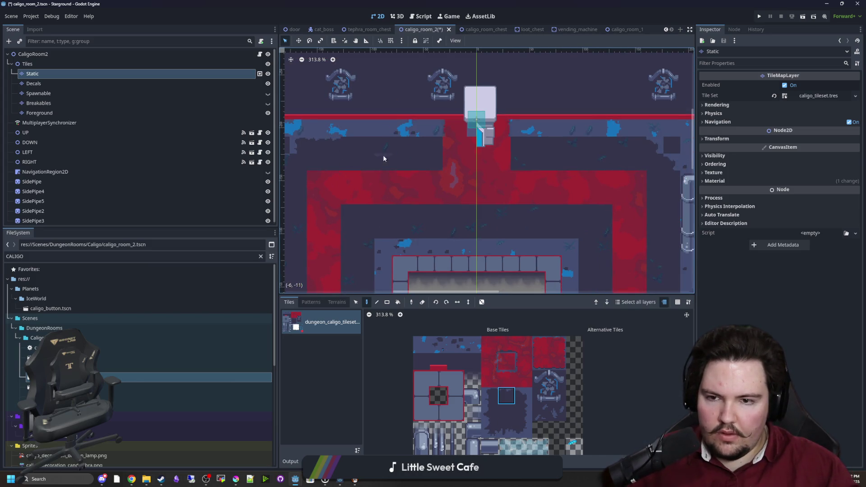
scroll(448, 155, right, 3)
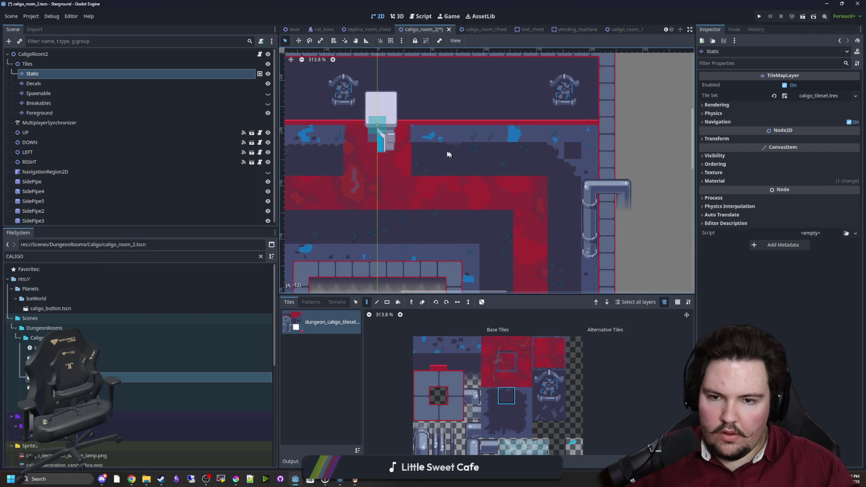
scroll(526, 252, down, 2)
scroll(525, 253, right, 2)
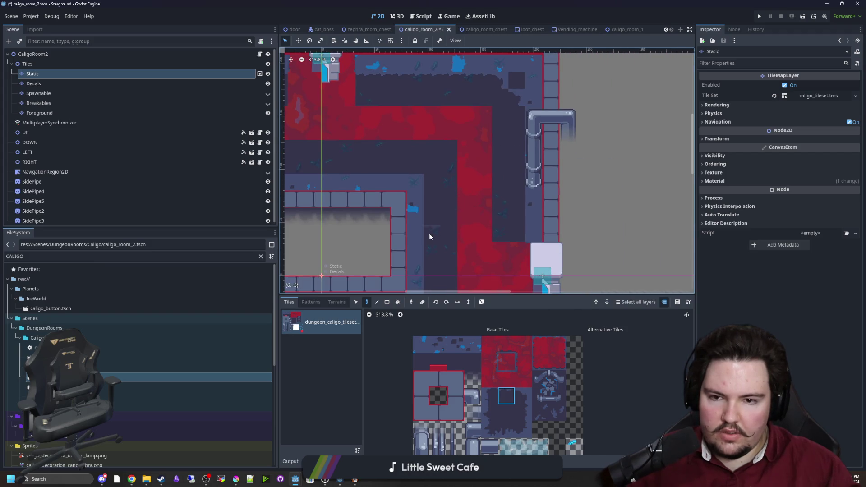
scroll(429, 236, left, 4)
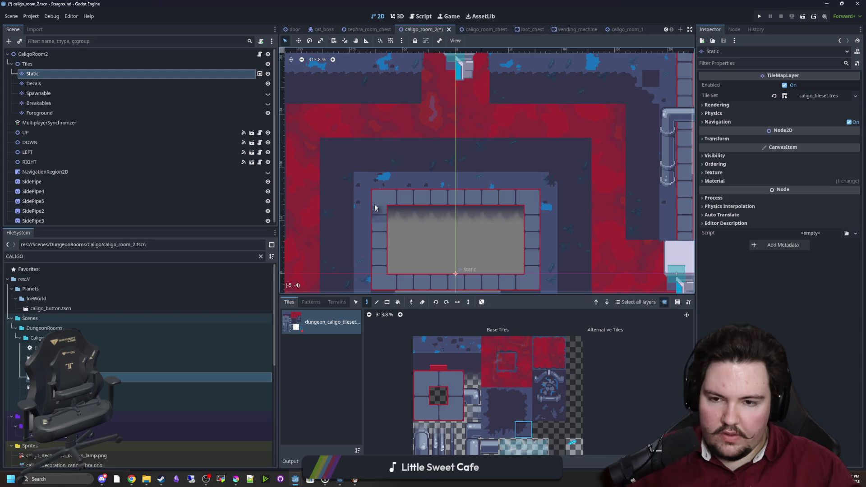
scroll(375, 209, down, 5)
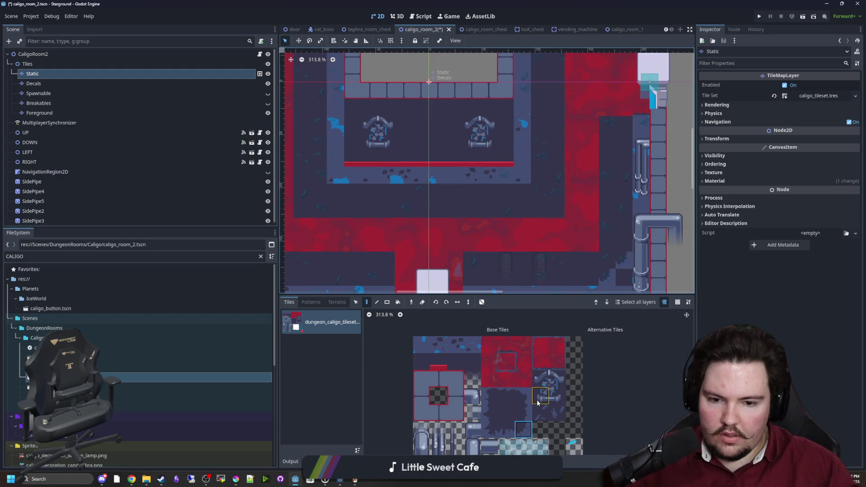
click(490, 396)
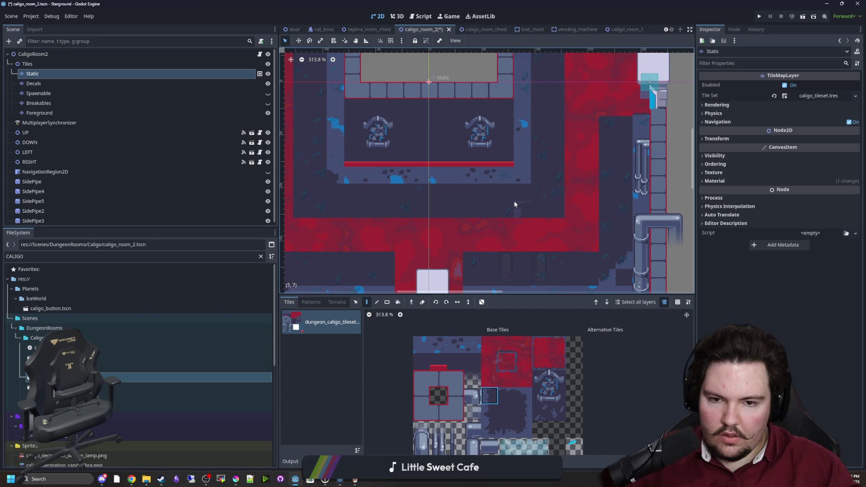
scroll(437, 177, up, 1)
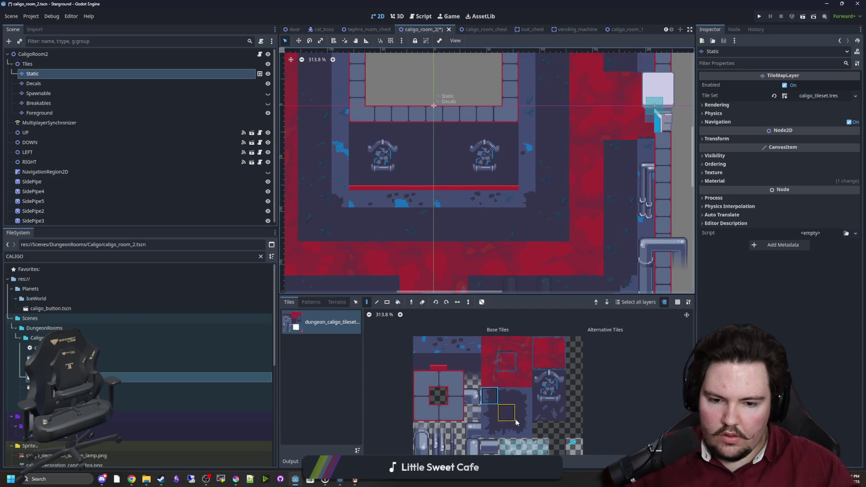
click(506, 396)
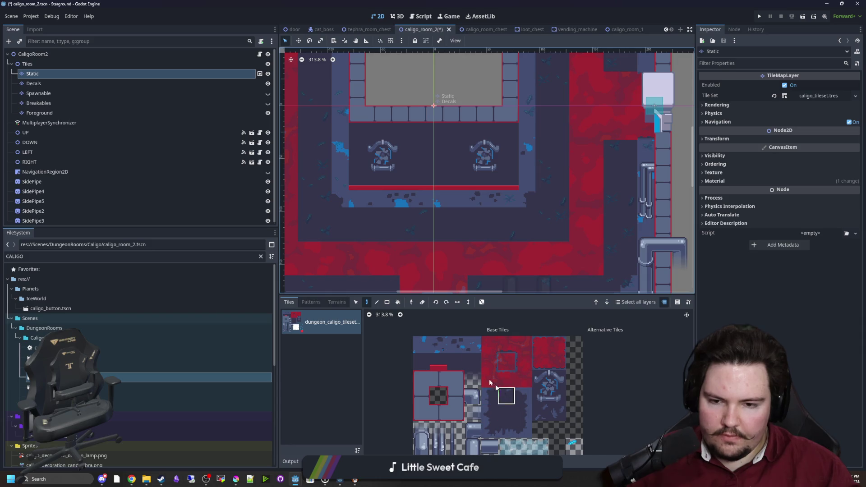
click(387, 302)
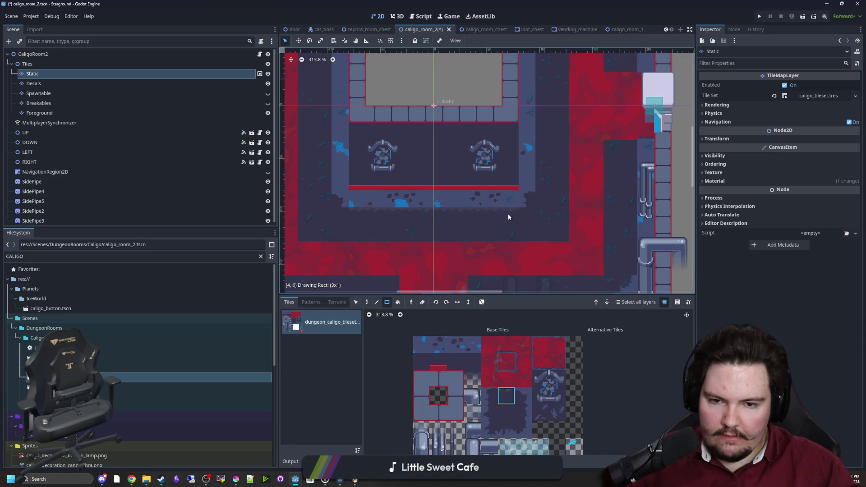
drag(508, 216, 508, 215)
Step: Paint a one-tile-wide strip along the room's right edge
scroll(508, 216, up, 3)
click(490, 412)
scroll(546, 256, up, 1)
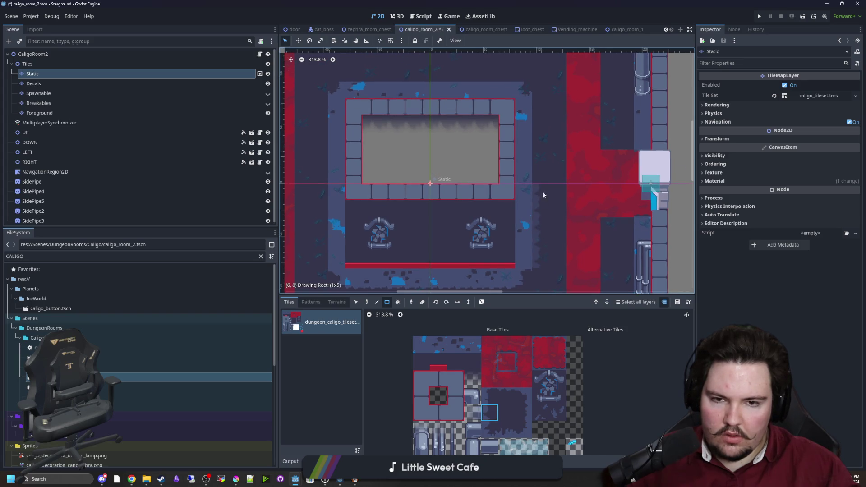
drag(543, 195, 540, 101)
Step: Paint rows of edge tiles across the floor, including an eight-tile horizontal strip
click(524, 412)
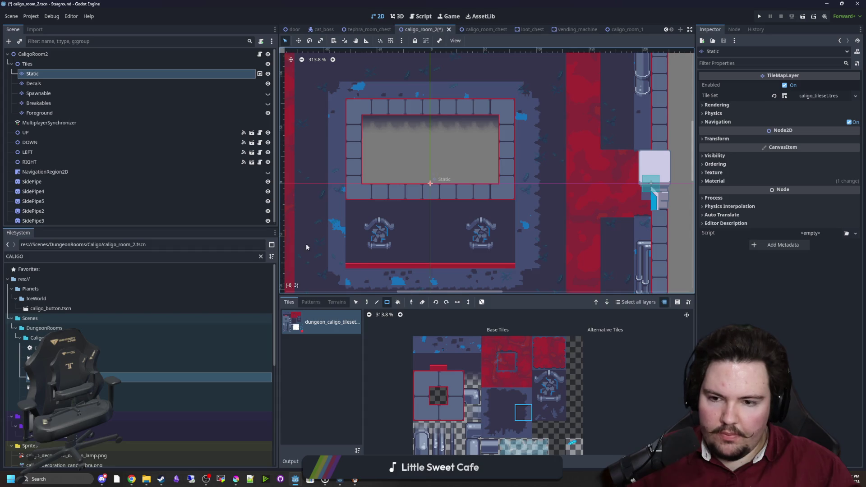
scroll(419, 113, up, 3)
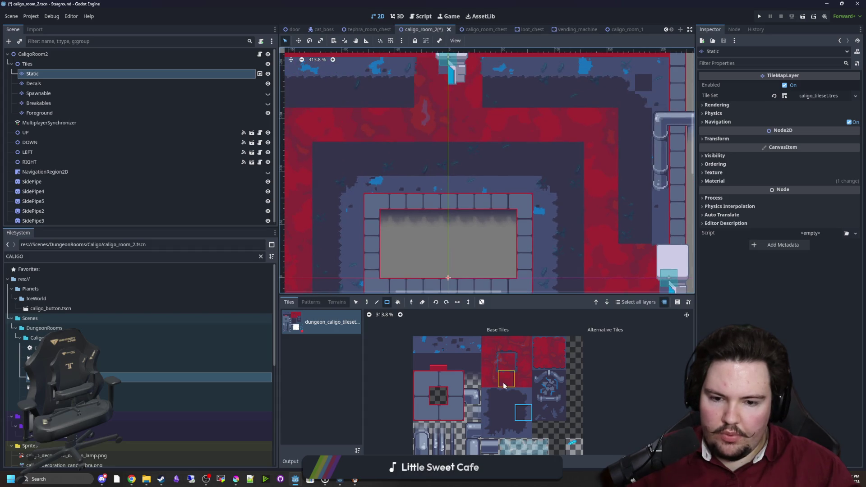
click(506, 396)
click(507, 430)
drag(373, 172, 523, 169)
drag(535, 244, 515, 174)
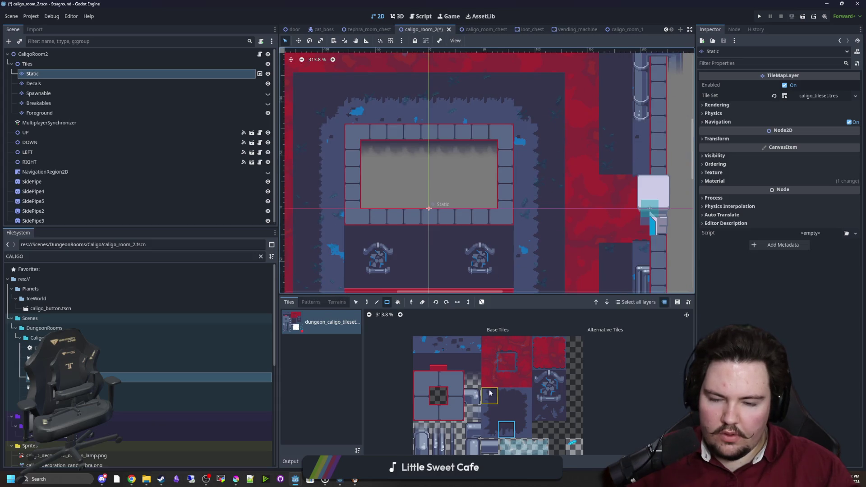
scroll(466, 116, down, 3)
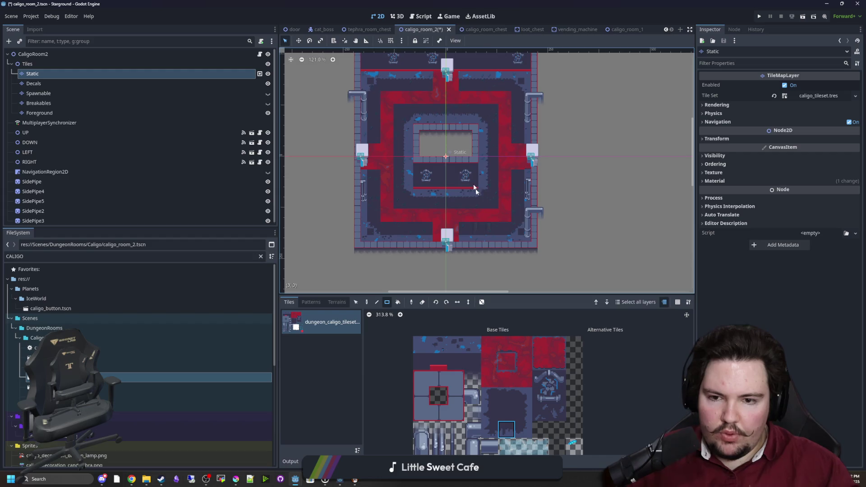
scroll(478, 188, up, 2)
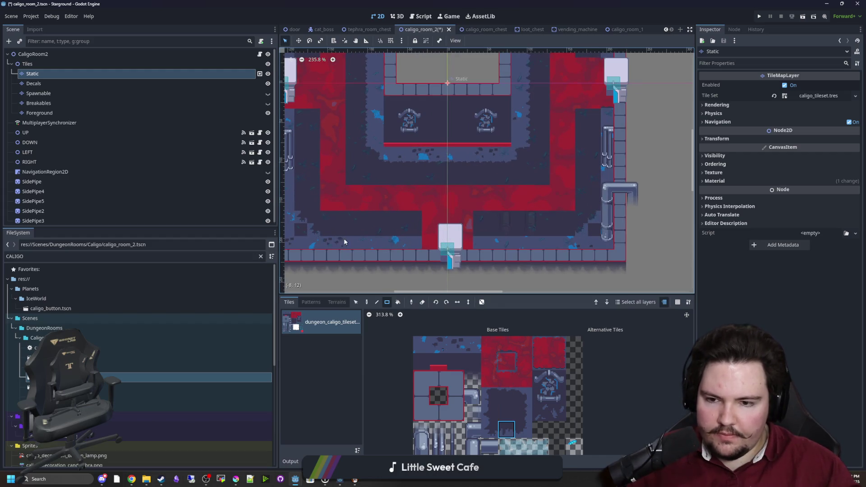
drag(334, 231, 555, 232)
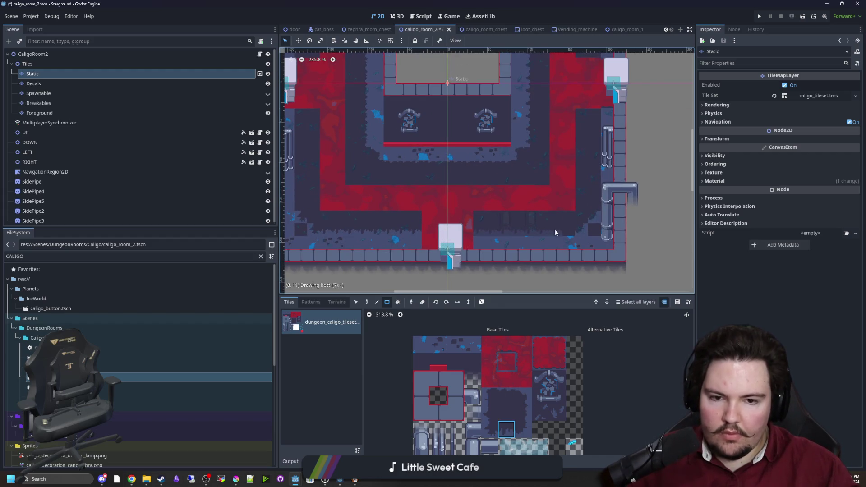
Step: Paint a four-tile wall column on the left side
drag(456, 127, 468, 198)
click(489, 413)
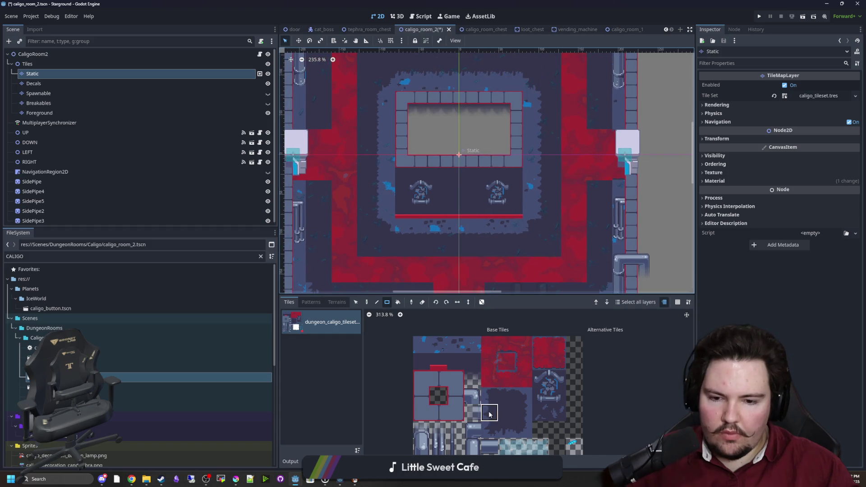
mouse_move(331, 253)
mouse_down()
mouse_move(344, 235)
mouse_move(328, 186)
mouse_move(334, 100)
mouse_up()
scroll(343, 198, up, 3)
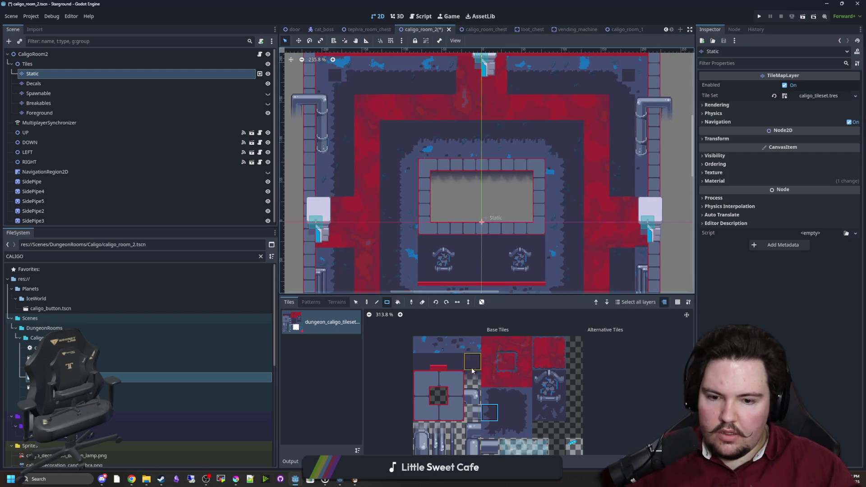
click(506, 396)
Step: Select new wall tiles from the tileset for the right-hand wall
drag(612, 227, 583, 199)
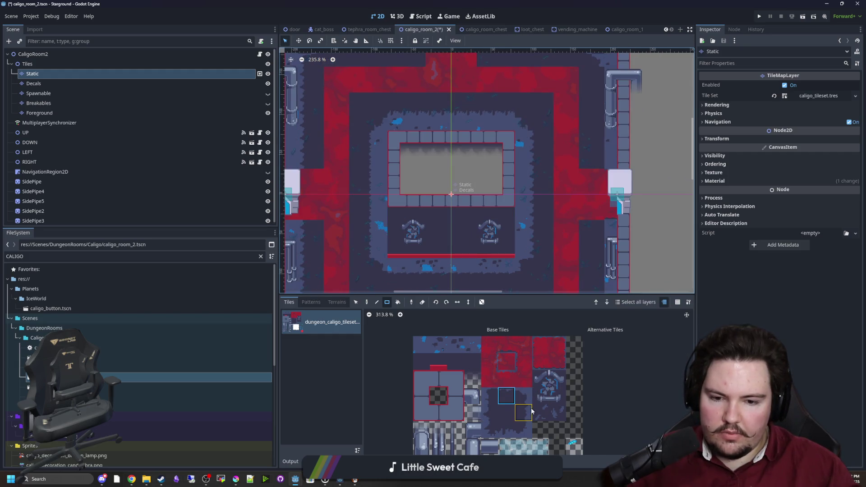
drag(523, 411, 524, 378)
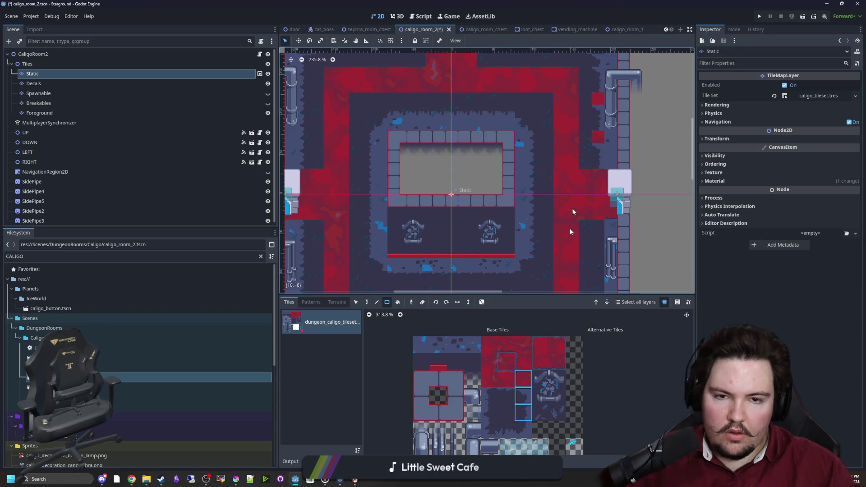
click(525, 409)
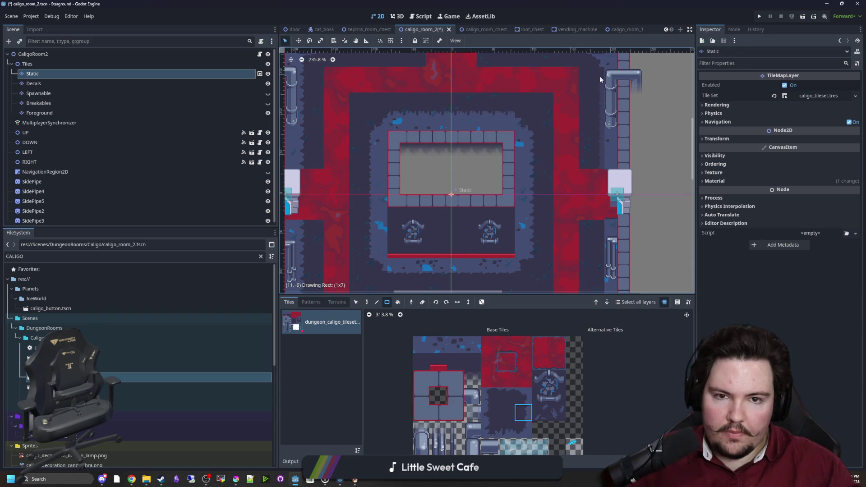
drag(600, 76, 599, 76)
scroll(575, 239, down, 3)
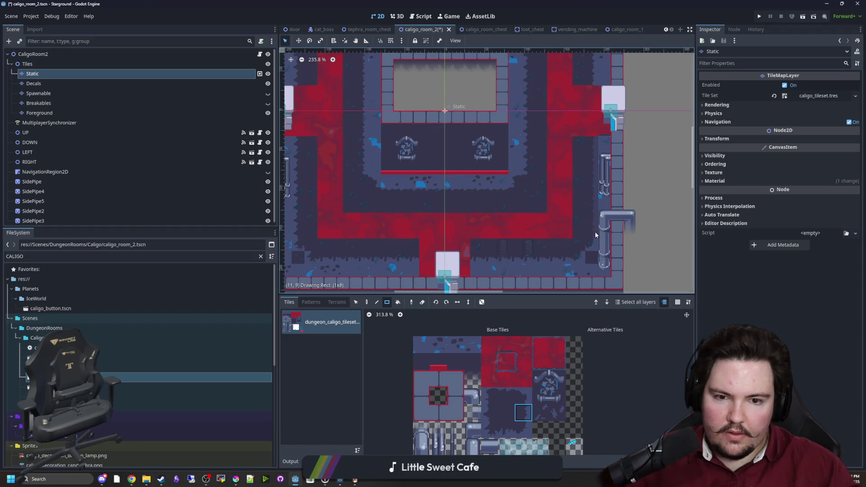
click(428, 356)
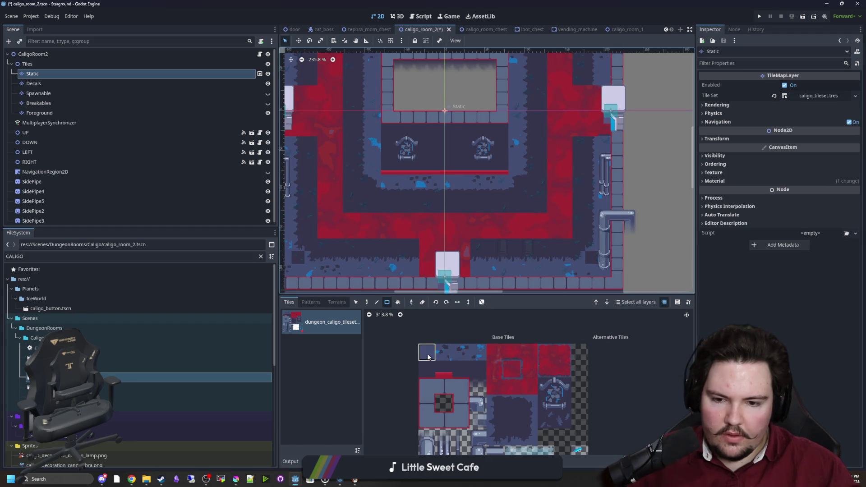
Step: Pan and zoom around the room to inspect the carpet ring and lower walls
scroll(316, 253, up, 4)
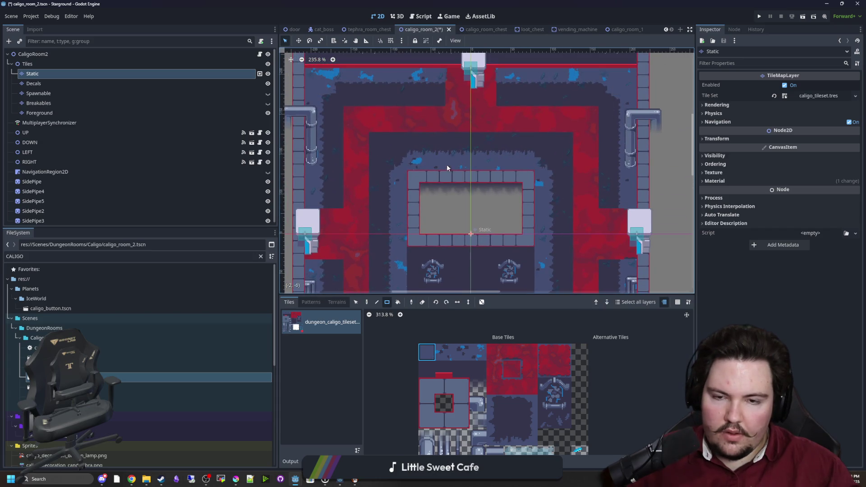
scroll(442, 189, down, 5)
scroll(460, 248, up, 6)
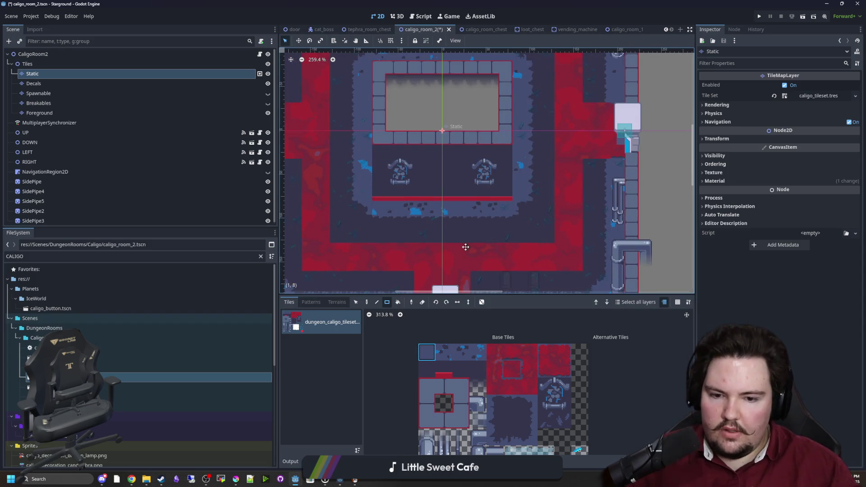
click(511, 386)
scroll(374, 261, up, 1)
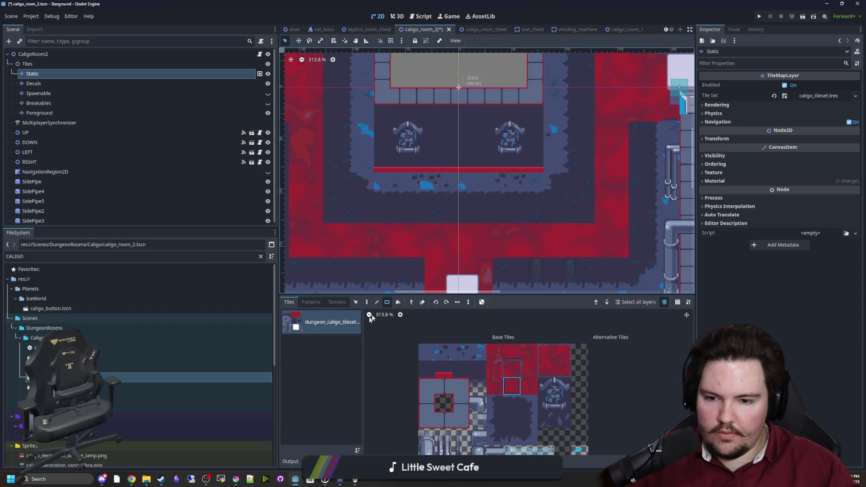
scroll(581, 229, down, 3)
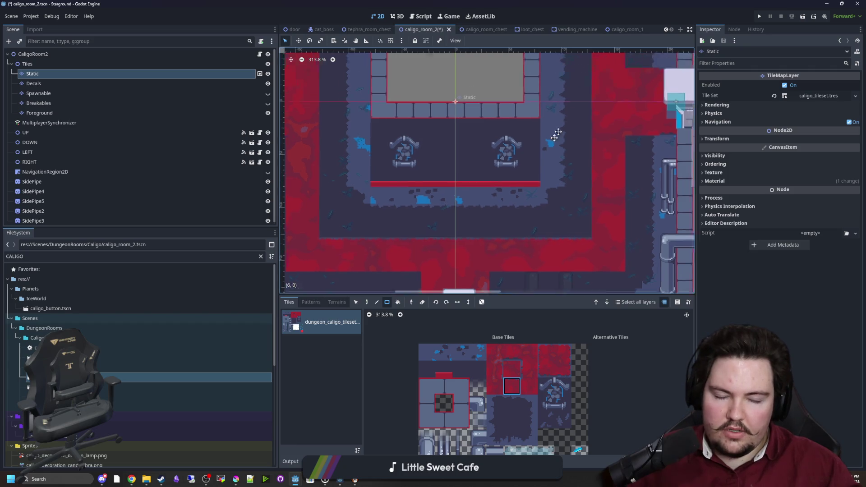
scroll(610, 151, up, 3)
scroll(378, 205, left, 5)
scroll(378, 205, up, 2)
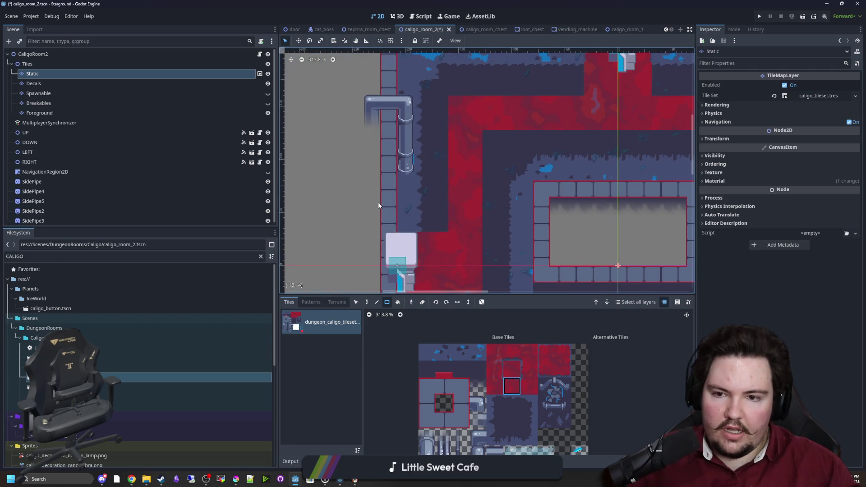
scroll(408, 239, right, 5)
scroll(408, 239, up, 3)
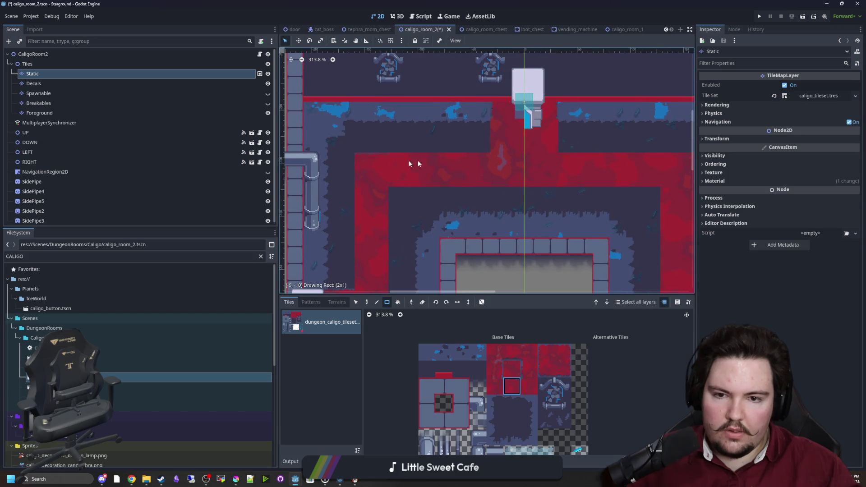
scroll(466, 159, right, 5)
scroll(592, 157, down, 2)
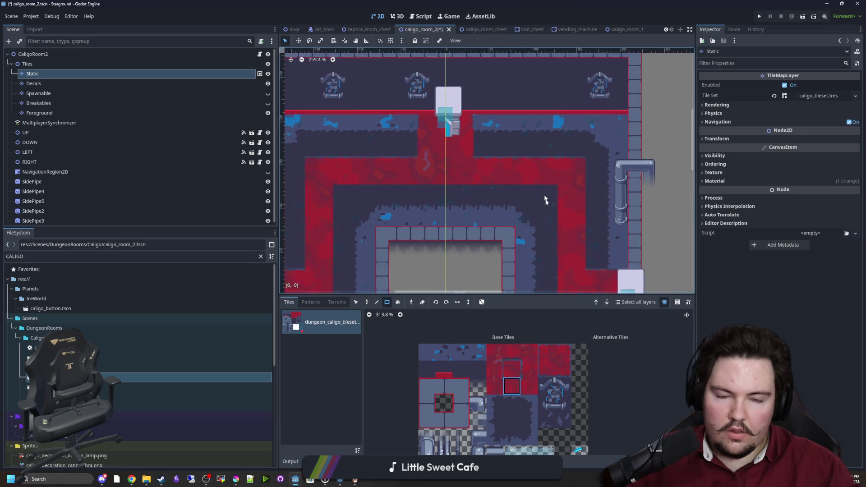
scroll(471, 175, down, 8)
scroll(472, 175, up, 4)
scroll(472, 175, left, 1)
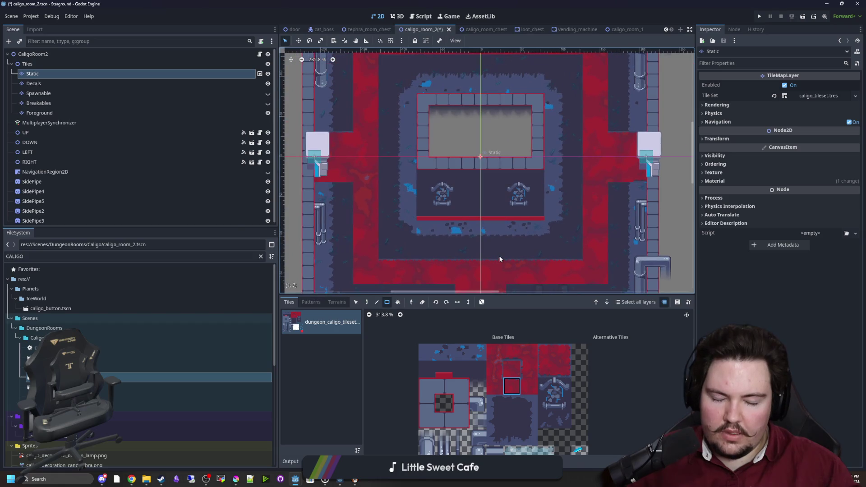
Step: Pick the red carpet tile from the dungeon tileset
click(511, 354)
scroll(421, 205, up, 2)
scroll(421, 205, down, 4)
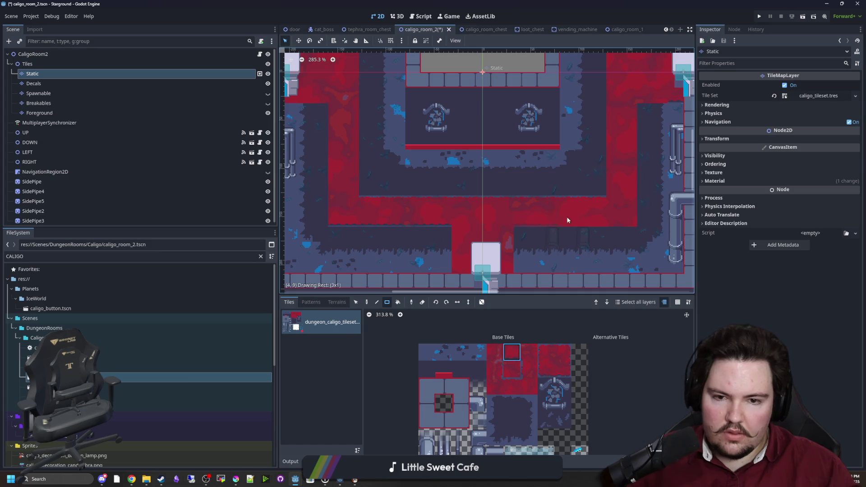
Step: Recentre the map and paint a seven-tile vertical column of red carpet
key(f)
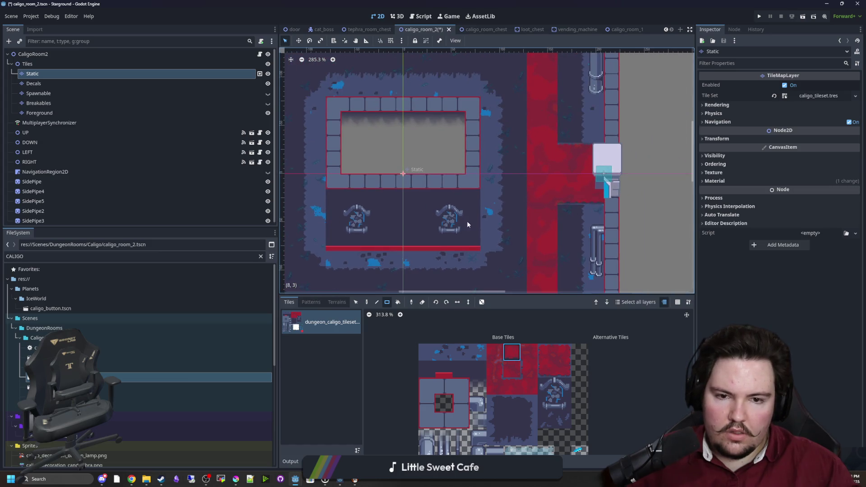
scroll(434, 206, left, 5)
scroll(498, 124, up, 4)
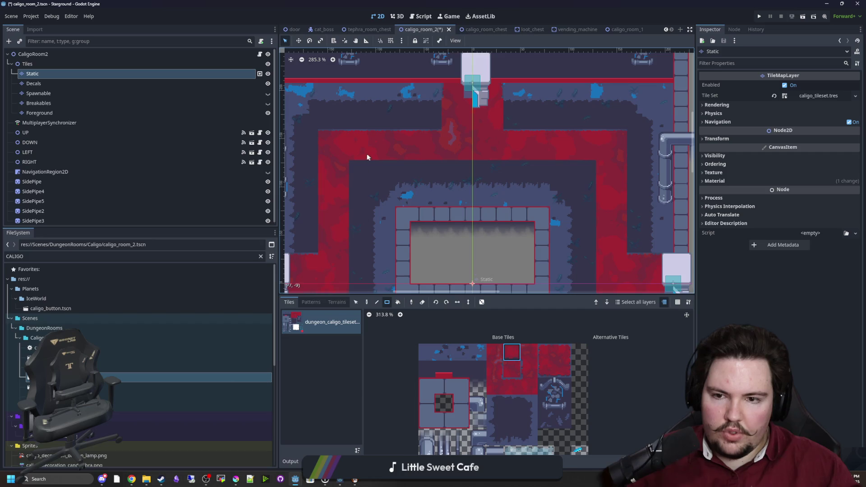
scroll(498, 113, down, 2)
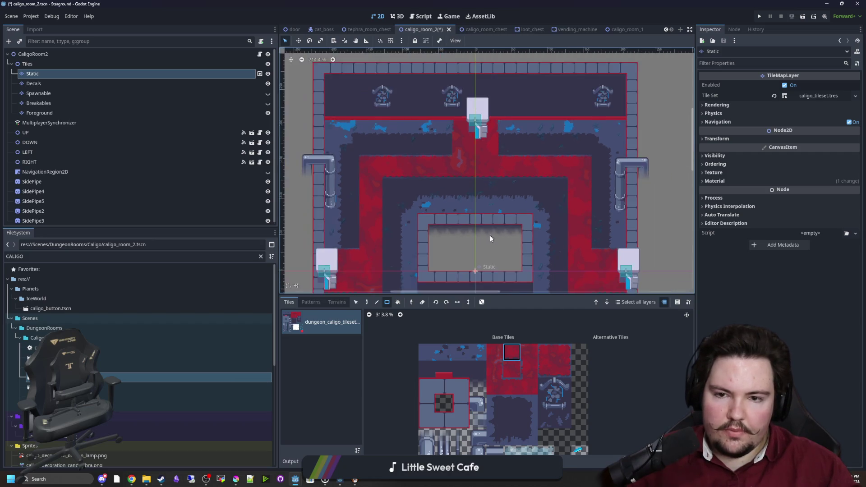
scroll(469, 220, down, 4)
click(498, 366)
scroll(372, 210, up, 3)
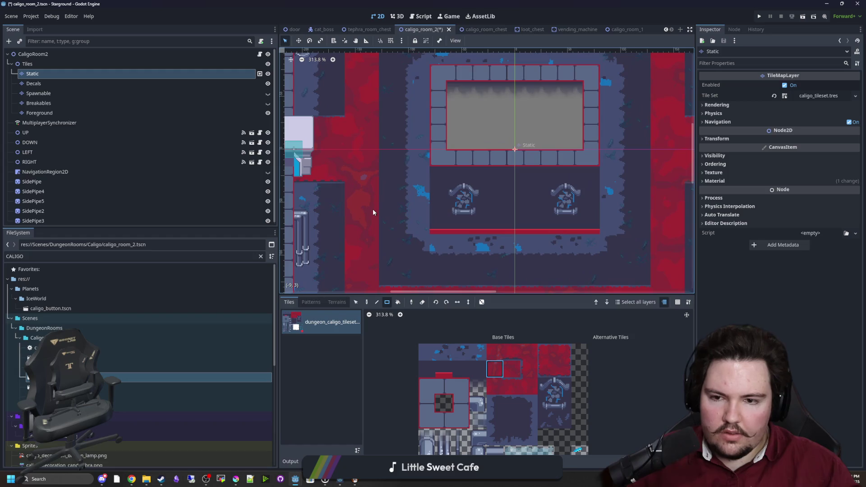
drag(367, 273, 371, 176)
scroll(387, 188, up, 3)
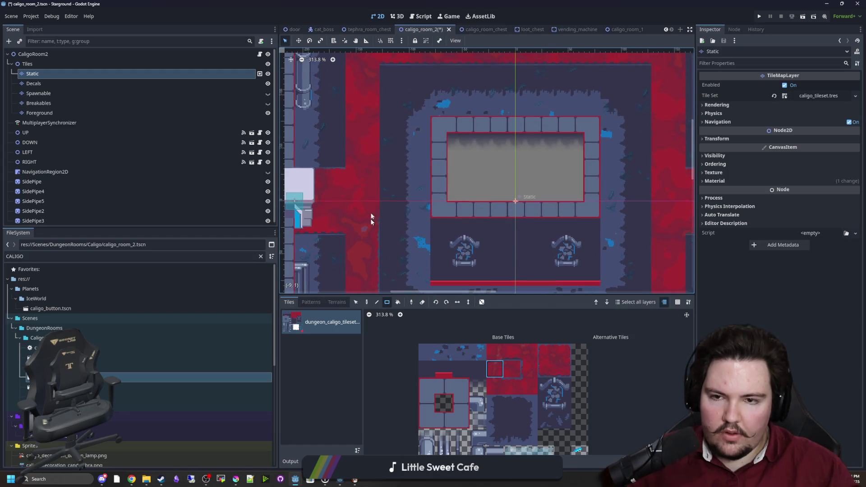
scroll(404, 188, down, 2)
scroll(442, 198, right, 8)
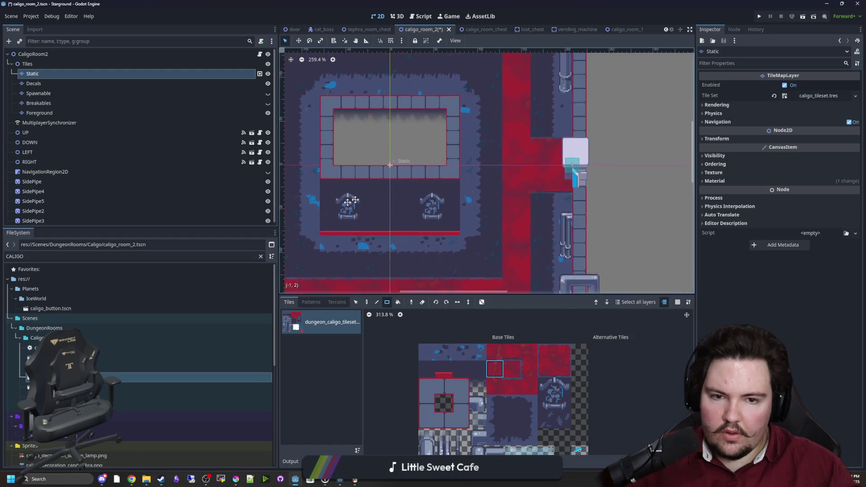
scroll(480, 203, up, 3)
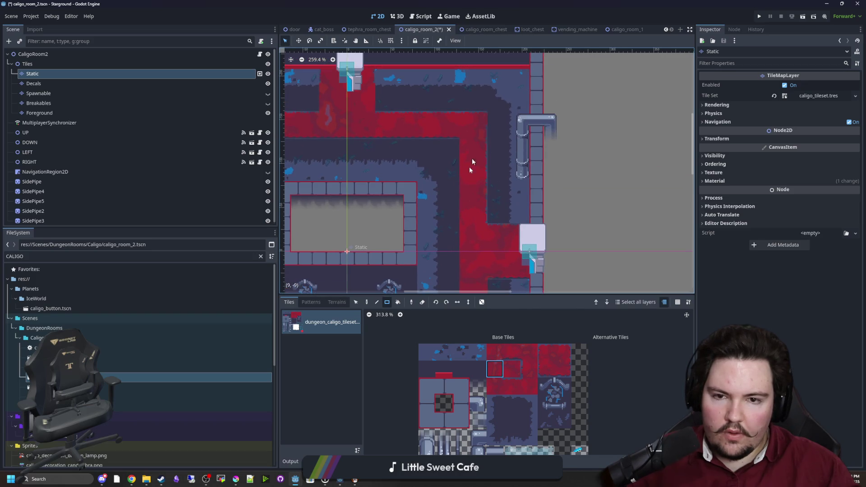
scroll(473, 162, down, 5)
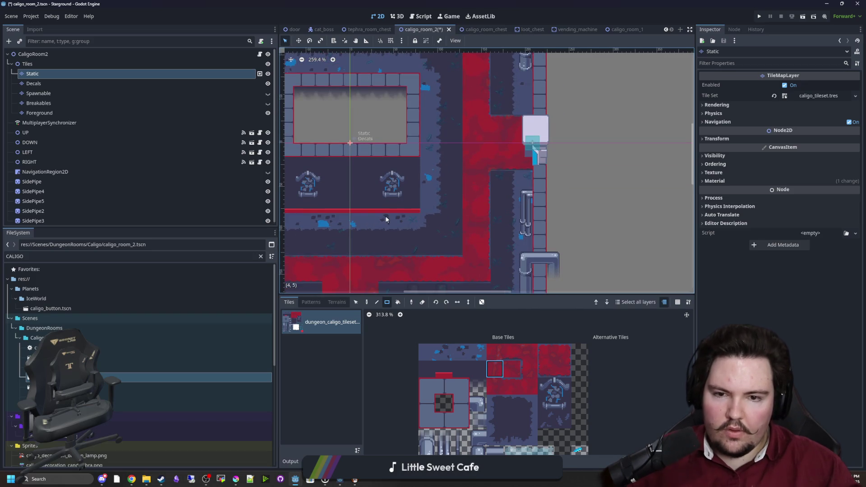
scroll(469, 167, down, 4)
scroll(470, 167, left, 4)
scroll(481, 242, left, 1)
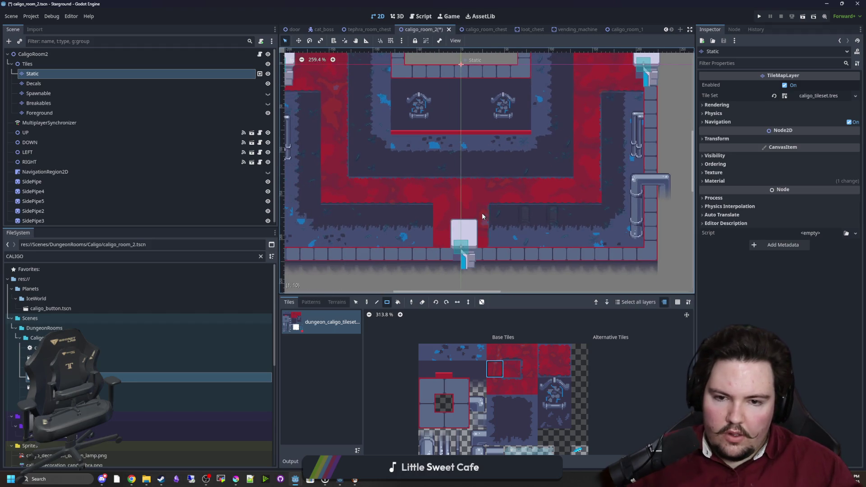
scroll(482, 213, up, 10)
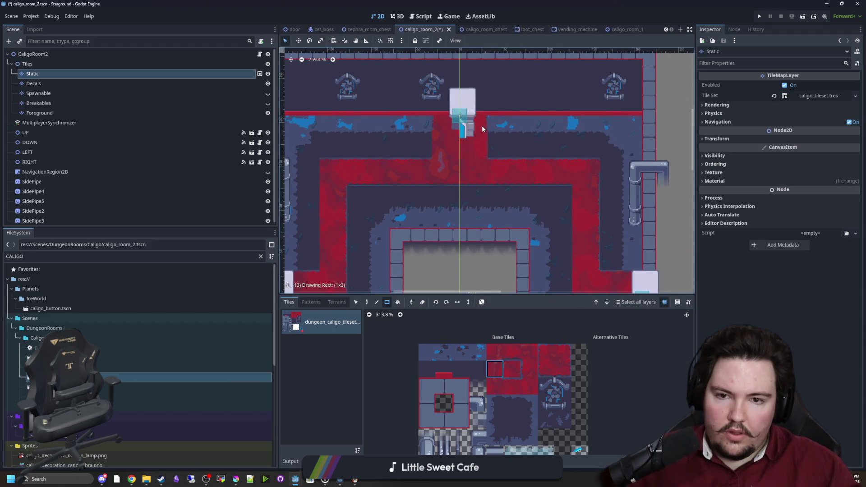
scroll(482, 135, down, 1)
scroll(482, 136, left, 1)
Step: Extend the carpet toward the left corridor using neighbouring red carpet tile variants
click(529, 369)
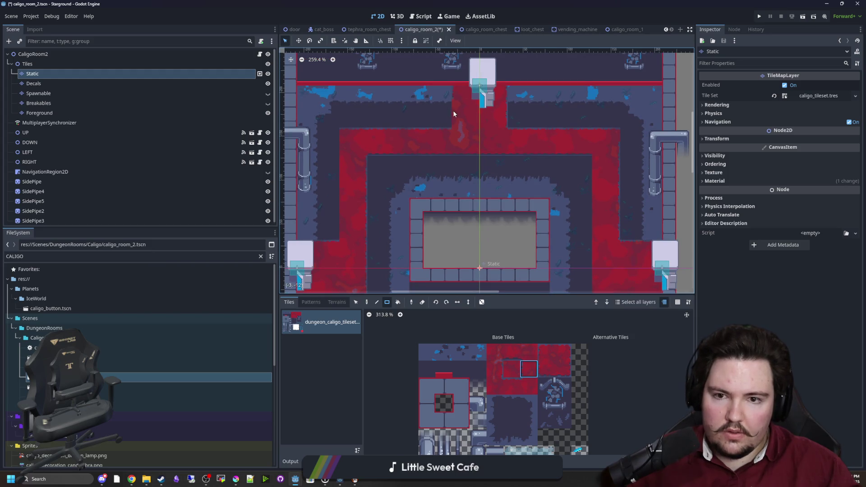
scroll(458, 94, down, 3)
scroll(428, 126, left, 1)
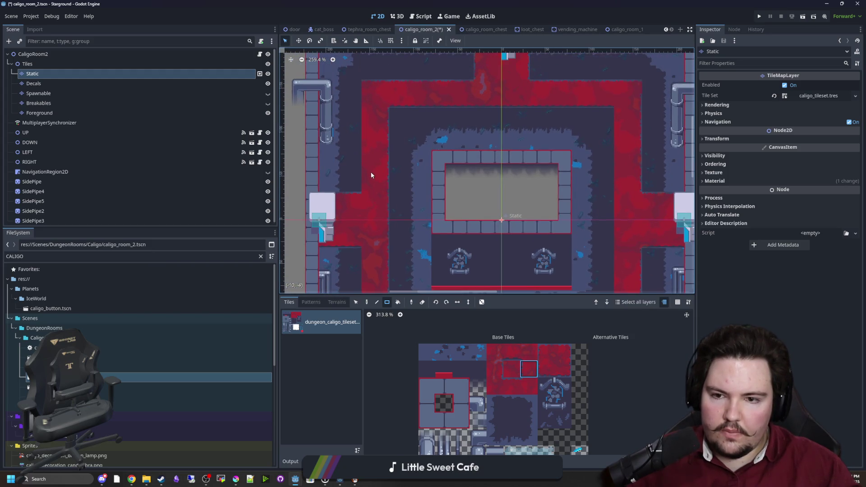
scroll(547, 180, right, 3)
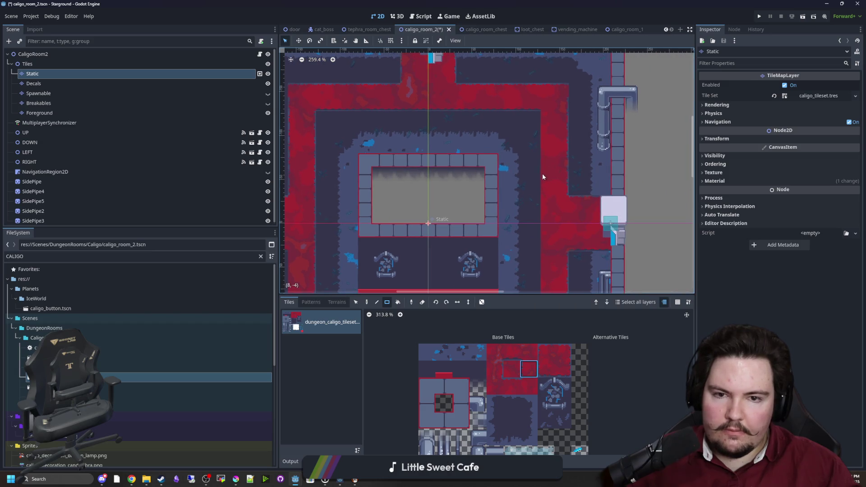
scroll(548, 127, down, 3)
ctrl+scroll(549, 242, down, 1)
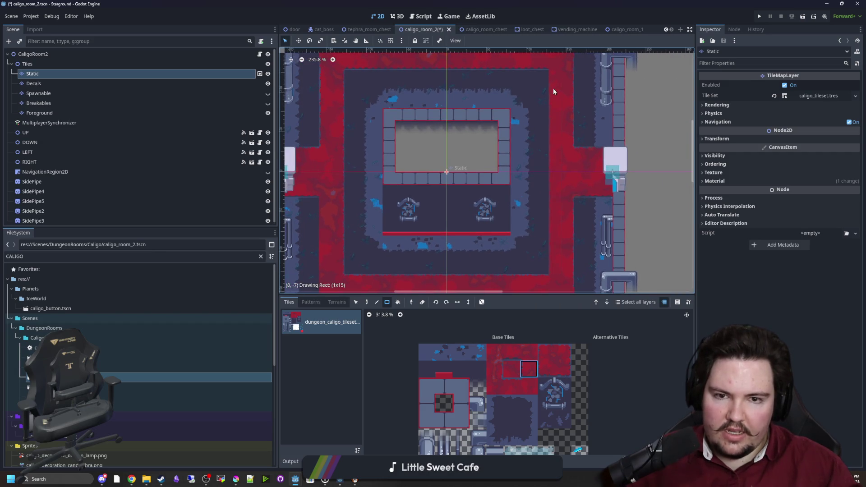
ctrl+scroll(547, 209, up, 1)
scroll(547, 209, down, 7)
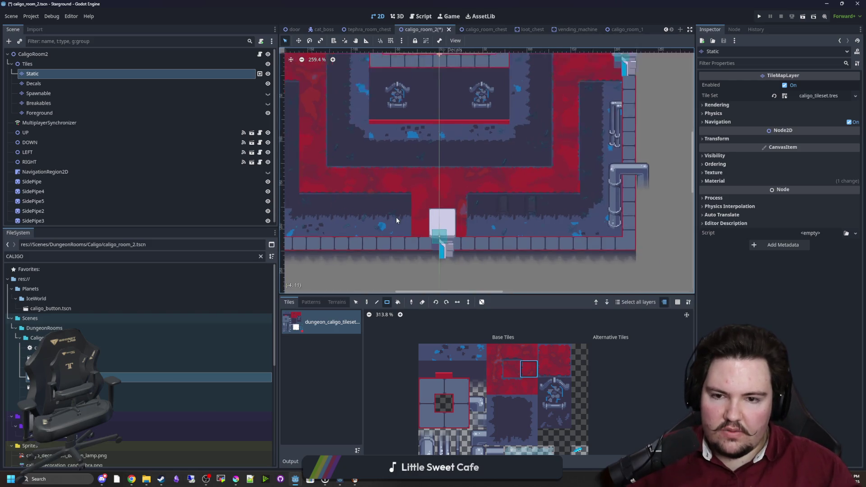
ctrl+scroll(451, 217, up, 1)
scroll(472, 226, up, 2)
scroll(471, 226, left, 3)
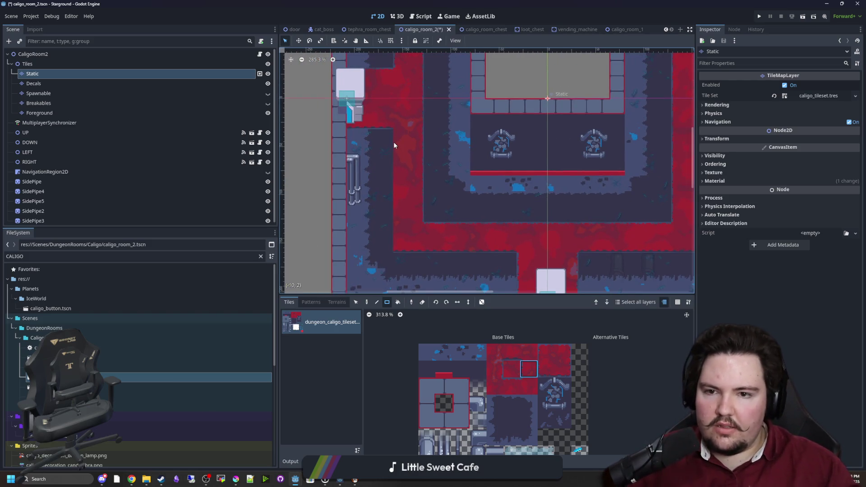
drag(424, 150, 415, 231)
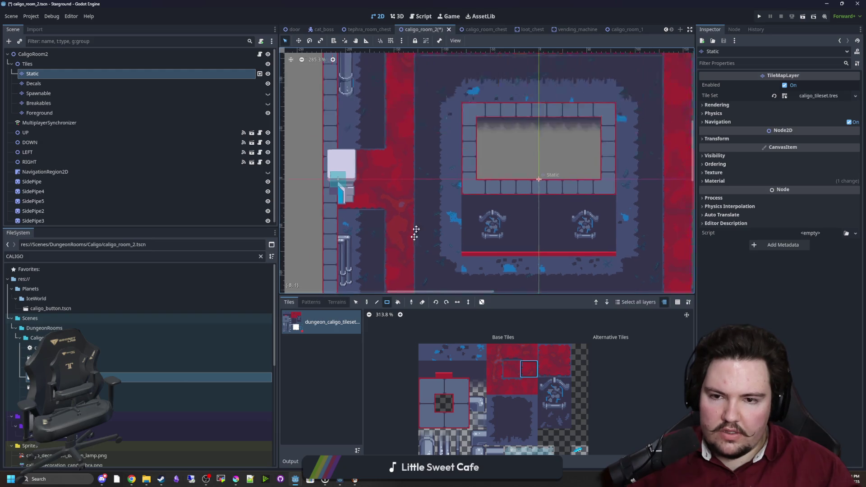
scroll(416, 180, up, 3)
ctrl+scroll(415, 139, up, 2)
click(546, 352)
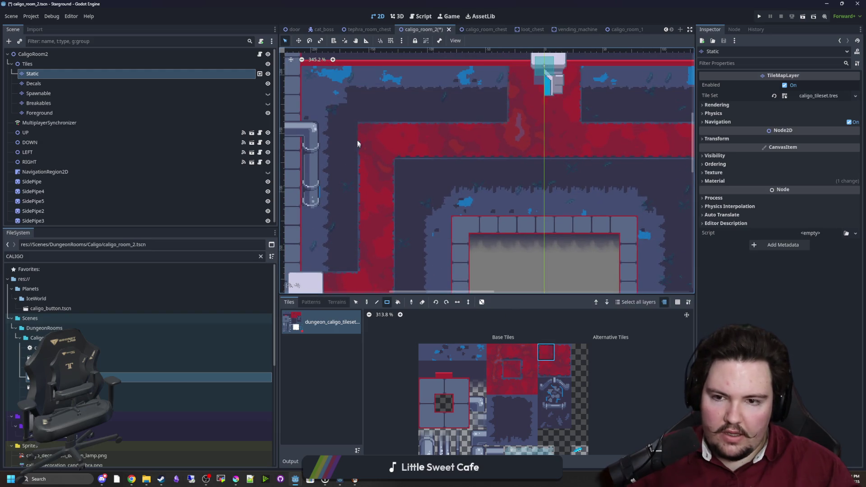
ctrl+scroll(467, 215, down, 1)
scroll(401, 202, right, 3)
scroll(470, 254, down, 5)
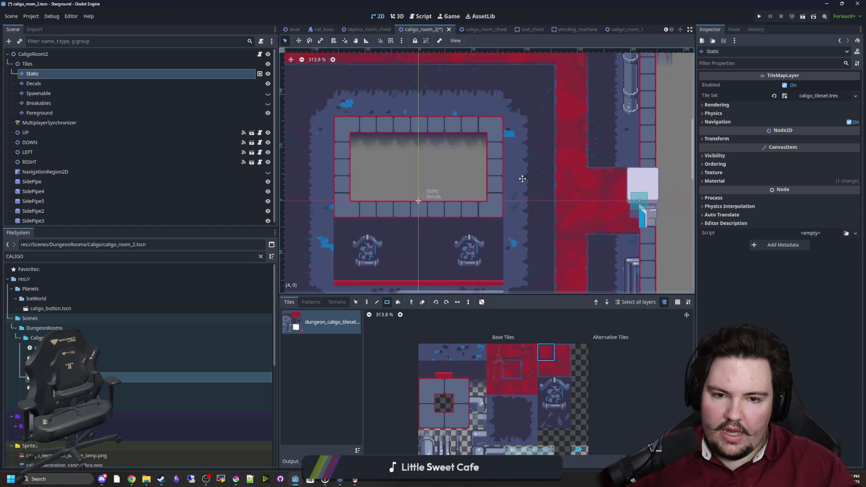
scroll(461, 209, left, 2)
ctrl+click(399, 231)
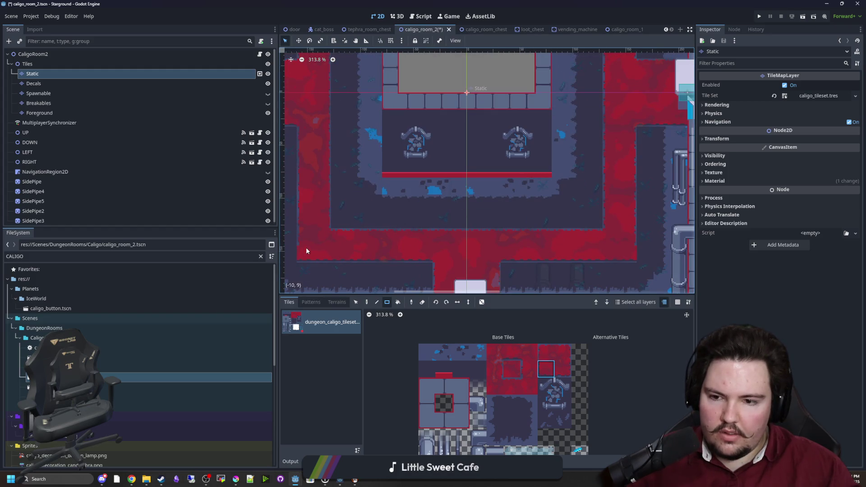
click(563, 369)
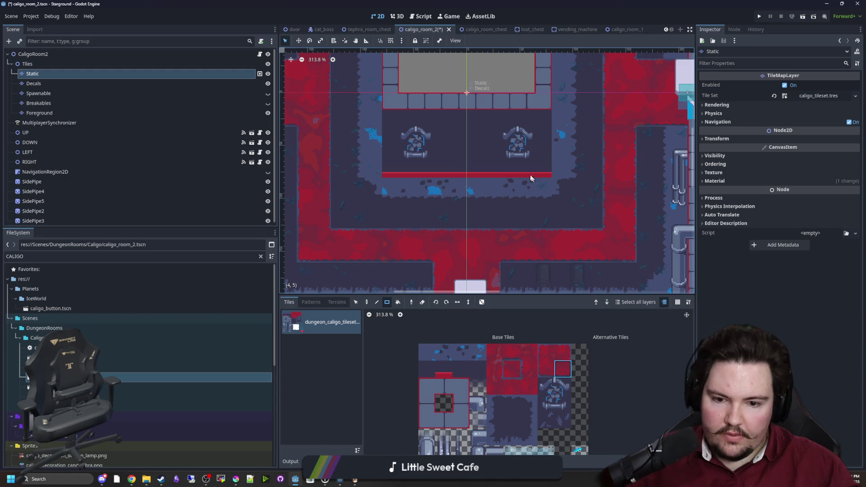
Step: Continue the carpet up to the top corridor and doorway with red carpet and floor tiles
drag(533, 164, 507, 229)
drag(520, 127, 508, 243)
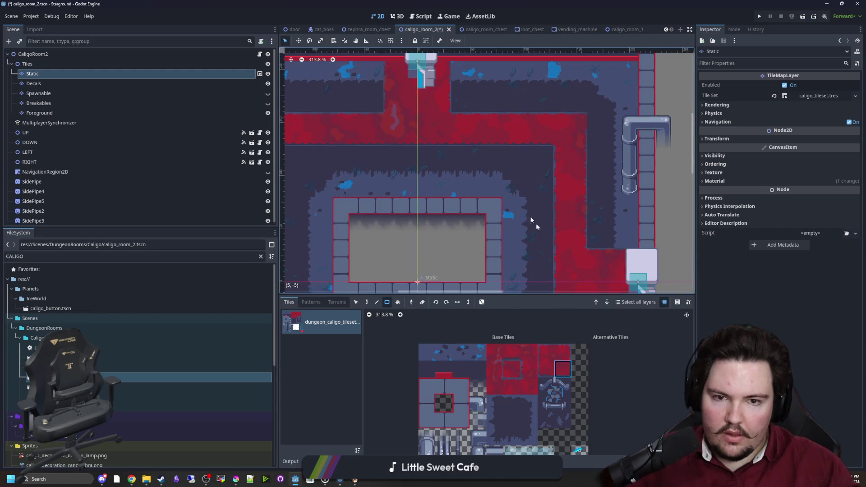
click(563, 353)
drag(378, 175, 488, 204)
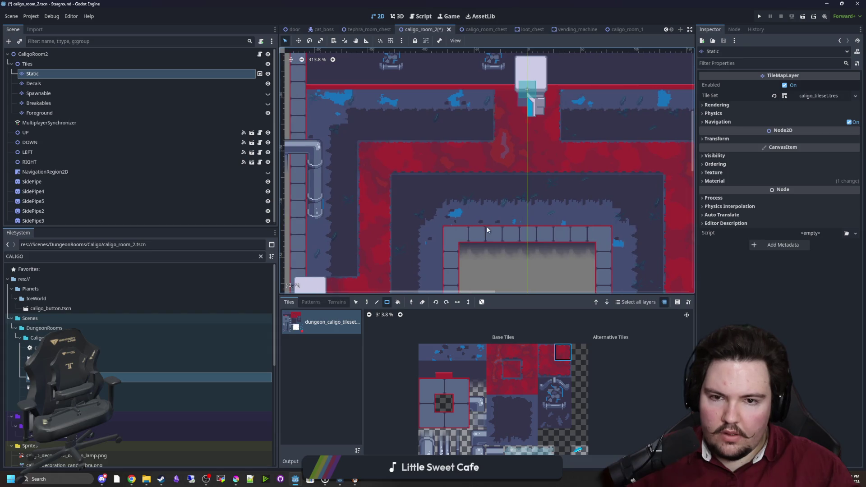
scroll(487, 227, down, 5)
scroll(499, 204, down, 1)
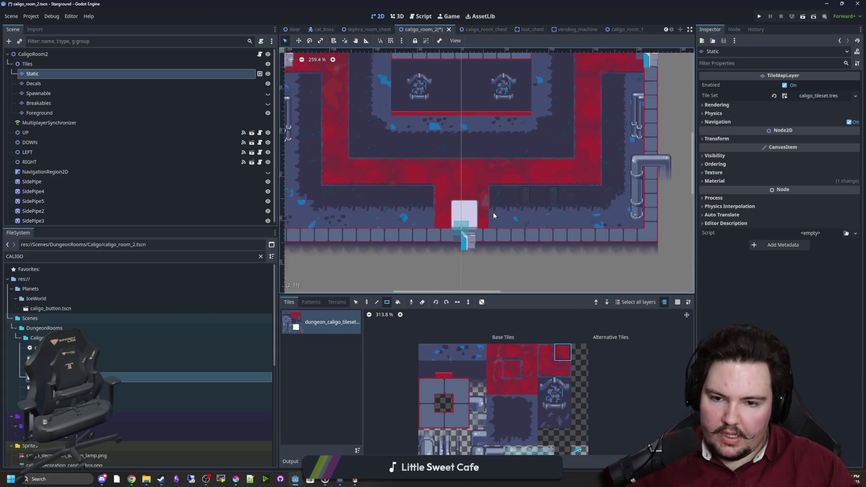
scroll(457, 212, up, 4)
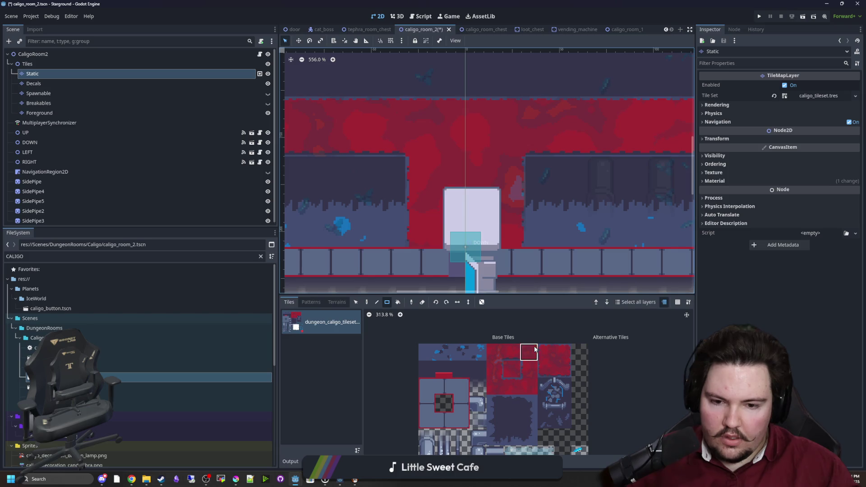
scroll(543, 154, down, 3)
scroll(447, 210, up, 5)
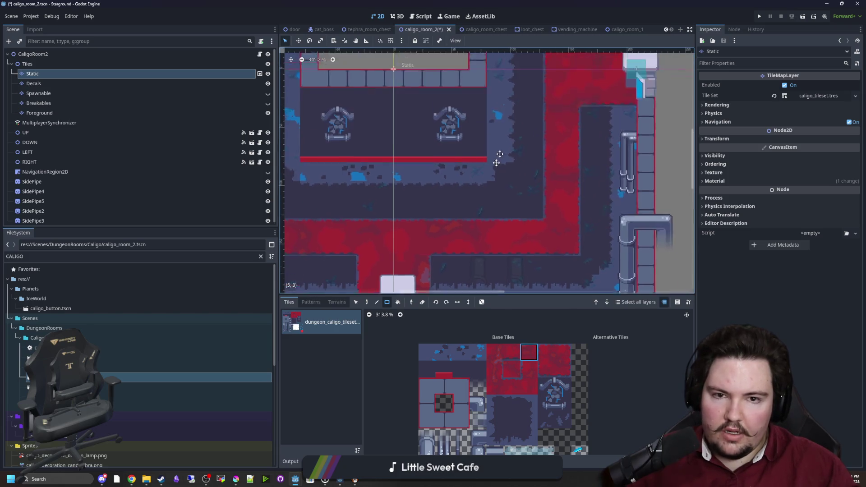
scroll(562, 224, right, 2)
scroll(511, 201, up, 1)
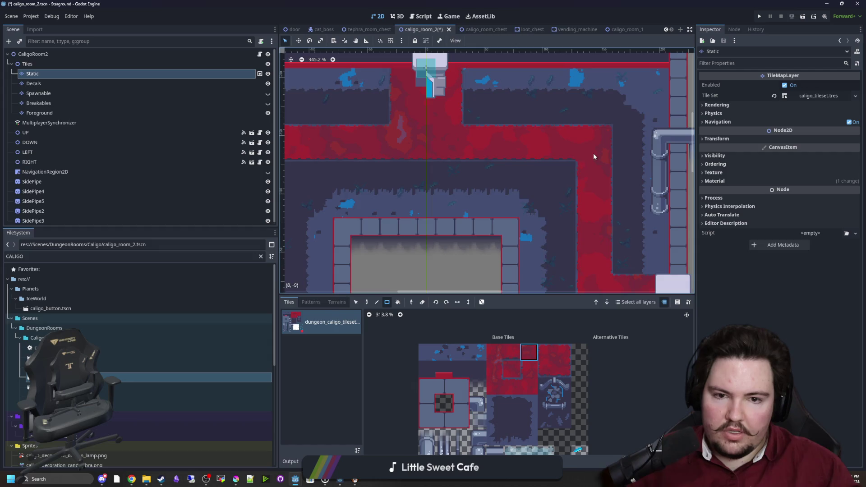
scroll(594, 153, up, 2)
scroll(573, 155, down, 3)
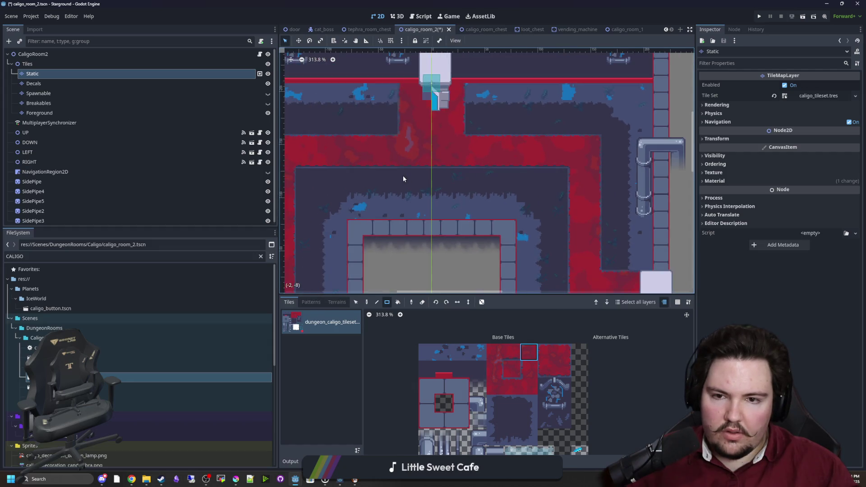
scroll(383, 205, up, 3)
click(495, 352)
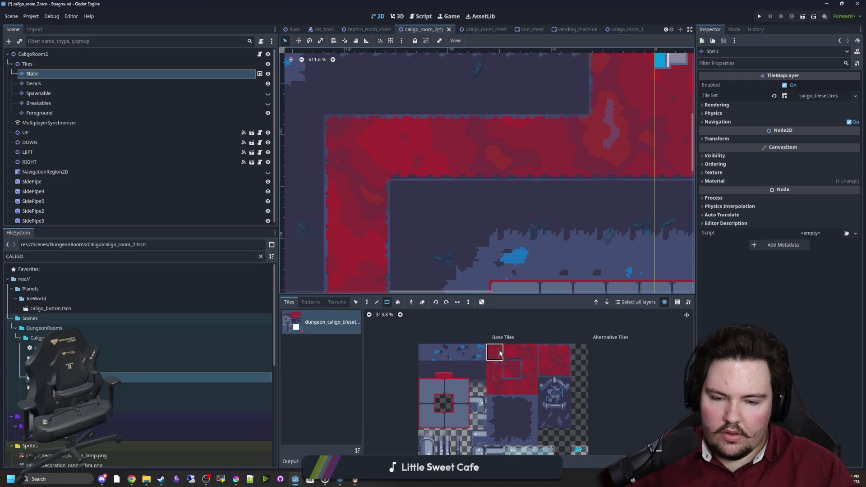
scroll(376, 174, down, 8)
scroll(445, 229, down, 5)
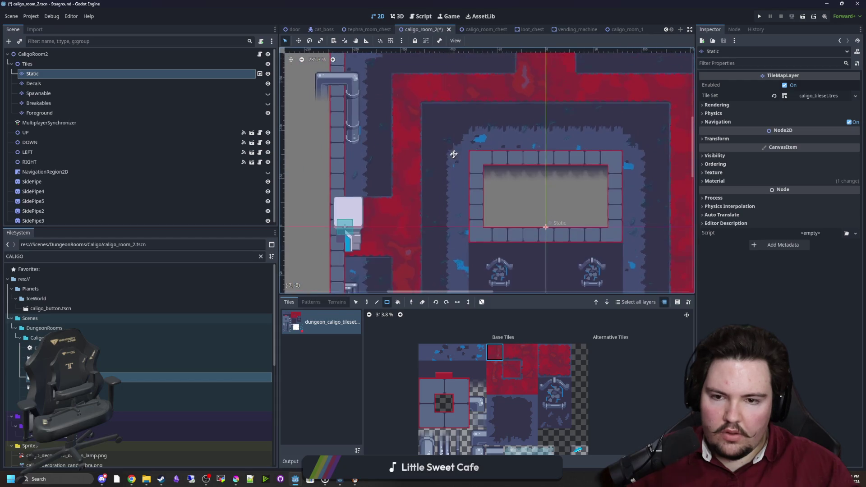
scroll(474, 187, up, 5)
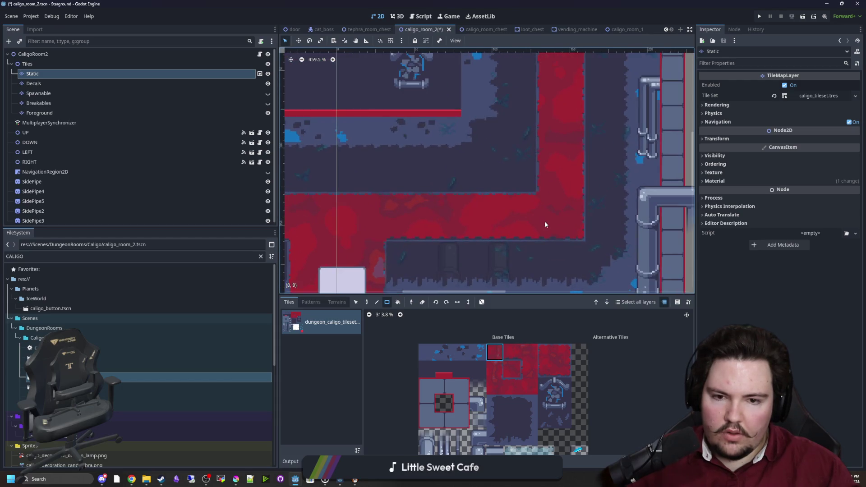
scroll(541, 210, up, 2)
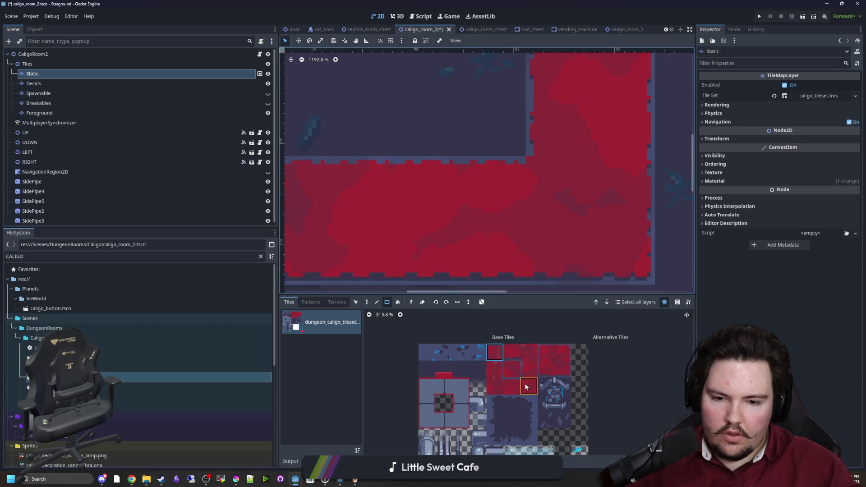
scroll(549, 182, down, 3)
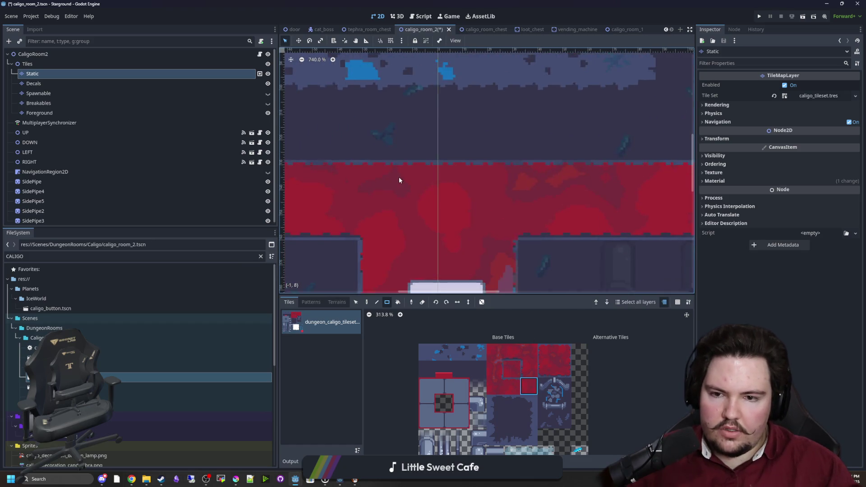
Step: Finish the ring by alternating dark floor and red carpet tiles, then zoom the canvas out
click(495, 386)
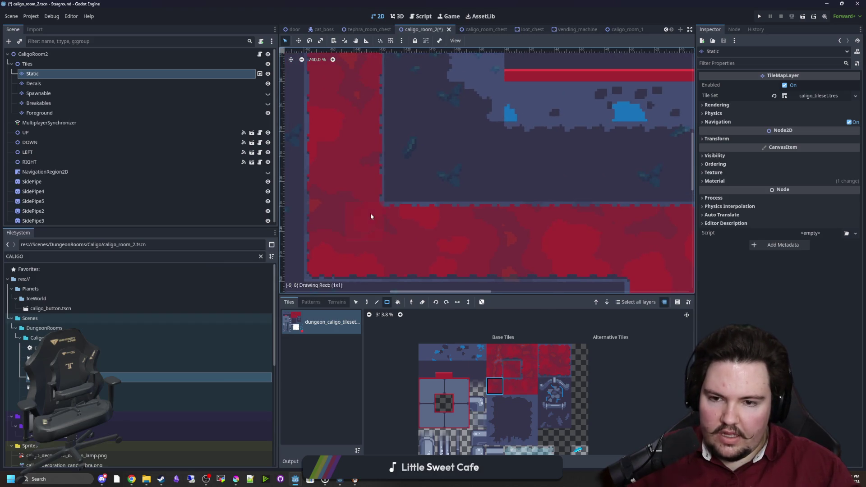
scroll(427, 128, down, 3)
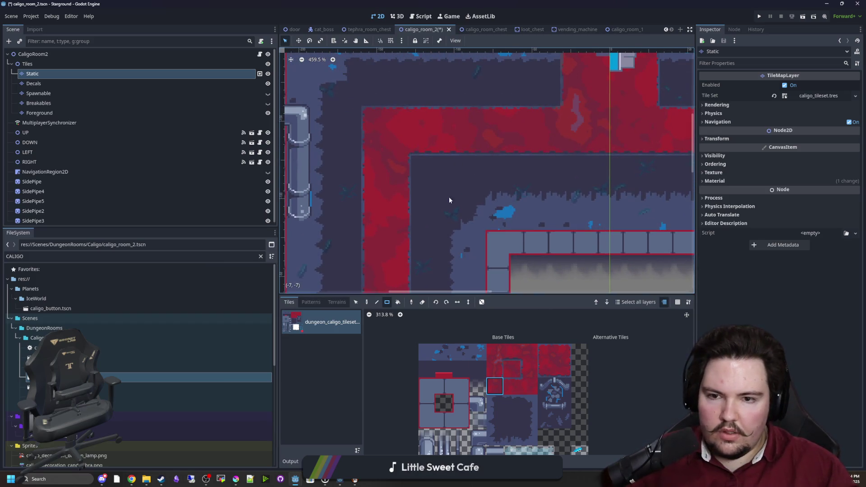
scroll(450, 200, right, 10)
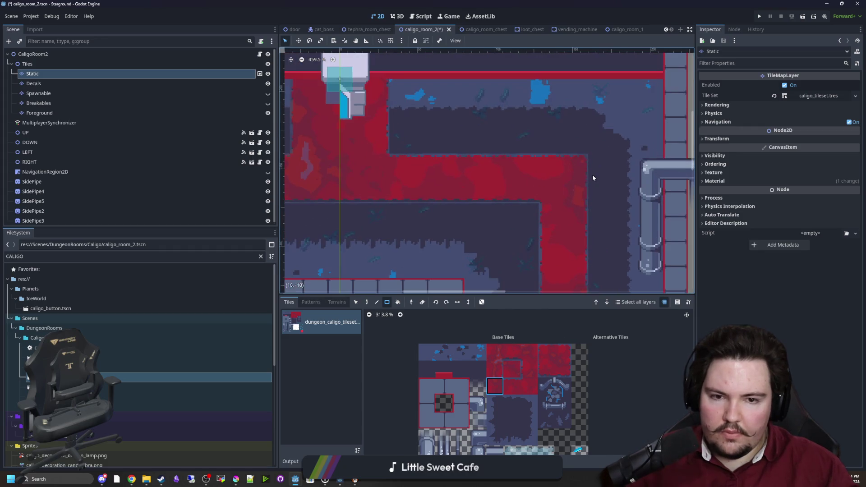
scroll(474, 199, up, 4)
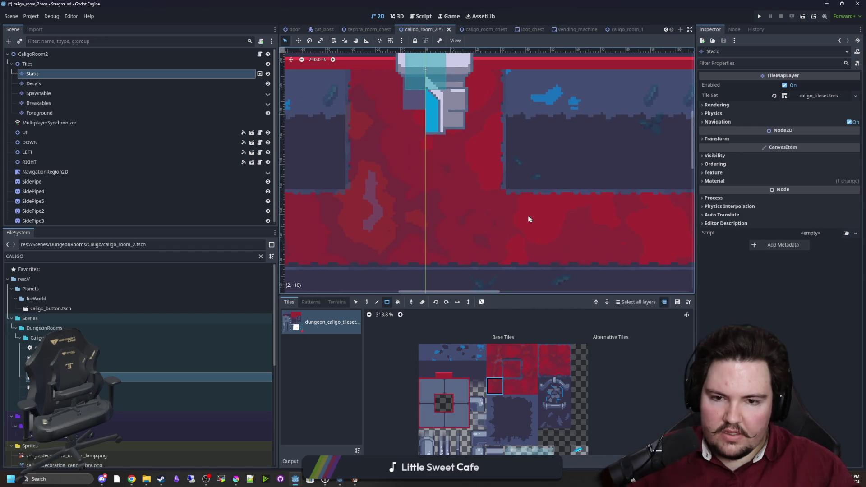
scroll(402, 236, left, 3)
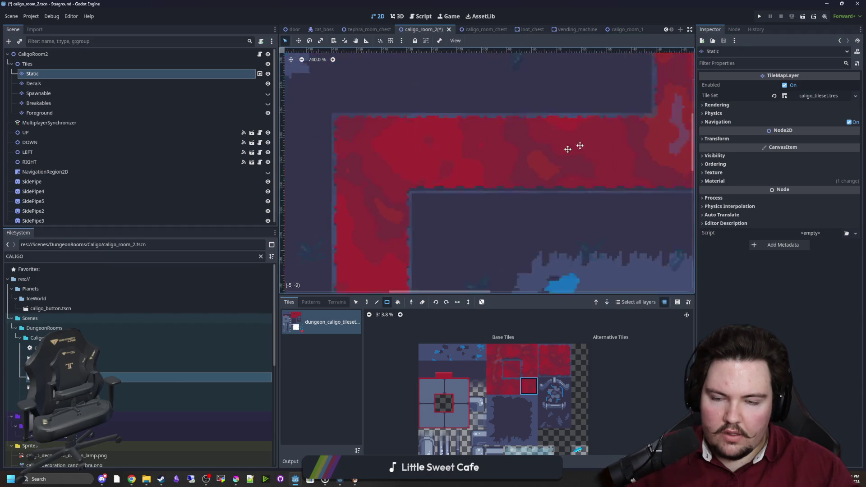
scroll(483, 212, left, 8)
scroll(528, 201, down, 5)
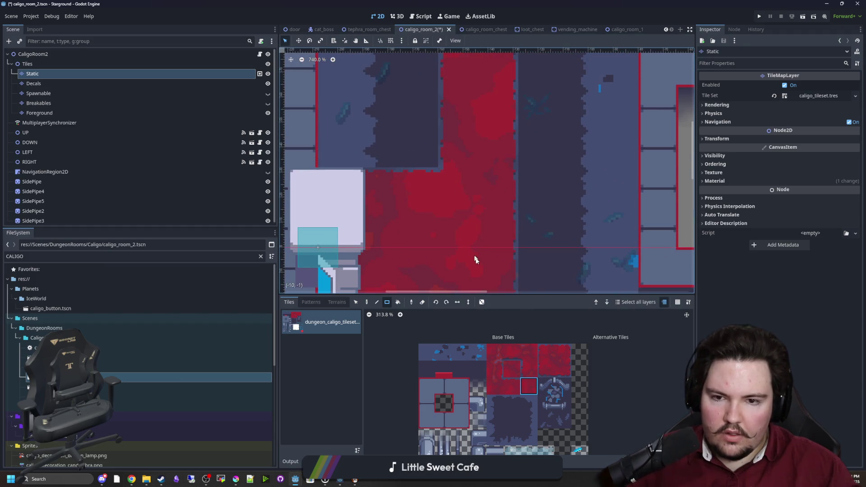
scroll(475, 259, down, 3)
click(526, 351)
scroll(472, 243, right, 5)
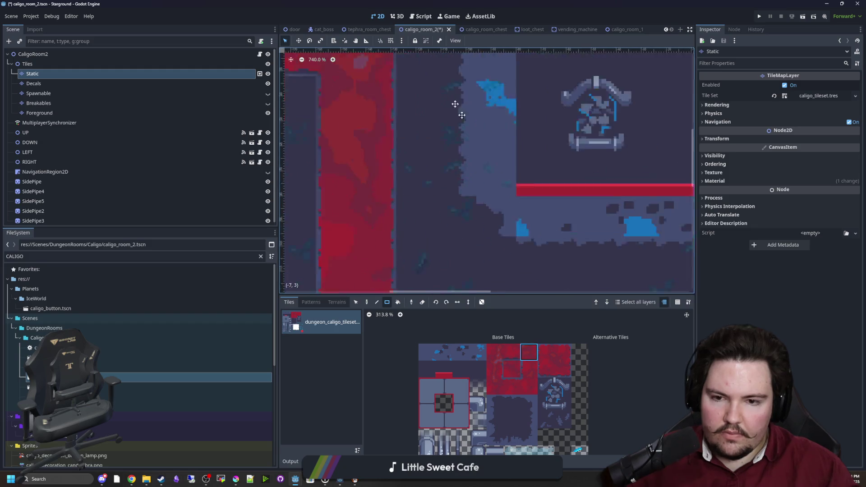
scroll(536, 187, down, 5)
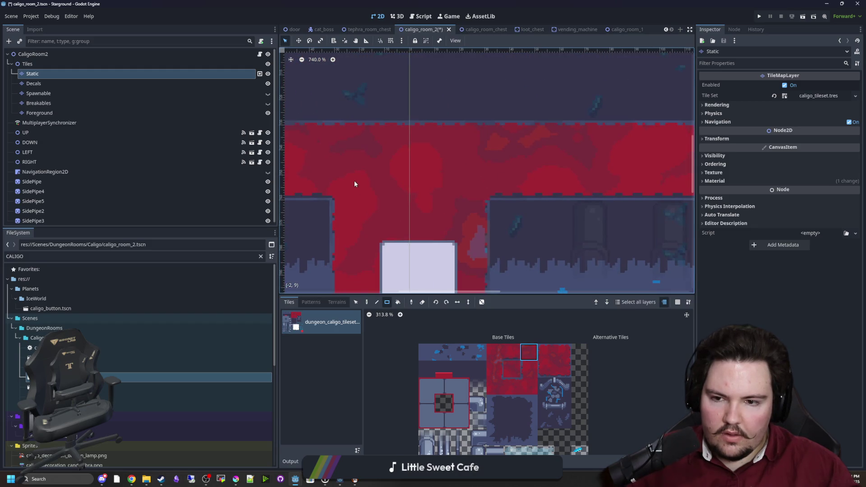
click(496, 353)
scroll(605, 163, down, 3)
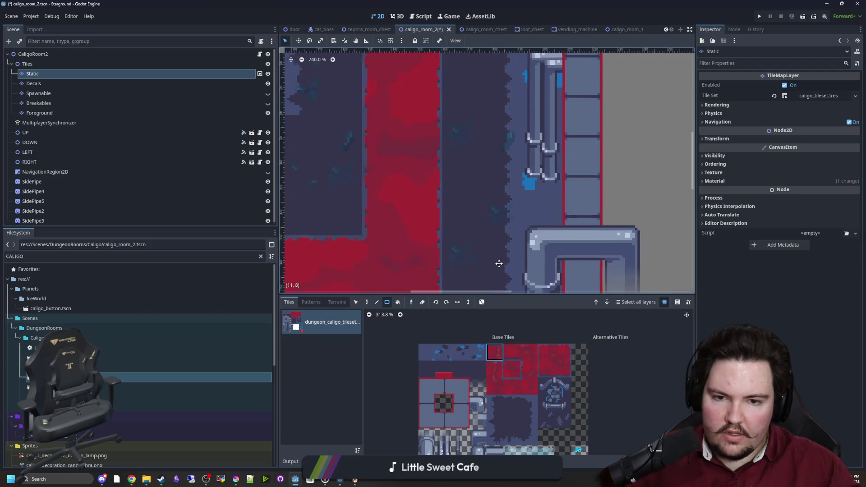
scroll(441, 129, left, 5)
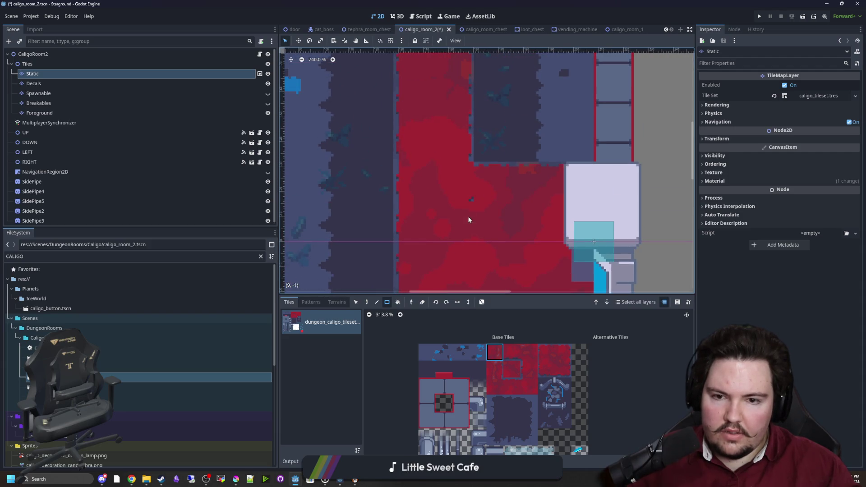
scroll(468, 220, down, 2)
click(494, 387)
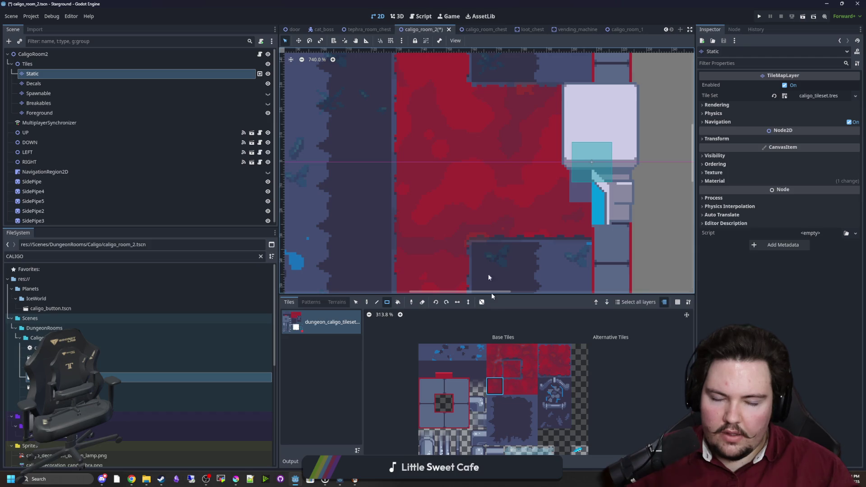
scroll(499, 207, down, 8)
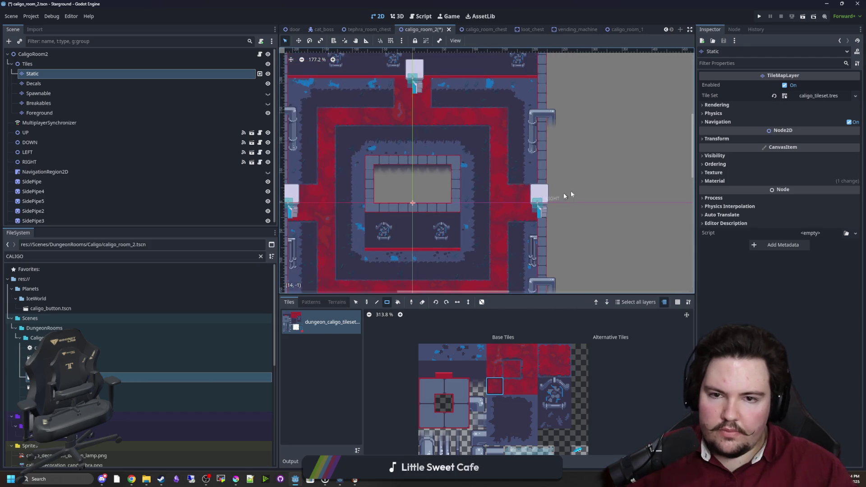
scroll(526, 212, down, 3)
Step: Save caligo_room_2, review its Breakables, Foreground and Spawnable layers, then switch to caligo_room_1
key(ctrl+s)
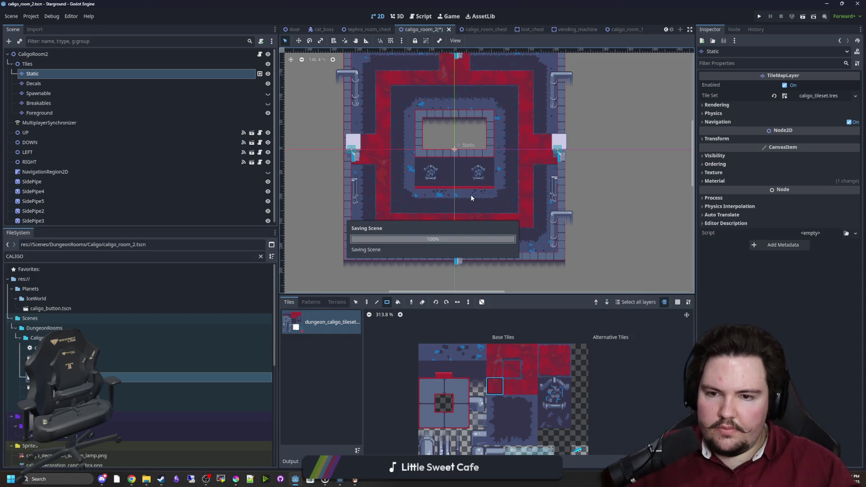
scroll(466, 181, up, 2)
click(39, 103)
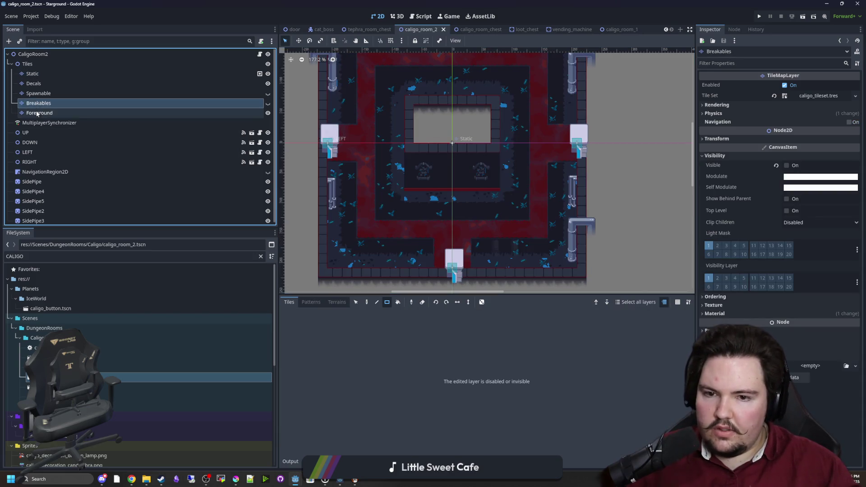
click(37, 113)
click(126, 103)
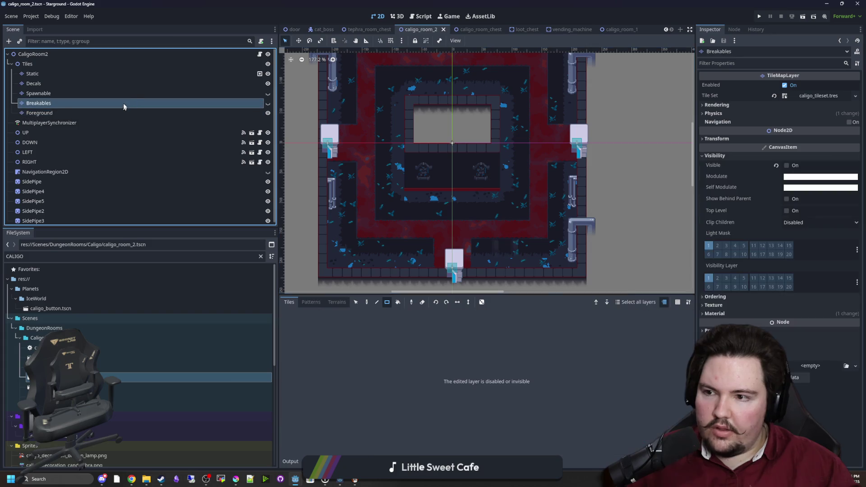
click(143, 101)
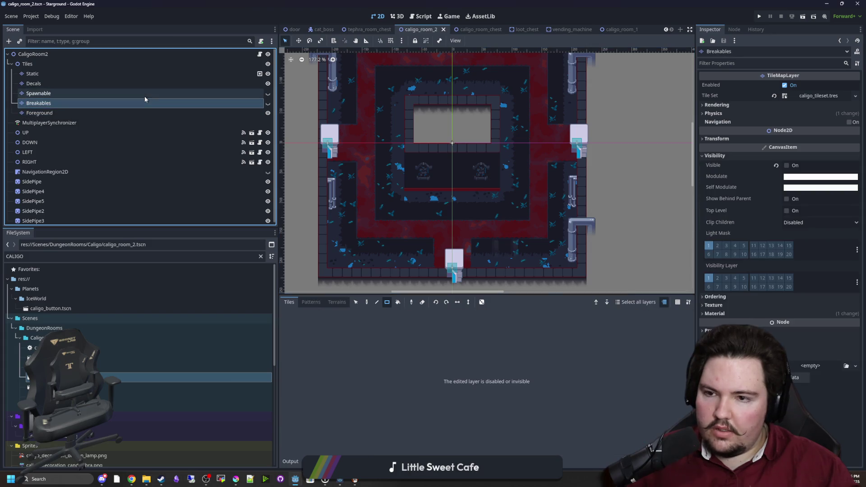
click(145, 95)
click(139, 110)
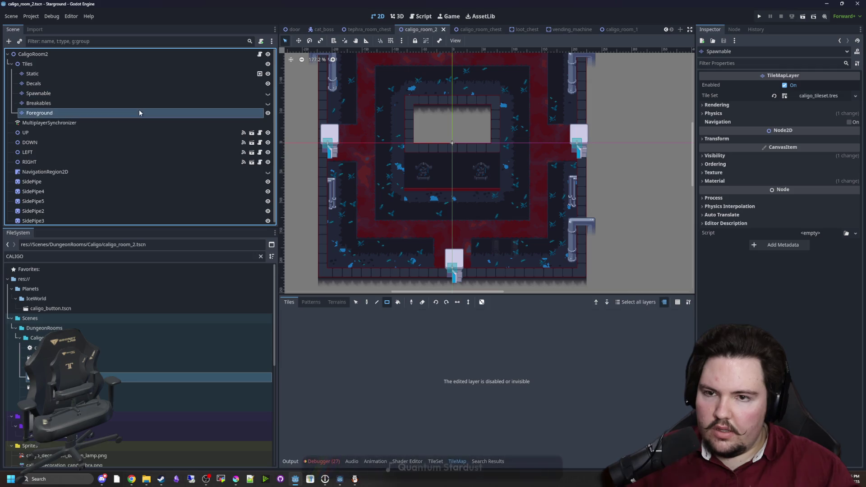
key(ctrl+s)
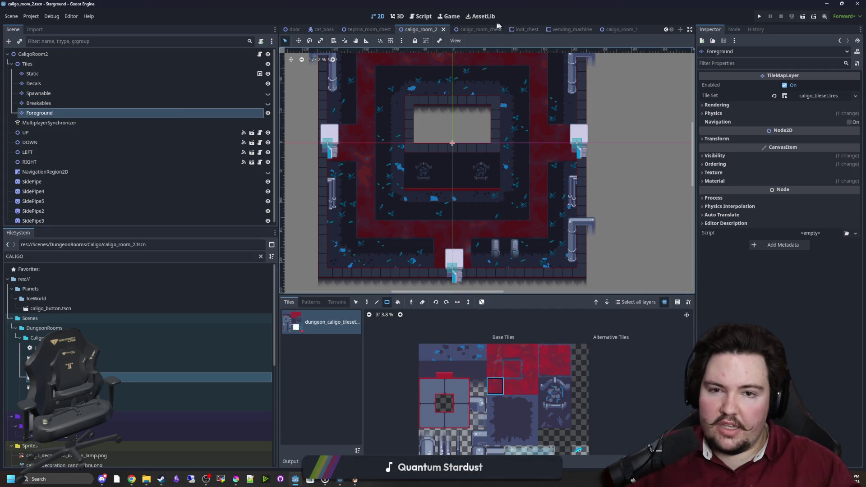
click(621, 30)
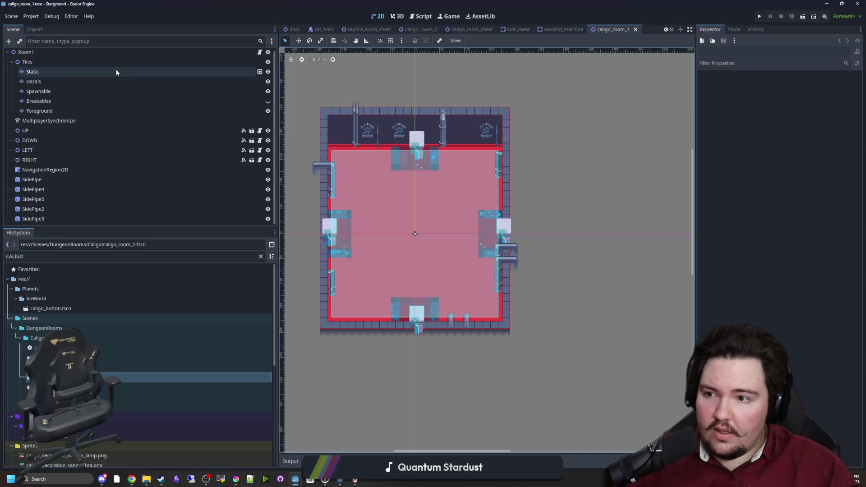
Step: Open caligo_boss_room_1 and cut its Ice layer
click(519, 30)
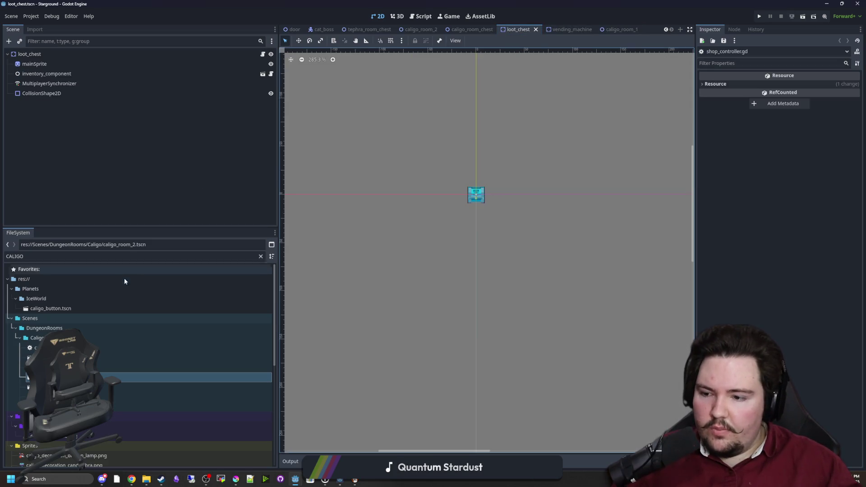
double_click(54, 358)
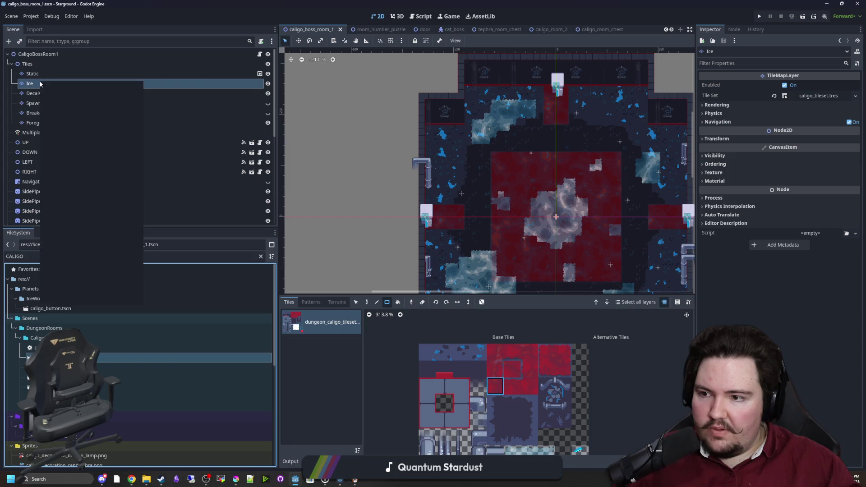
right_click(41, 83)
click(60, 132)
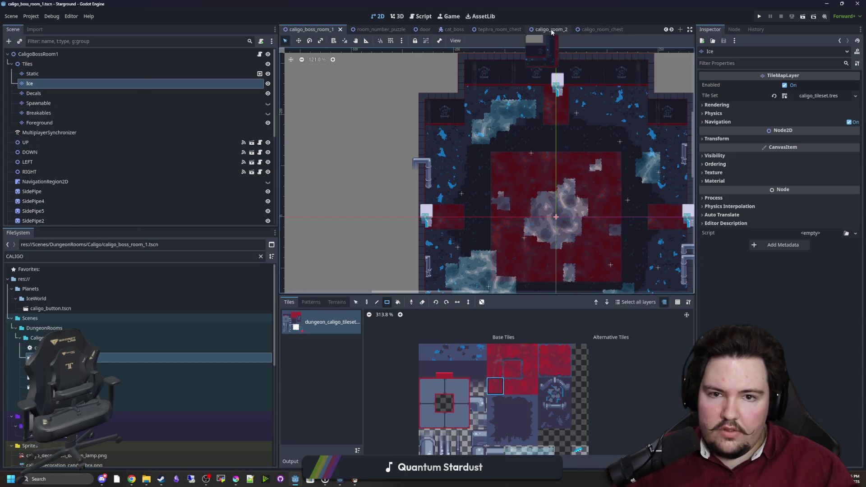
Step: Paste the Ice layer under Tiles in caligo_room_2 and erase its carried-over ice patches
click(548, 30)
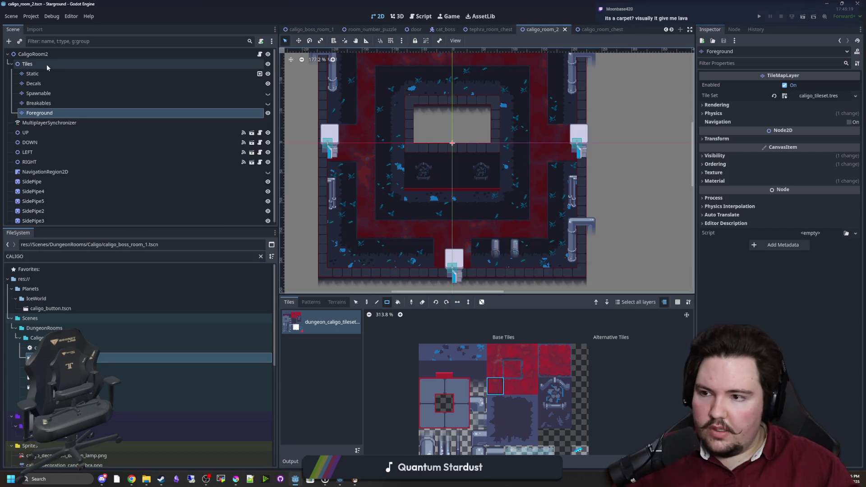
right_click(47, 64)
click(60, 120)
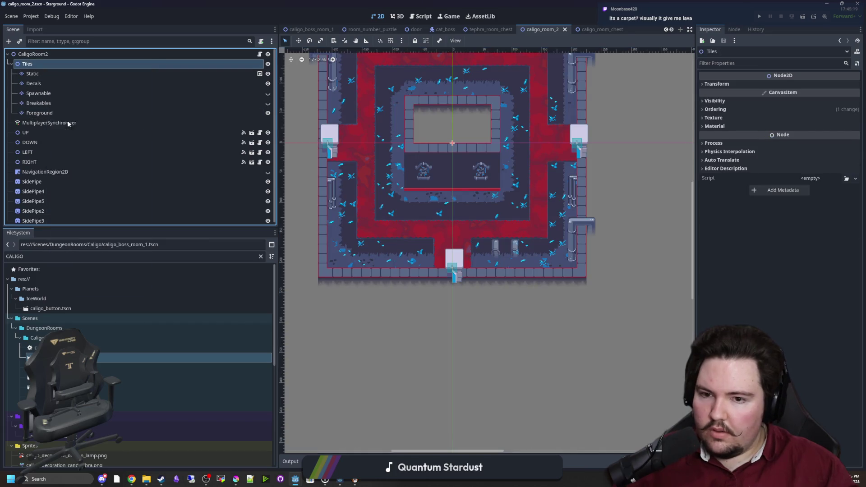
scroll(397, 212, down, 4)
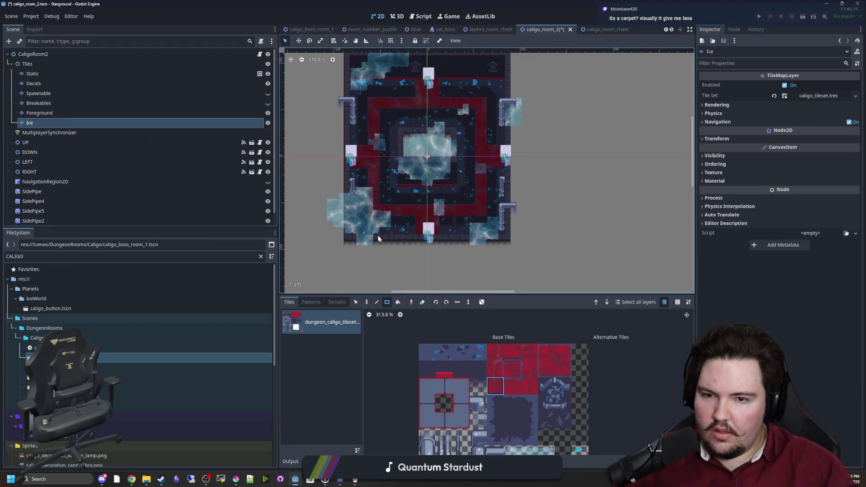
drag(551, 276, 334, 84)
scroll(435, 220, up, 3)
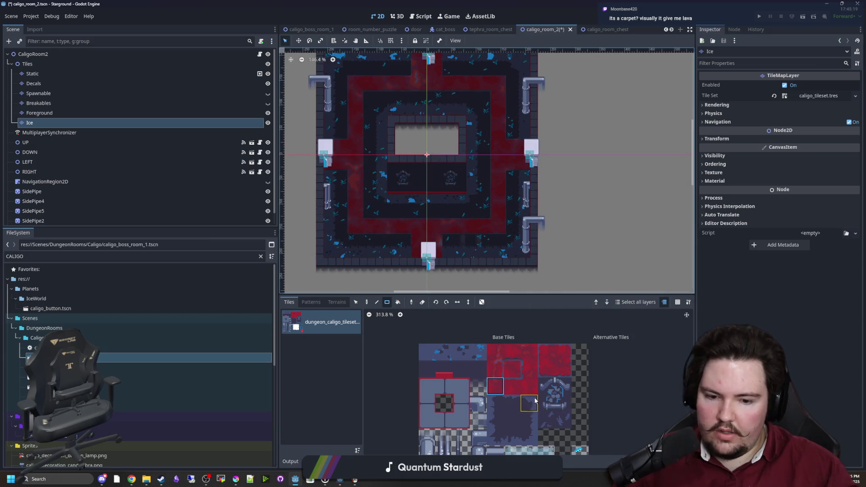
scroll(545, 421, down, 2)
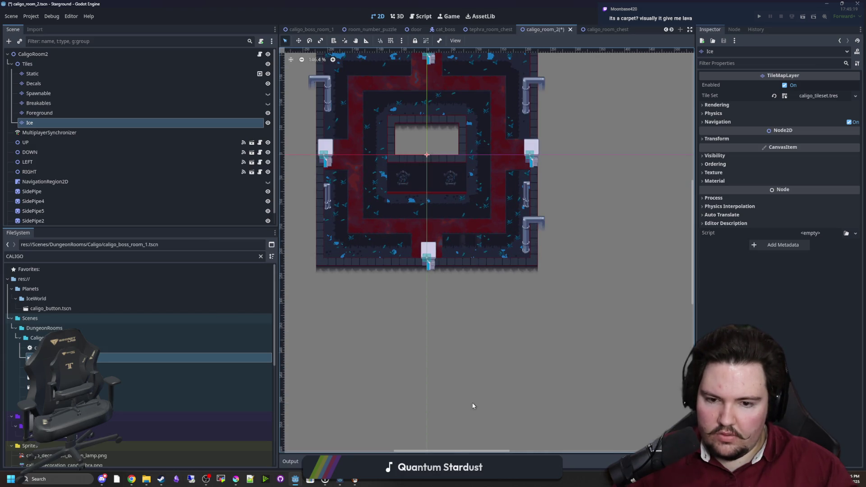
click(337, 303)
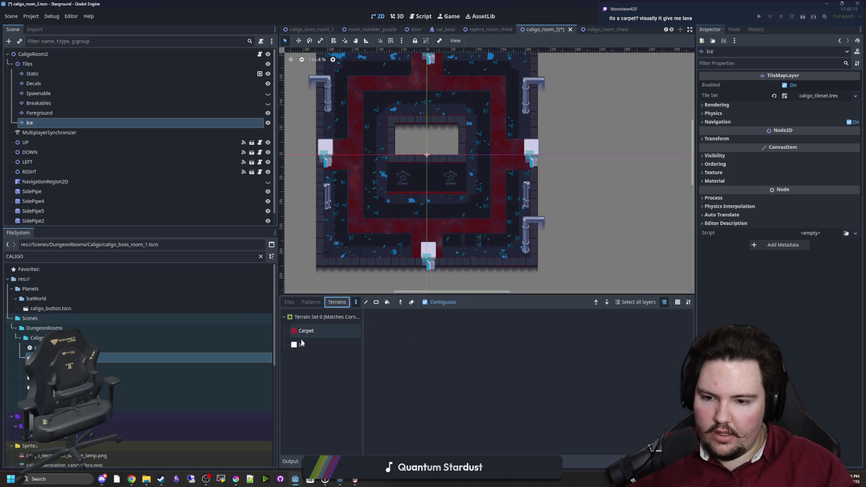
Step: Choose the Ice terrain and paint an ice patch on the lower-left floor
click(318, 345)
click(371, 318)
scroll(341, 240, up, 4)
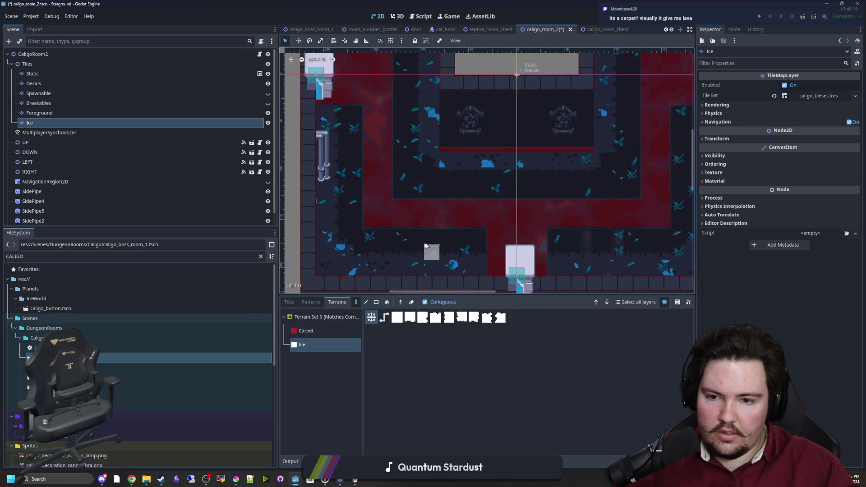
mouse_move(415, 243)
mouse_down()
mouse_move(387, 245)
mouse_move(377, 229)
mouse_move(368, 253)
mouse_up()
Step: Paint an ice patch below the central block, extending it left and undoing extra columns
scroll(367, 253, down, 3)
scroll(433, 203, right, 2)
drag(440, 199, 458, 188)
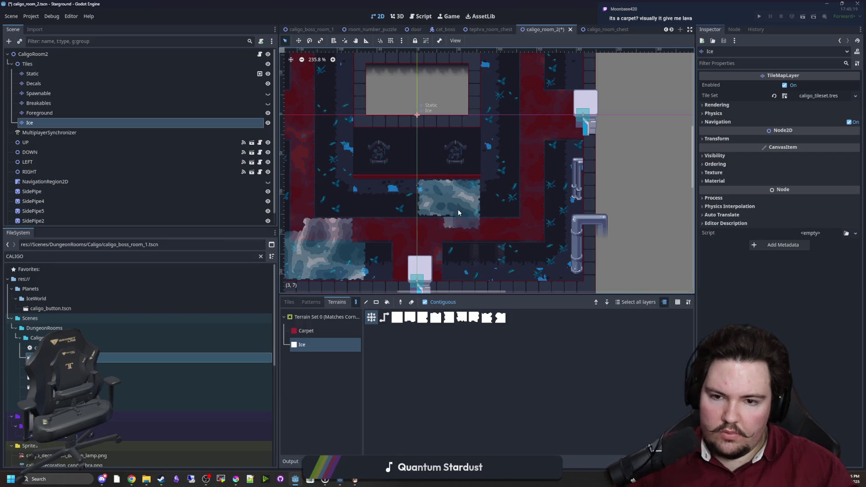
click(428, 206)
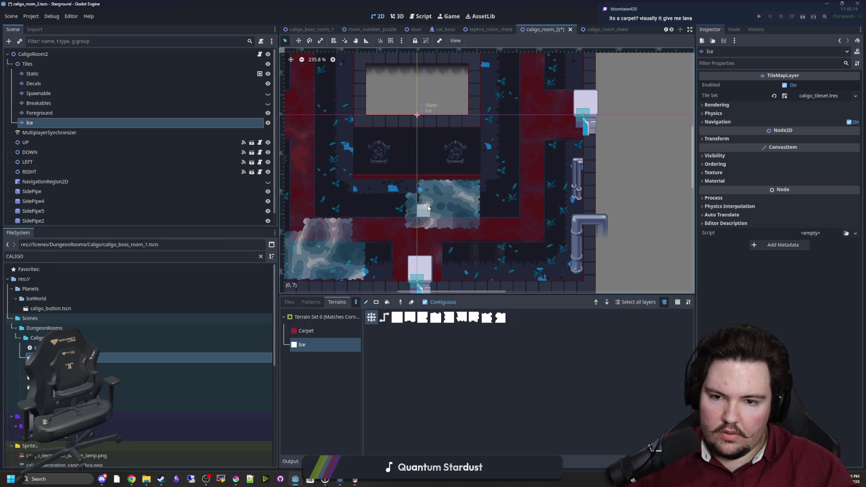
scroll(406, 239, up, 5)
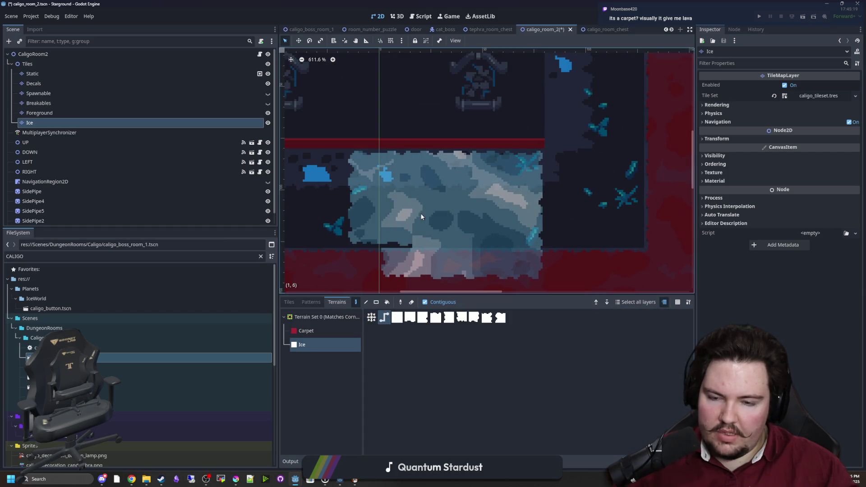
click(372, 317)
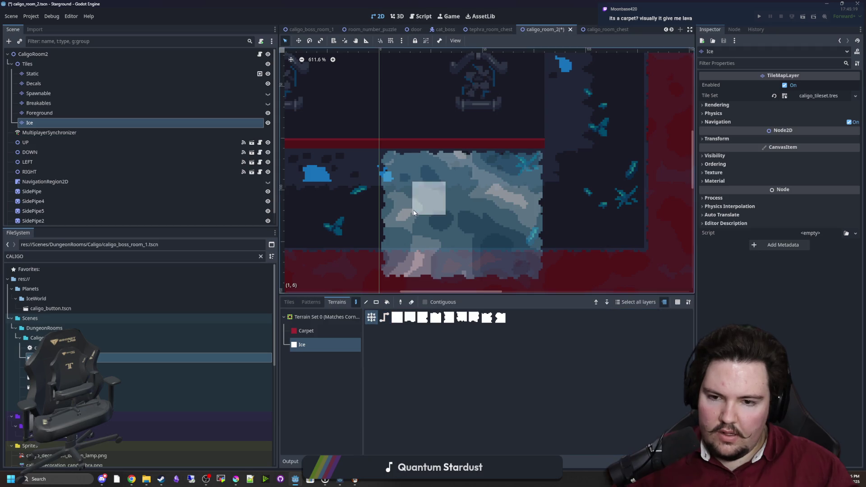
click(393, 219)
key(ctrl+z)
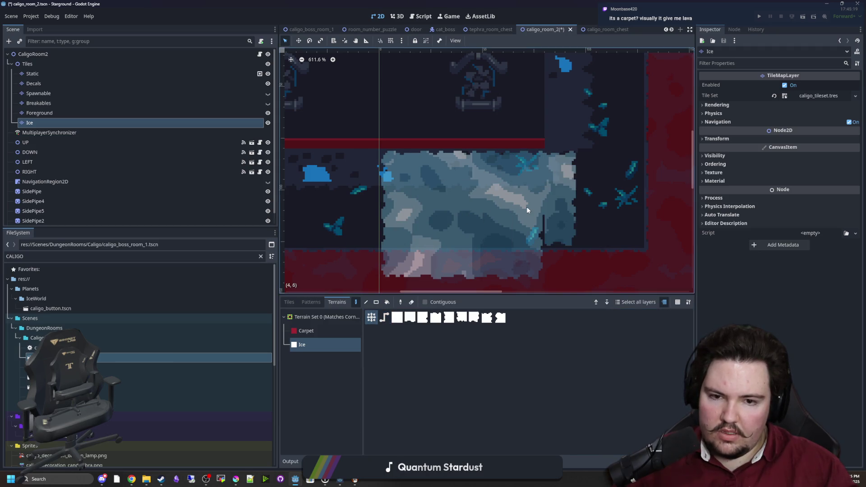
click(526, 206)
key(ctrl+z)
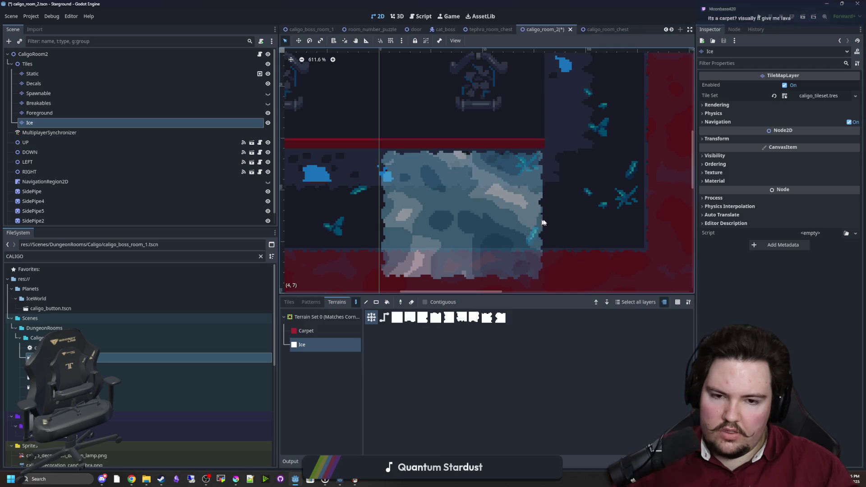
scroll(518, 229, down, 5)
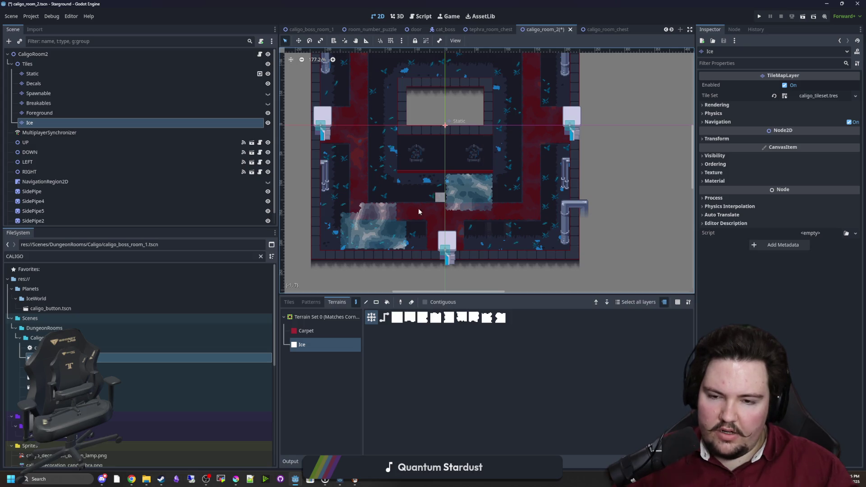
Step: Paint a small ice patch on the right and an ice strip in the upper-left corridor
scroll(519, 189, up, 5)
click(527, 178)
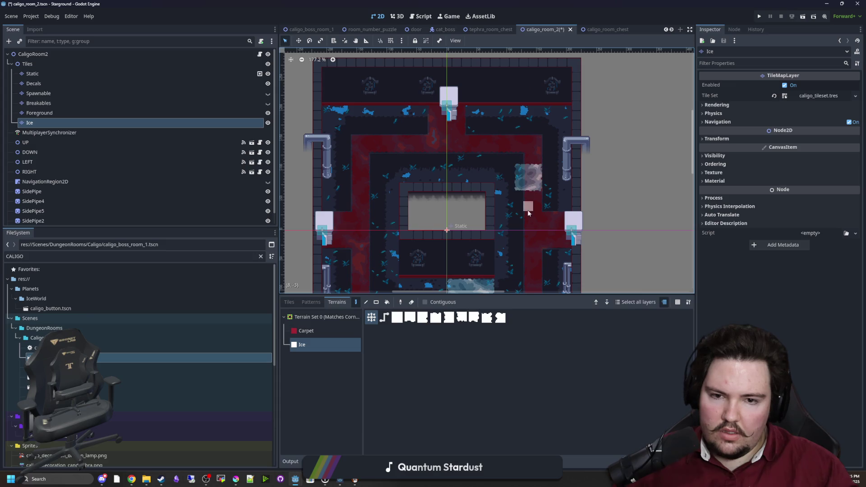
drag(366, 145, 390, 140)
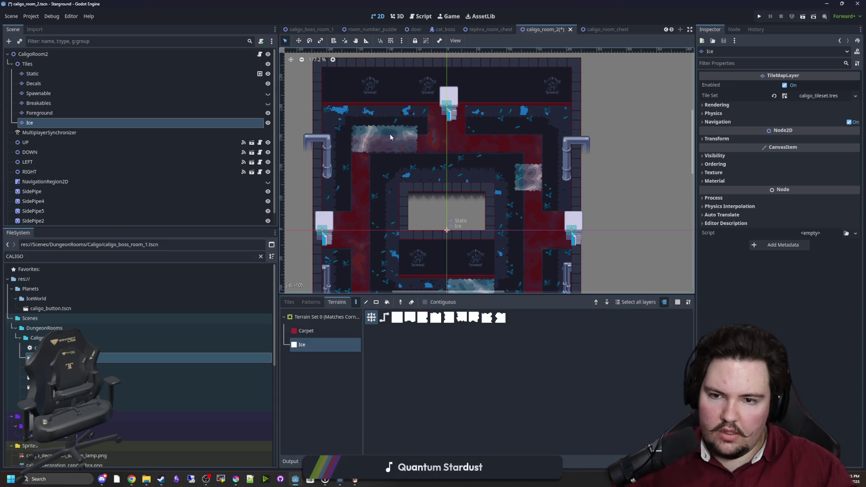
scroll(391, 173, down, 3)
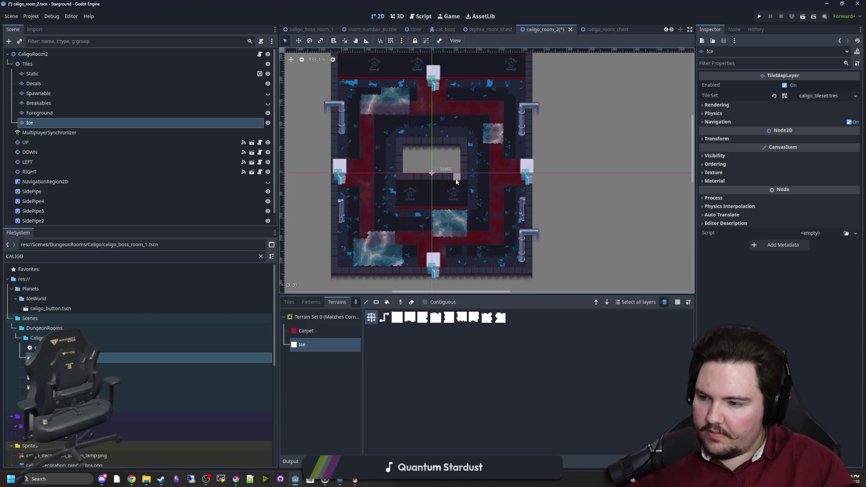
scroll(478, 155, up, 8)
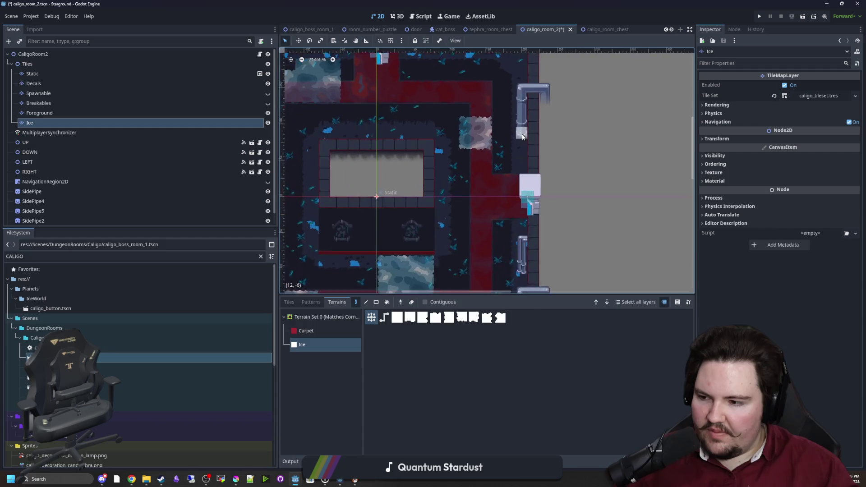
Step: Apply an Ice terrain pattern to the patch edge, notching its left side
click(490, 317)
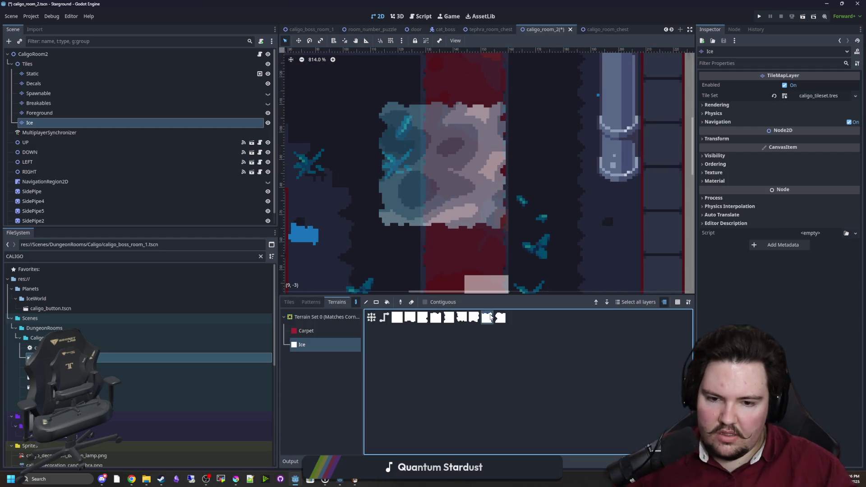
scroll(482, 194, down, 4)
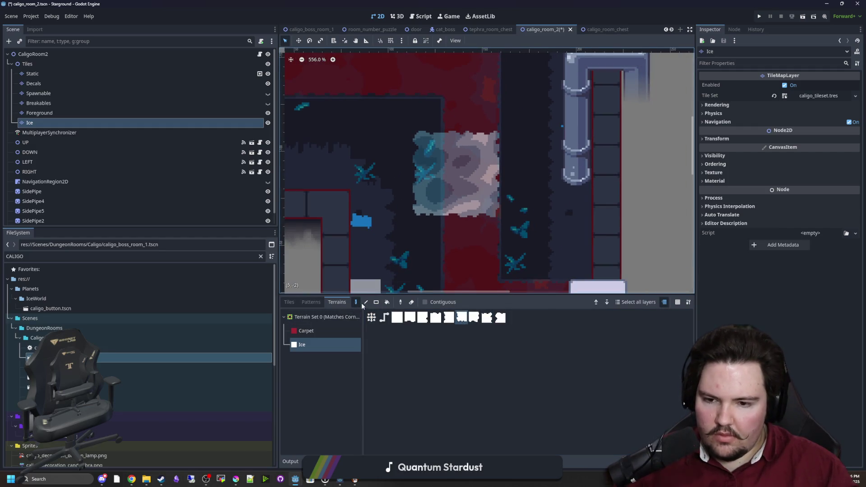
click(420, 319)
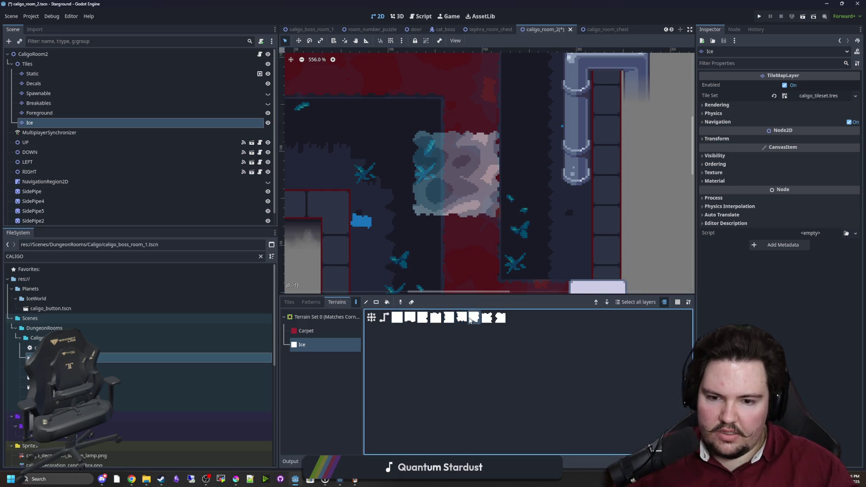
click(462, 318)
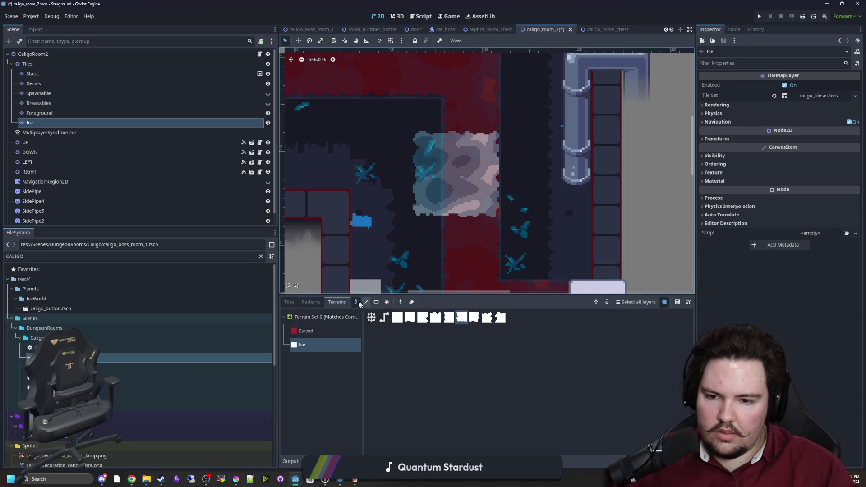
click(359, 303)
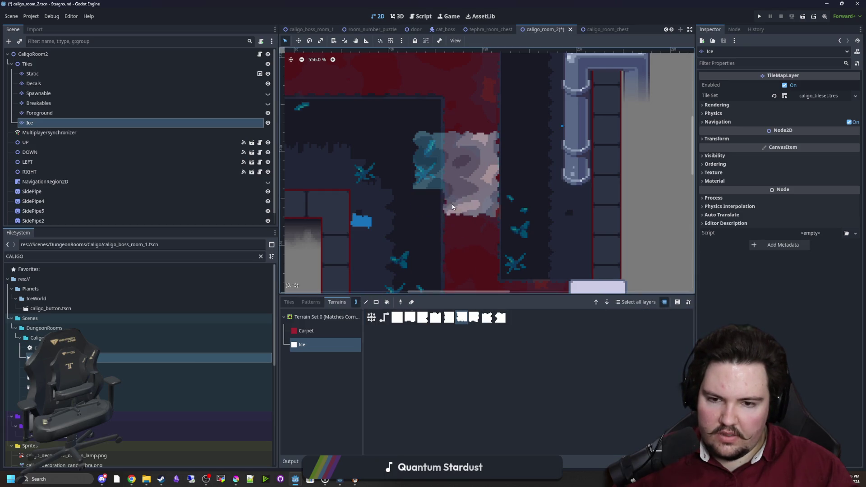
click(427, 203)
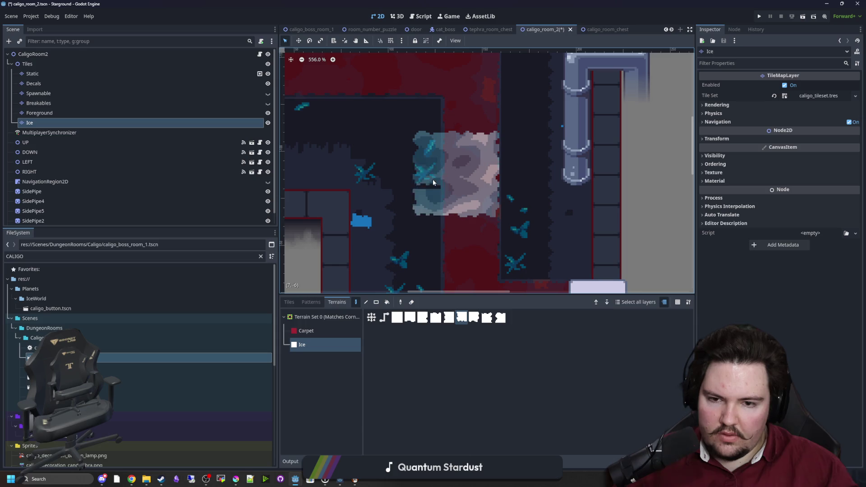
click(290, 302)
click(526, 434)
Step: Paint darker ice edge tiles onto the large patch and cover the red block with ice
scroll(430, 194, up, 2)
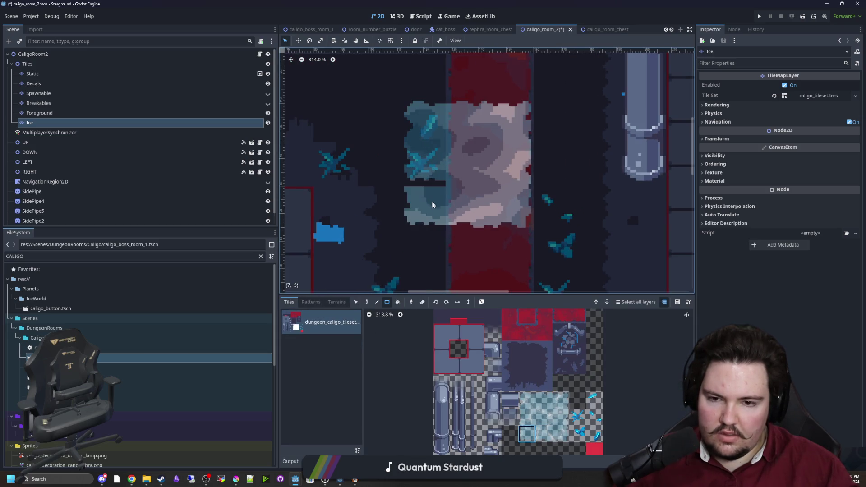
scroll(433, 228, down, 5)
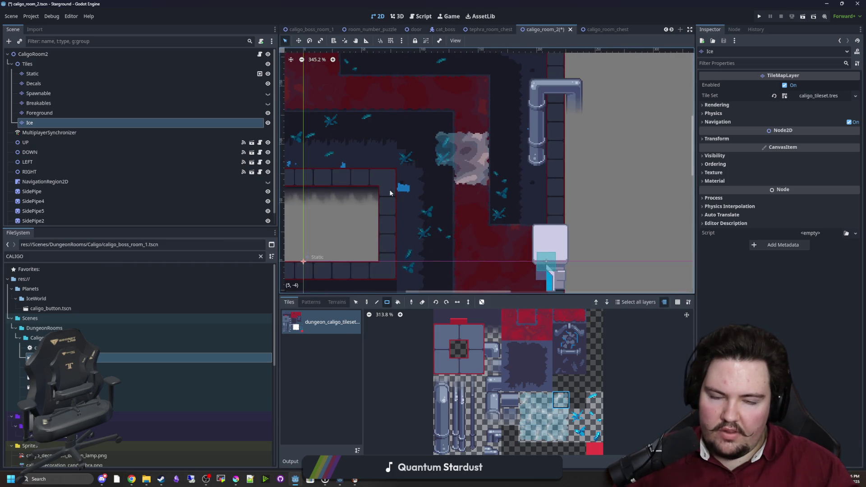
mouse_move(505, 222)
mouse_down()
mouse_move(397, 163)
mouse_move(432, 216)
mouse_up()
scroll(420, 156, up, 3)
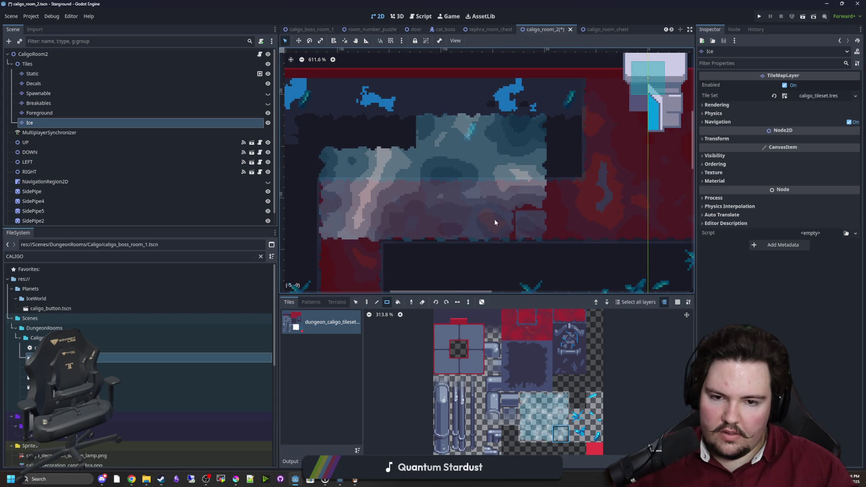
click(532, 430)
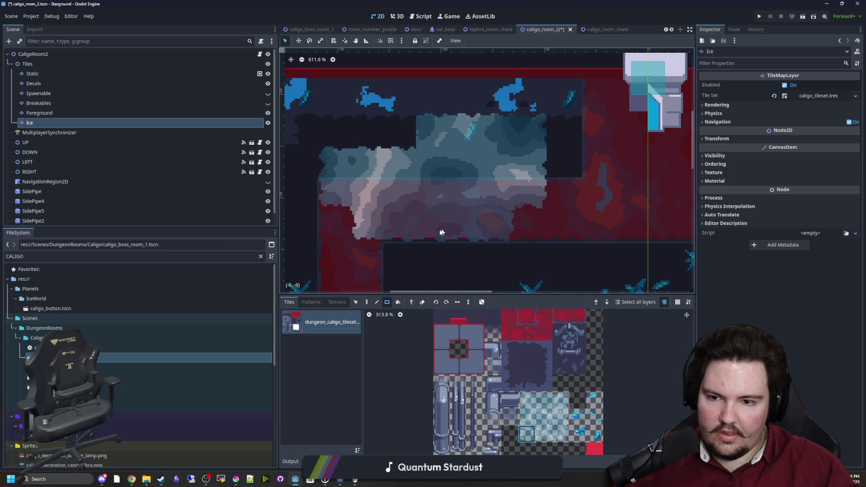
click(531, 401)
click(444, 147)
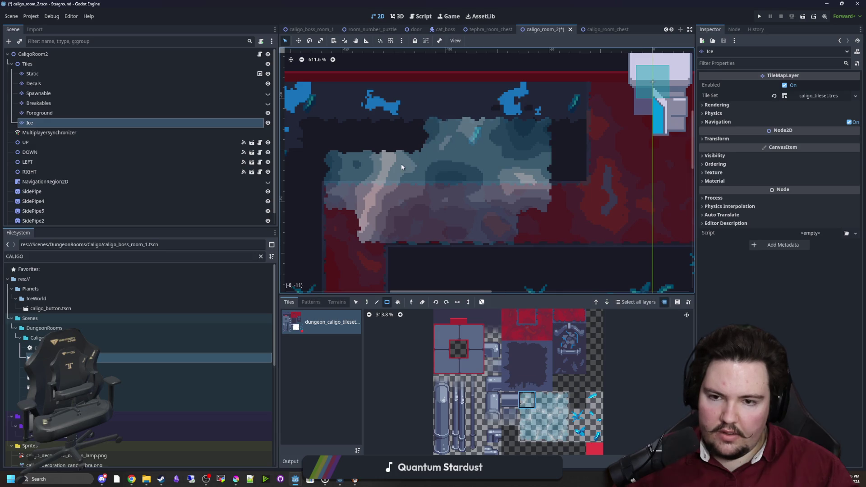
click(556, 399)
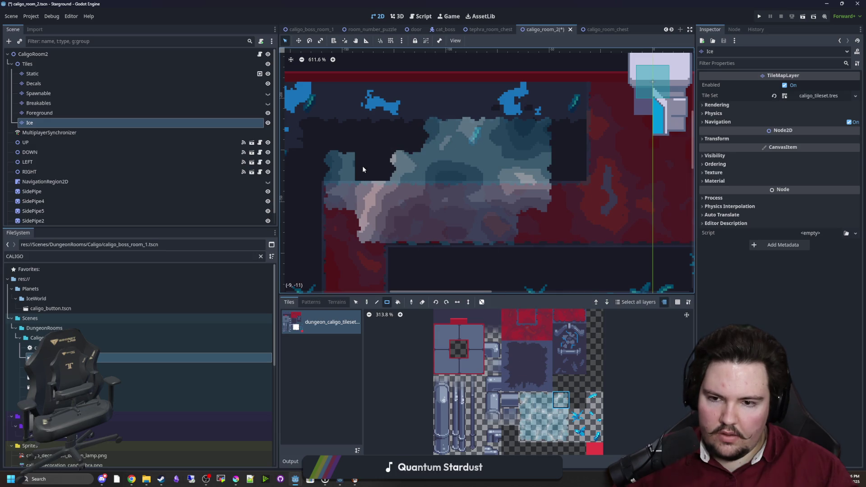
scroll(402, 229, right, 3)
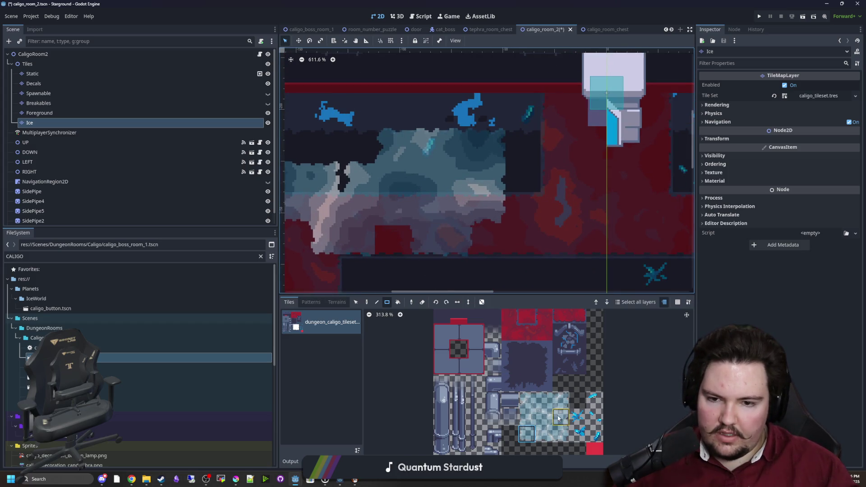
click(561, 434)
scroll(390, 184, down, 10)
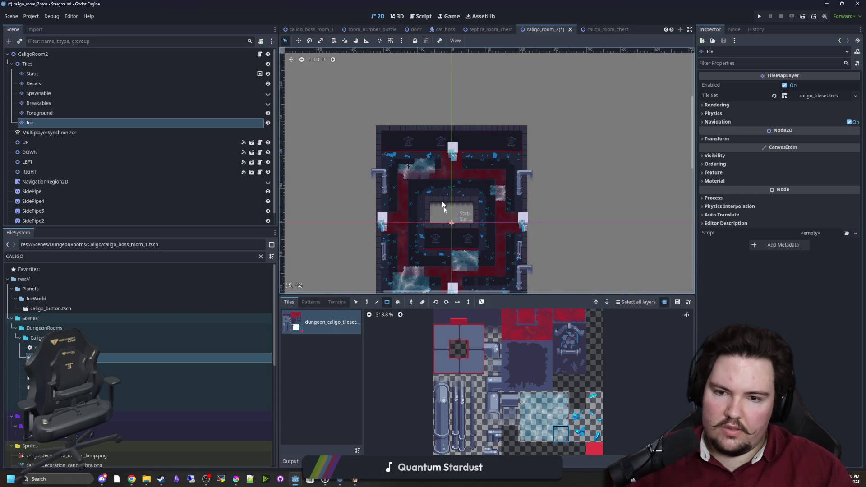
Step: Fill the red gaps in the lower-left Ice patch with a light ice tile
scroll(477, 181, up, 16)
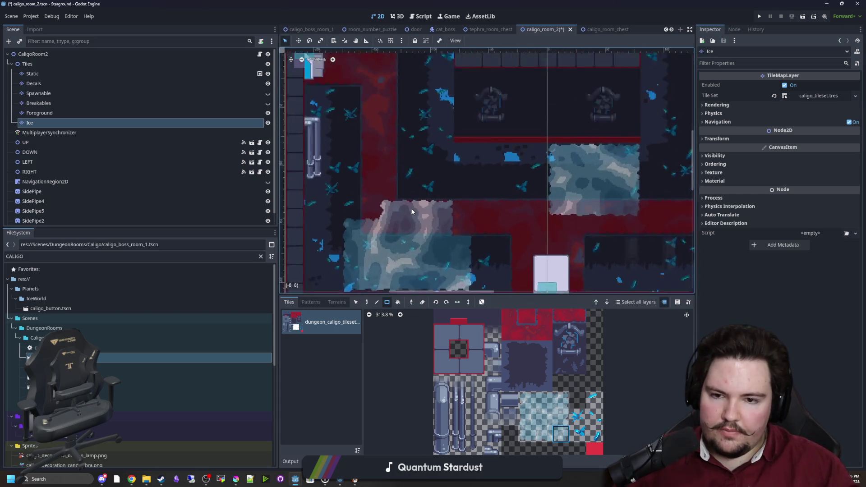
drag(423, 227, 455, 205)
scroll(455, 251, up, 3)
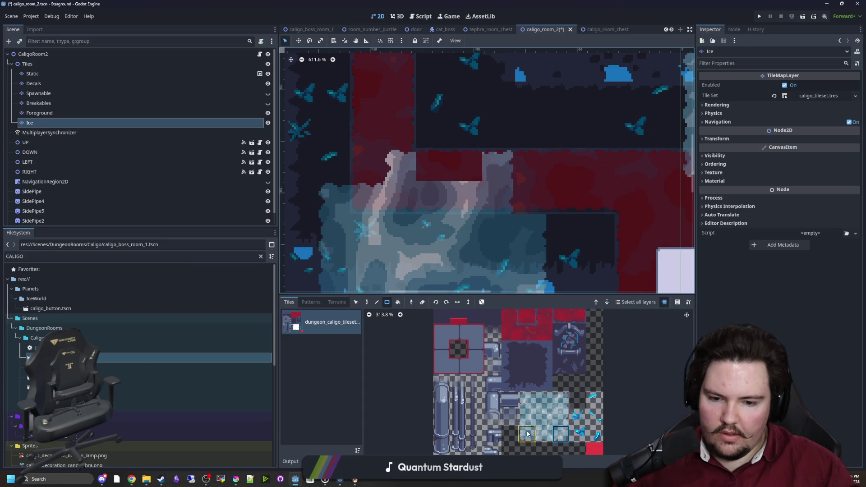
click(527, 399)
click(460, 180)
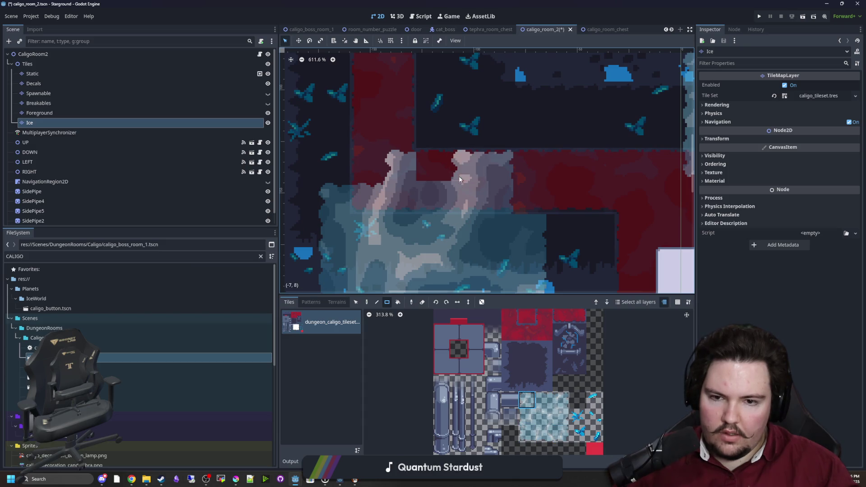
click(419, 168)
Step: Paint another ice tile along the bottom edge of the patch
scroll(420, 168, down, 5)
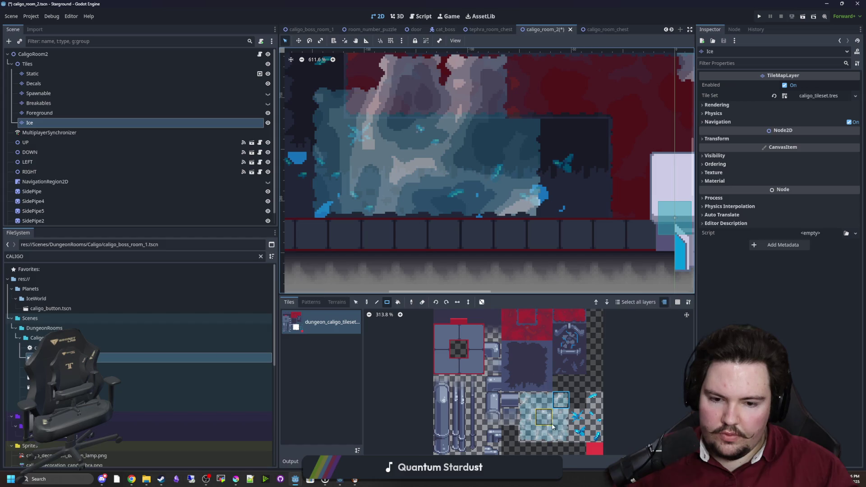
click(527, 434)
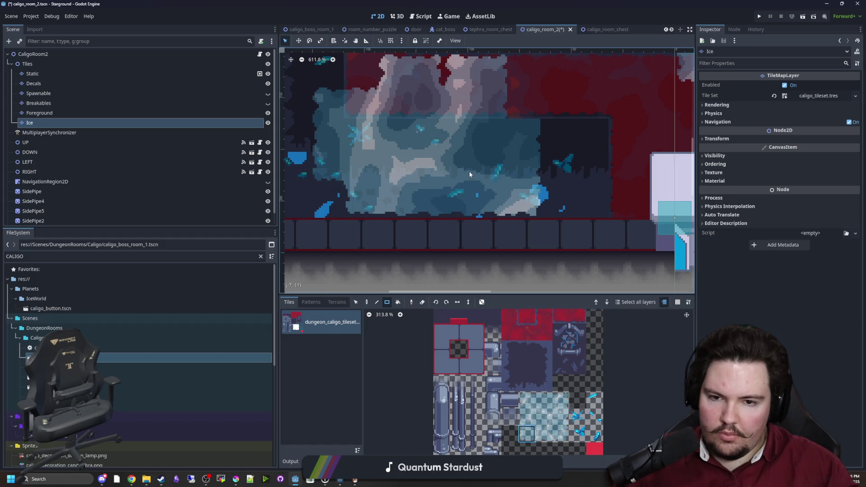
scroll(469, 174, up, 1)
click(561, 434)
click(510, 216)
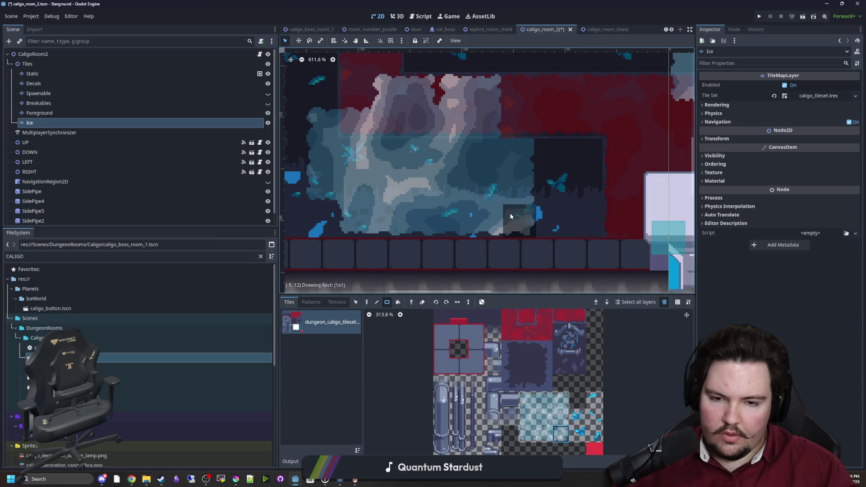
Step: Cover the dark block with a two-tile stacked ice selection
scroll(497, 209, up, 2)
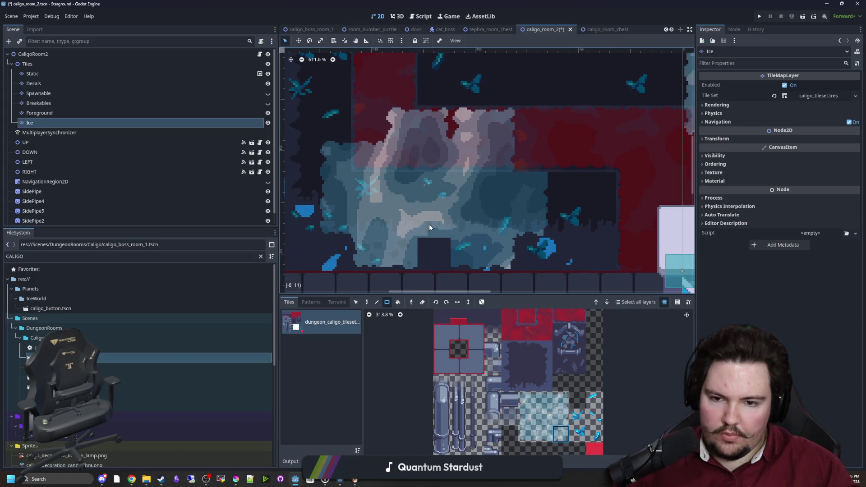
click(526, 434)
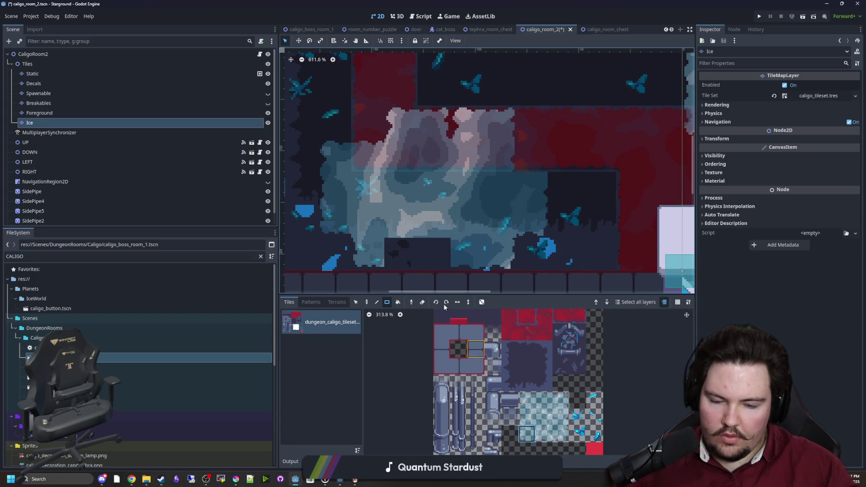
click(559, 437)
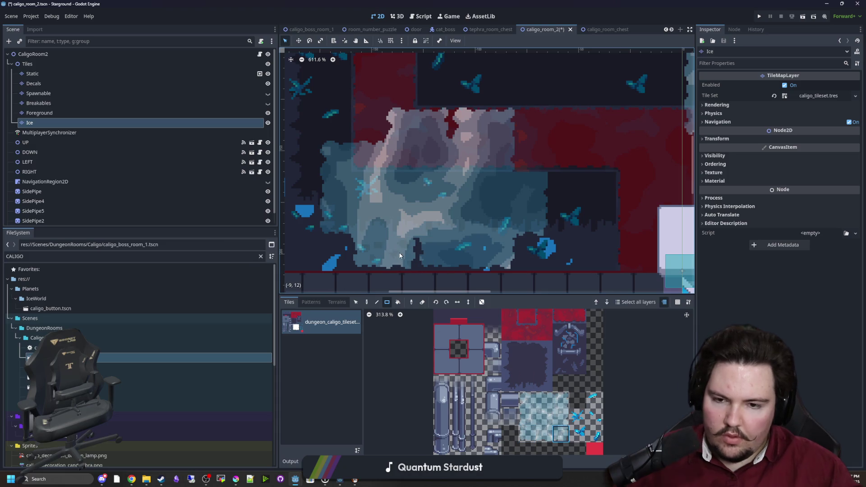
drag(526, 416, 527, 434)
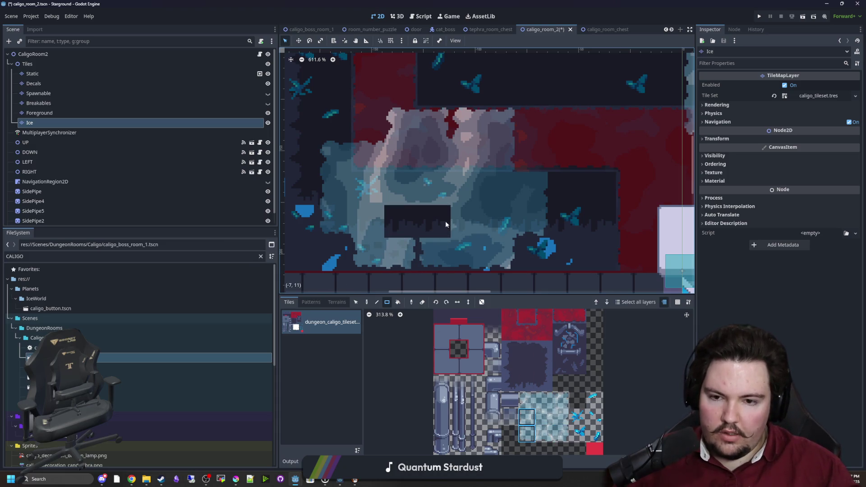
click(561, 434)
click(402, 221)
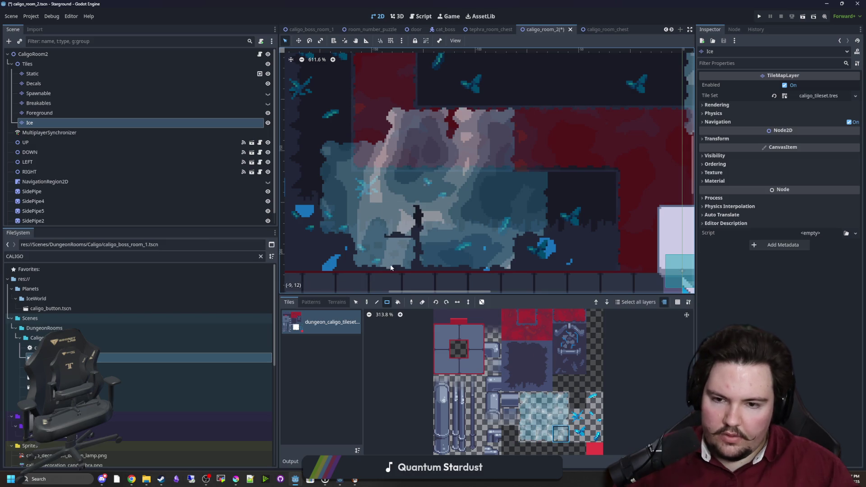
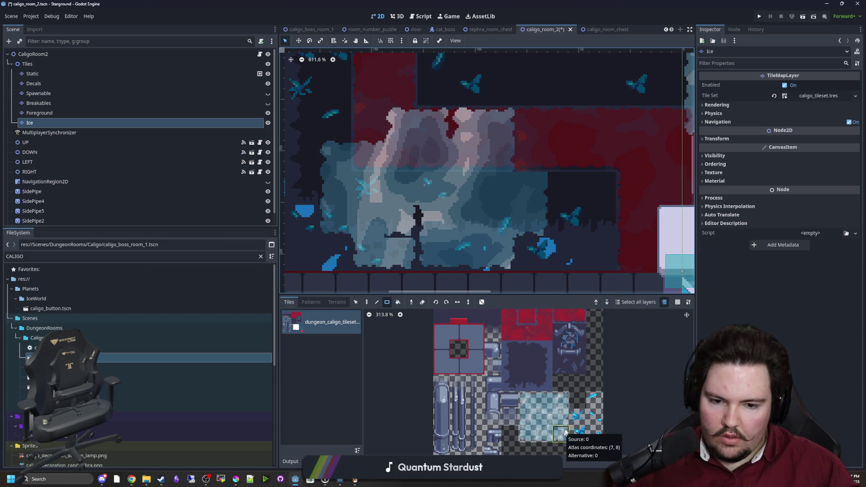
Step: Paint more ice patches on the Ice layer using tiles picked from the atlas
click(564, 432)
scroll(359, 218, down, 2)
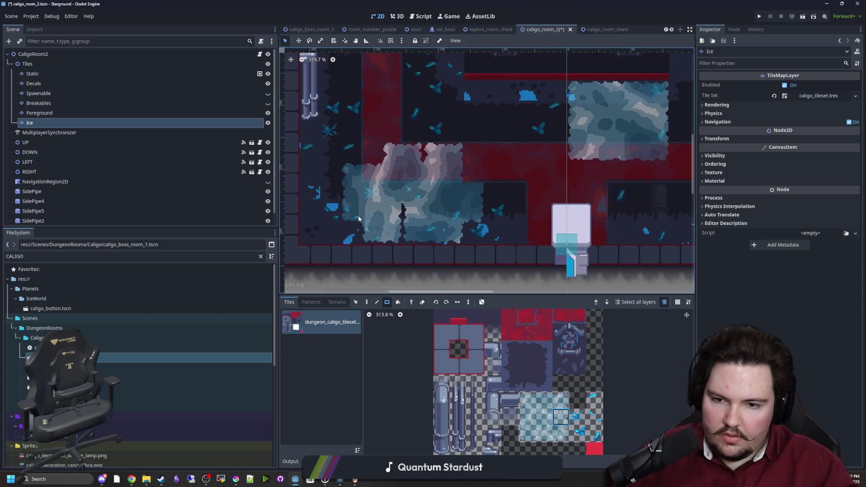
scroll(358, 218, down, 5)
scroll(359, 218, up, 8)
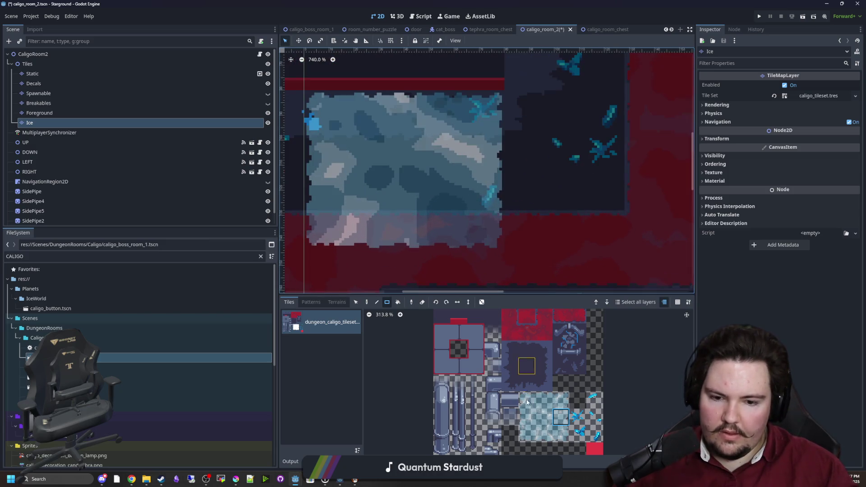
click(563, 437)
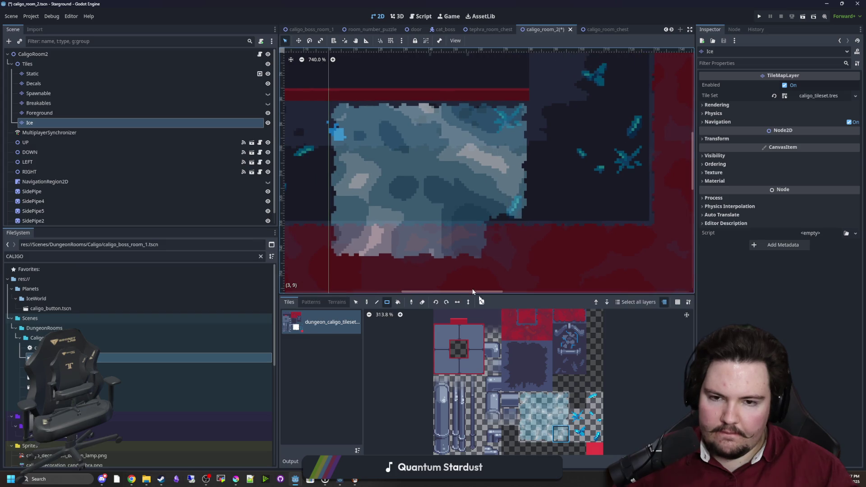
ctrl+click(361, 216)
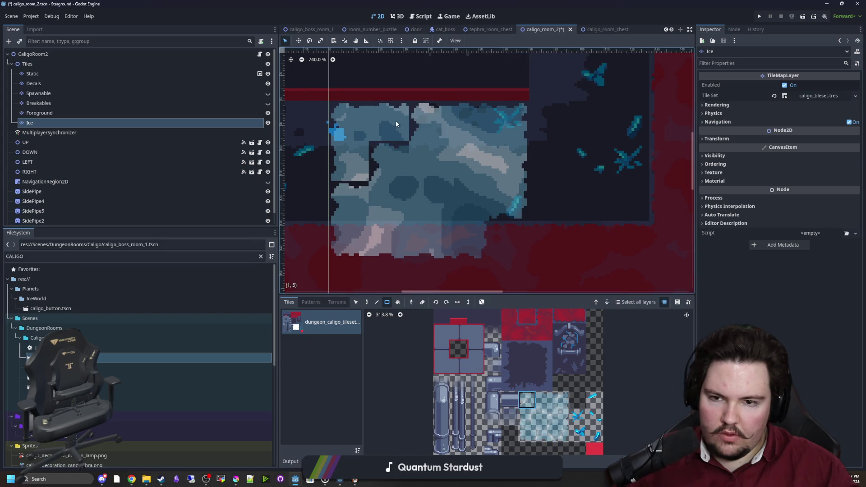
scroll(468, 180, down, 6)
scroll(468, 181, up, 5)
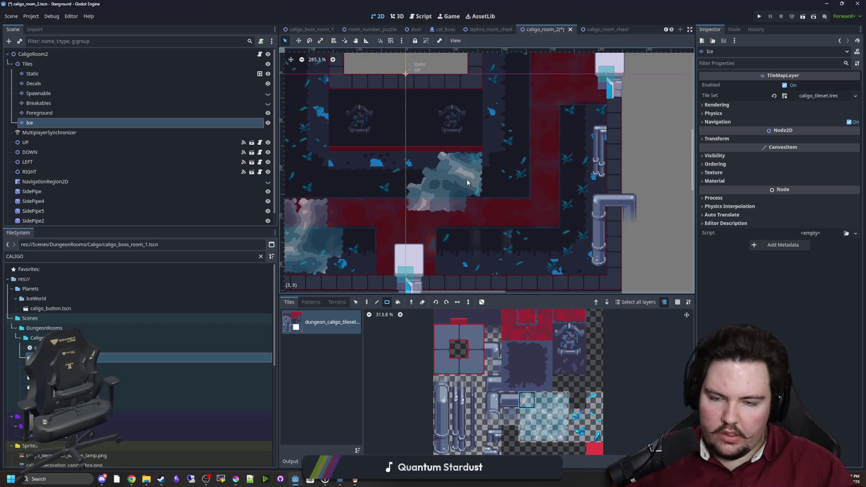
scroll(477, 260, down, 3)
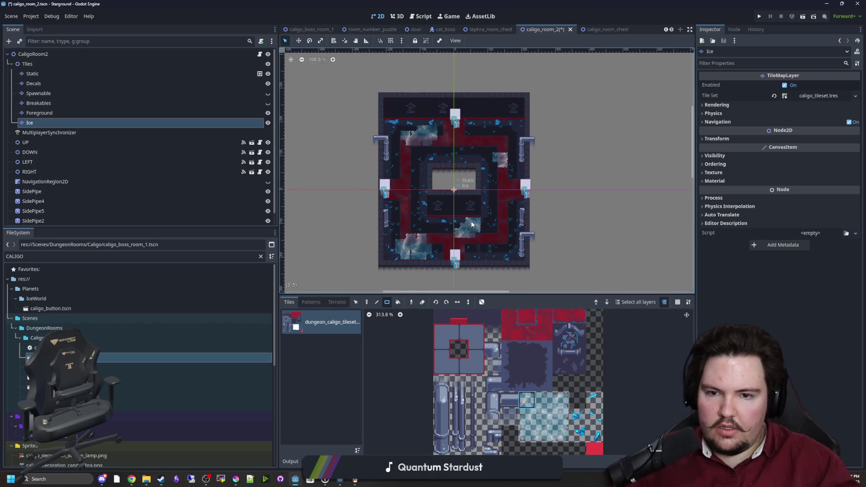
scroll(477, 244, up, 2)
Step: Save caligo_room_2 and select the room's root node
key(ctrl+s)
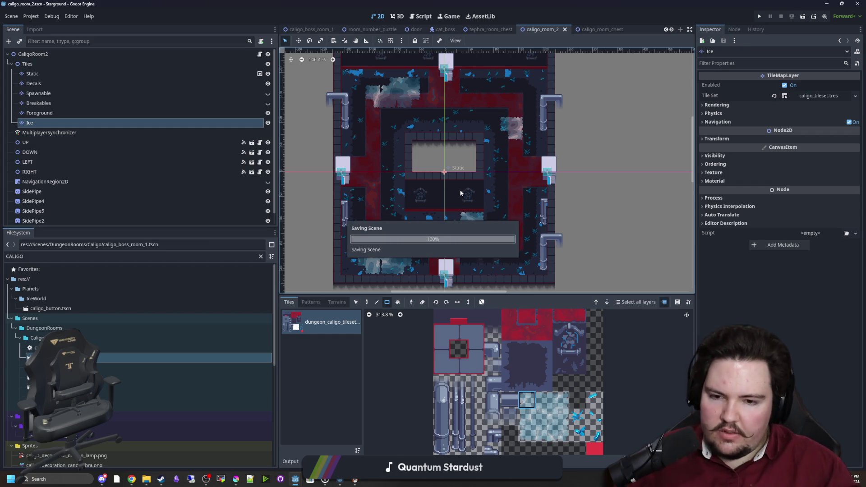
scroll(459, 238, up, 2)
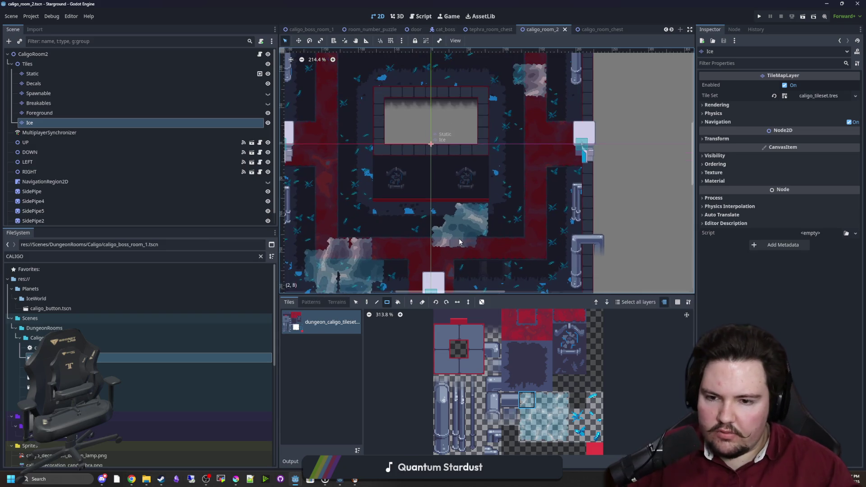
click(33, 54)
scroll(422, 244, down, 3)
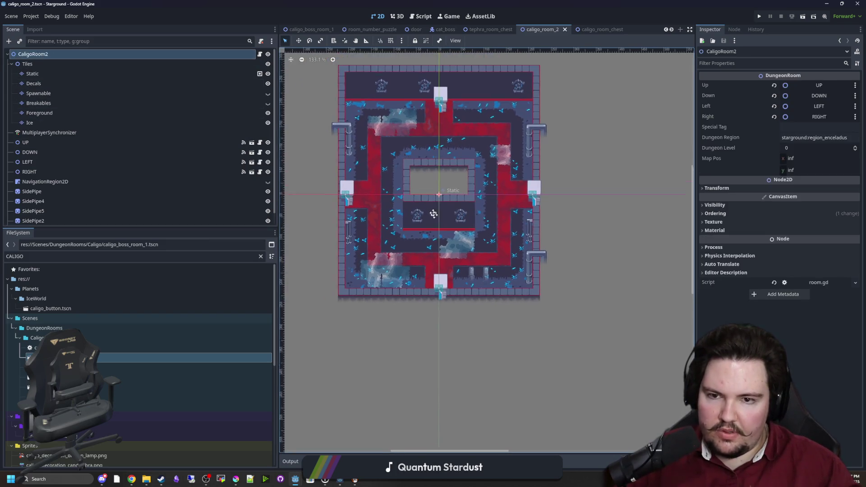
Step: On the Foreground layer, box-select the two small pipe tiles with the Select tool
scroll(434, 214, up, 4)
scroll(432, 202, up, 2)
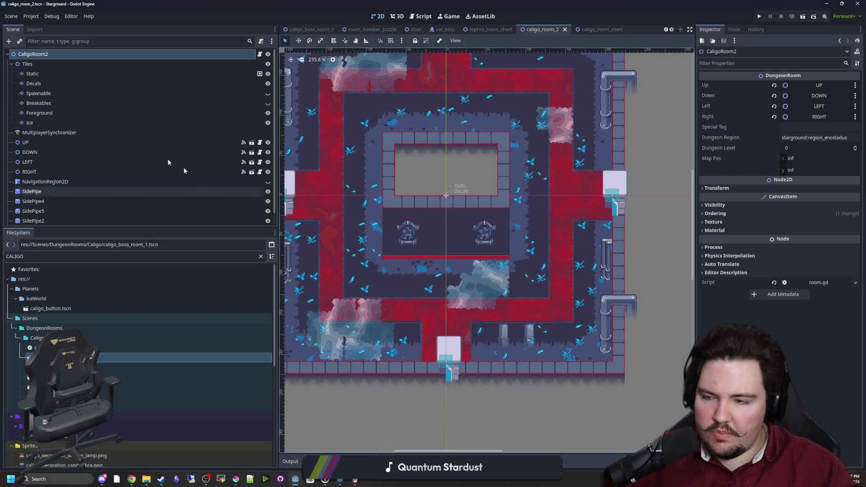
click(41, 112)
scroll(440, 213, up, 2)
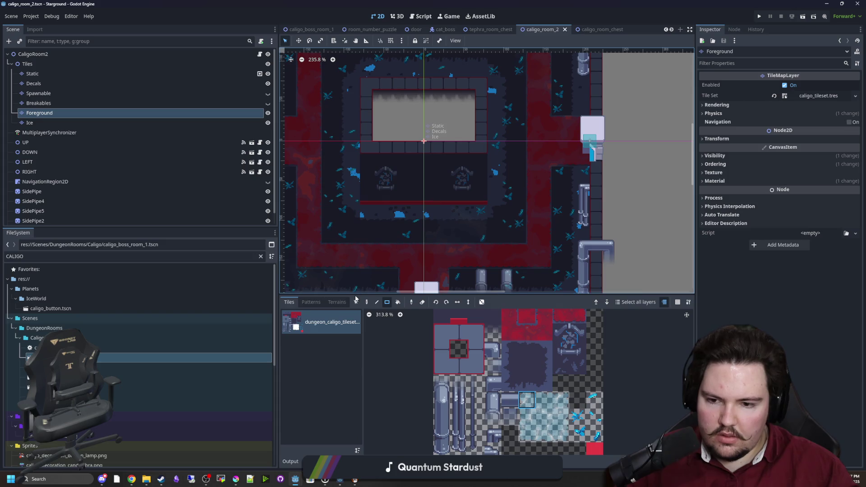
key(s)
scroll(459, 207, down, 3)
drag(537, 260, 461, 185)
Step: Move the two selected pipe tiles to the lower-left floor of the room
scroll(461, 185, left, 3)
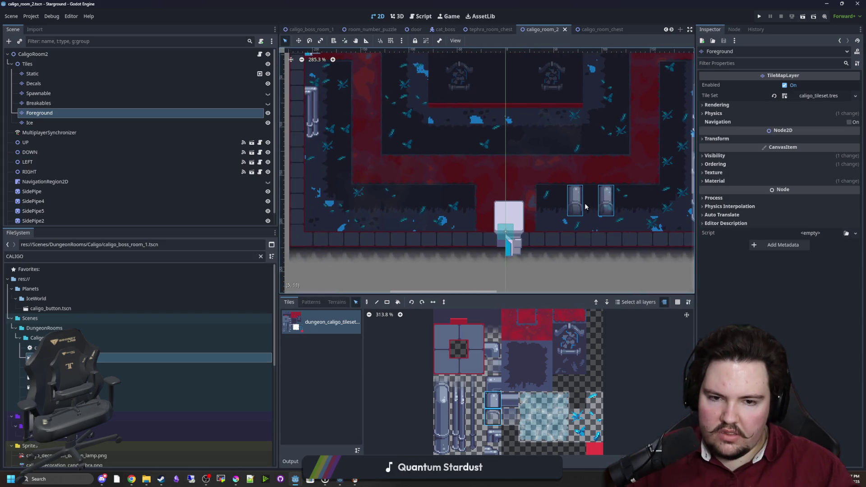
mouse_move(580, 205)
mouse_down()
mouse_move(426, 232)
mouse_move(363, 233)
mouse_up()
scroll(424, 262, down, 5)
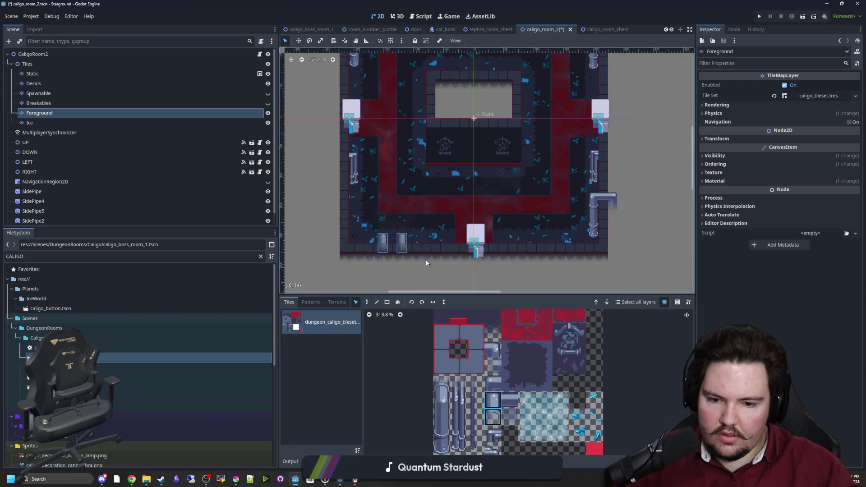
scroll(493, 250, down, 2)
scroll(477, 391, down, 1)
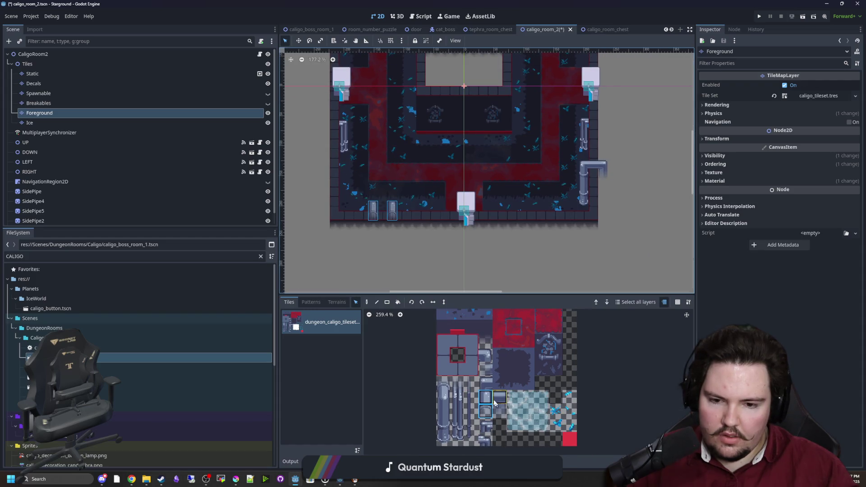
scroll(480, 387, up, 2)
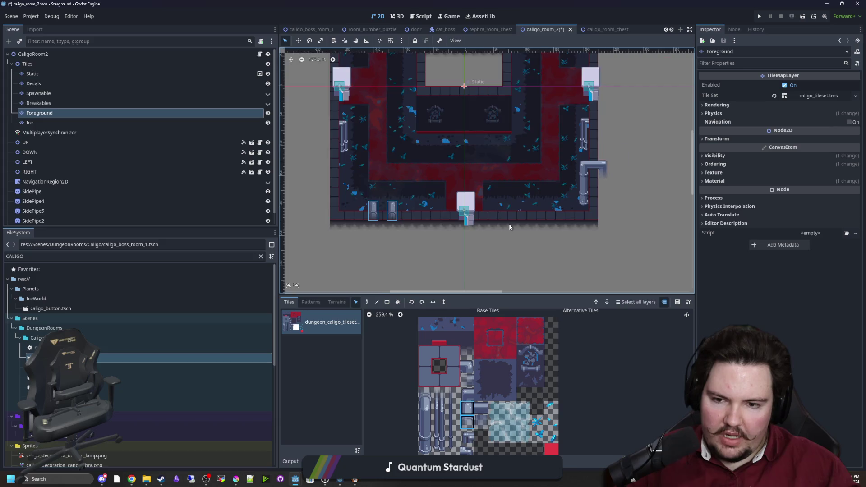
scroll(502, 218, up, 5)
scroll(467, 248, up, 3)
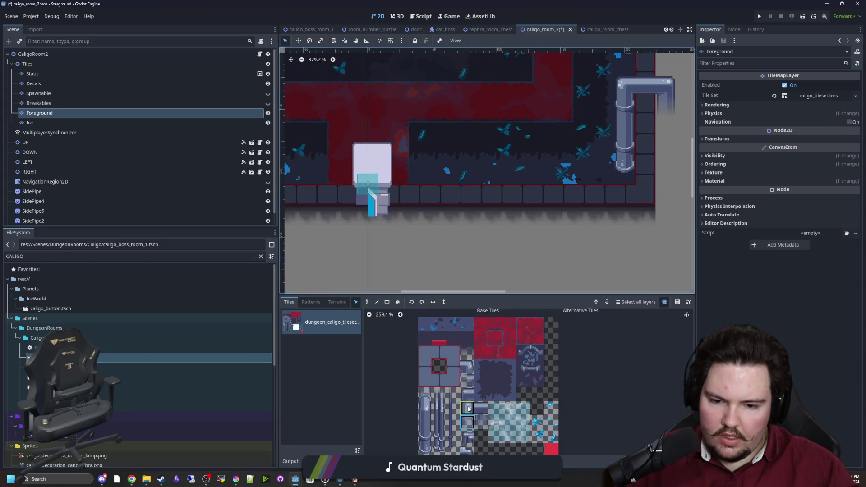
scroll(391, 266, up, 1)
key(d)
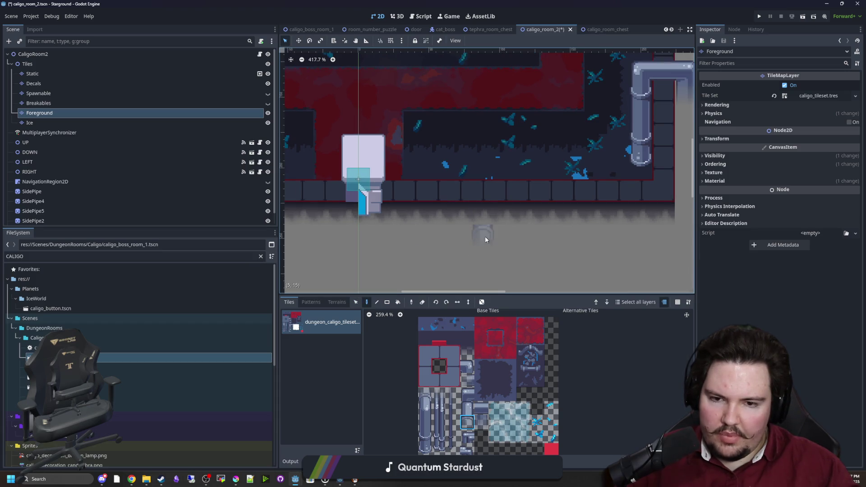
Step: Place a pipe piece below the floor and a pipe top above it, undoing two misplaced tiles
click(485, 236)
click(427, 442)
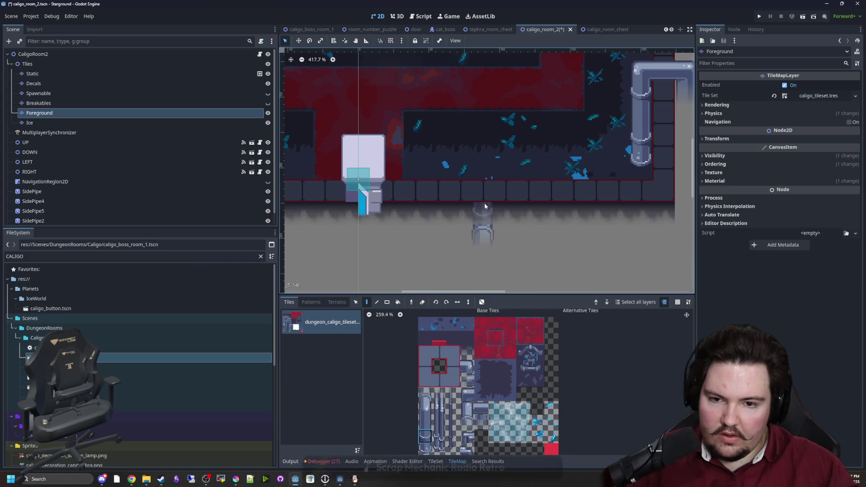
click(482, 213)
key(ctrl+z)
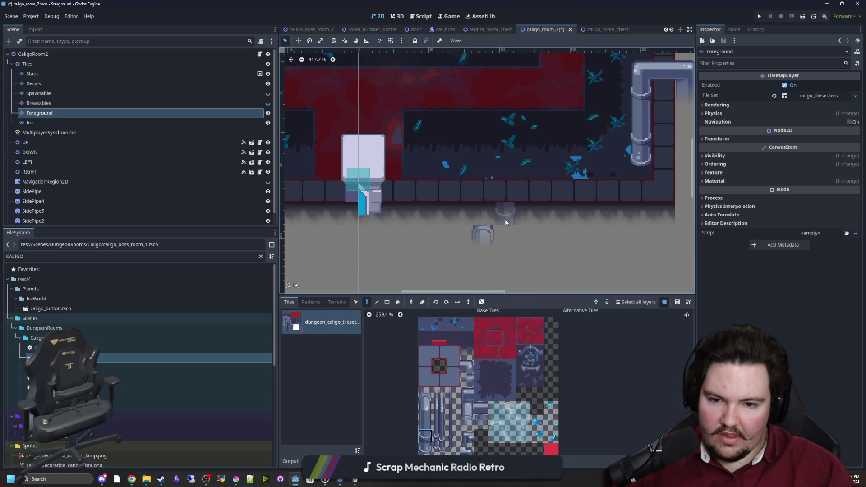
key(ctrl+z)
click(485, 424)
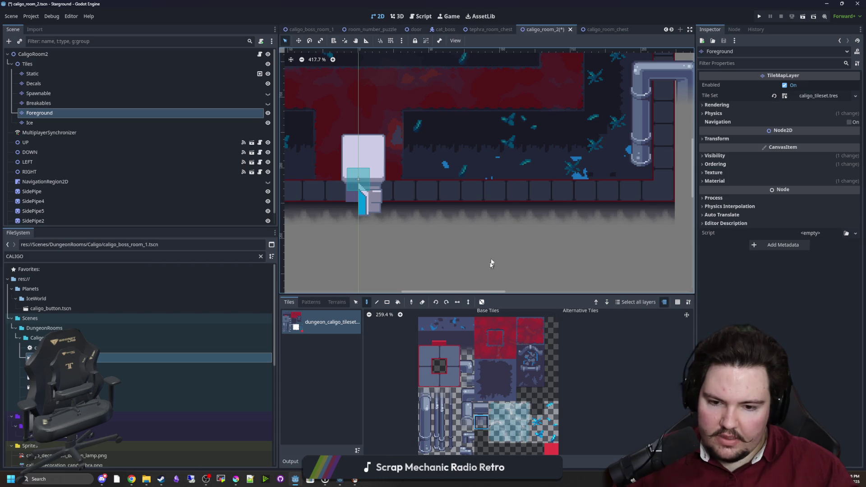
click(485, 255)
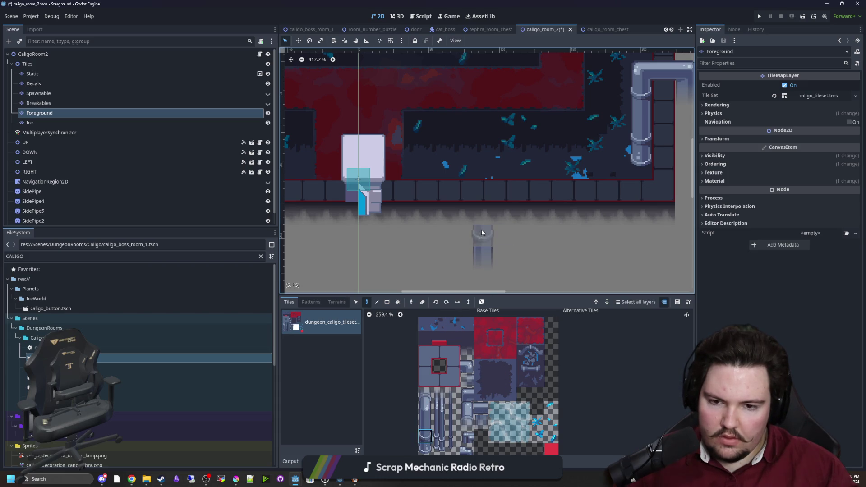
click(425, 407)
click(481, 213)
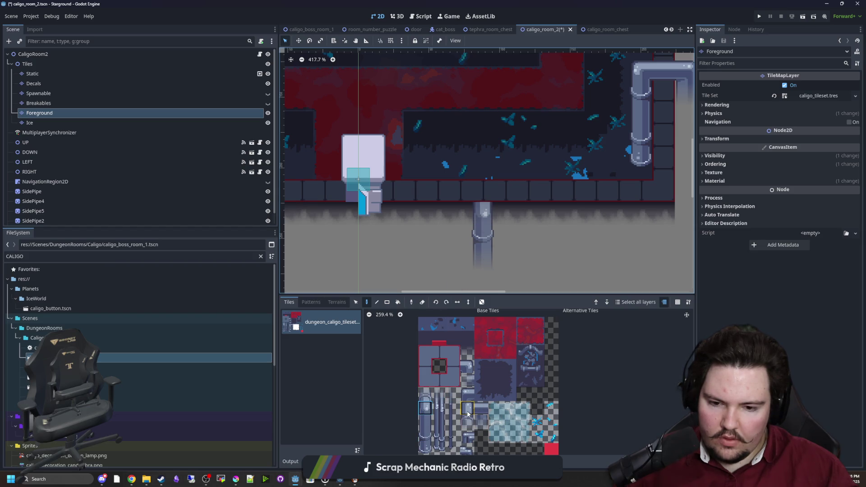
Step: Paint a vertically flipped two-tile pipe section inside the room above the floor
drag(468, 406, 467, 422)
key(v)
click(483, 169)
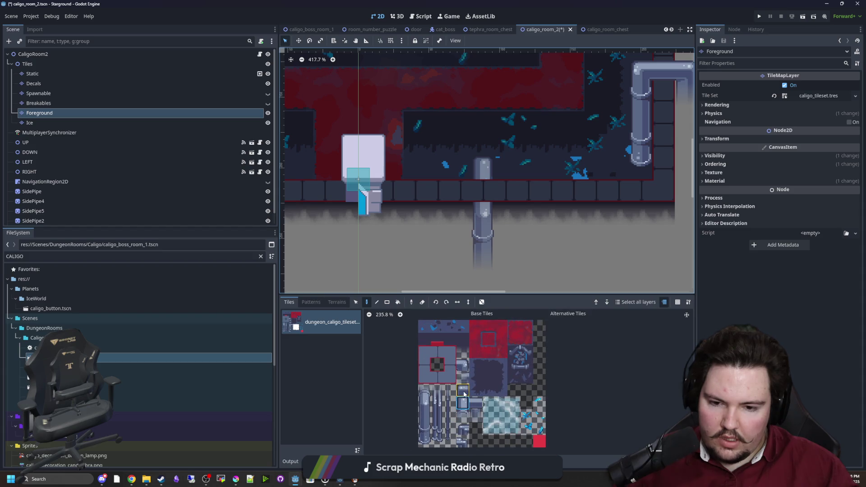
scroll(478, 437, up, 1)
scroll(478, 437, up, 1)
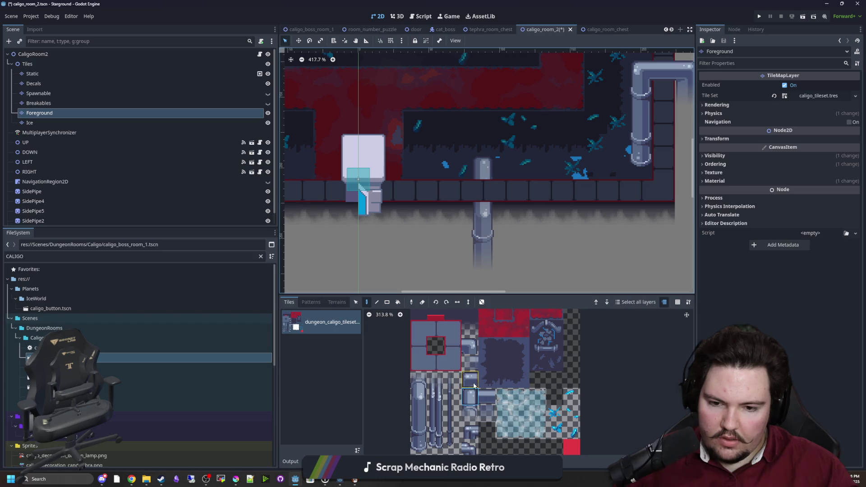
Step: Fill the floor cell with a straight pipe tile and add a joint at the column's bottom
click(423, 401)
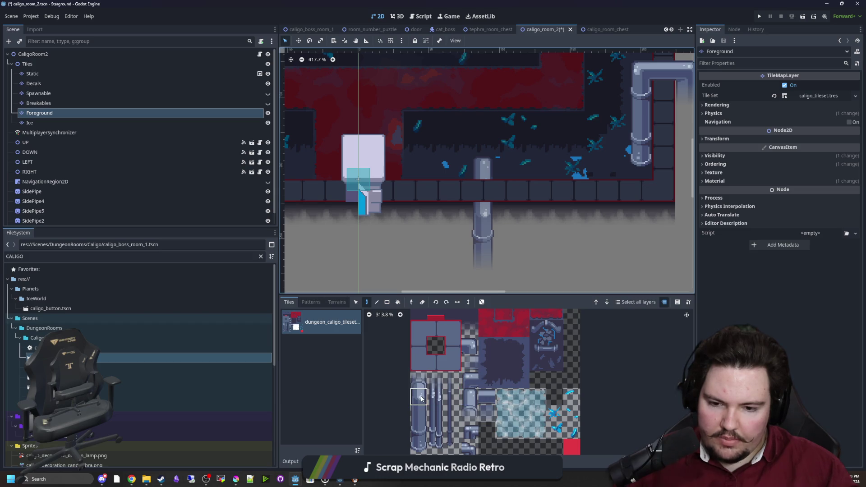
scroll(445, 367, down, 1)
scroll(443, 407, up, 1)
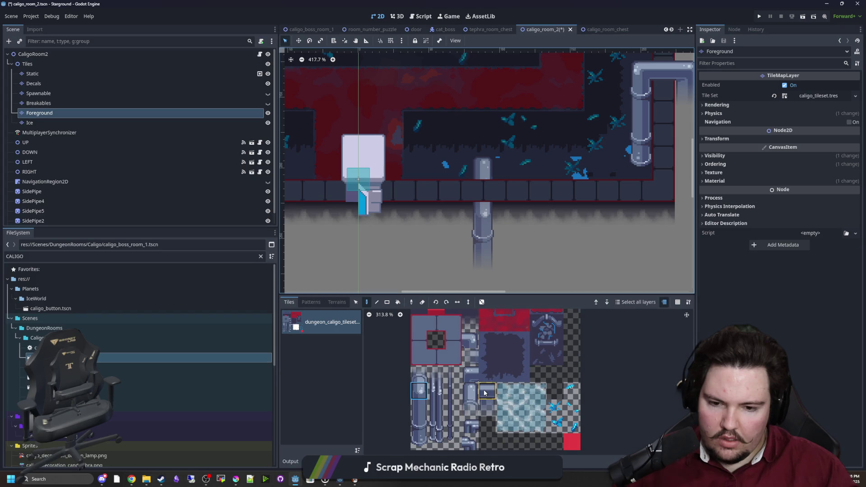
click(484, 190)
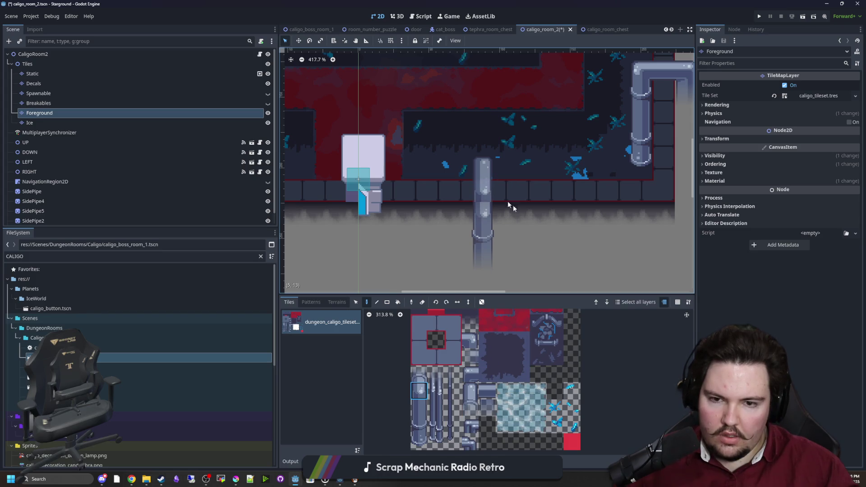
click(419, 407)
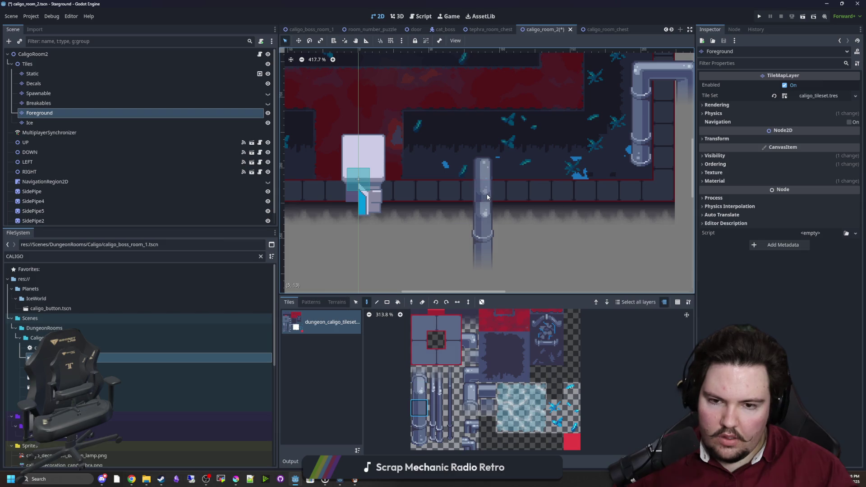
click(470, 356)
click(488, 393)
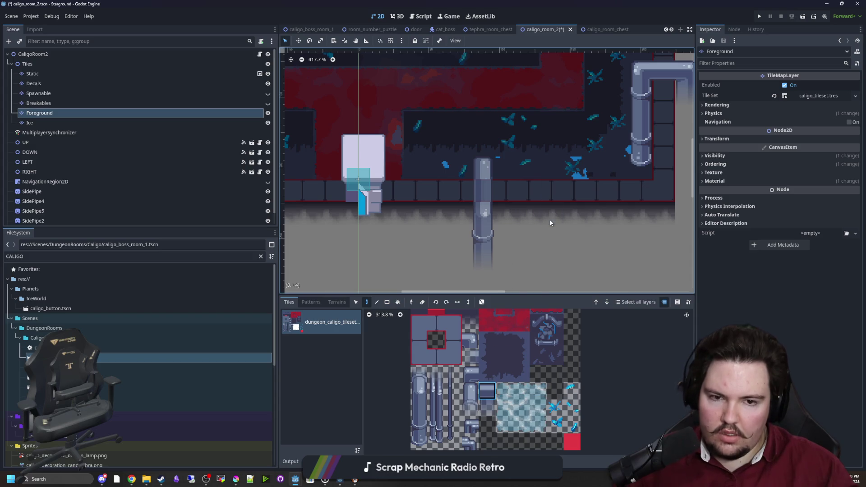
click(472, 257)
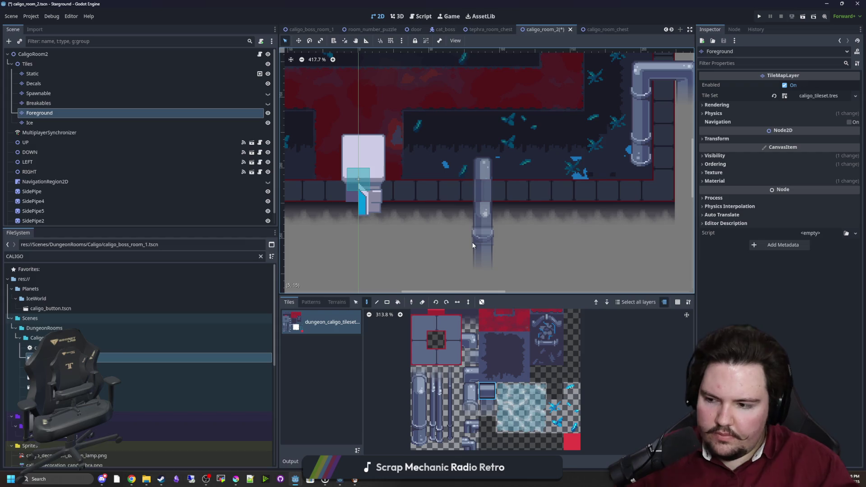
scroll(491, 212, down, 2)
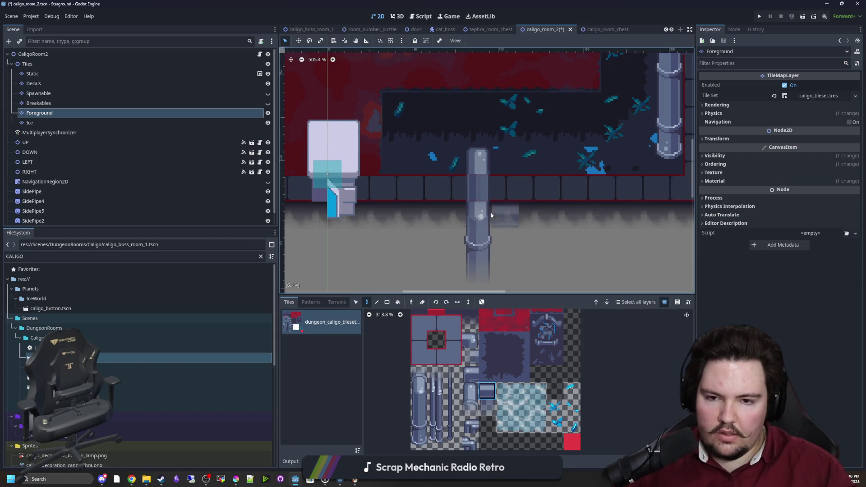
Step: Repaint the pipe top tile and erase the pipe segment below it
scroll(469, 206, up, 5)
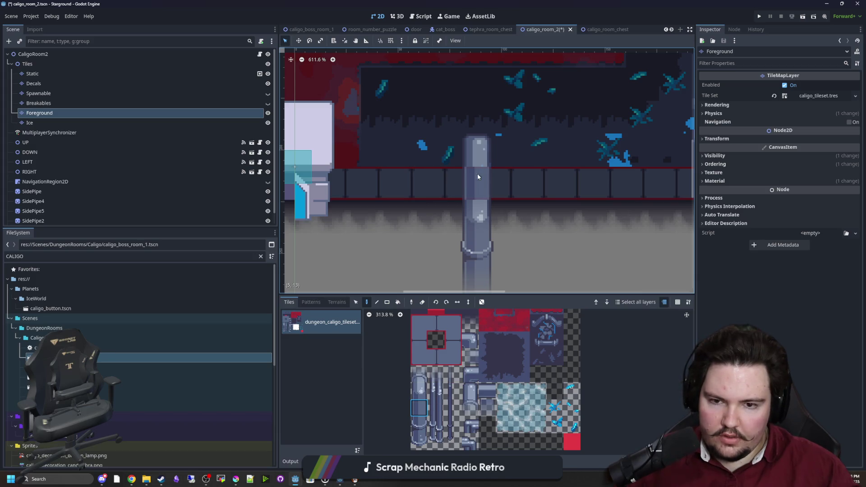
scroll(478, 252, down, 2)
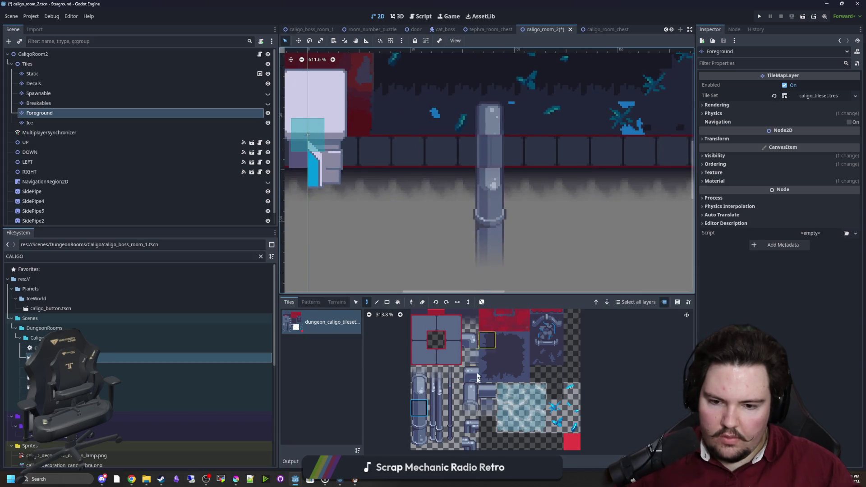
click(470, 390)
click(491, 153)
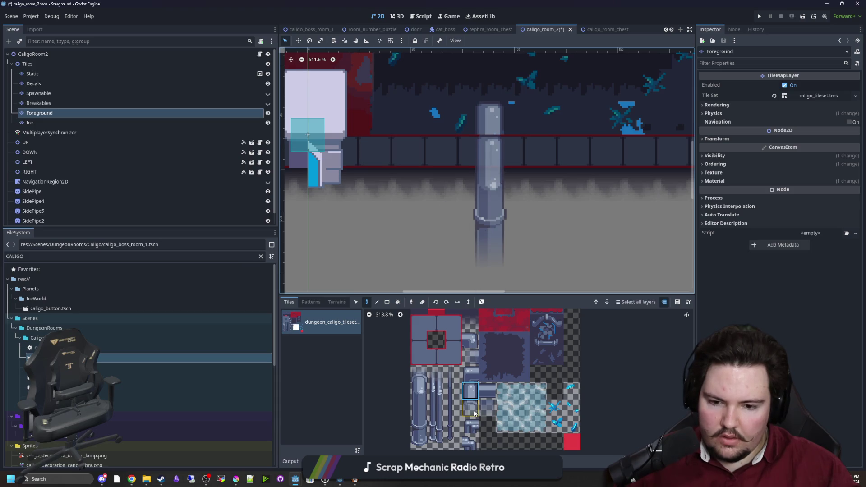
click(419, 391)
click(490, 151)
right_click(491, 185)
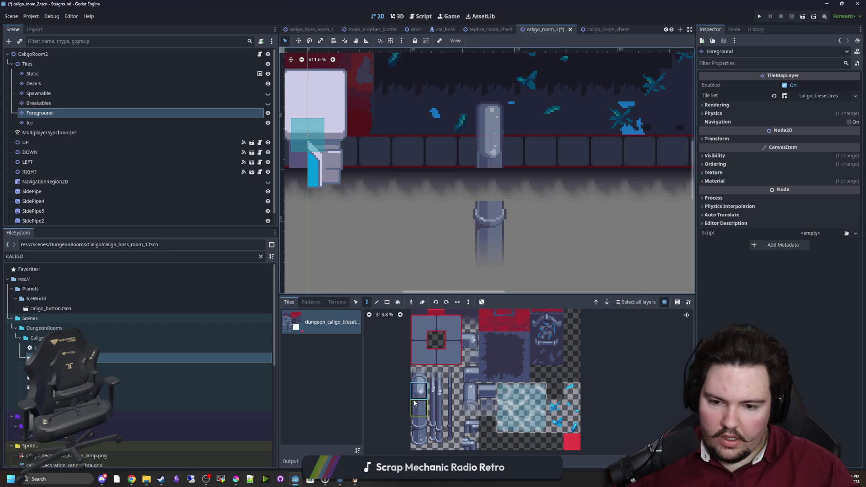
Step: Save caligo_room_2, then select the root node and the Decals layer
scroll(493, 196, down, 5)
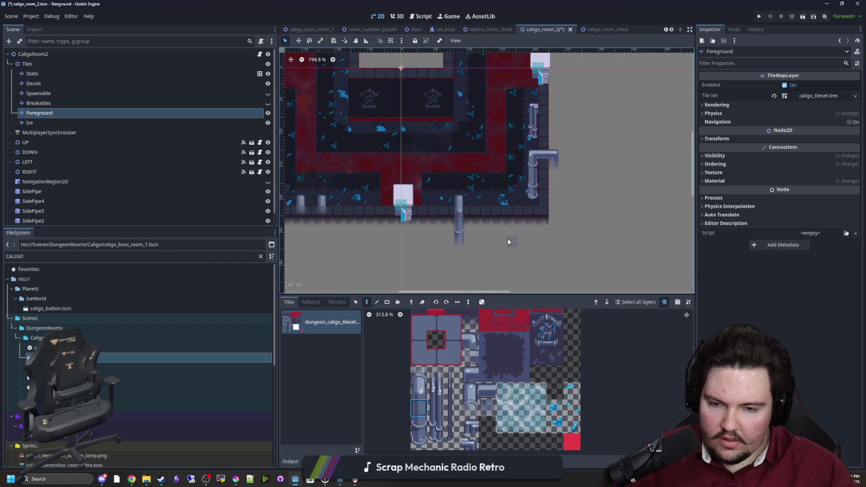
scroll(473, 238, down, 2)
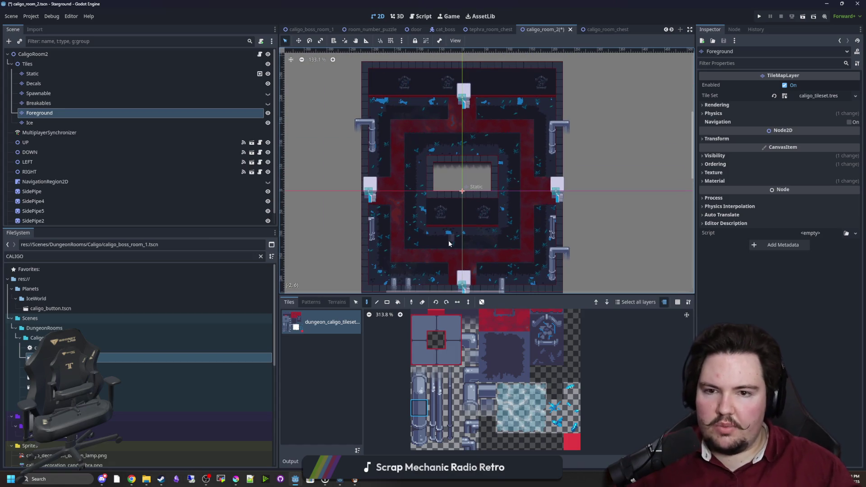
key(ctrl+s)
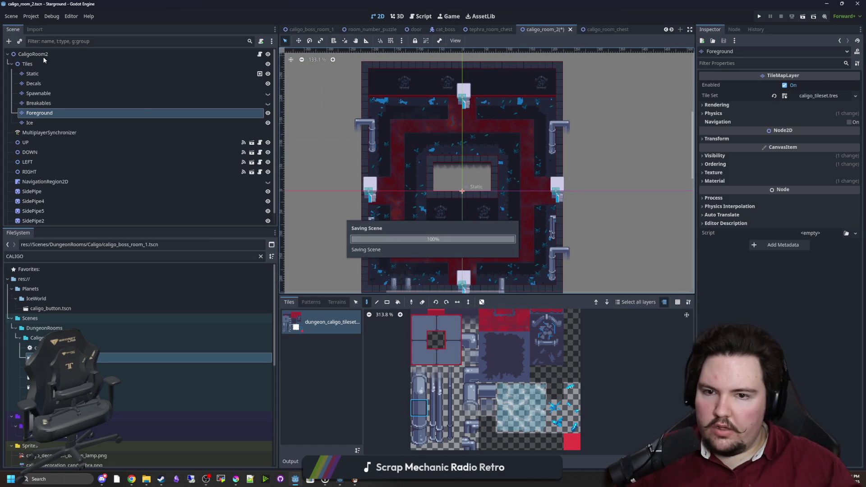
click(42, 55)
click(46, 85)
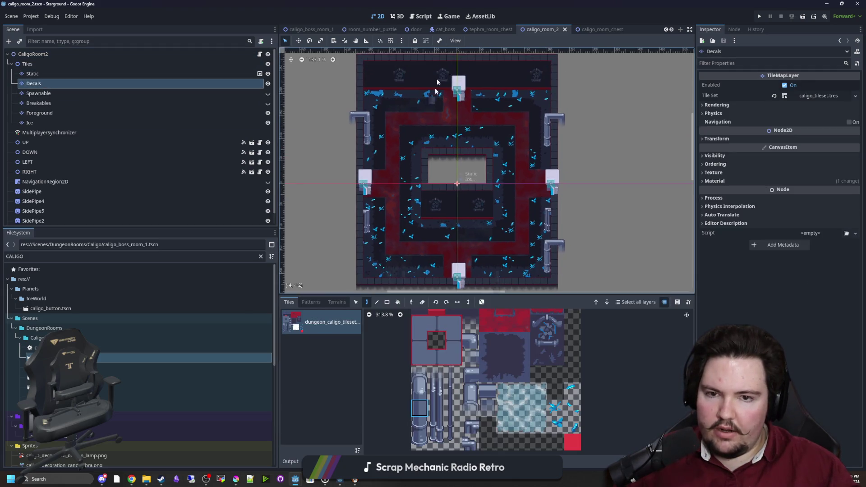
Step: Stamp a full pipe column and a round pipe tile onto the room's top wall
scroll(424, 257, up, 3)
drag(426, 443, 420, 374)
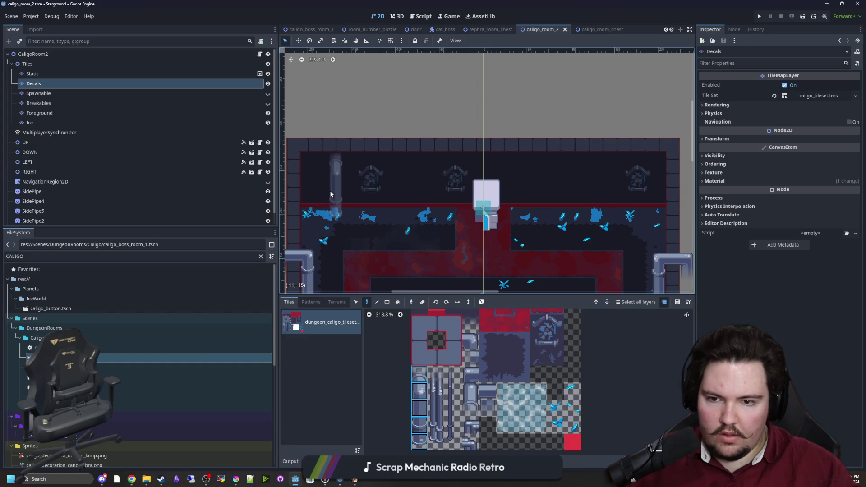
click(330, 190)
drag(453, 441, 452, 415)
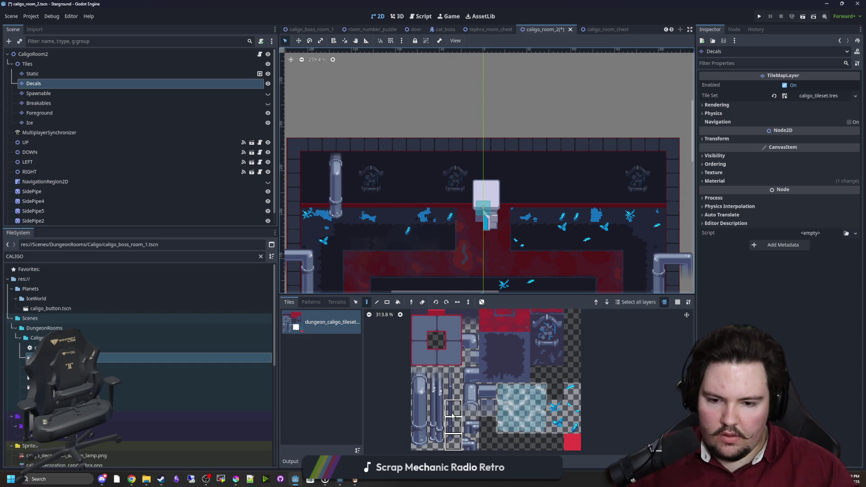
click(453, 374)
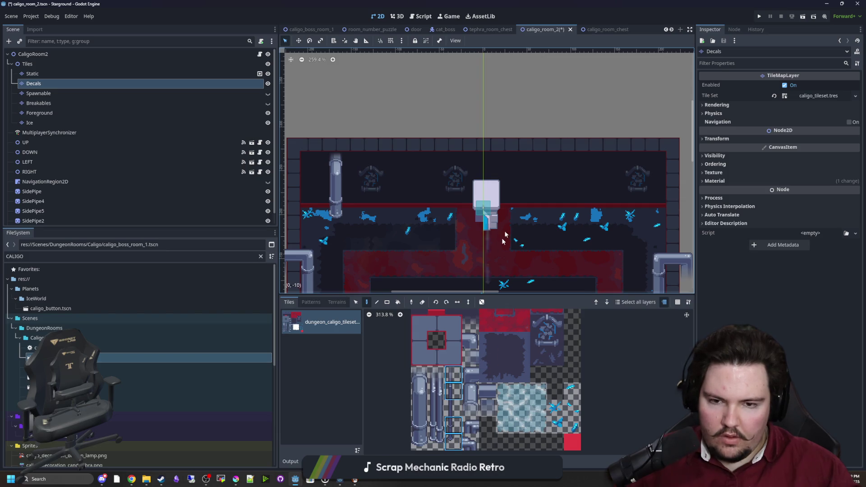
click(454, 424)
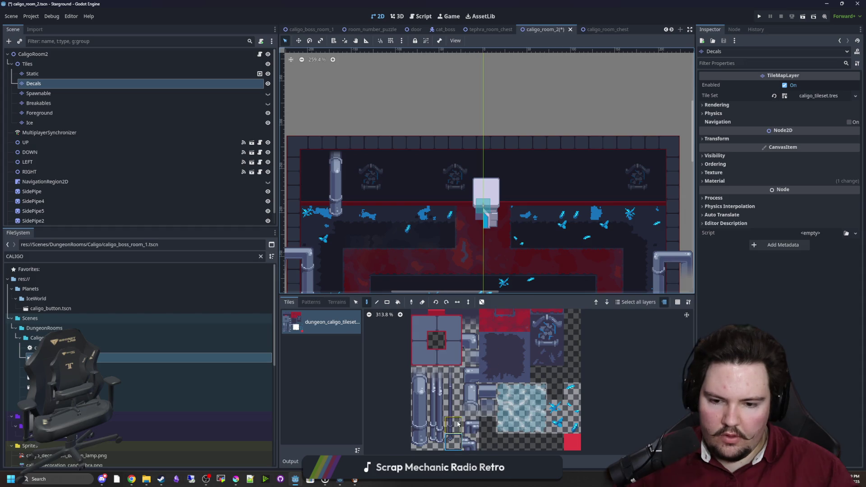
scroll(400, 208, up, 2)
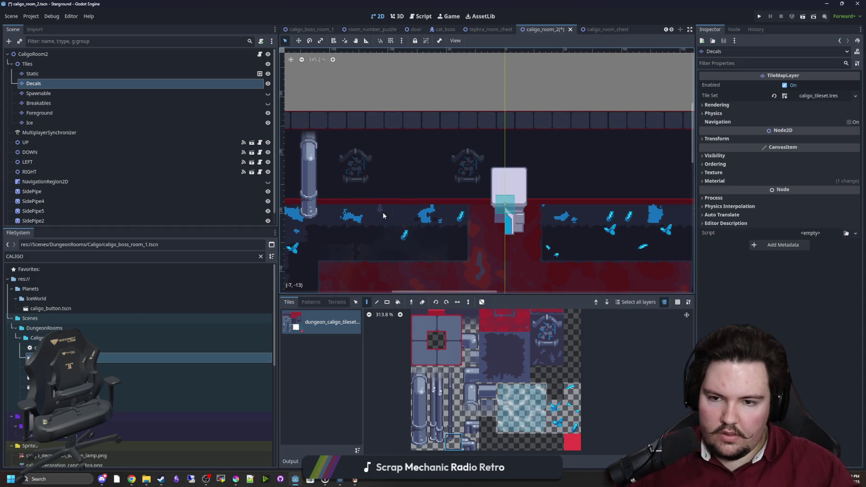
drag(481, 254, 391, 242)
click(436, 425)
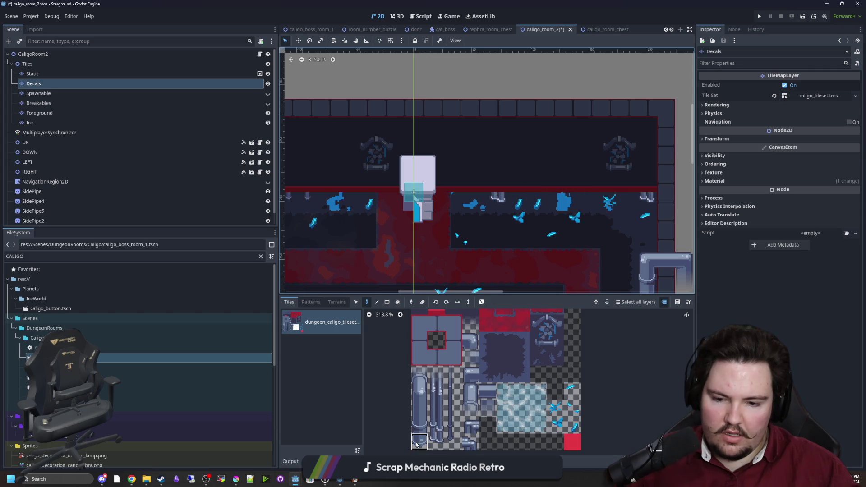
click(556, 200)
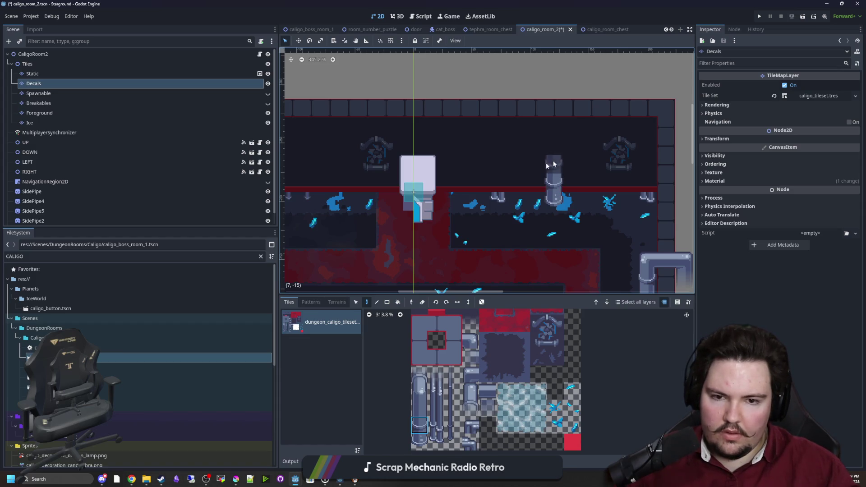
Step: Paint another pipe decoration further along the top wall
scroll(554, 164, left, 5)
scroll(468, 234, right, 2)
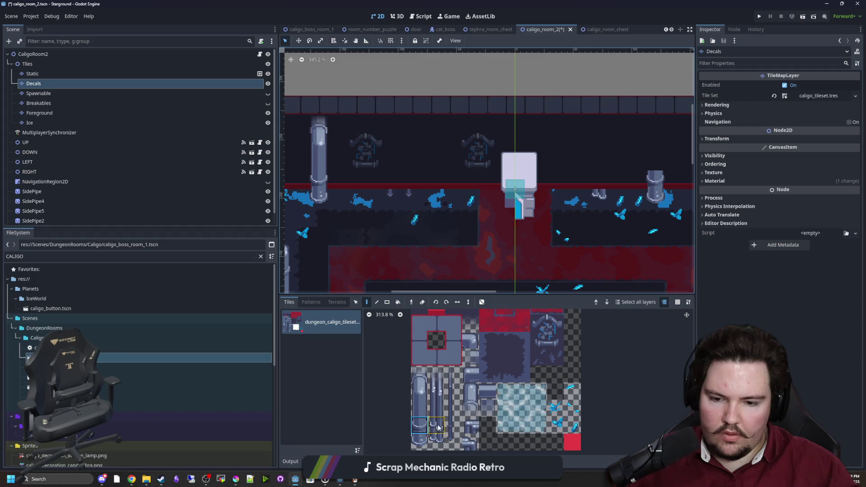
scroll(602, 210, right, 5)
scroll(601, 210, up, 1)
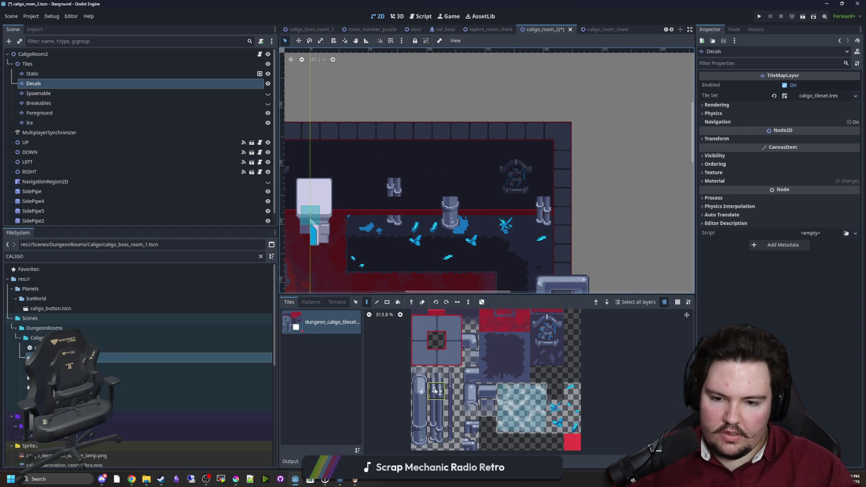
scroll(508, 189, left, 4)
scroll(509, 189, down, 1)
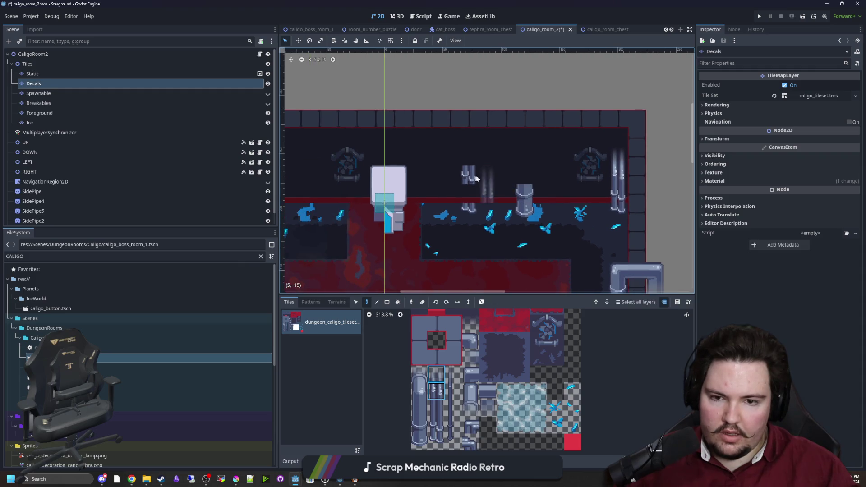
click(474, 115)
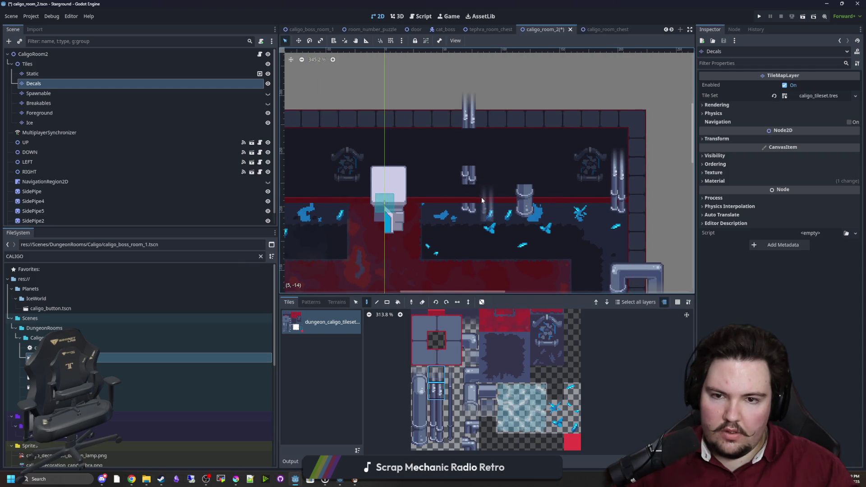
Step: Place a two-tile vertical pipe on the top wall, extend it upward, and add short pieces below
click(436, 408)
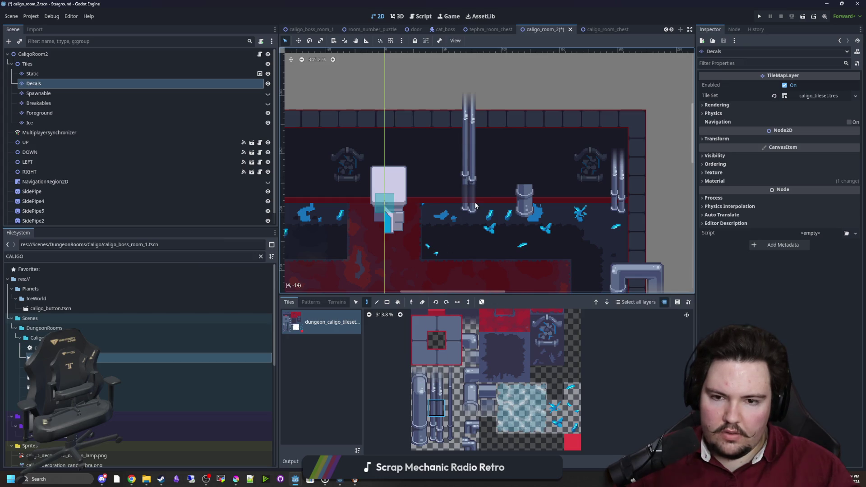
scroll(476, 206, left, 7)
scroll(446, 199, down, 1)
drag(372, 222, 433, 245)
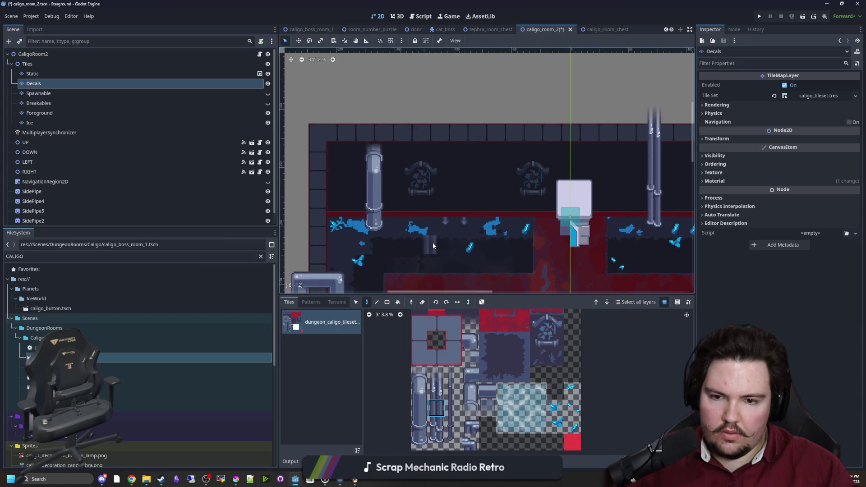
drag(453, 393, 454, 378)
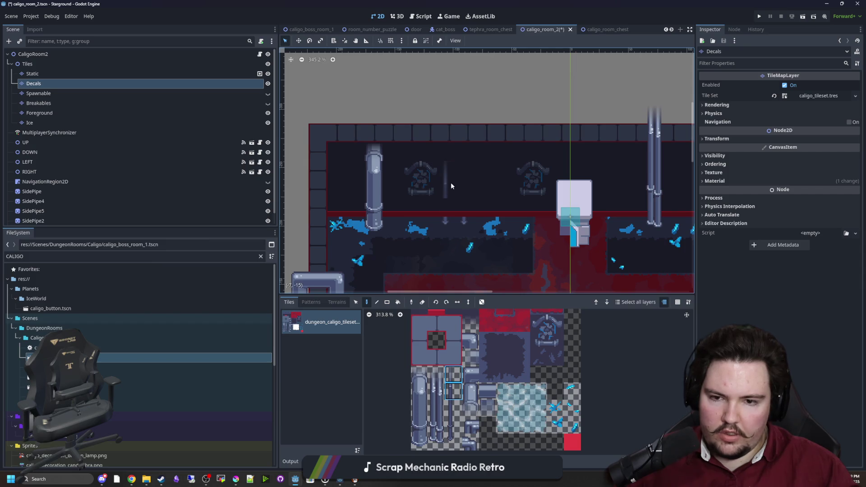
click(451, 182)
click(469, 128)
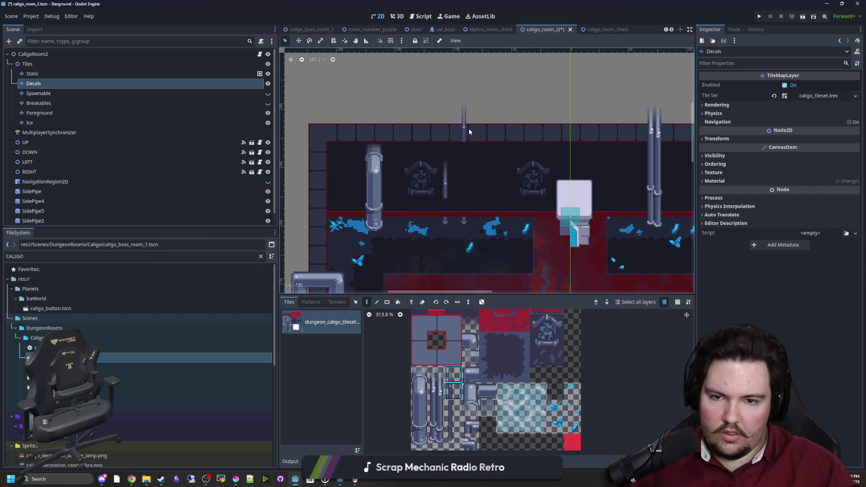
click(451, 424)
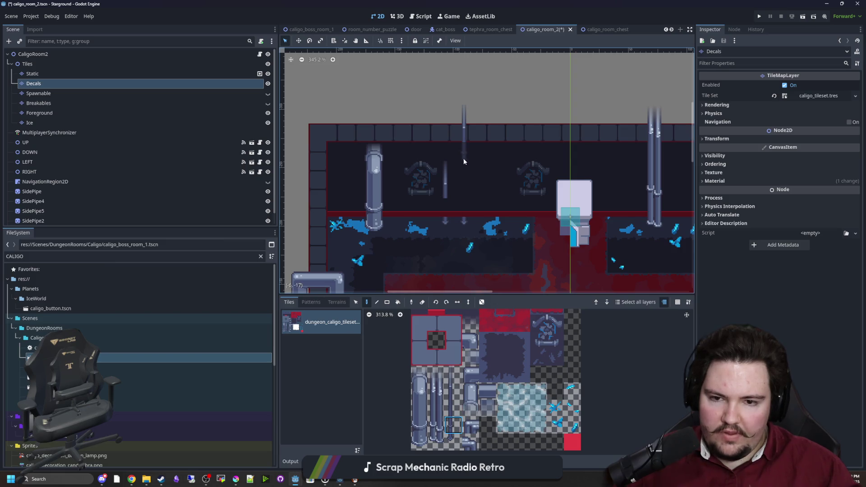
click(465, 170)
click(450, 224)
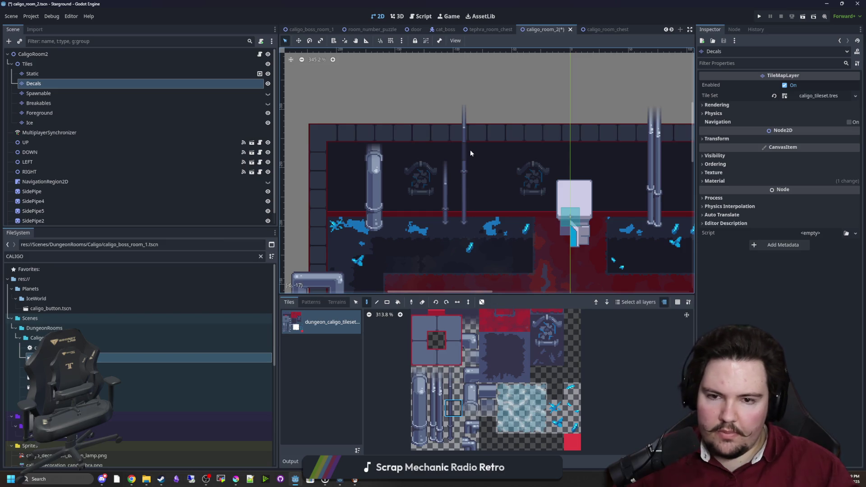
Step: Place a two-tile pipe above the short pipe piece
scroll(573, 208, right, 10)
scroll(451, 203, up, 2)
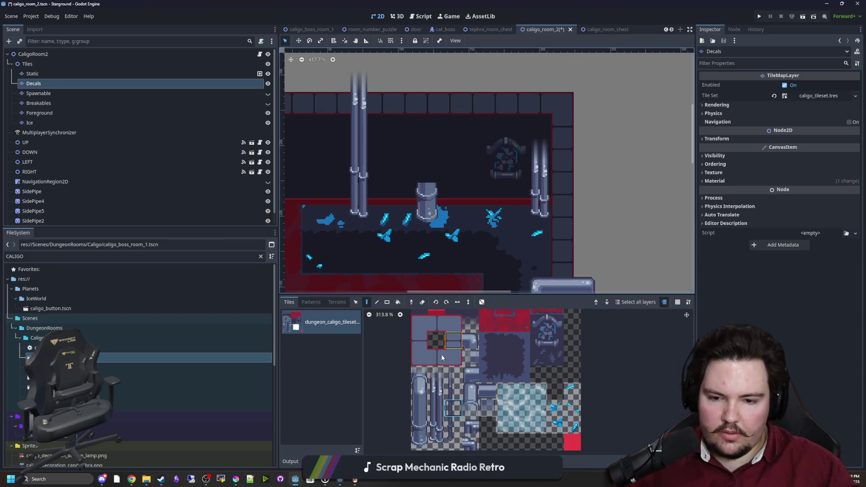
drag(424, 397, 419, 375)
click(427, 162)
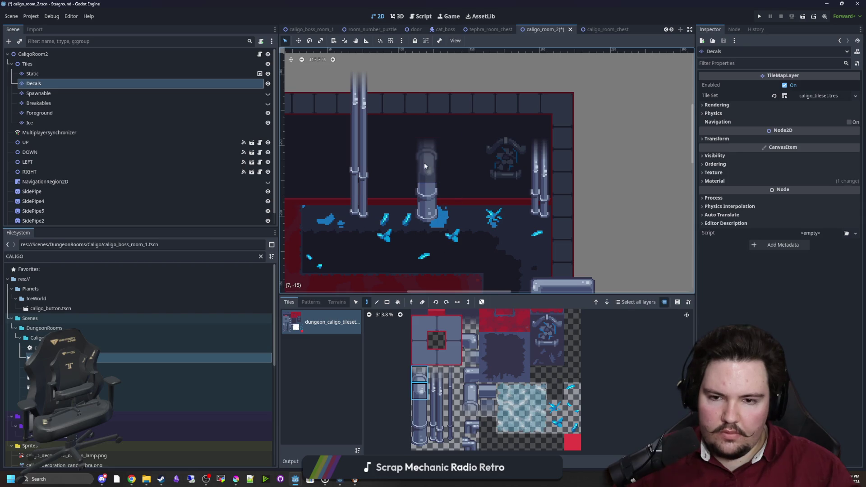
scroll(563, 229, down, 4)
scroll(563, 229, down, 5)
scroll(440, 161, down, 4)
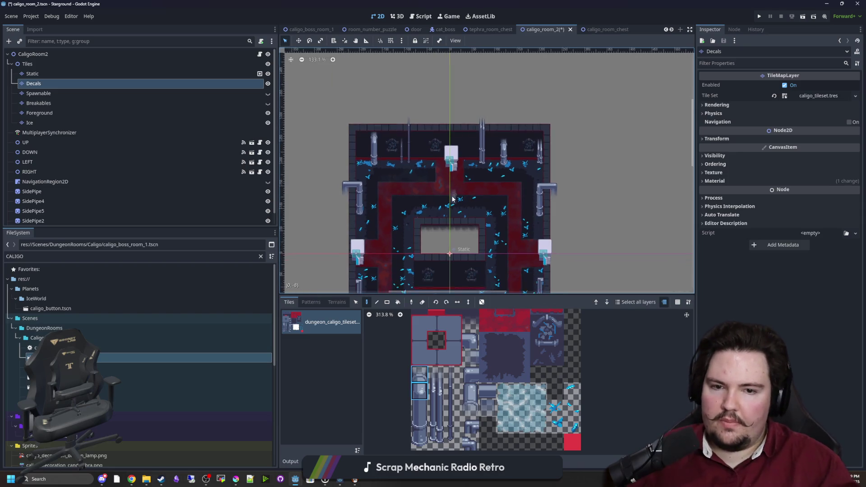
Step: Select the CaligoRoom2 root node and save the room scene
click(34, 54)
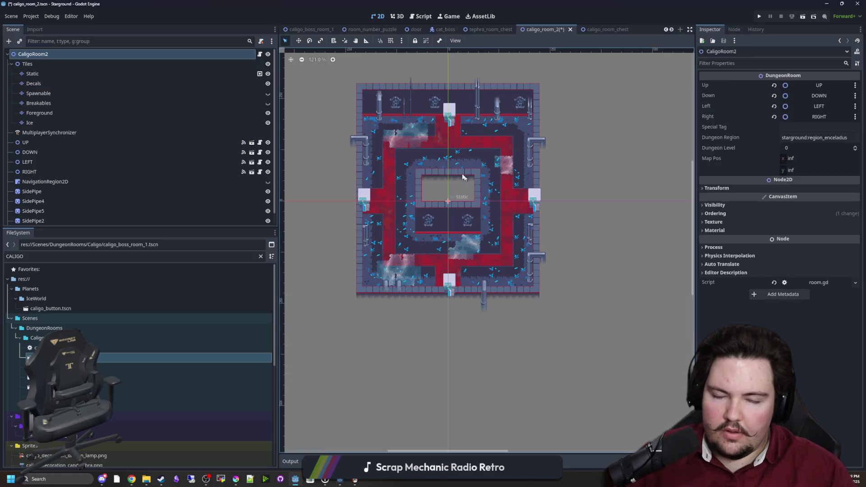
scroll(464, 176, up, 3)
key(ctrl+s)
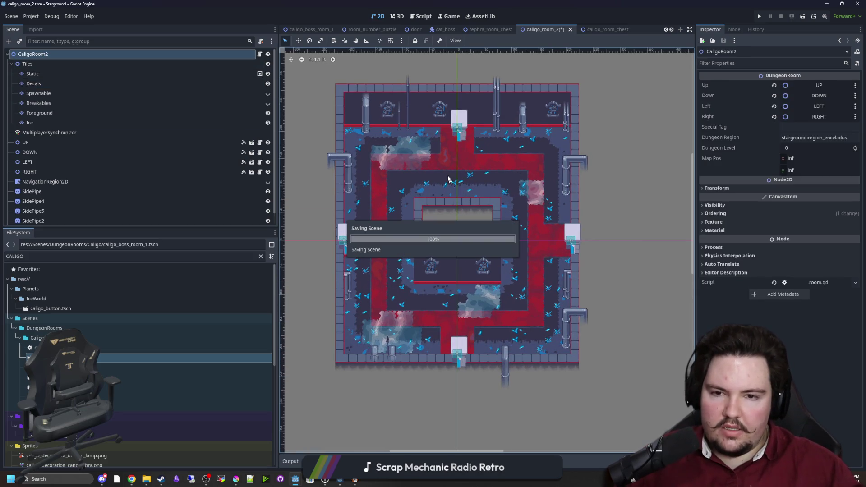
scroll(447, 147, up, 2)
scroll(451, 203, down, 2)
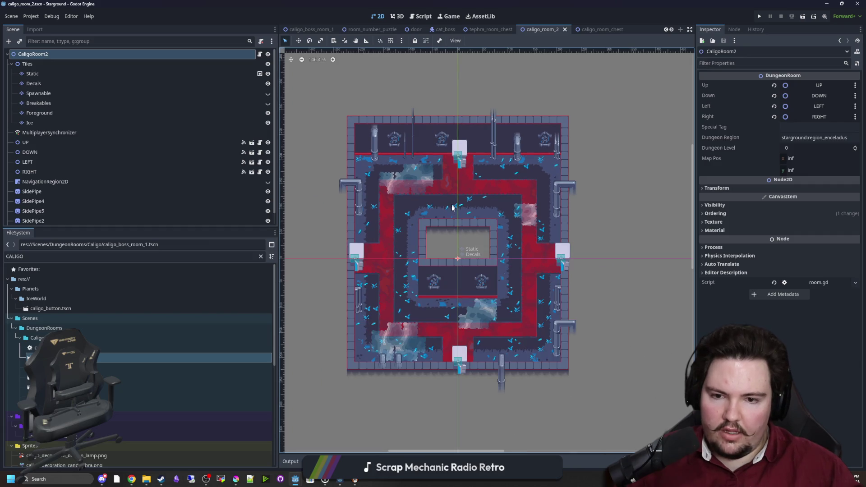
Step: Save the room scene again and reselect the Decals layer
scroll(465, 261, up, 1)
key(ctrl+s)
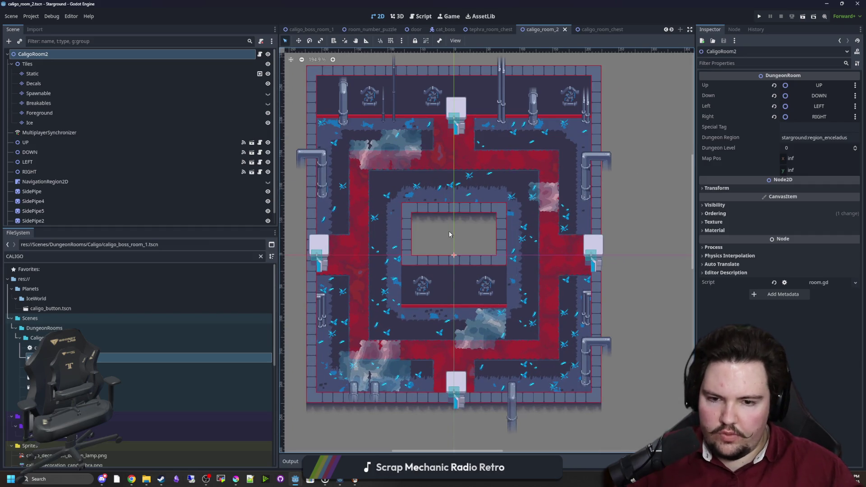
click(457, 314)
click(457, 315)
click(457, 315)
scroll(437, 267, up, 2)
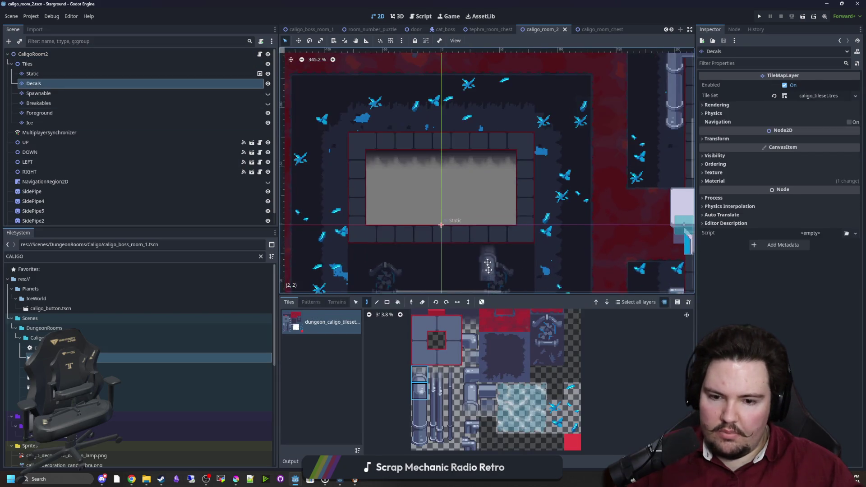
Step: Paint a four-tile vertical pipe below the central block and pick a five-tile pipe column
drag(488, 266, 481, 181)
drag(436, 441, 436, 386)
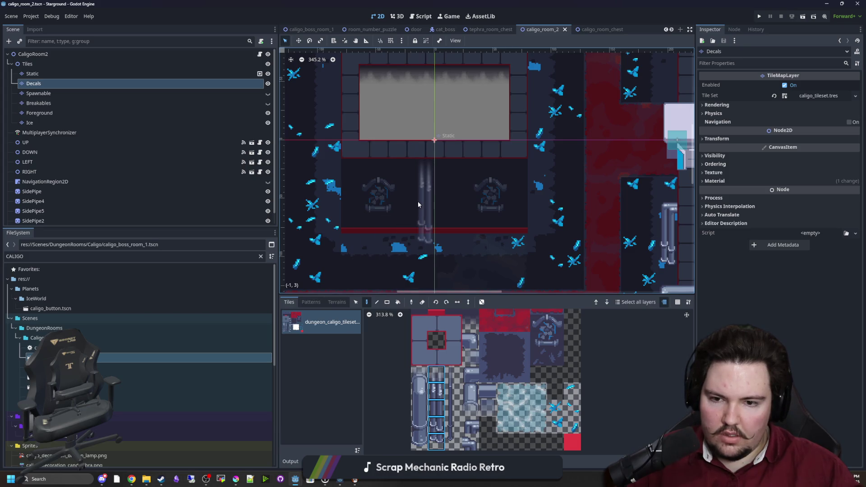
click(412, 211)
drag(455, 444, 454, 374)
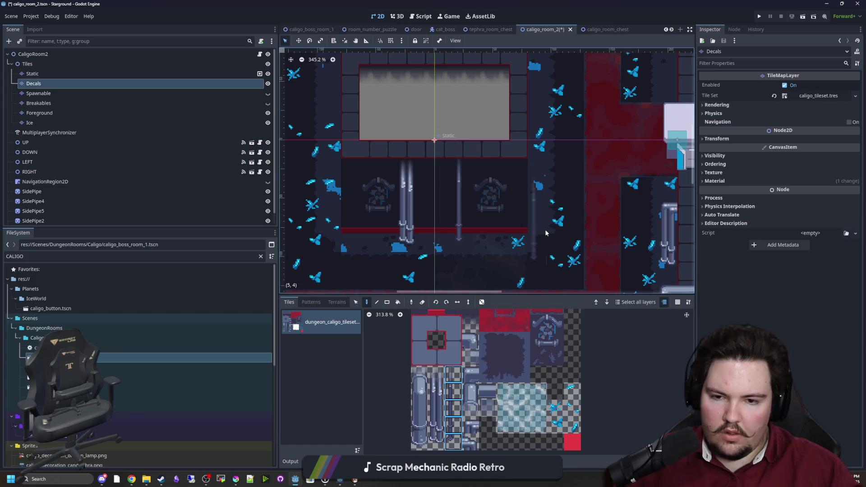
scroll(344, 194, down, 3)
Step: Select the room's root node and save caligo_room_2
click(80, 103)
click(69, 58)
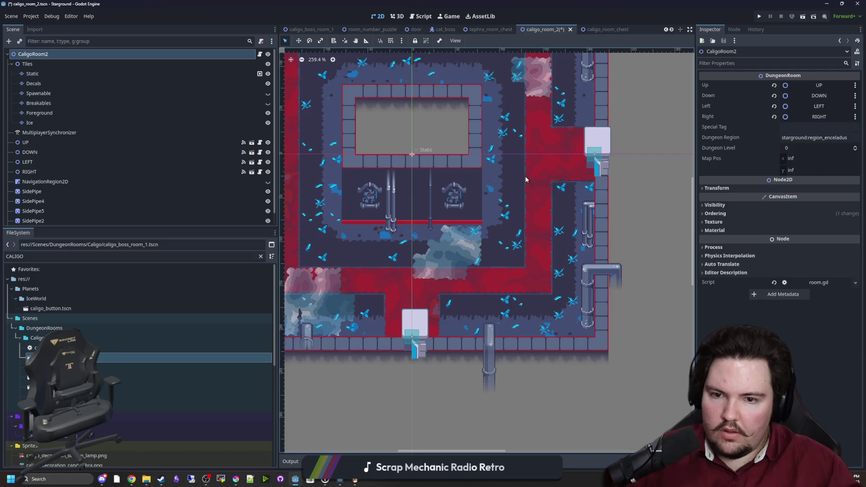
scroll(525, 176, down, 4)
key(ctrl+s)
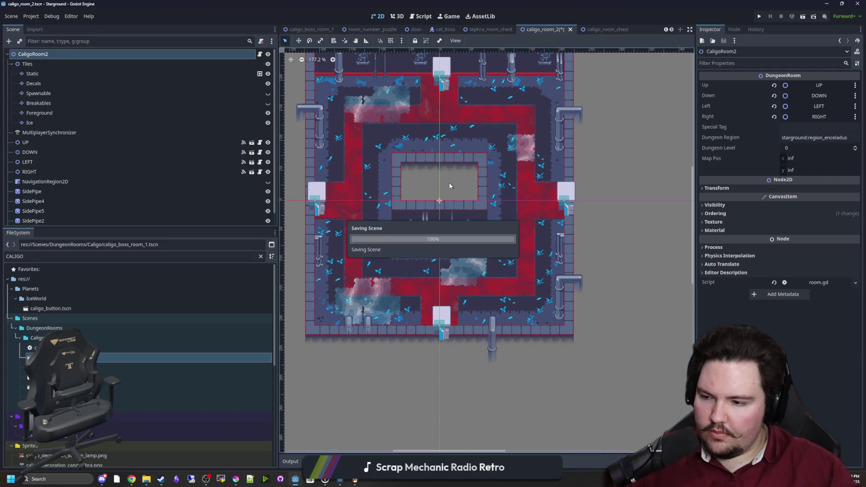
Step: Make the Breakables layer visible and active for editing, leaving Spawnable hidden
scroll(485, 340, down, 3)
scroll(492, 280, up, 2)
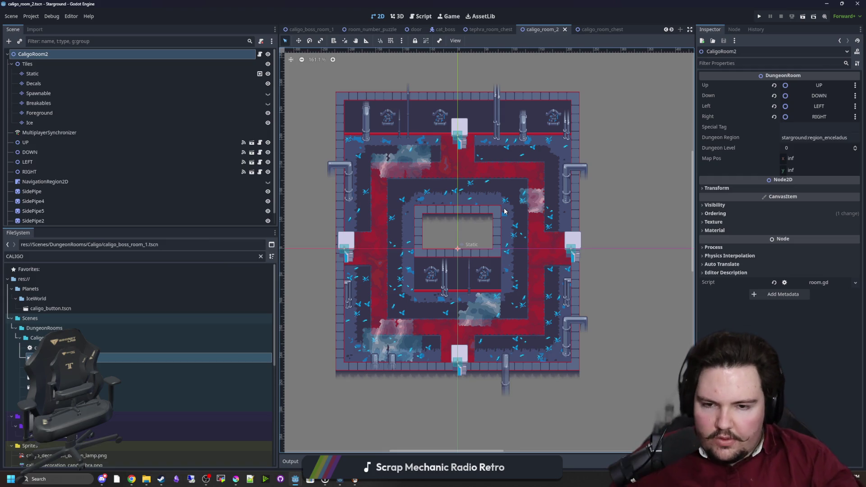
click(55, 102)
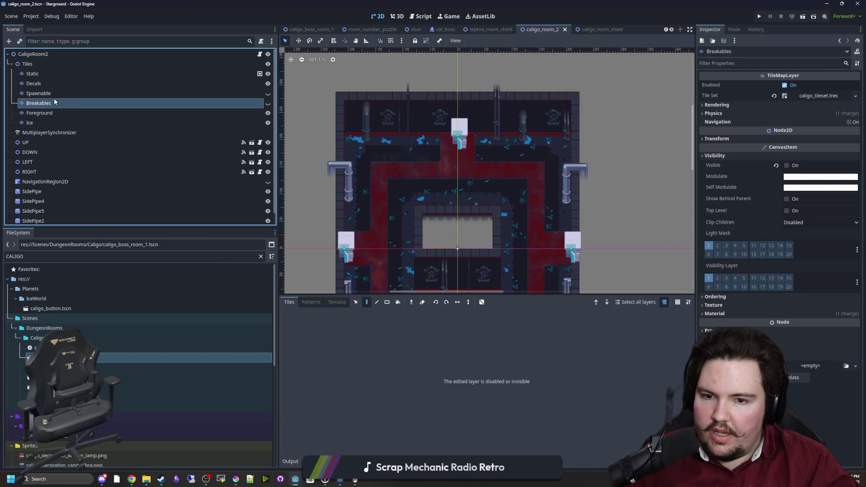
click(268, 103)
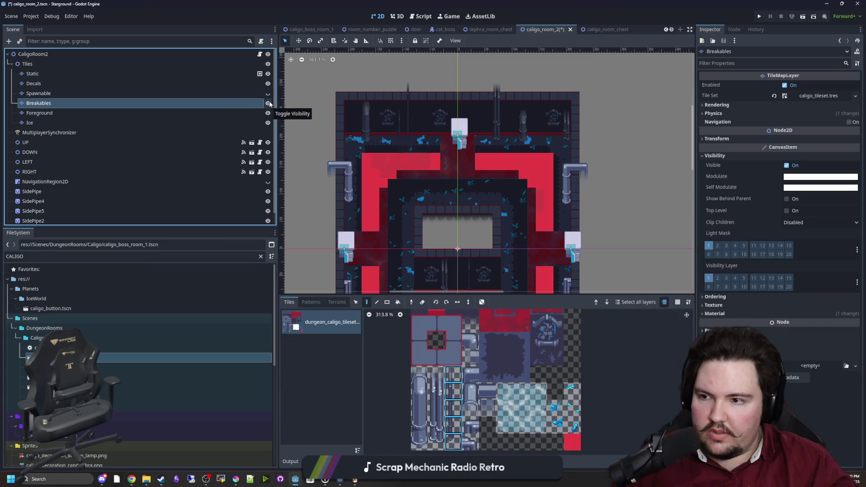
click(268, 93)
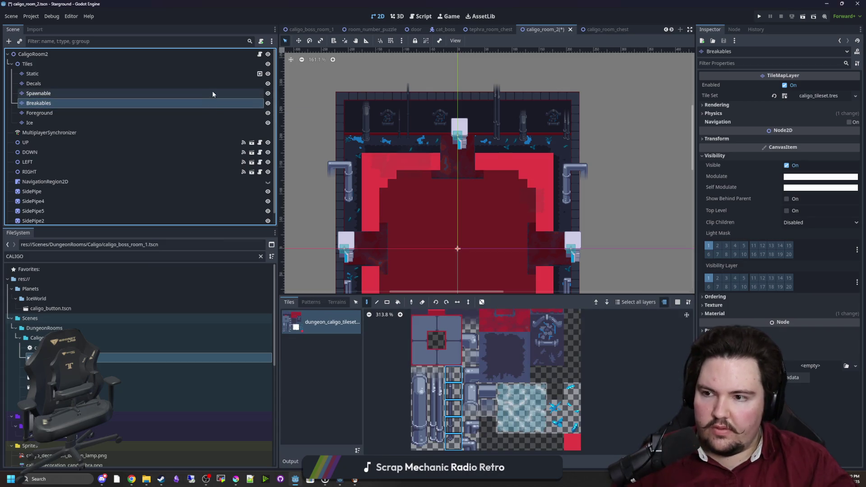
click(212, 91)
click(199, 102)
scroll(488, 136, down, 3)
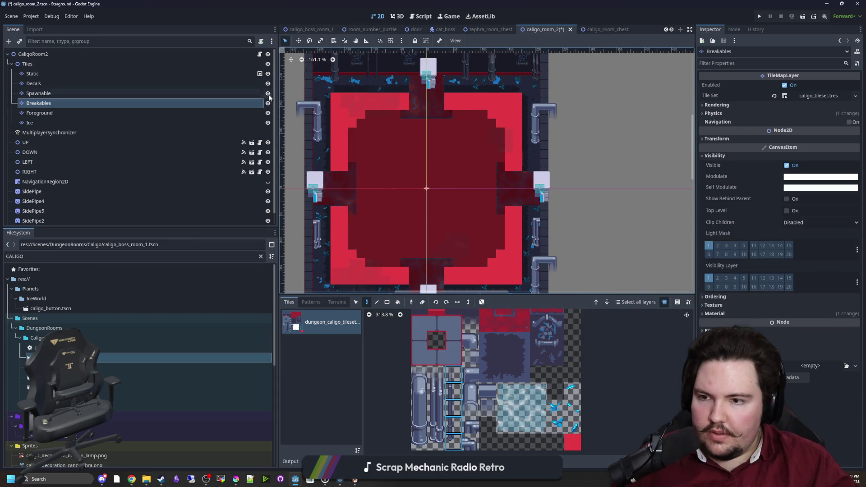
click(268, 93)
scroll(430, 201, down, 3)
Step: Paint red breakable strips with the Rectangle tool along the ring's left, right and top sides
click(387, 301)
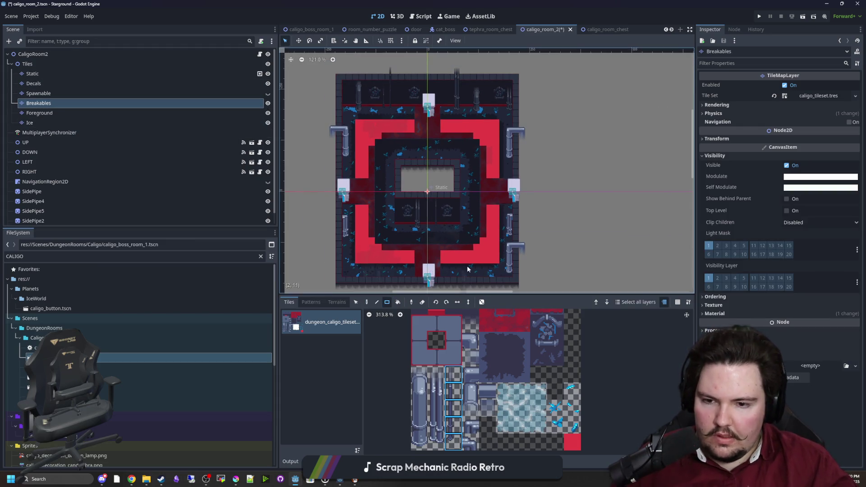
click(572, 442)
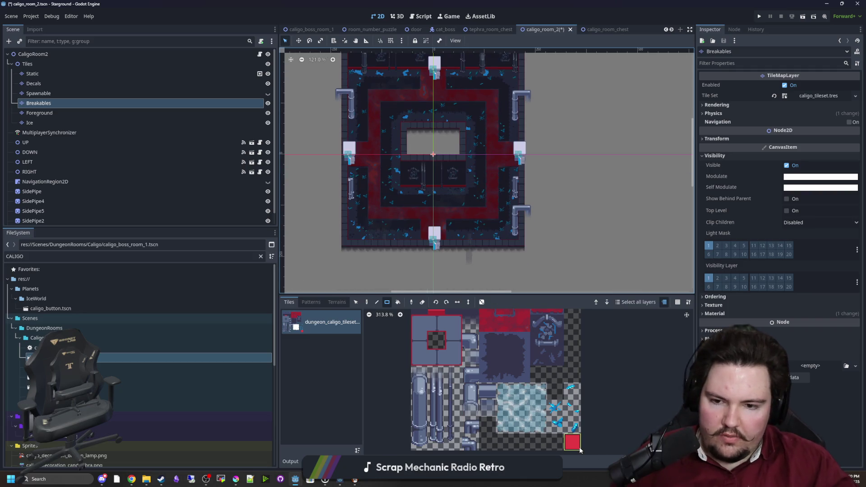
scroll(434, 258, up, 5)
drag(434, 257, 337, 250)
mouse_move(498, 259)
mouse_down()
mouse_move(609, 249)
mouse_move(607, 135)
mouse_up()
scroll(347, 251, up, 2)
drag(311, 251, 322, 180)
scroll(577, 196, up, 3)
drag(601, 190, 594, 72)
mouse_move(579, 79)
mouse_down()
mouse_move(311, 84)
mouse_move(323, 192)
mouse_up()
Step: Paint red strips along the bottom and right side to close the ring
scroll(405, 177, down, 3)
scroll(405, 178, down, 1)
drag(382, 230, 537, 228)
mouse_move(527, 212)
mouse_down()
mouse_move(520, 82)
mouse_move(413, 90)
mouse_move(400, 215)
mouse_up()
scroll(400, 216, down, 2)
scroll(403, 217, down, 1)
Step: Save the scene, hide Breakables, and show and select the Spawnable layer
key(ctrl+s)
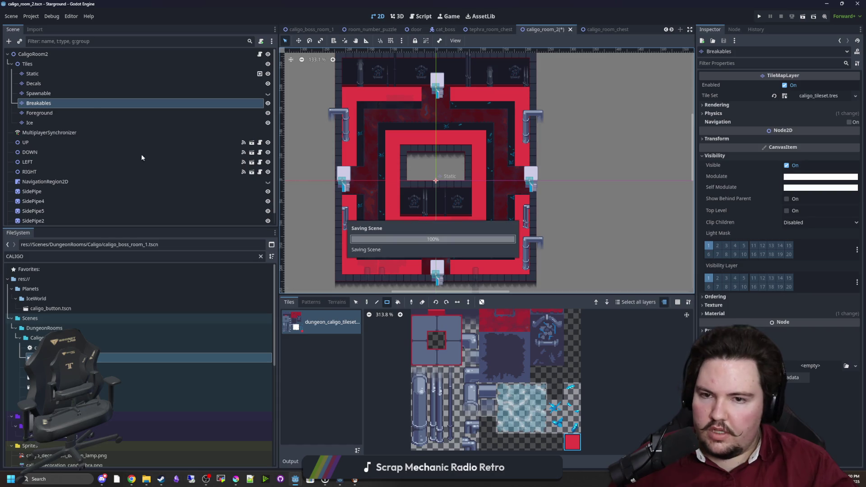
click(268, 102)
click(268, 93)
click(255, 94)
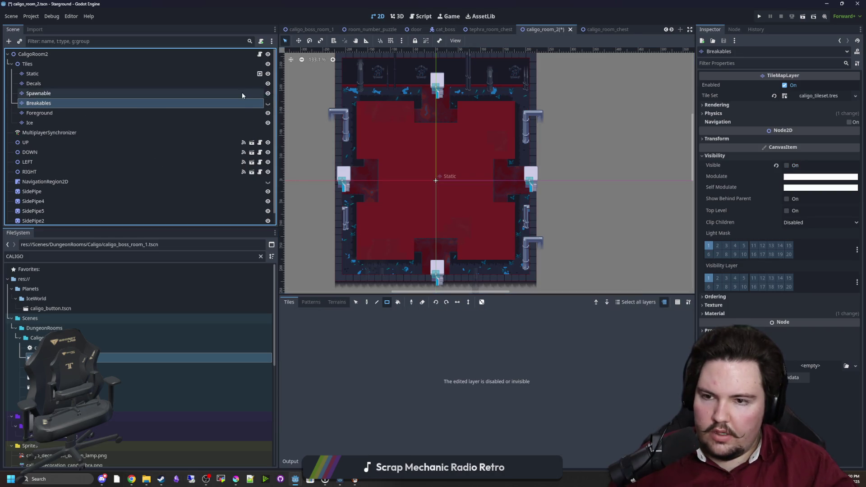
Step: Fill the room's lower and right floor areas with red Spawnable tiles
scroll(499, 174, up, 1)
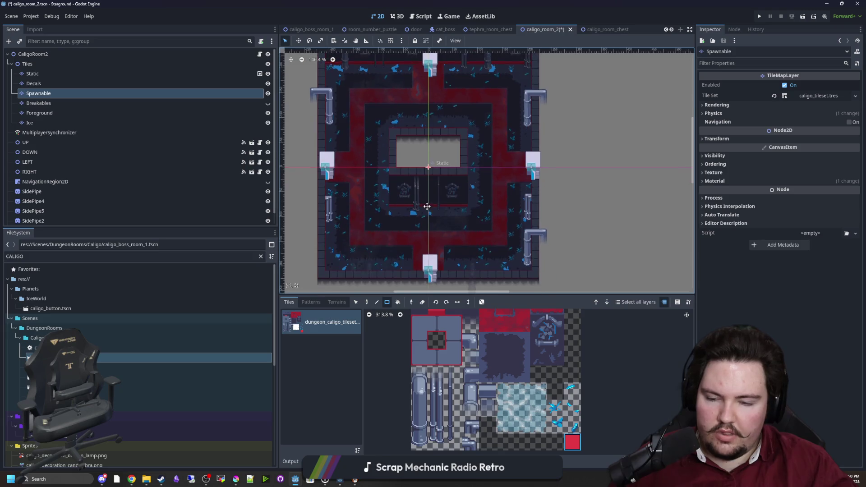
scroll(394, 274, up, 3)
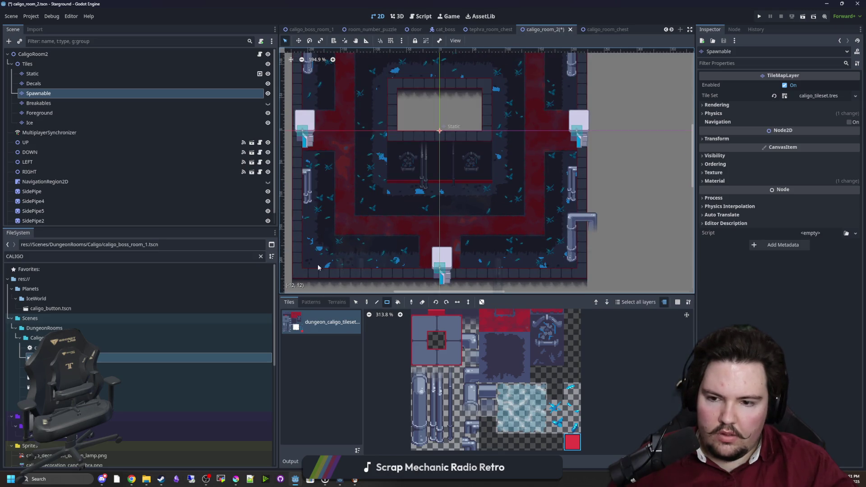
mouse_move(309, 265)
mouse_down()
mouse_move(564, 204)
mouse_move(566, 189)
mouse_up()
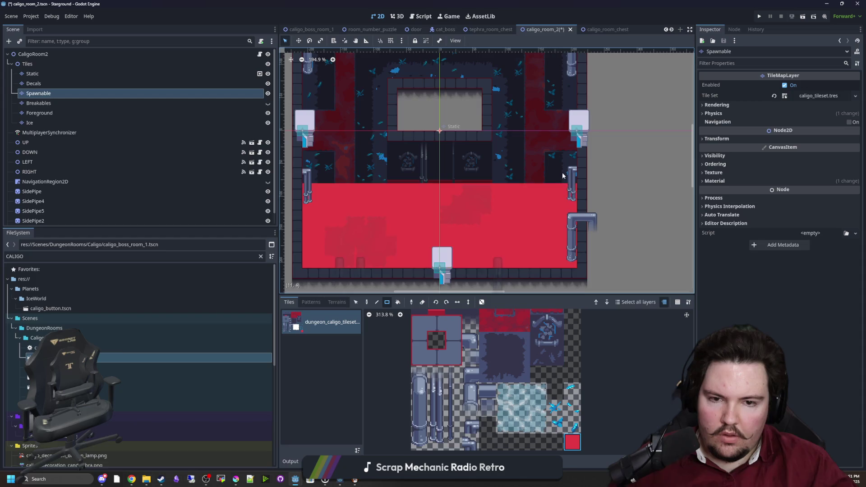
scroll(566, 189, up, 5)
mouse_move(576, 249)
mouse_down()
mouse_move(506, 111)
mouse_move(501, 70)
mouse_move(310, 129)
mouse_move(310, 144)
mouse_move(383, 251)
mouse_up()
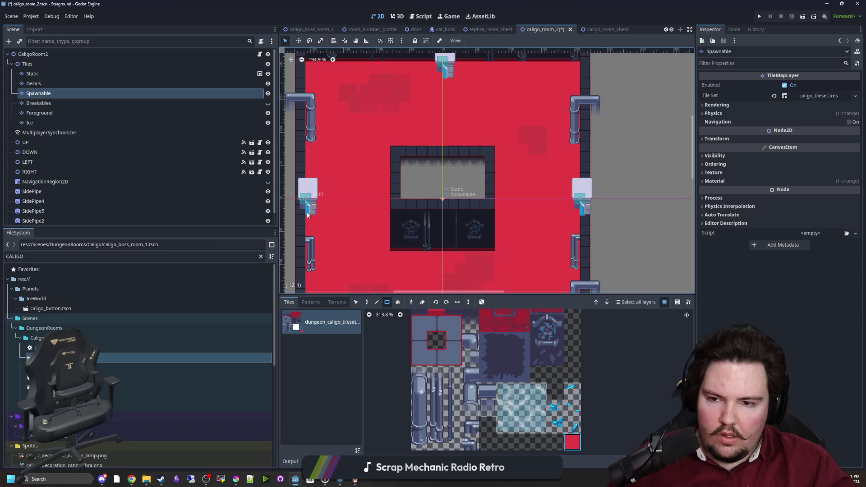
Step: Paint dark blocks at the left and top doorways and around the bottom doorway
drag(307, 215, 329, 185)
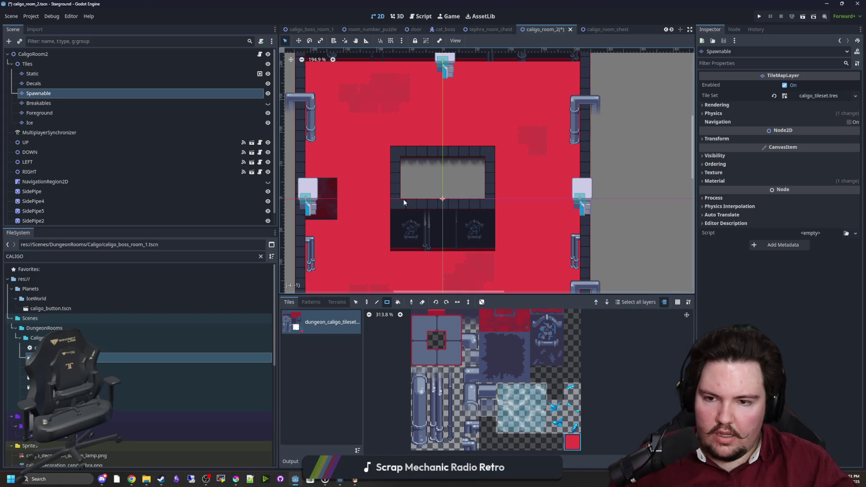
drag(560, 179, 554, 183)
scroll(587, 221, up, 3)
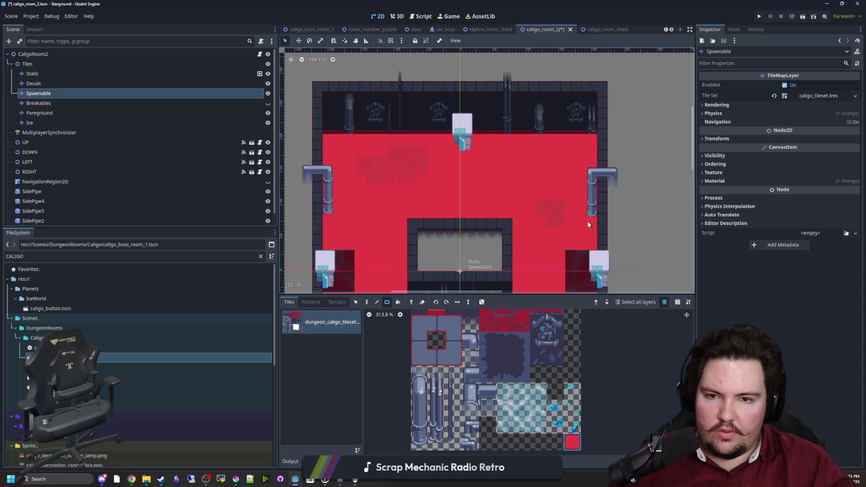
drag(474, 161, 475, 162)
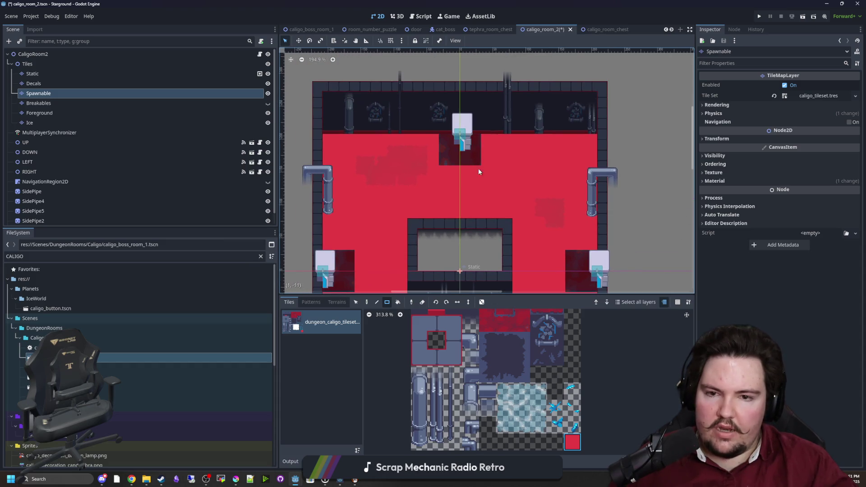
scroll(541, 220, down, 5)
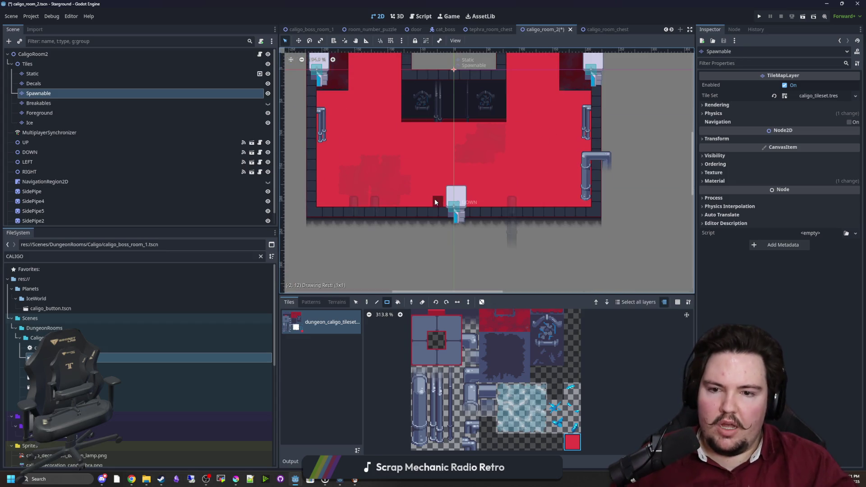
drag(436, 202, 481, 178)
Step: Add a dark block at the right doorway and enlarge the one under the top doorway
scroll(467, 180, up, 3)
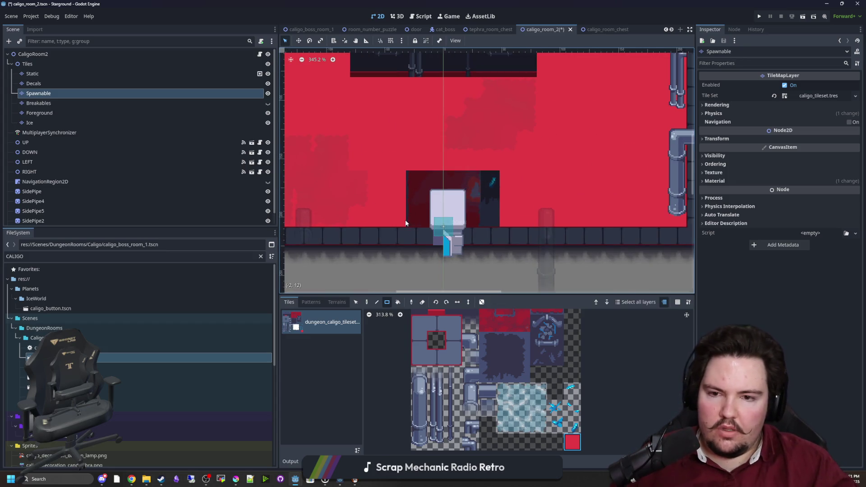
scroll(396, 187, down, 1)
scroll(476, 171, down, 2)
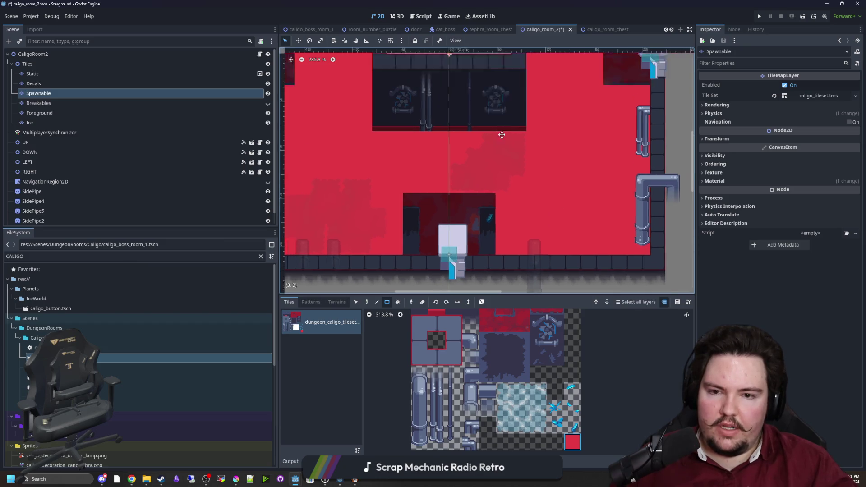
mouse_move(610, 209)
mouse_down()
mouse_move(559, 142)
mouse_move(562, 149)
mouse_up()
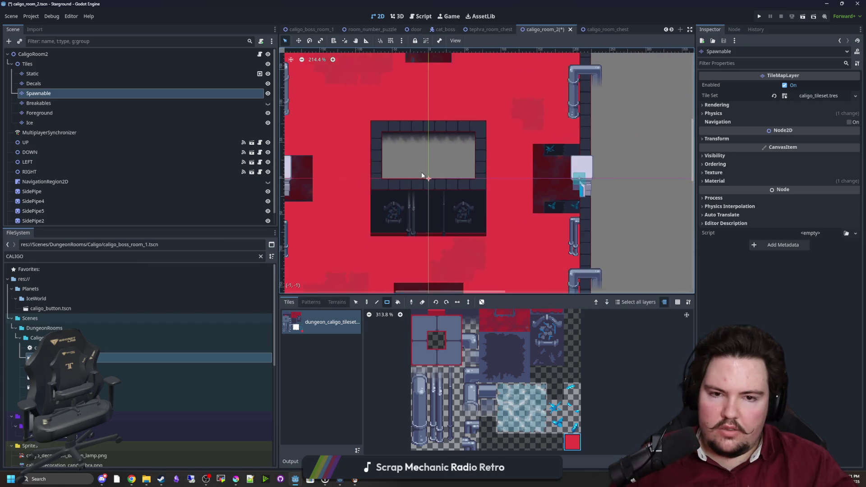
scroll(388, 206, left, 3)
scroll(396, 149, up, 4)
scroll(396, 149, right, 3)
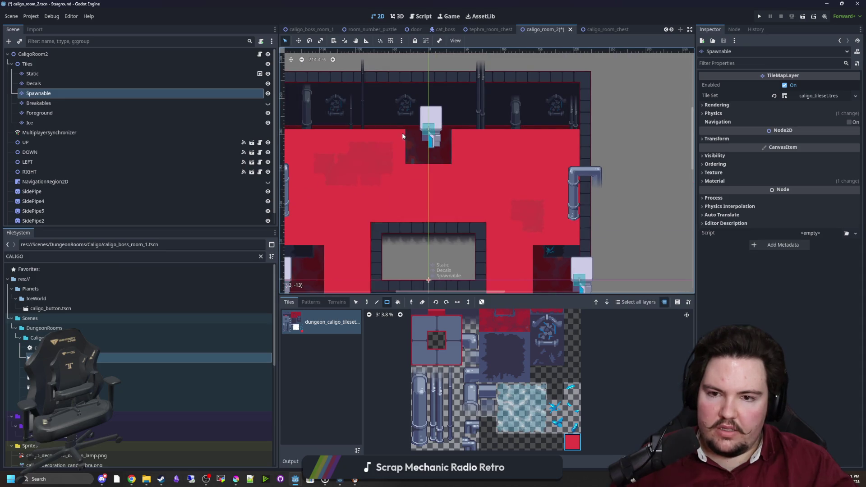
drag(402, 133, 455, 168)
Step: Save the room scene and hide the Spawnable layer
scroll(451, 216, down, 3)
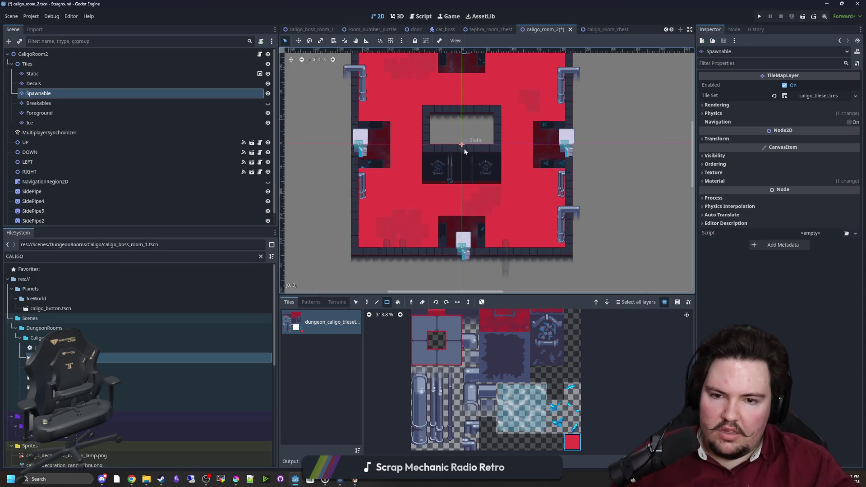
scroll(444, 219, up, 2)
scroll(444, 219, down, 3)
key(ctrl+s)
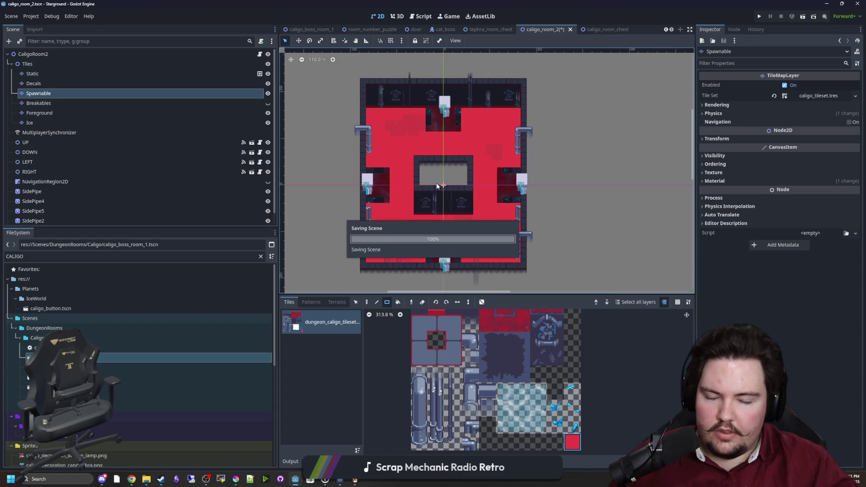
click(268, 93)
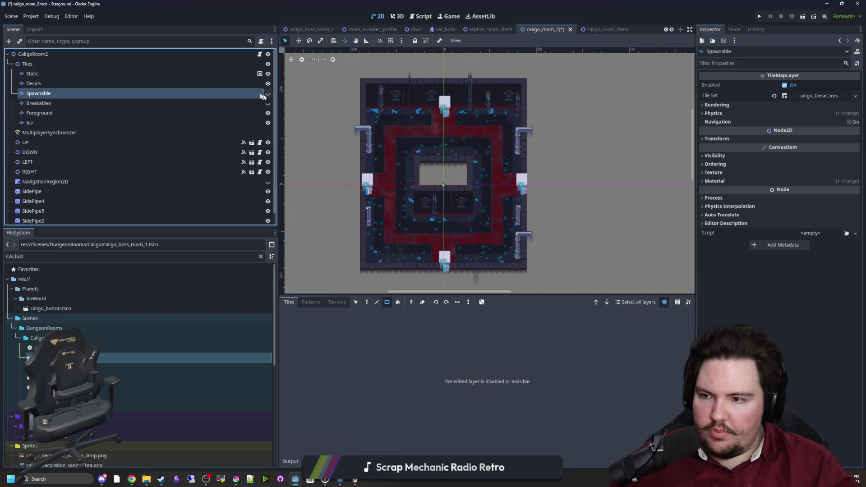
Step: Drag the NavigationRegion2D polygon's four corners out to the room's corners
click(103, 54)
click(57, 182)
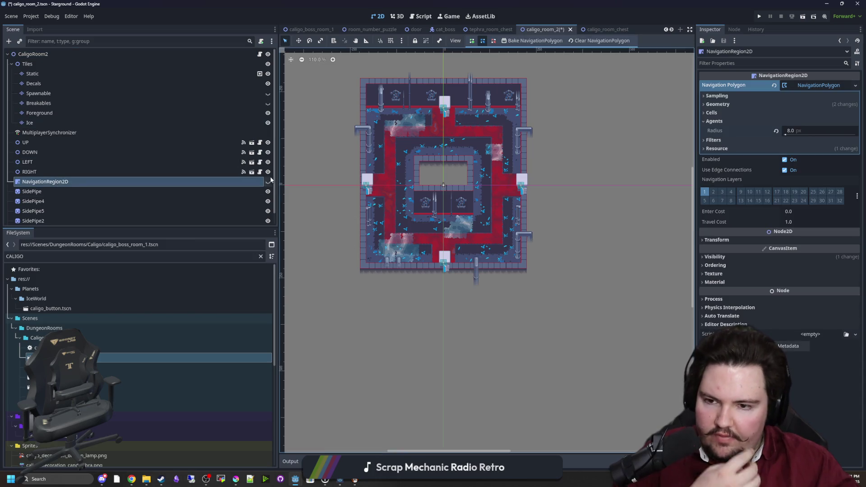
scroll(454, 158, up, 4)
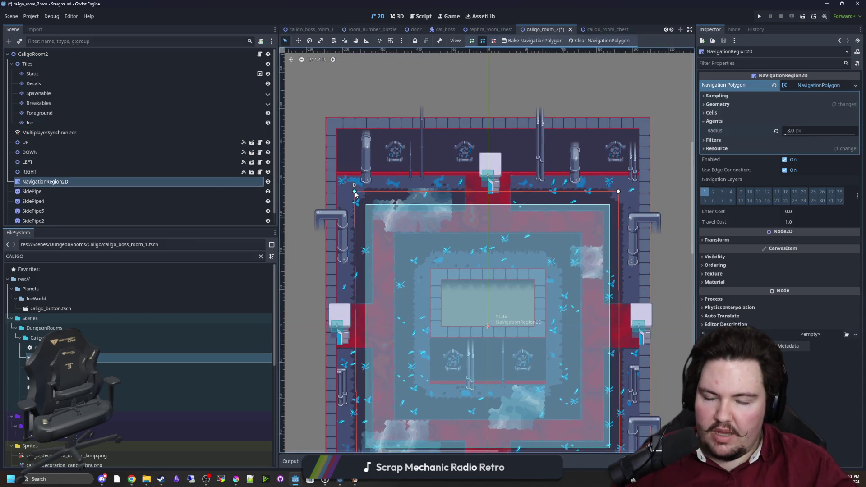
drag(355, 192, 331, 121)
drag(618, 192, 648, 119)
scroll(605, 315, down, 3)
drag(605, 332, 630, 359)
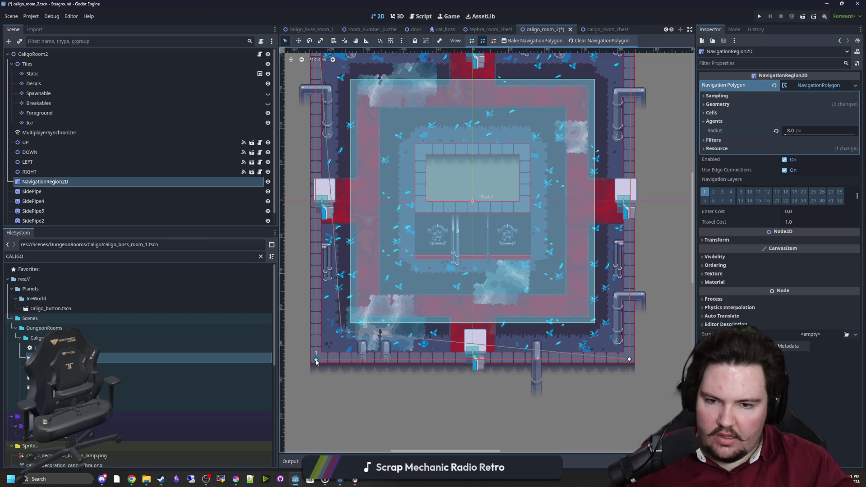
drag(316, 362, 316, 360)
Step: Rebake the navigation mesh to fill the polygon and save the scene
click(532, 40)
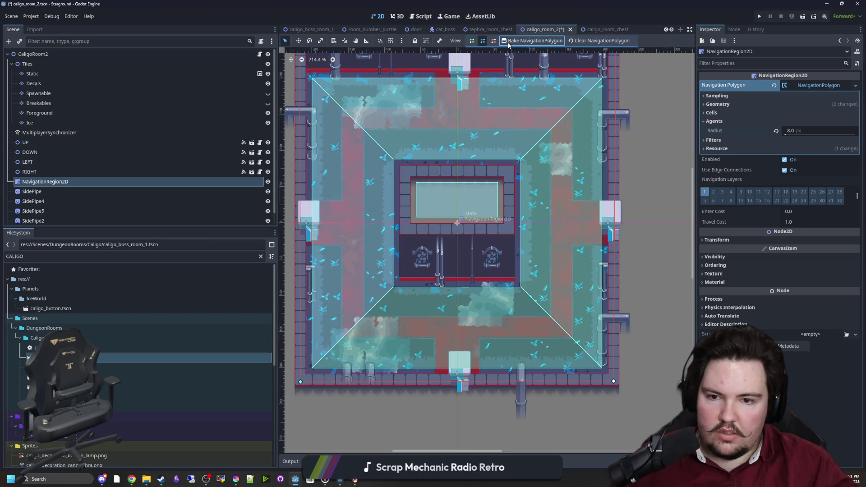
scroll(448, 208, down, 2)
scroll(447, 201, up, 1)
key(ctrl+s)
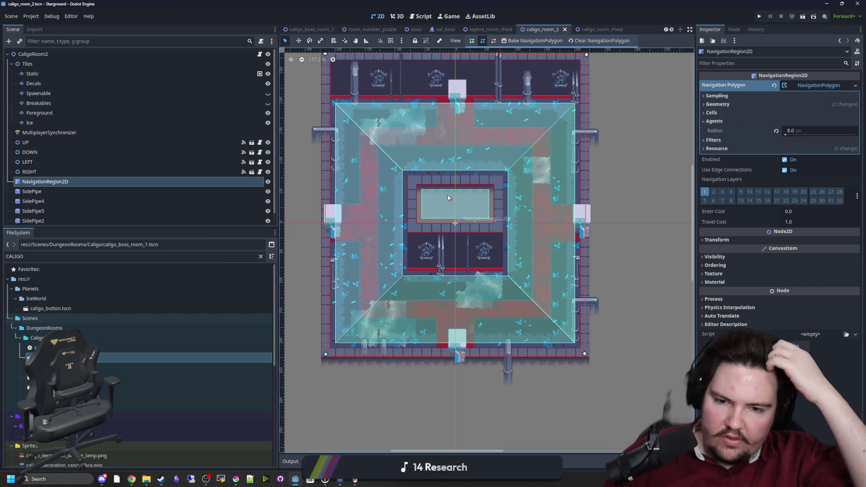
key(ctrl+s)
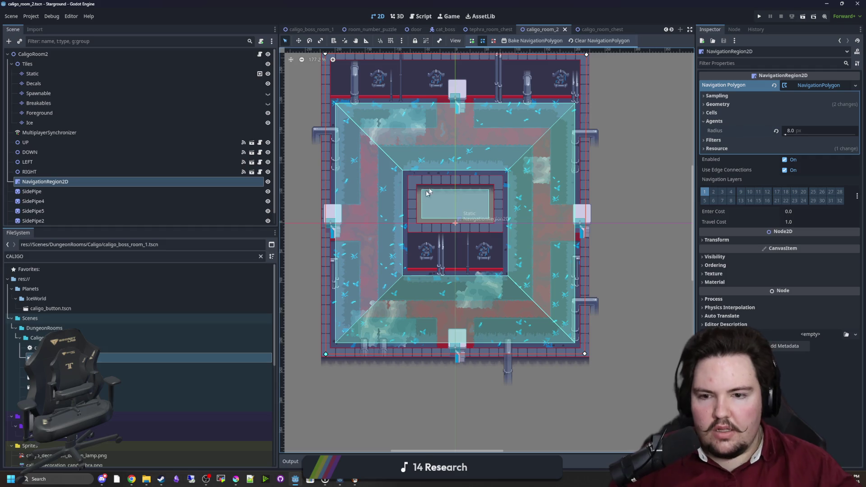
Step: Open the context menu of the CaligoRoom2 root node
scroll(462, 182, up, 2)
scroll(462, 182, up, 3)
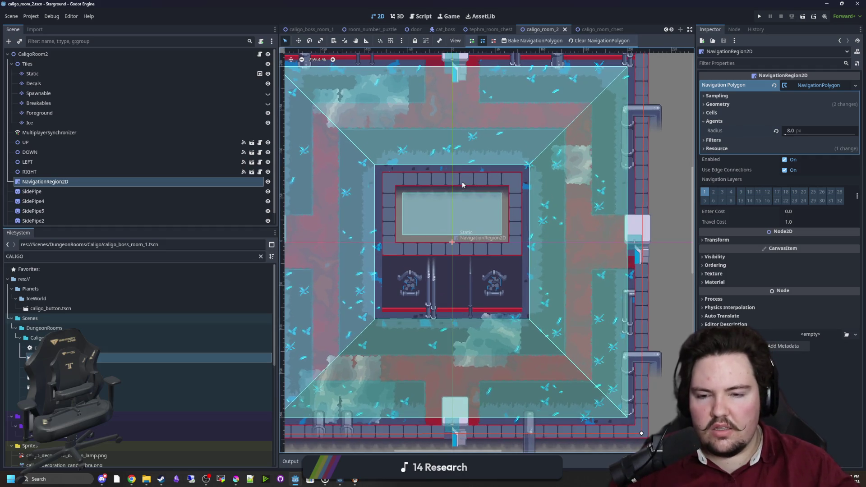
scroll(413, 357, down, 6)
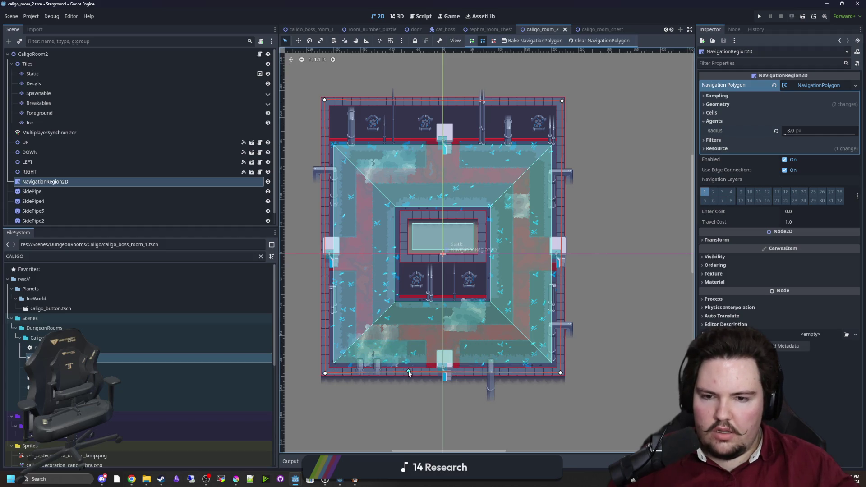
scroll(454, 239, up, 9)
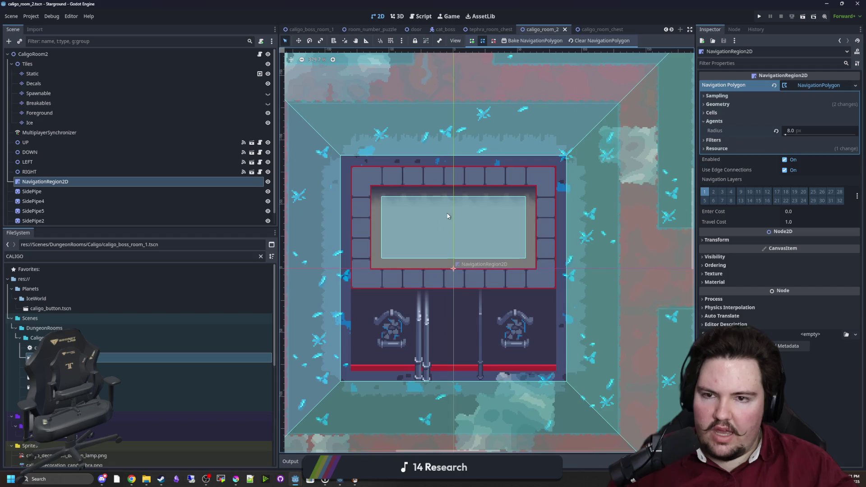
scroll(433, 205, down, 9)
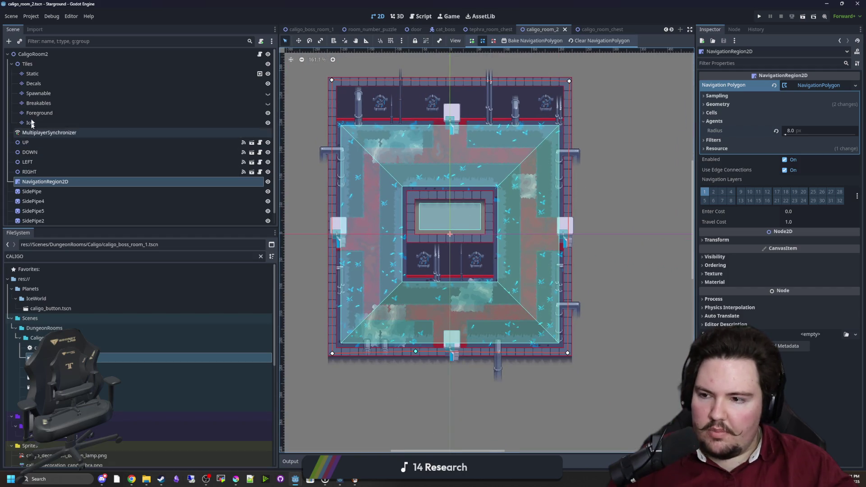
click(40, 55)
right_click(40, 54)
Step: Add a NavigationObstacle2D child node to CaligoRoom2 by searching 'navigat'
click(61, 68)
text(navigat)
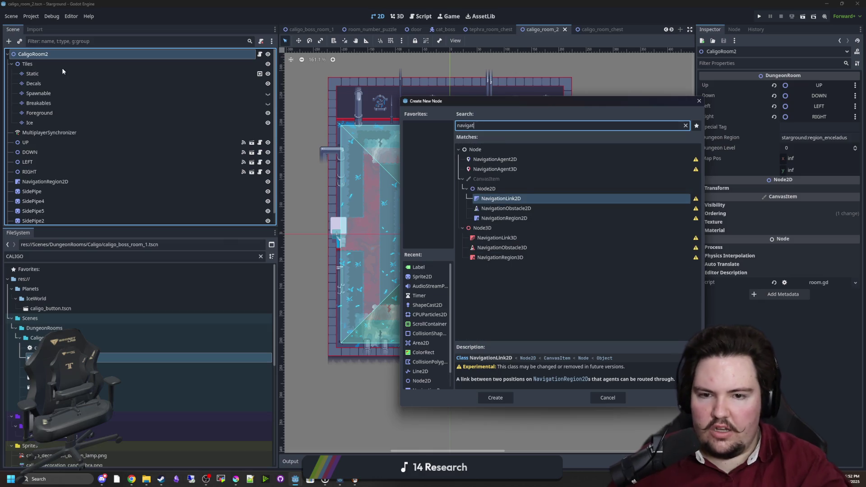
key(Down)
key(Return)
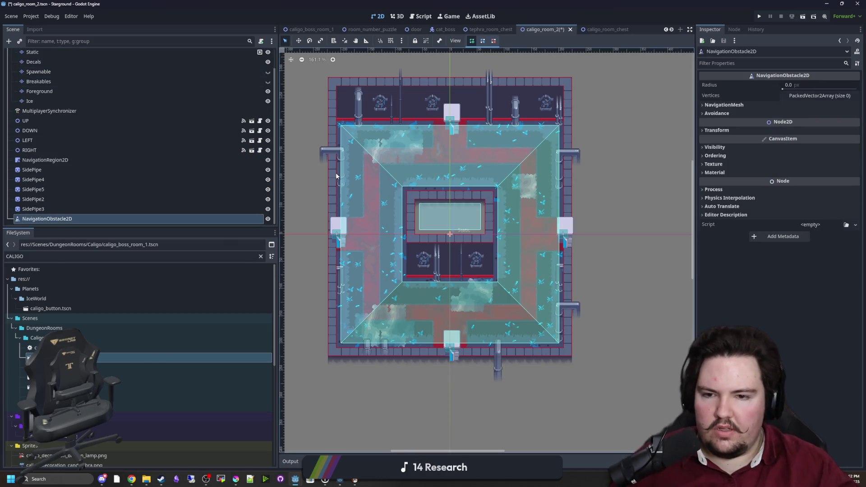
Step: Enable Affect Navigation Mesh in the obstacle's NavigationMesh settings
scroll(519, 169, up, 5)
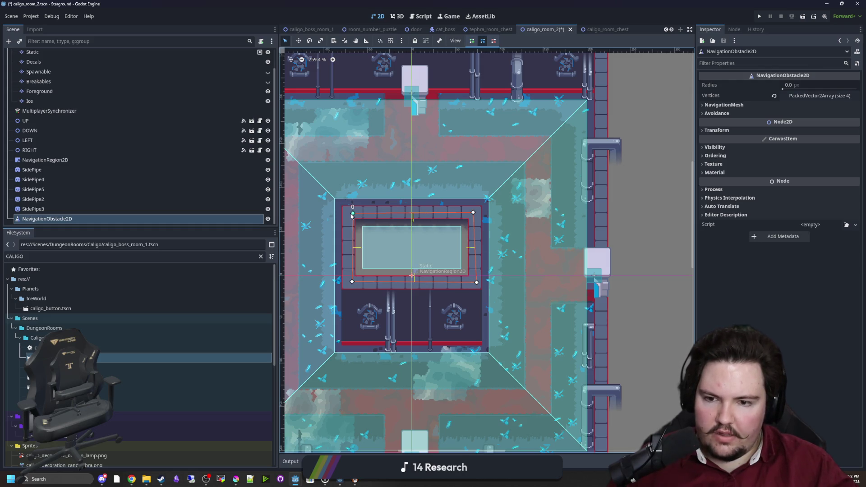
scroll(384, 221, up, 4)
click(737, 105)
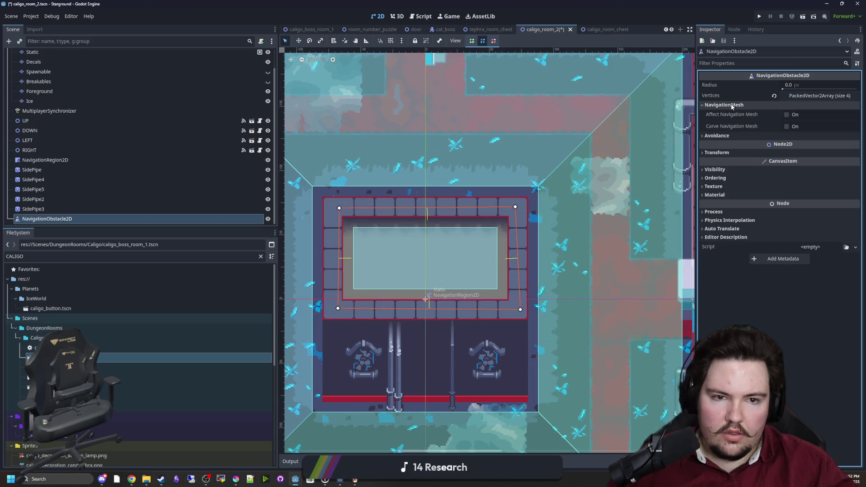
click(786, 115)
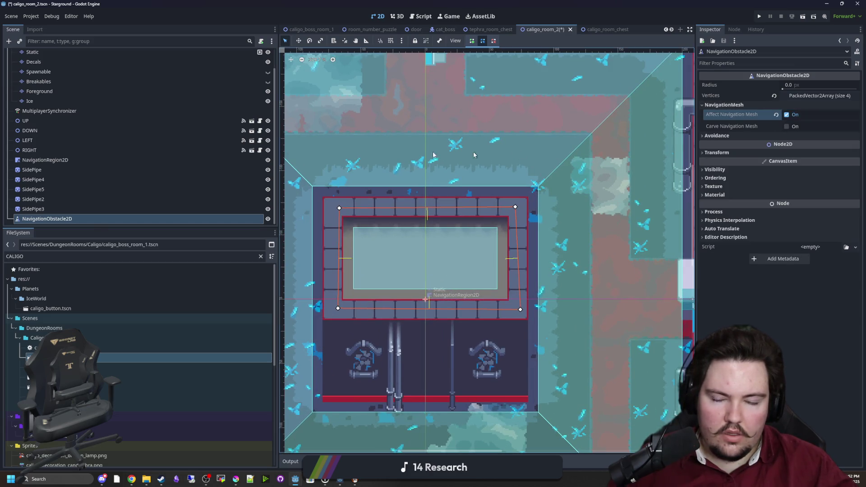
click(54, 161)
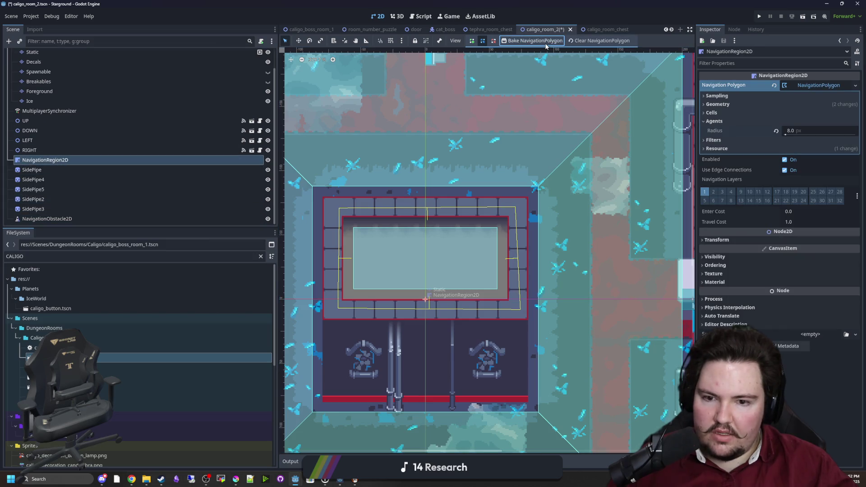
Step: Inspect the obstacle's groups list and the NavigationRegion2D's geometry settings
click(27, 219)
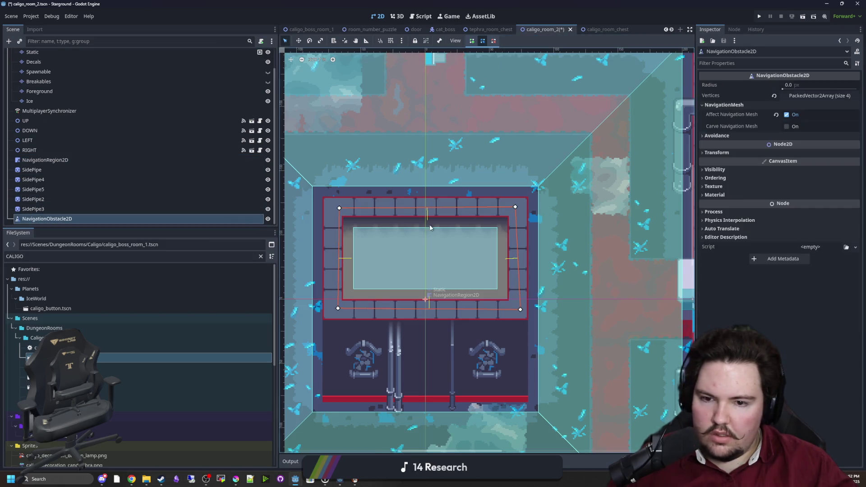
click(734, 30)
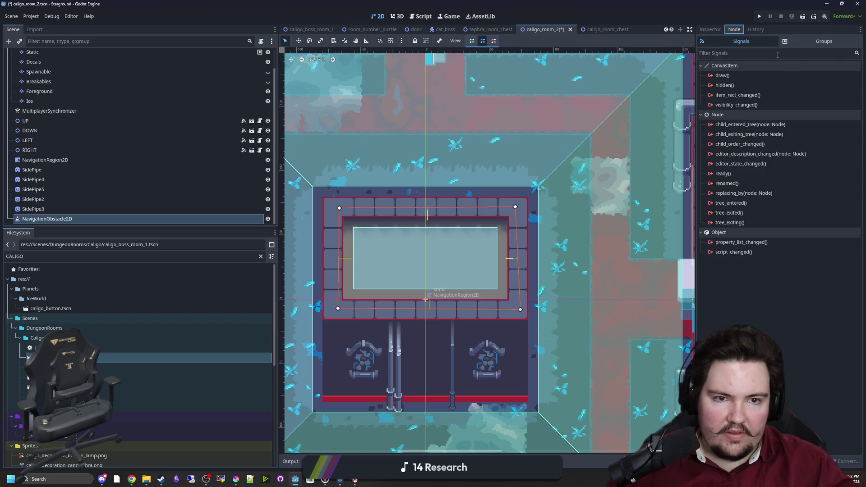
click(824, 41)
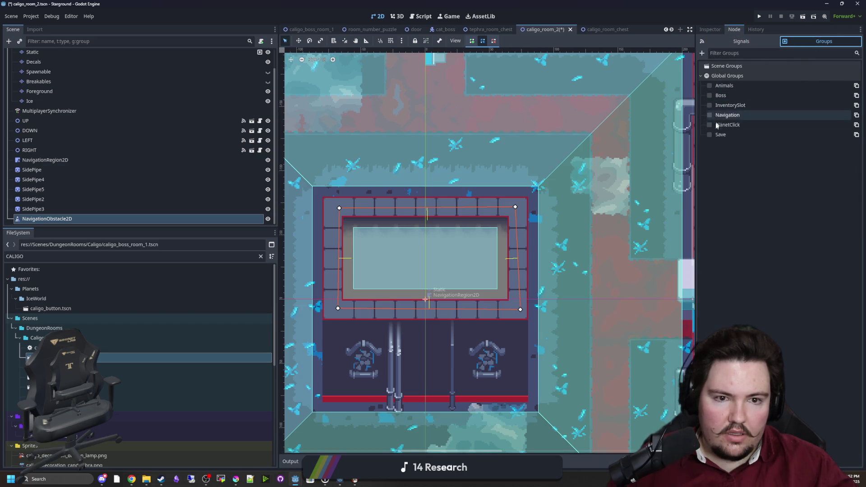
click(747, 52)
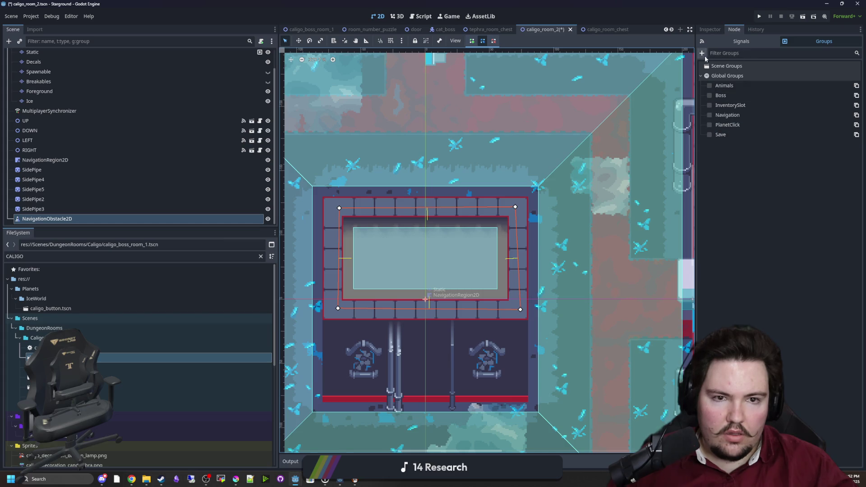
click(702, 53)
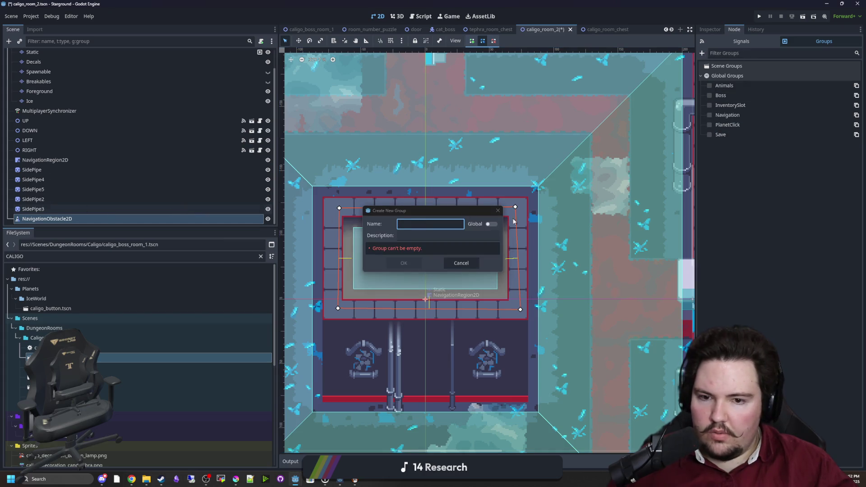
click(498, 210)
click(46, 160)
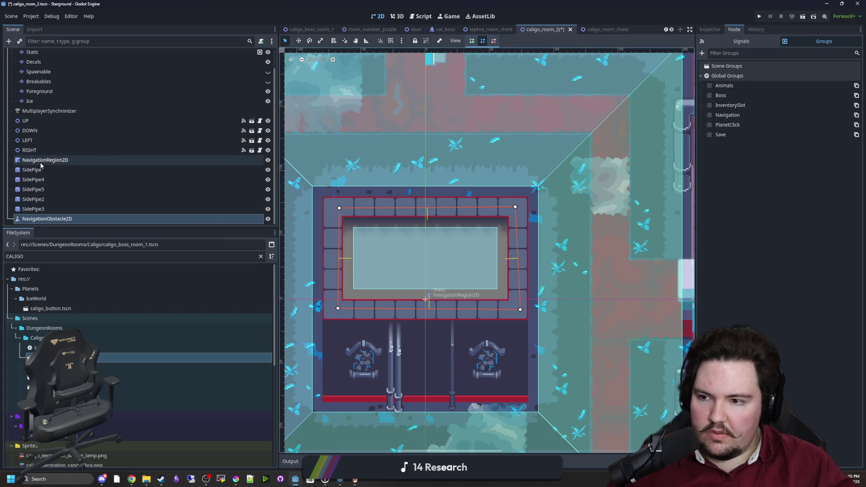
click(711, 30)
click(722, 104)
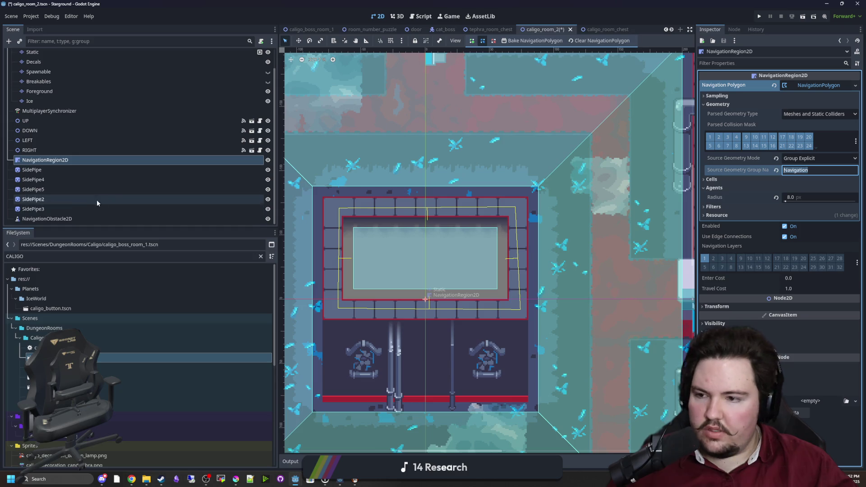
Step: Try adding a 'Navigation' group to the obstacle, then cancel since it already exists
click(91, 219)
click(734, 30)
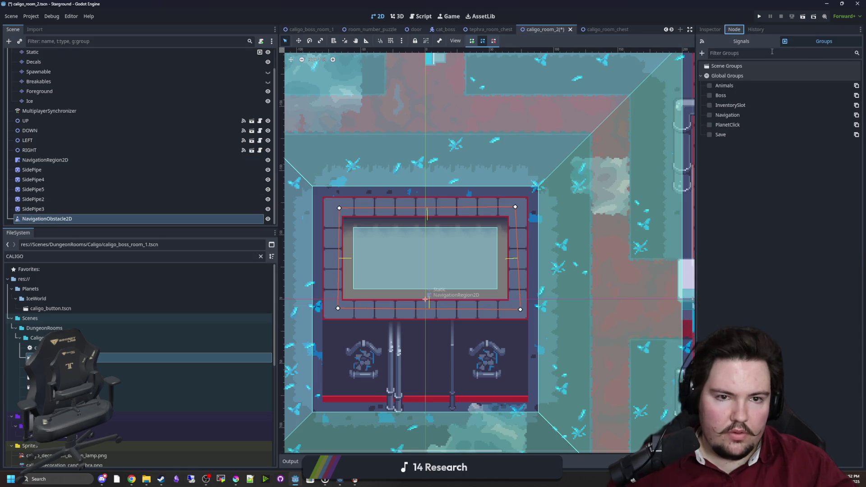
click(702, 53)
text(Navigation)
key(Tab)
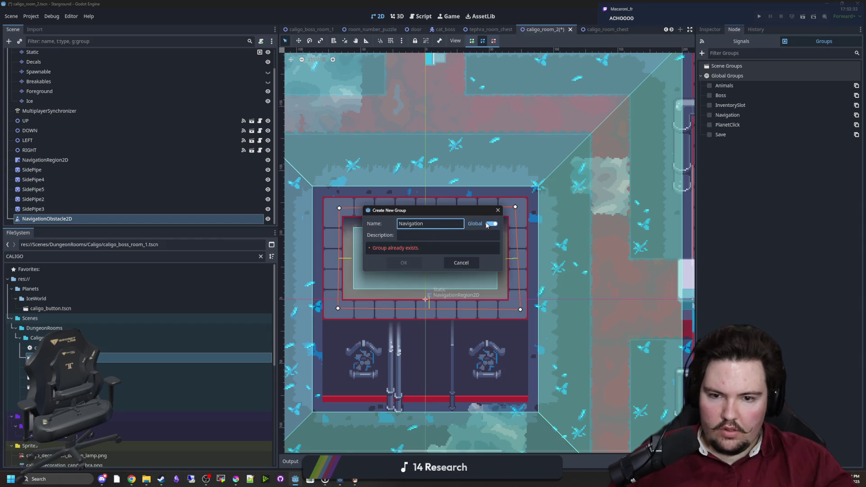
click(461, 263)
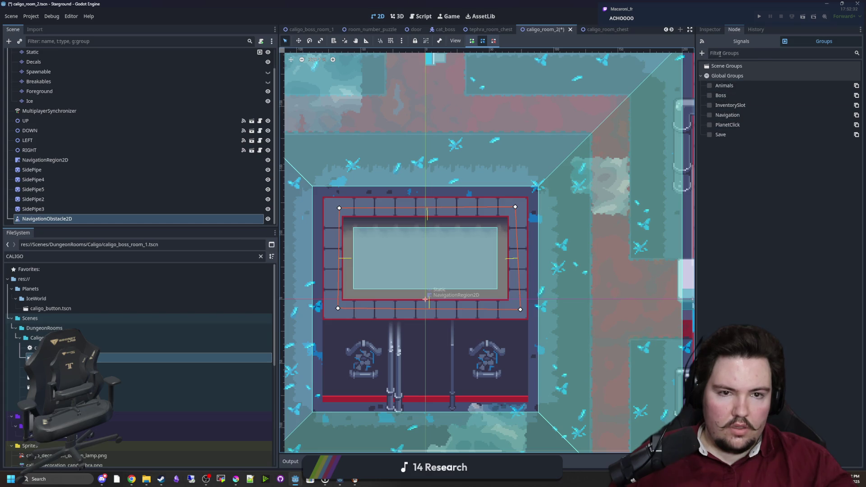
click(702, 53)
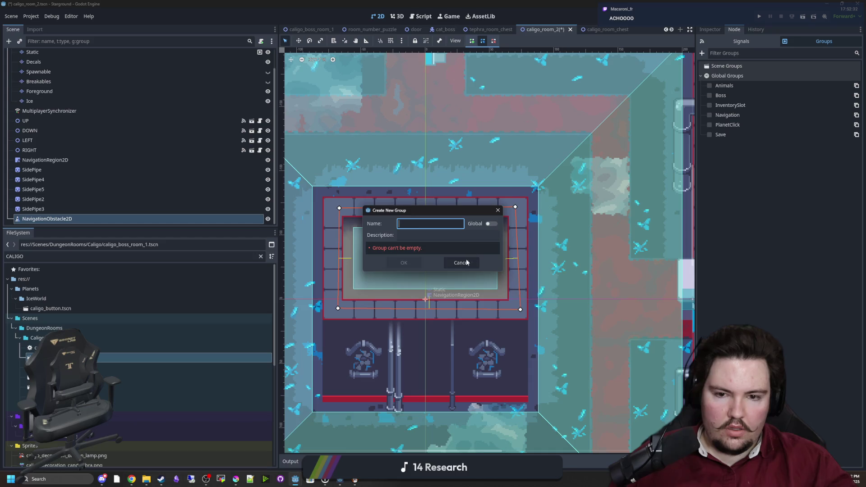
click(461, 263)
click(702, 53)
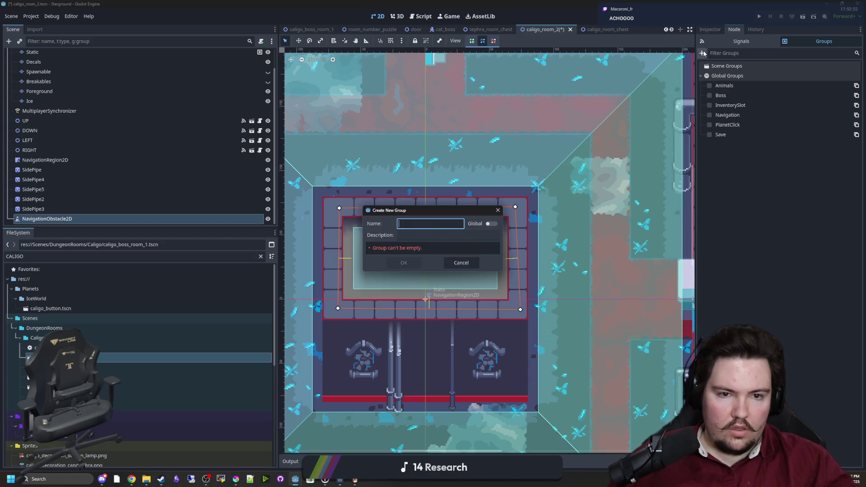
click(498, 211)
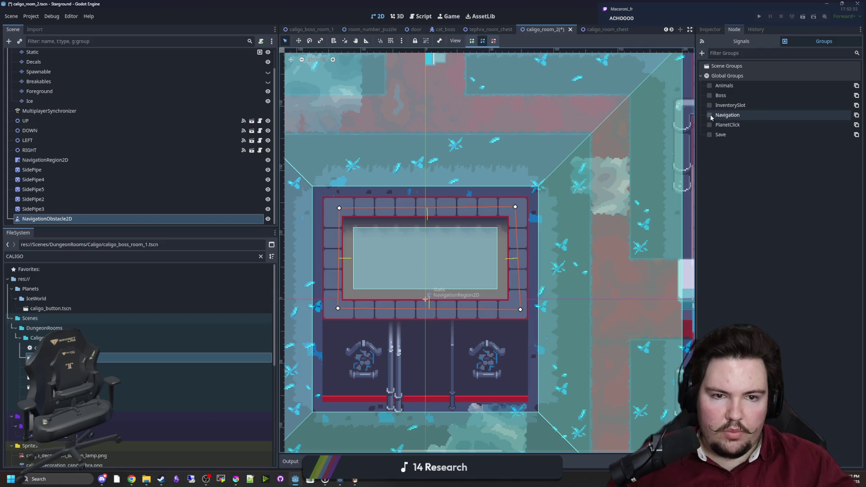
Step: Rebake the NavigationRegion2D's navigation polygon around the obstacle
click(103, 159)
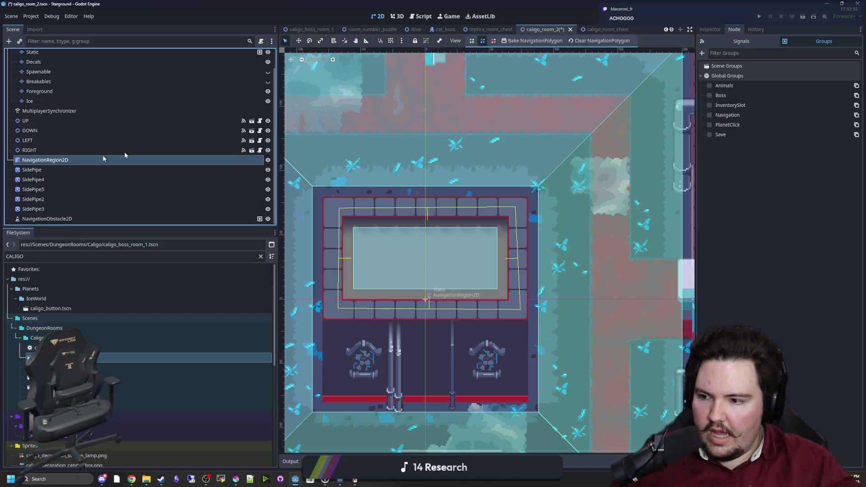
click(710, 29)
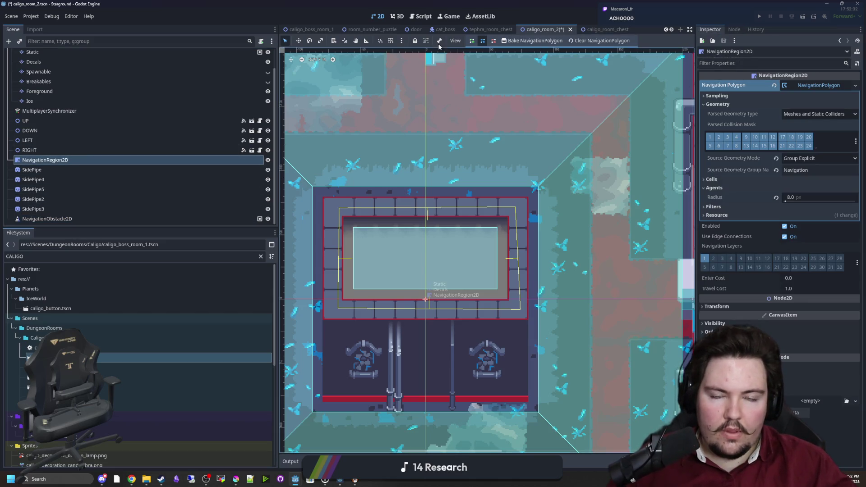
click(513, 41)
scroll(472, 133, down, 5)
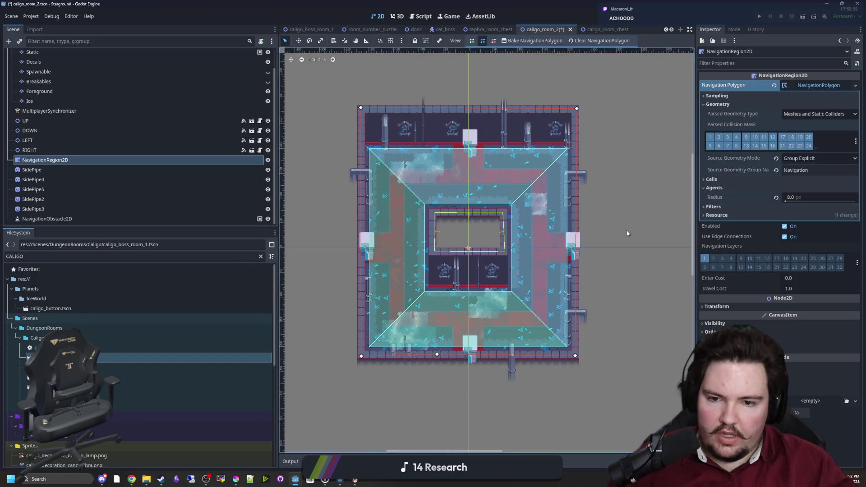
Step: Save caligo_room_2, then open and save caligo_boss_room_1
click(421, 208)
click(81, 130)
key(ctrl+s)
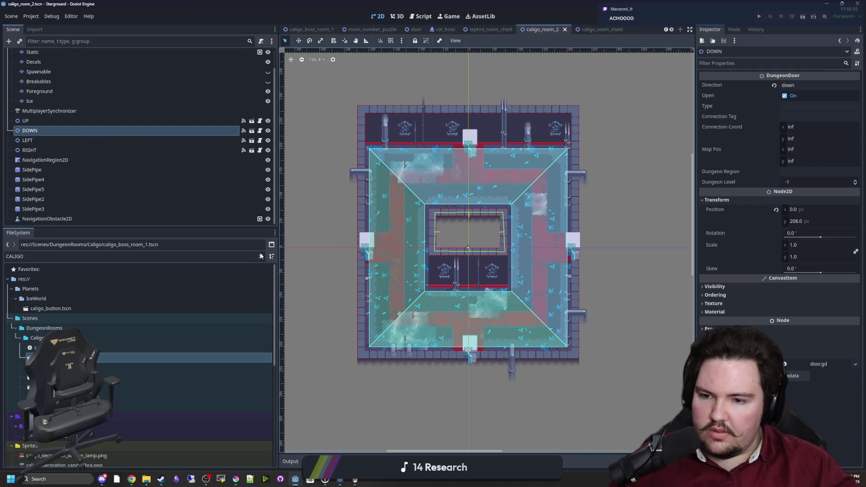
double_click(67, 357)
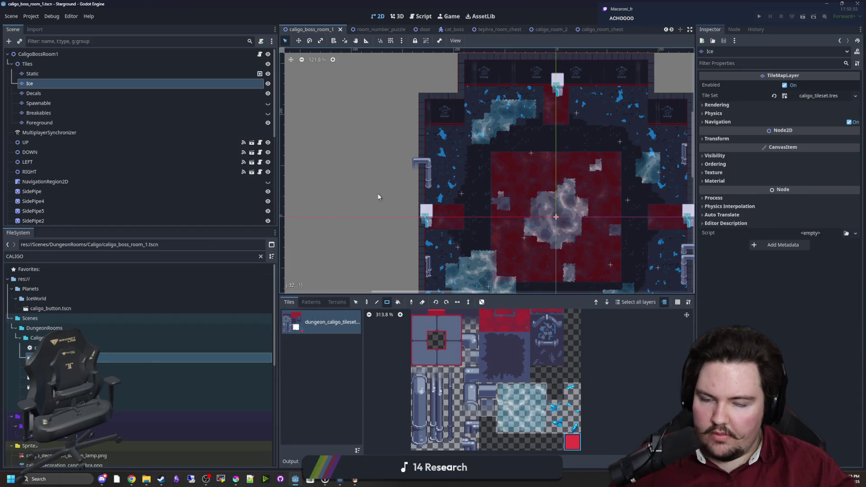
scroll(378, 196, down, 2)
key(ctrl+s)
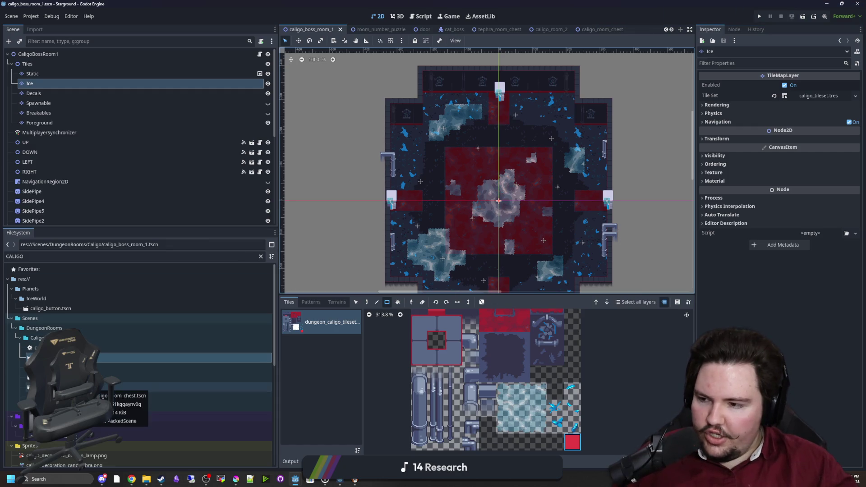
Step: Open caligo_room_2, caligo_room_1, caligo_room_chest and caligo_room_exit in turn
double_click(113, 378)
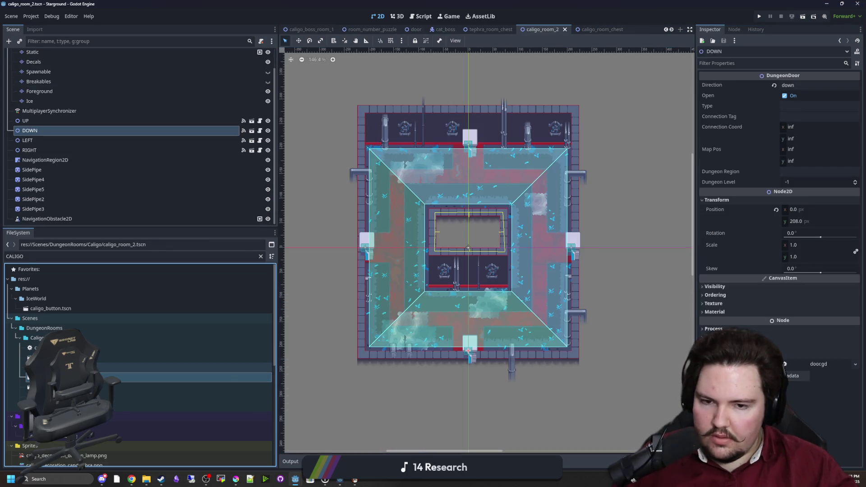
double_click(113, 368)
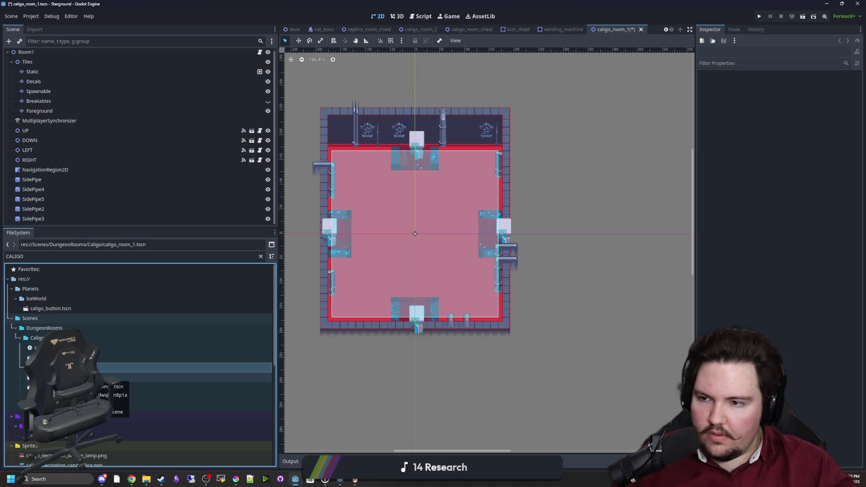
double_click(113, 377)
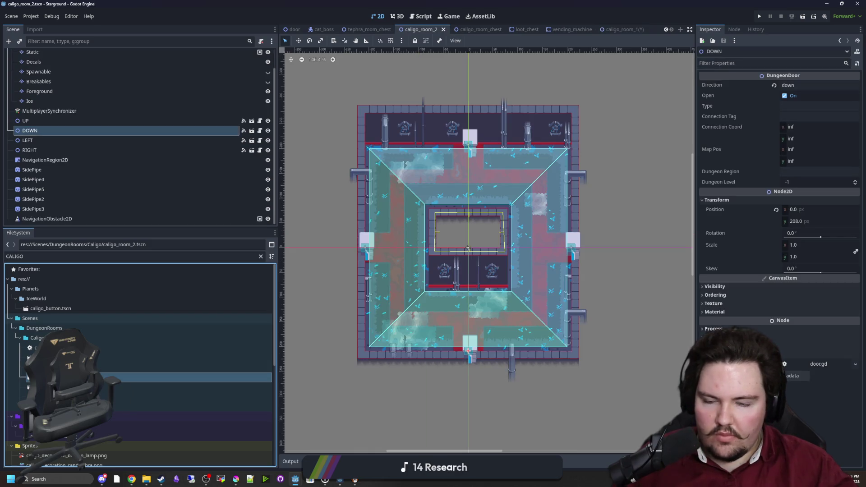
double_click(113, 387)
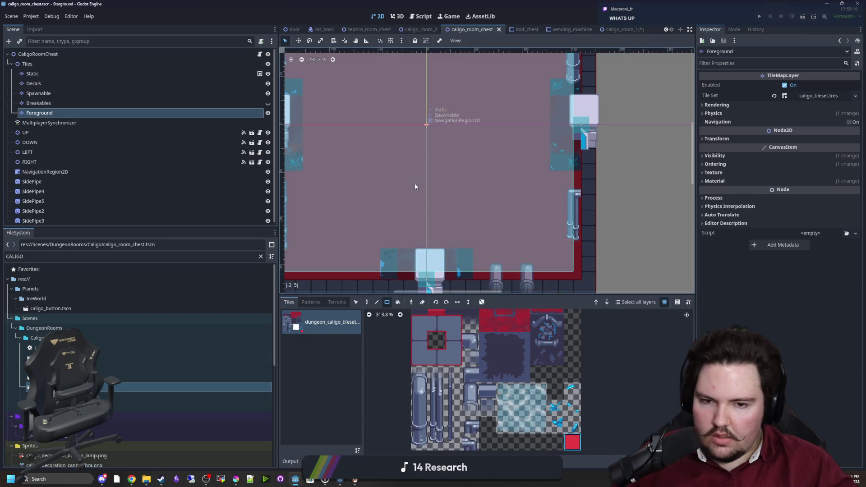
scroll(417, 199, down, 3)
scroll(420, 210, up, 1)
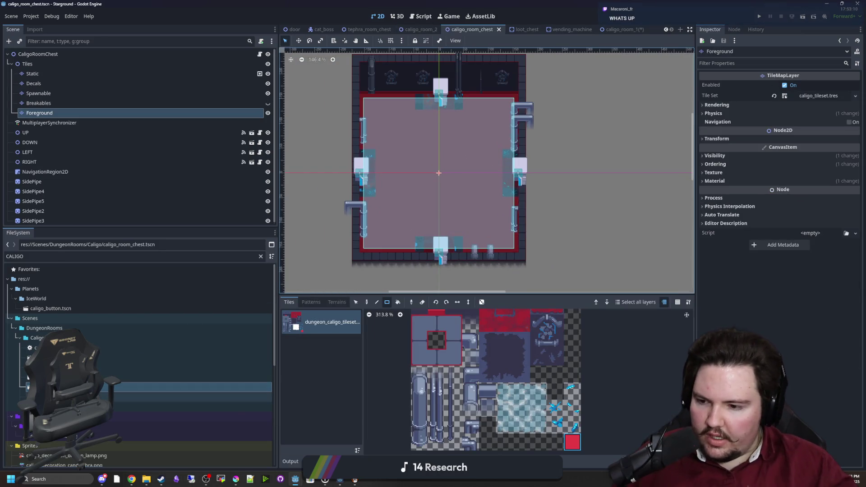
double_click(113, 397)
scroll(462, 265, down, 2)
scroll(461, 265, up, 1)
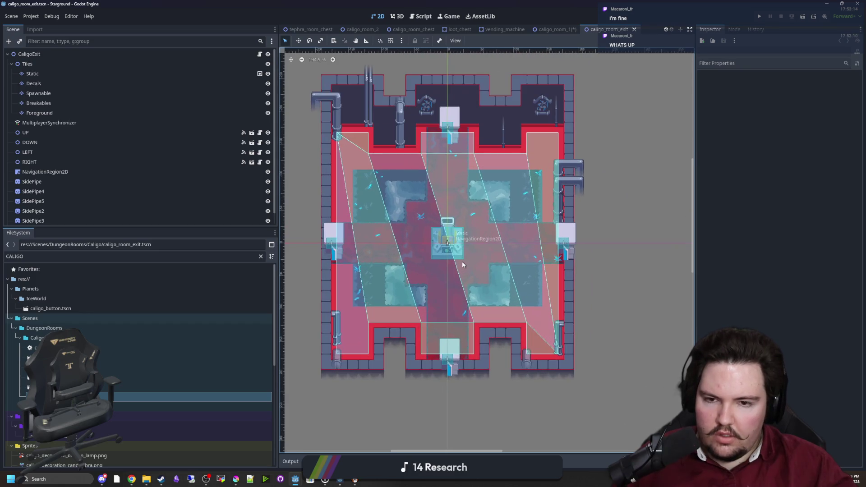
Step: Open caligo_room_start and save it, then clear the FileSystem filter
double_click(144, 407)
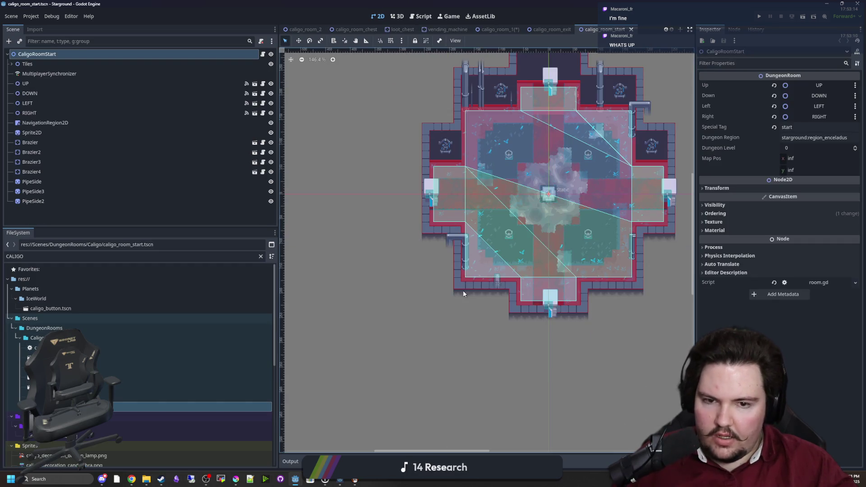
scroll(512, 251, up, 4)
key(ctrl+s)
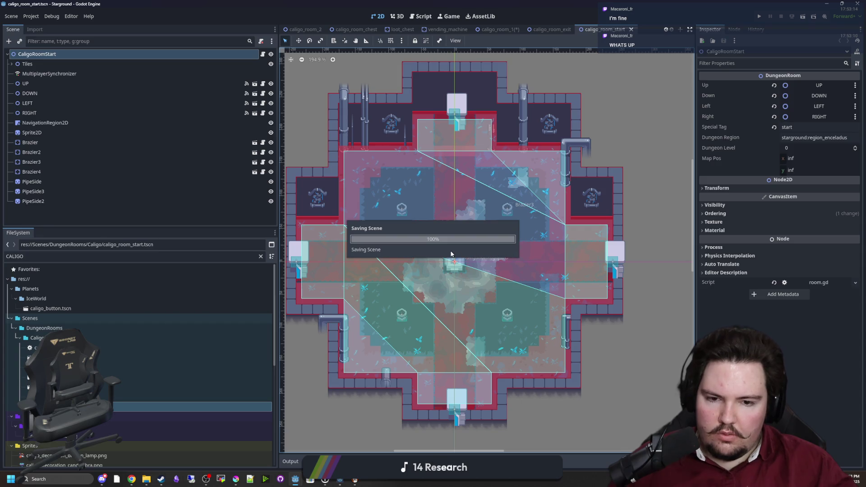
scroll(454, 259, down, 1)
click(261, 256)
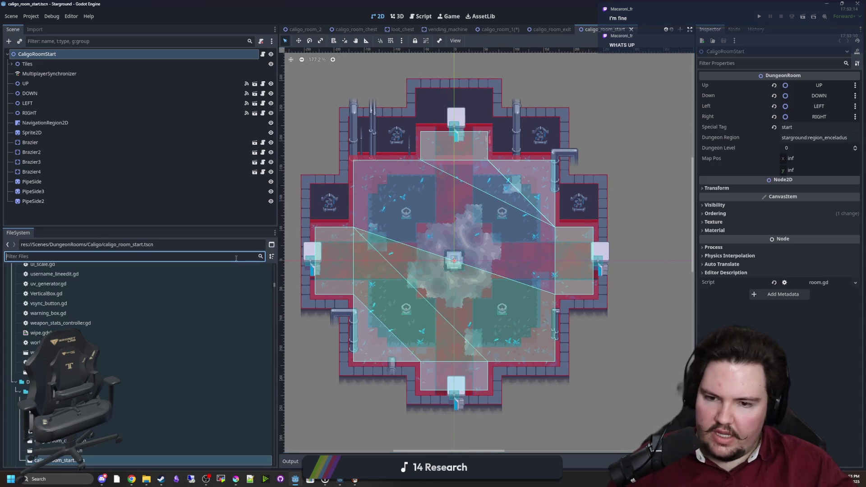
Step: Open loot_table.gd and locate the caligo room entries in loot_caligo_0
text(loot)
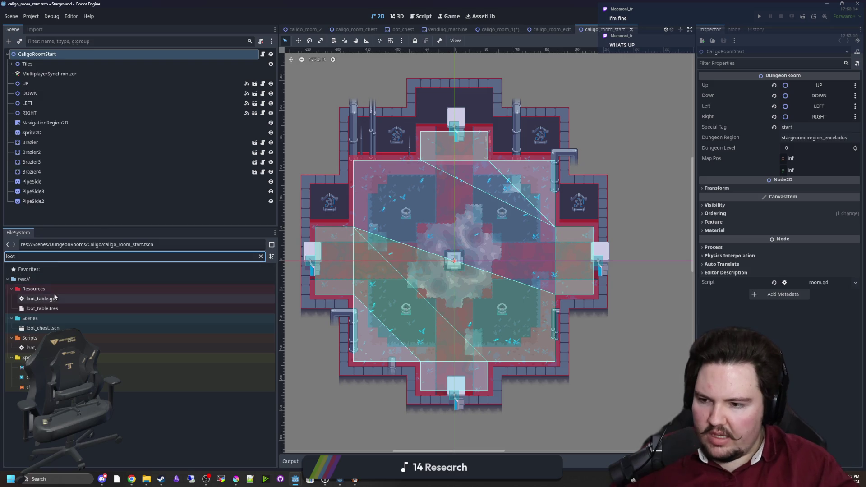
double_click(44, 299)
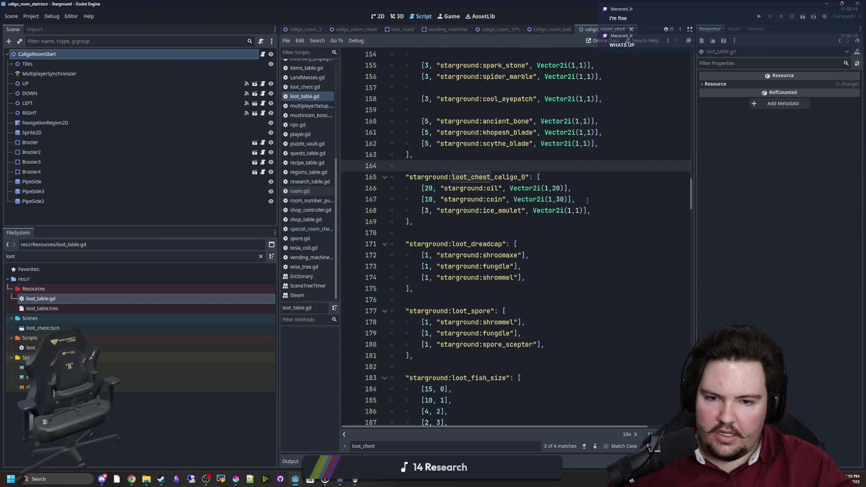
click(565, 232)
text(caligo)
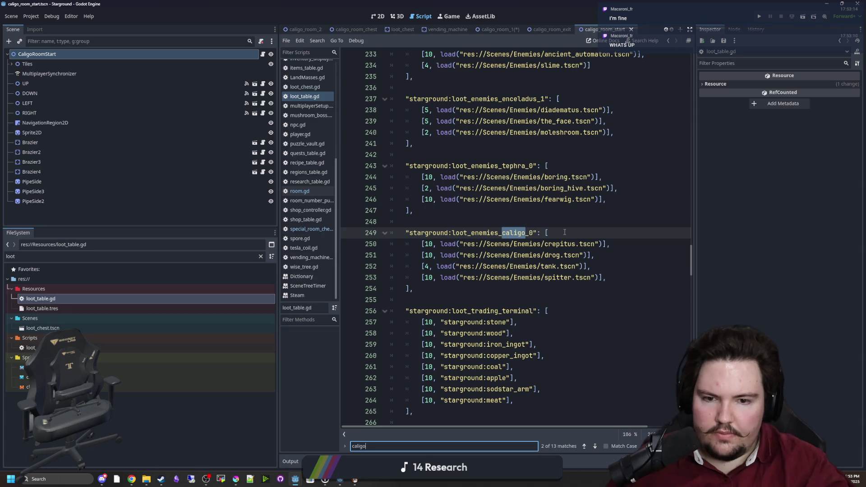
key(shift+Return)
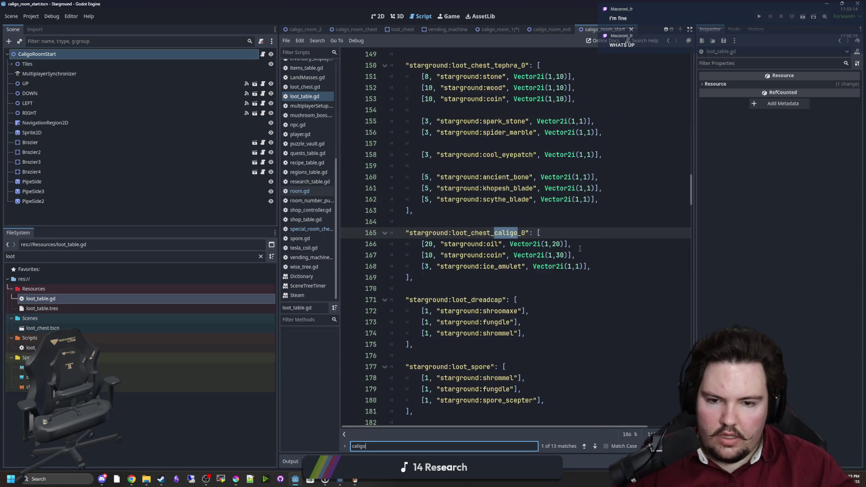
key(Return)
key(Return)
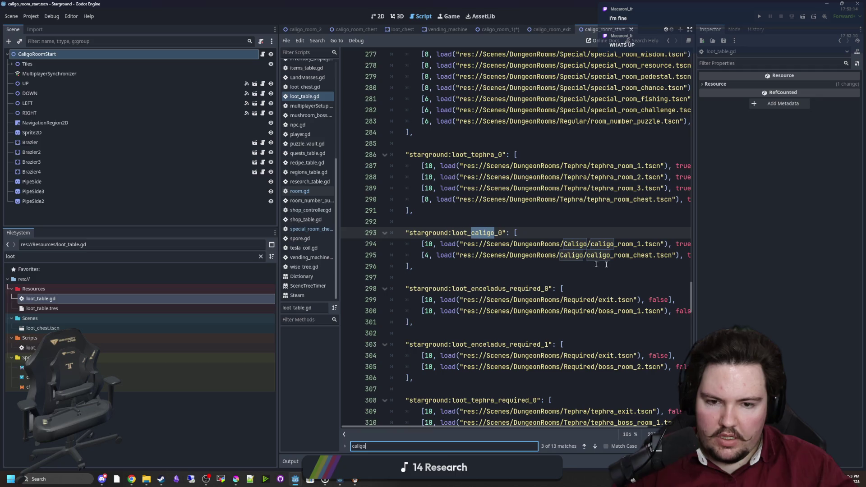
mouse_move(694, 248)
mouse_down()
mouse_move(790, 248)
mouse_move(421, 244)
mouse_up()
Step: Duplicate the caligo_room_1 line as caligo_room_2, save, and run the project
key(ctrl+shift+d)
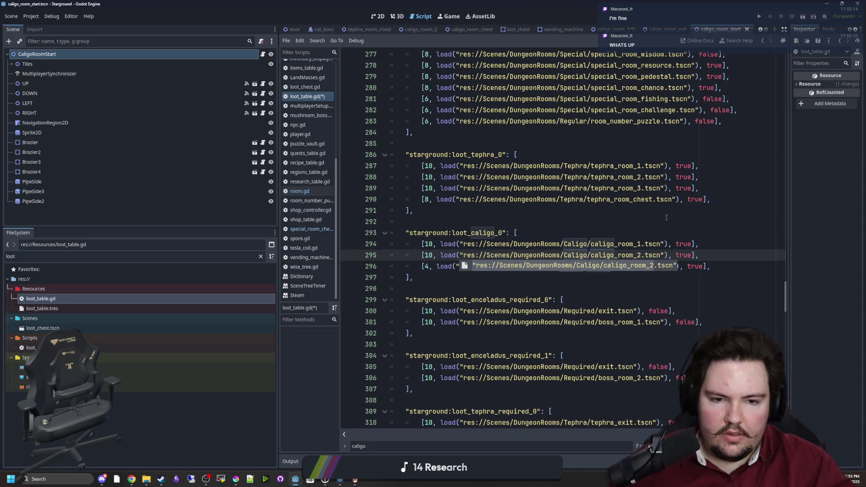
click(612, 223)
key(ctrl+s)
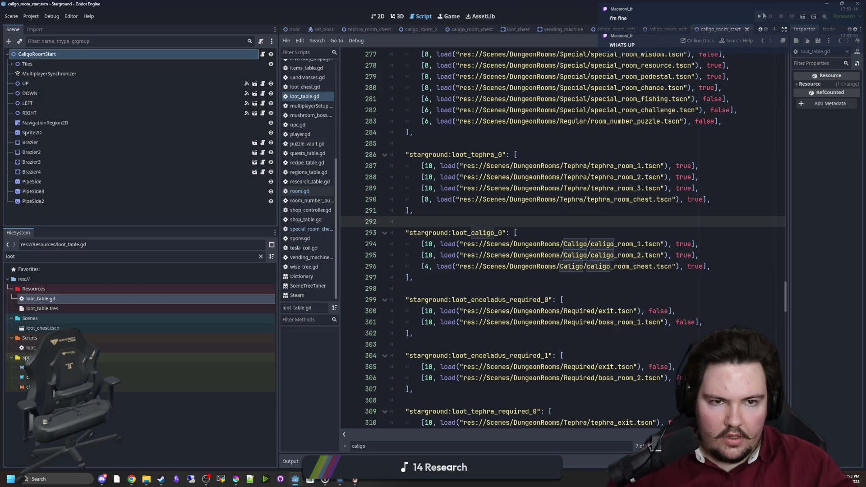
click(760, 18)
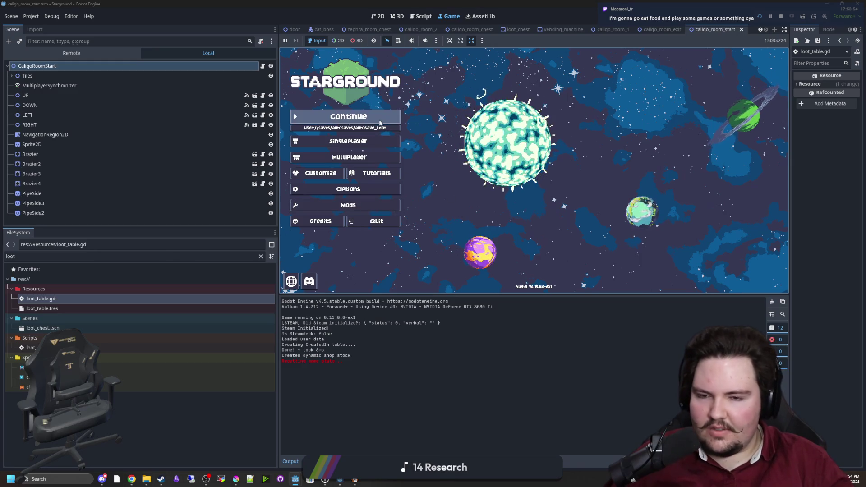
Step: Continue the saved game, travel to Caligo via the Starlauncher, and enlarge the Game view
click(365, 118)
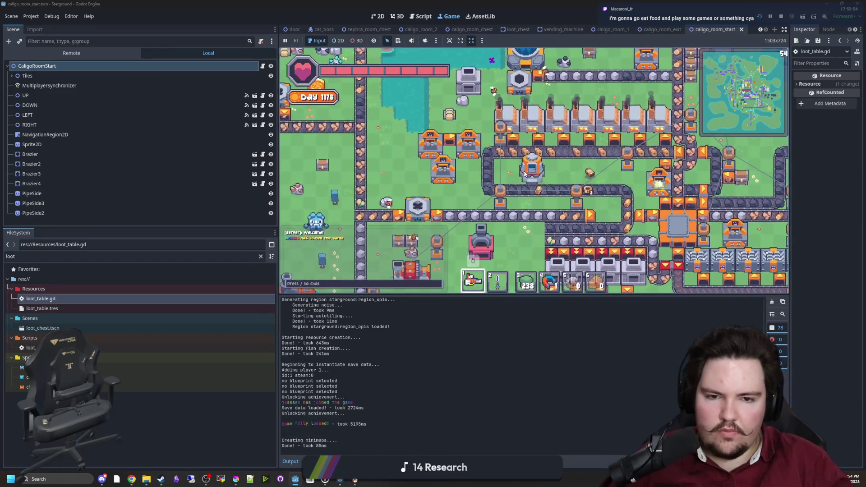
scroll(564, 176, down, 2)
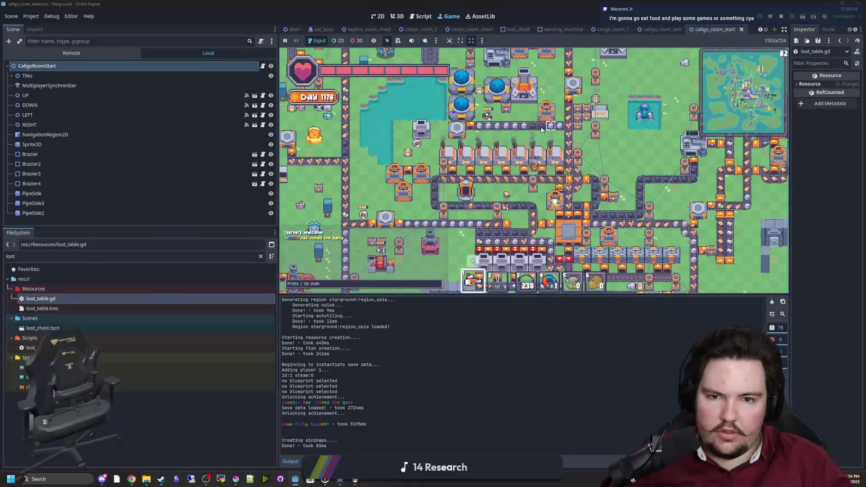
key(e)
key(Escape)
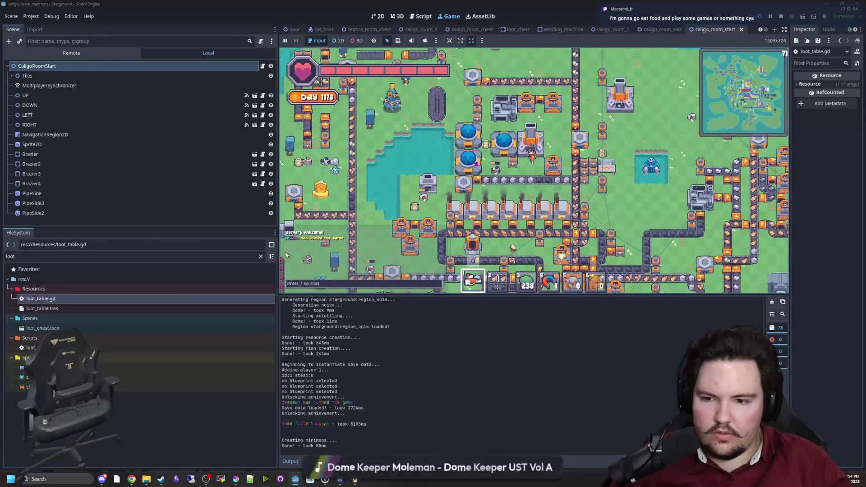
drag(277, 249, 135, 249)
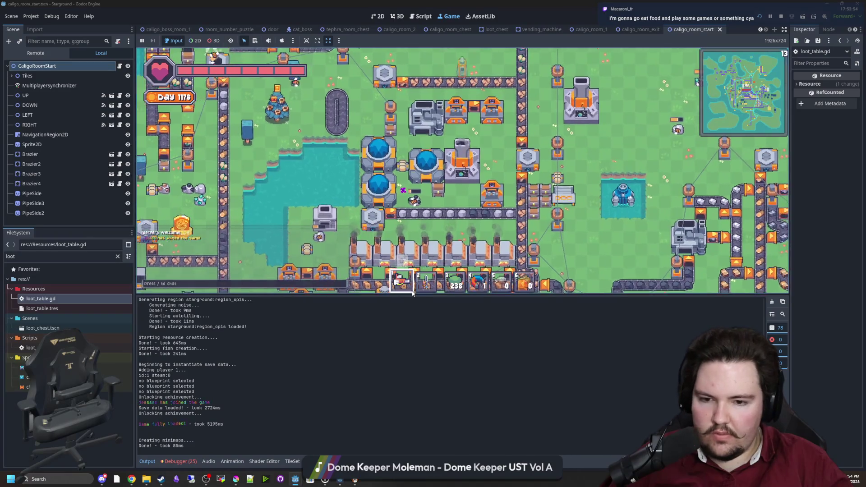
drag(428, 306, 427, 381)
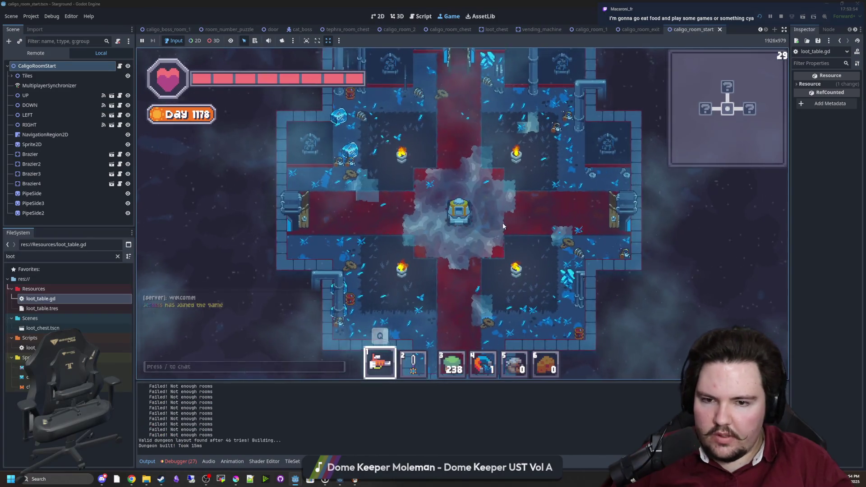
Step: Walk through the Caligo start room, switch to hotbar slot 2, and attack the first green enemy
key(d)
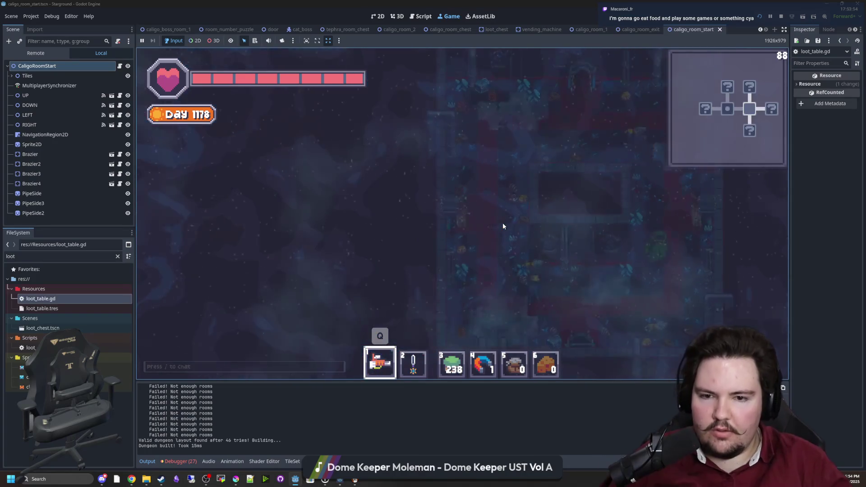
key(w)
key(d)
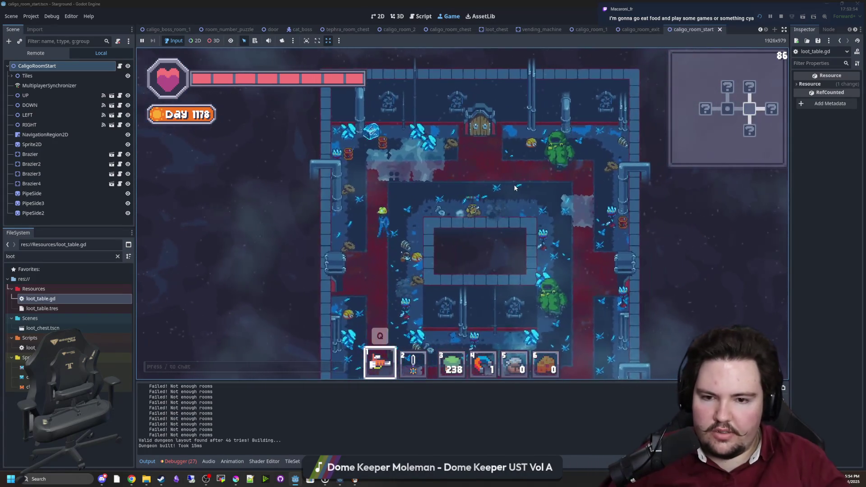
key(2)
key(s)
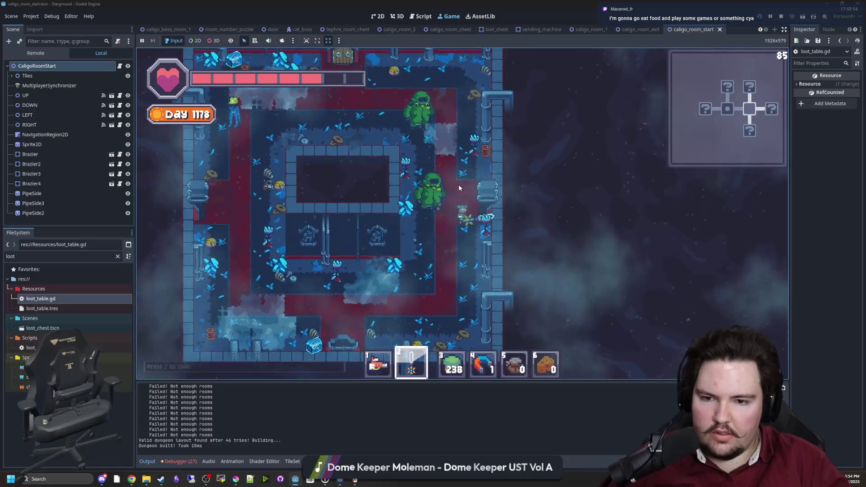
key(a)
key(w)
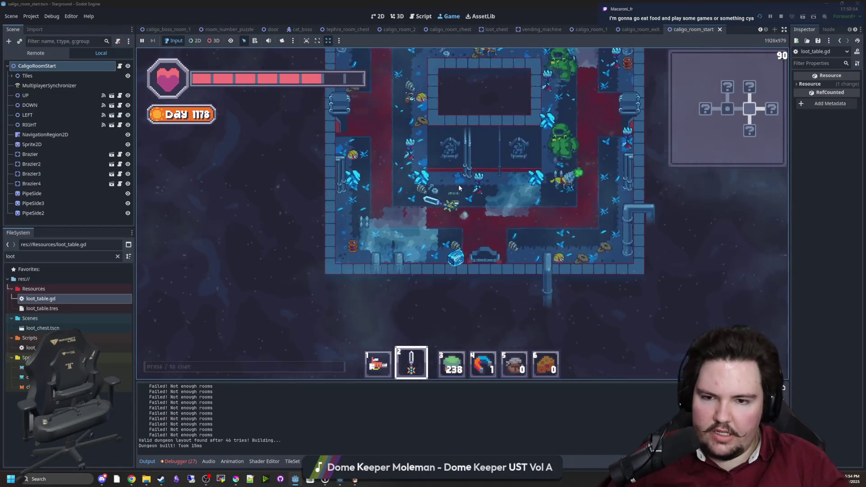
key(w)
click(528, 200)
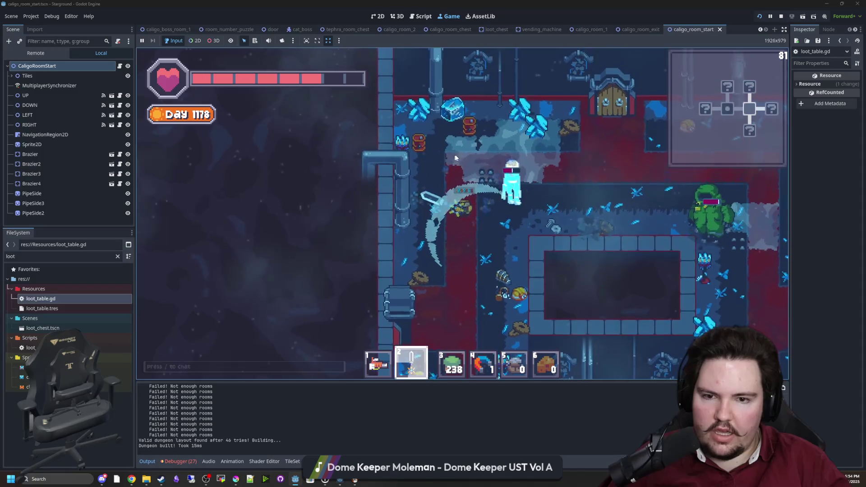
click(528, 198)
key(d)
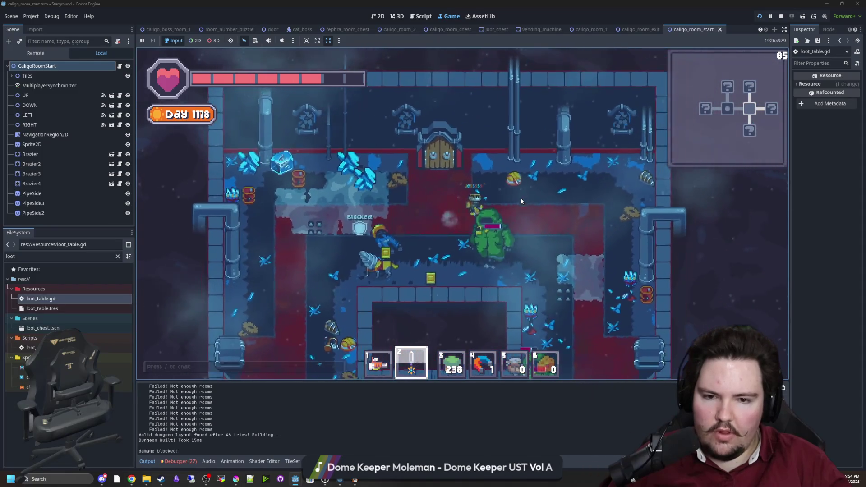
key(s)
click(397, 226)
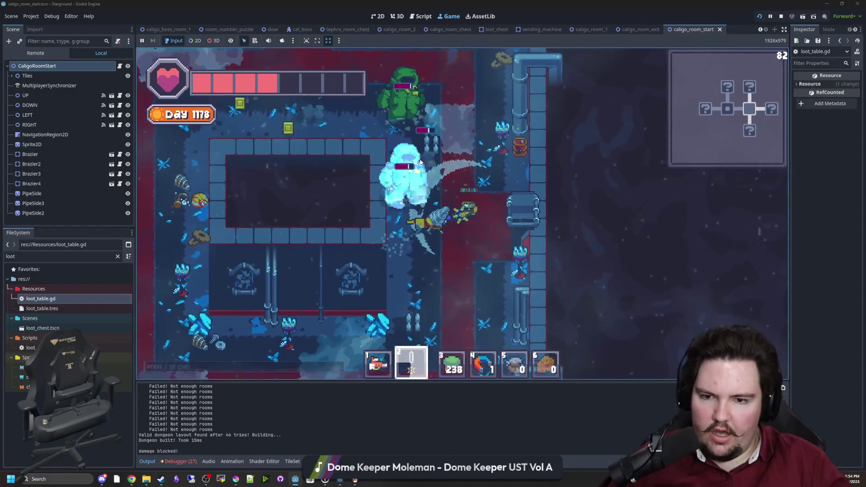
Step: Move up into the next room and slash at the white yeti
key(a)
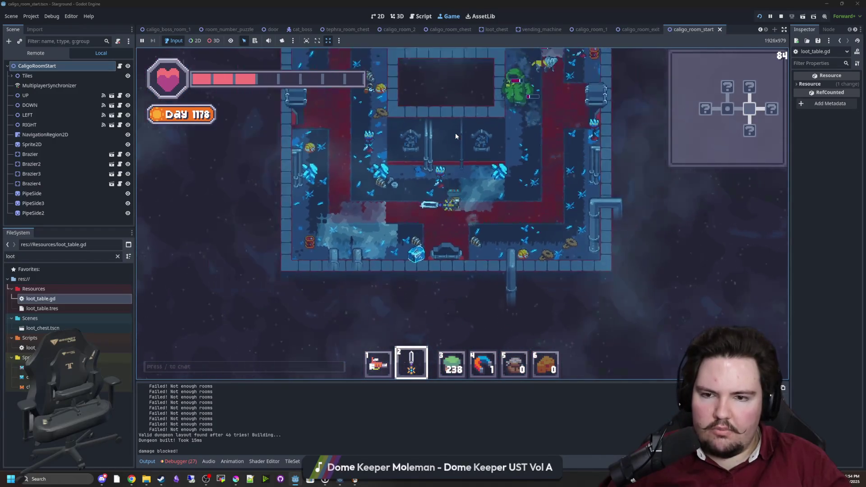
key(s)
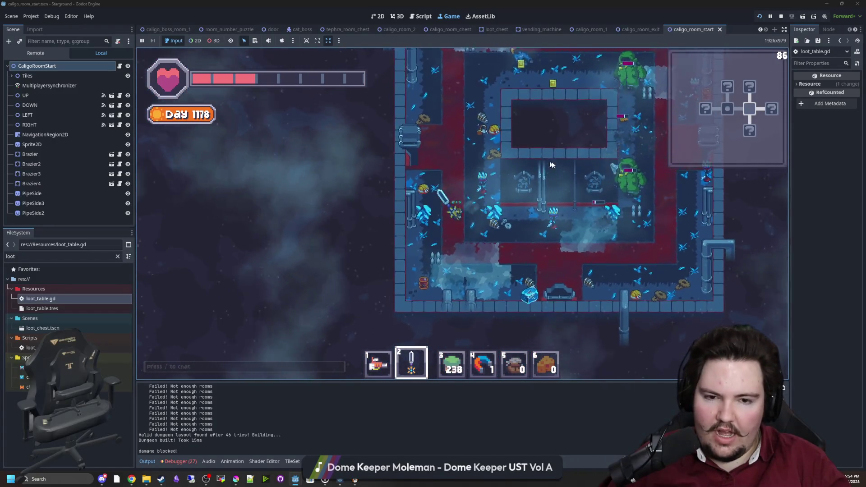
key(d)
key(w)
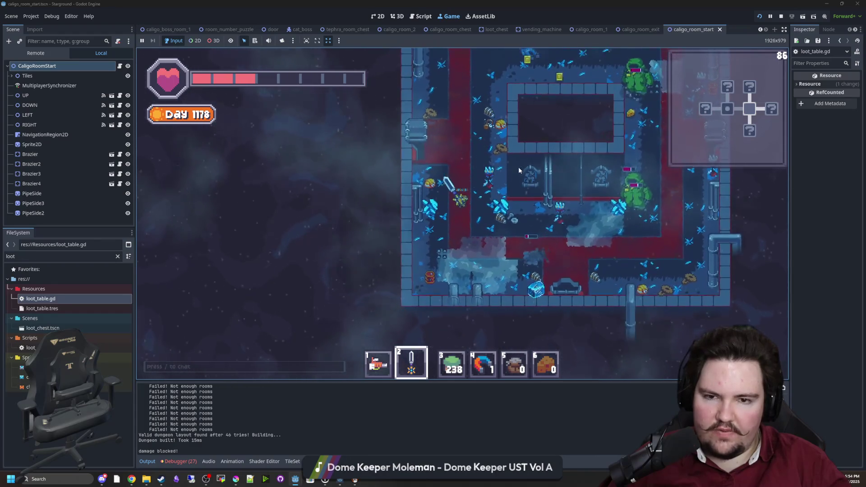
key(w)
key(d)
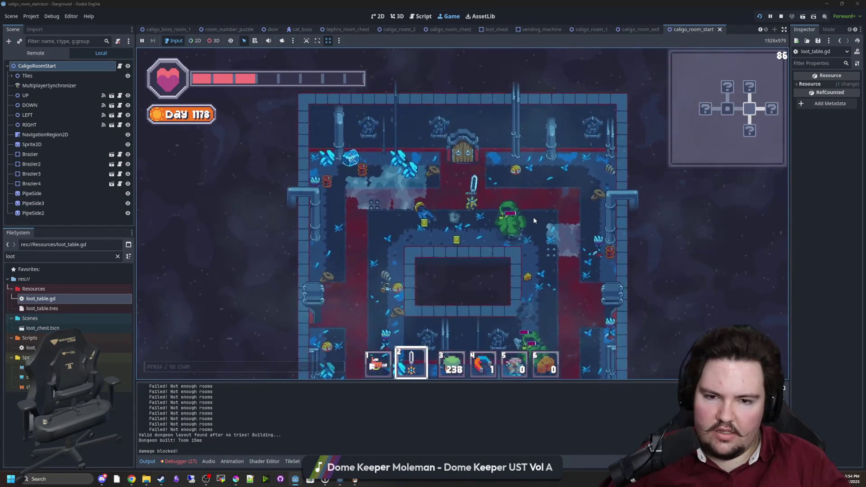
click(499, 267)
key(s)
key(a)
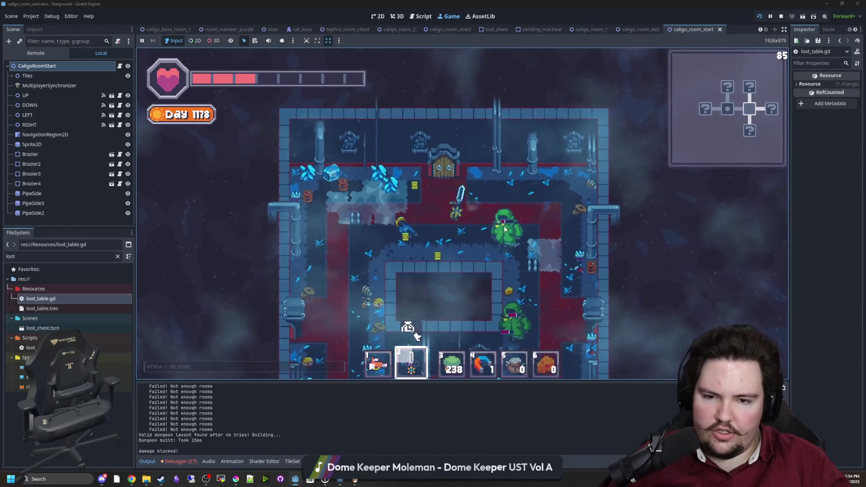
click(520, 184)
Step: Walk around the ring-shaped room toward the next group of enemies
key(a)
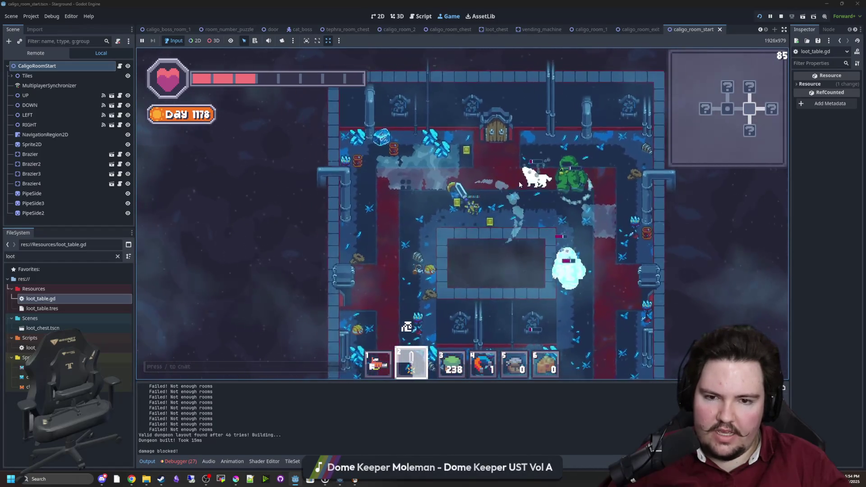
key(a)
key(s)
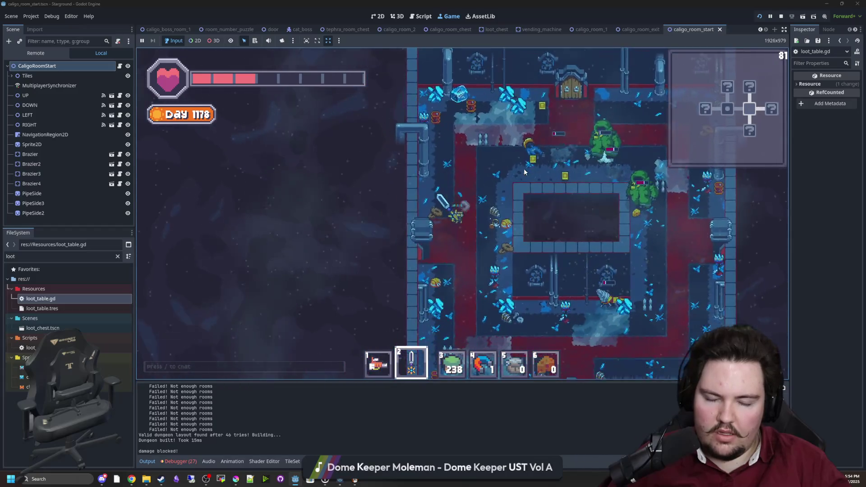
key(s)
key(d)
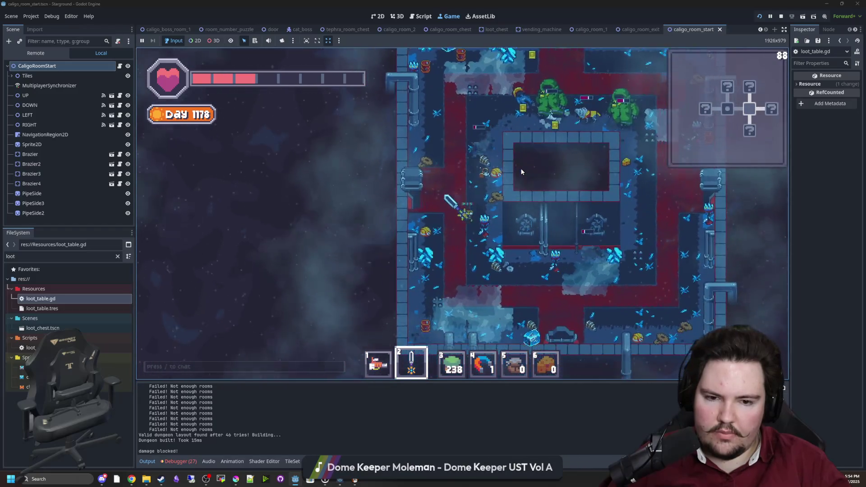
key(d)
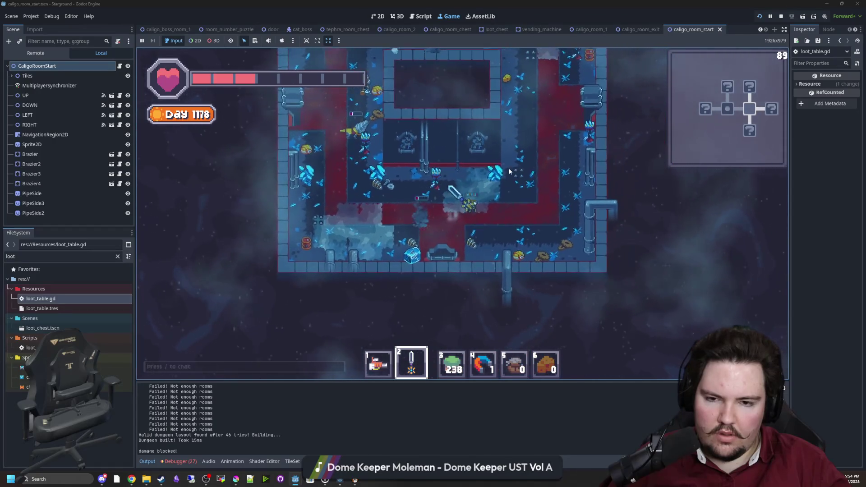
key(a)
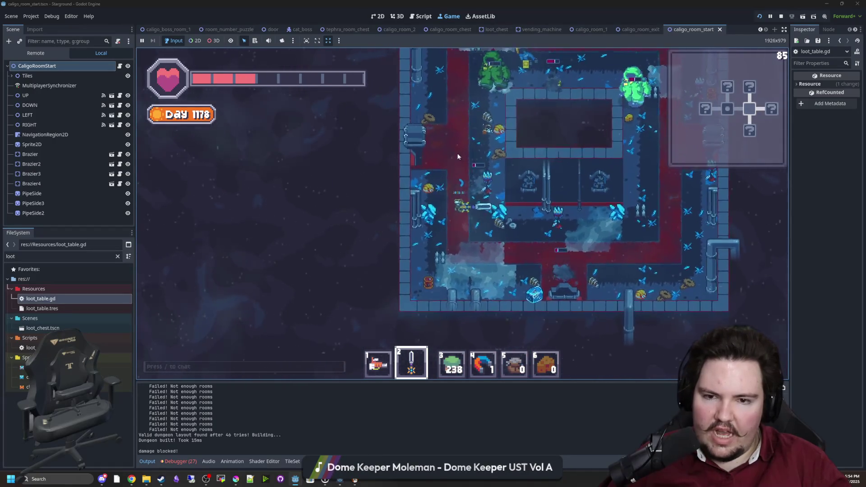
key(d)
Step: Fight the green enemies with repeated sword swings while moving around them
click(463, 157)
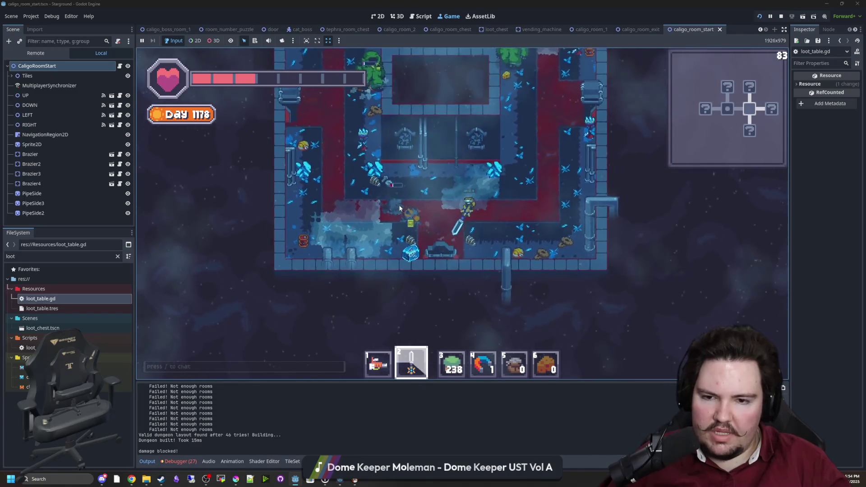
key(w)
click(417, 187)
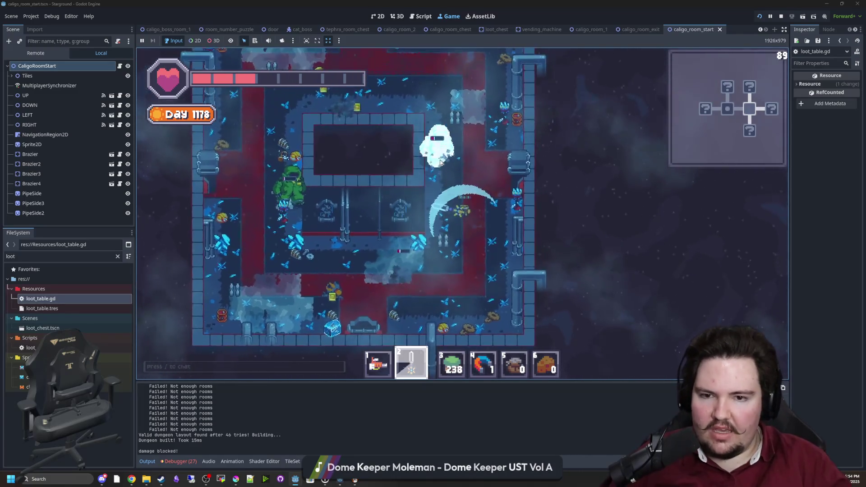
key(s)
click(435, 165)
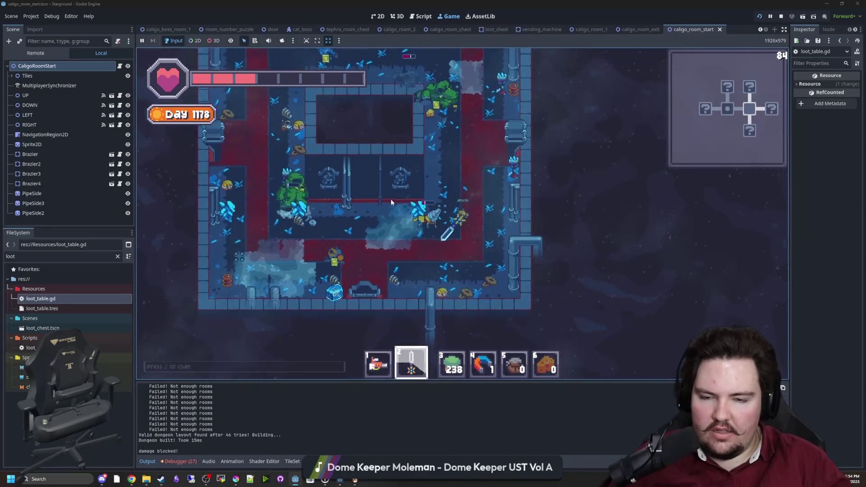
key(s)
click(408, 178)
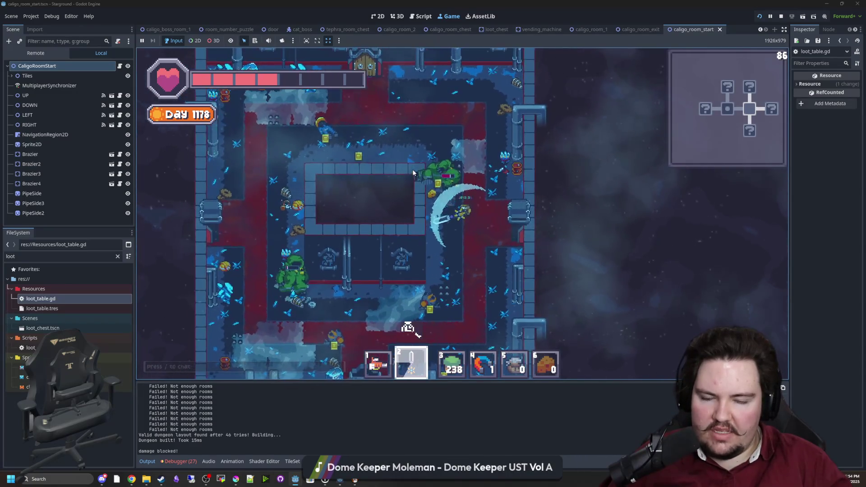
click(433, 172)
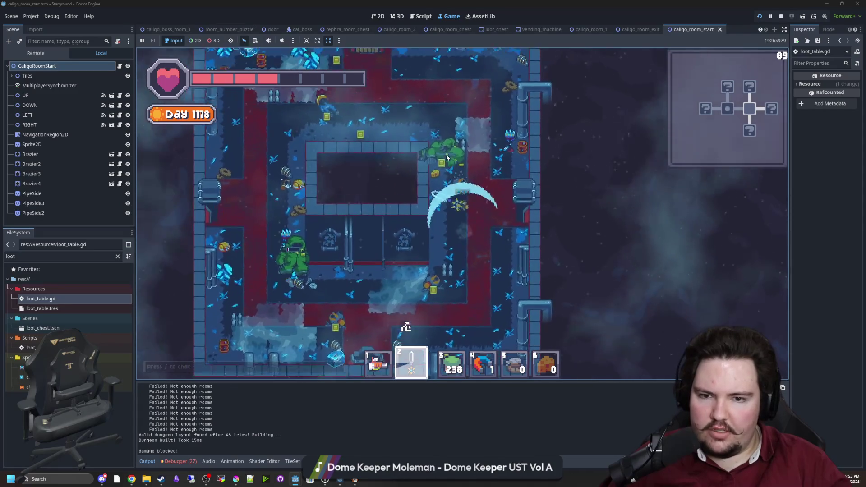
click(450, 169)
key(a)
key(s)
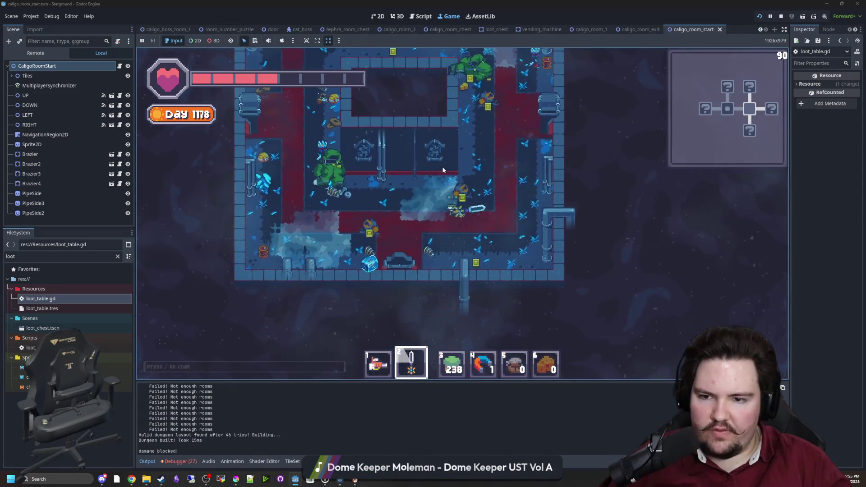
click(413, 167)
Step: Explore the rest of the room, then stop the running game
key(w)
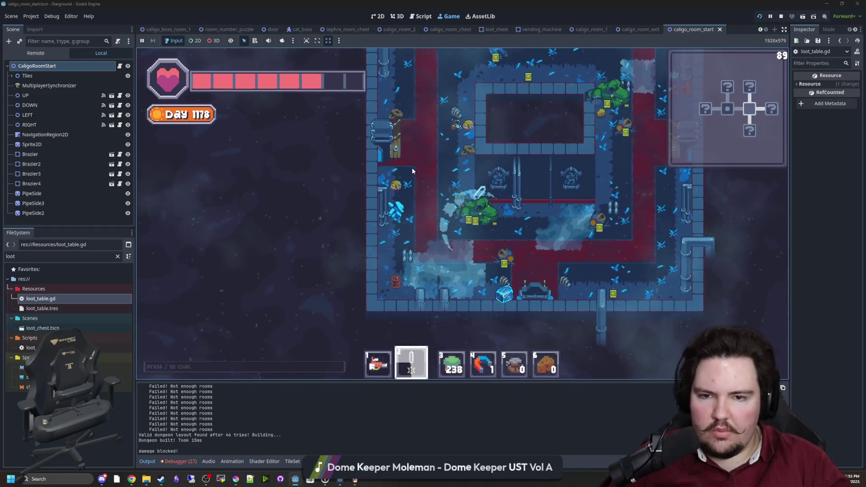
key(d)
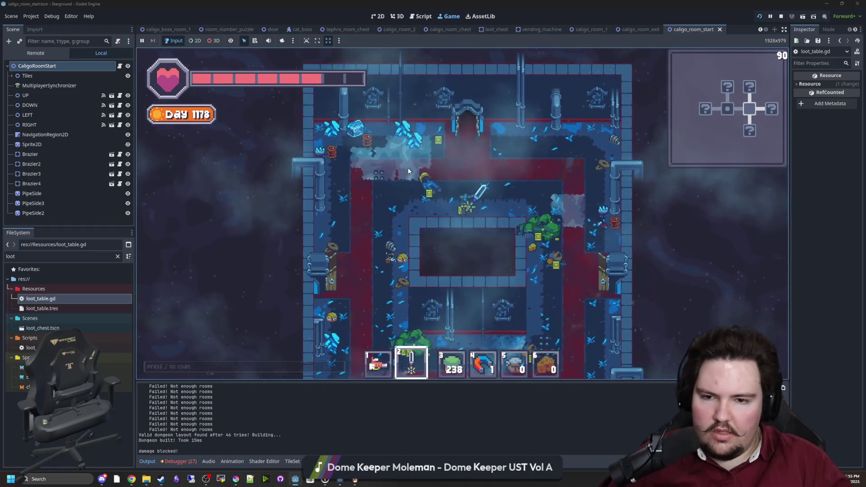
key(s)
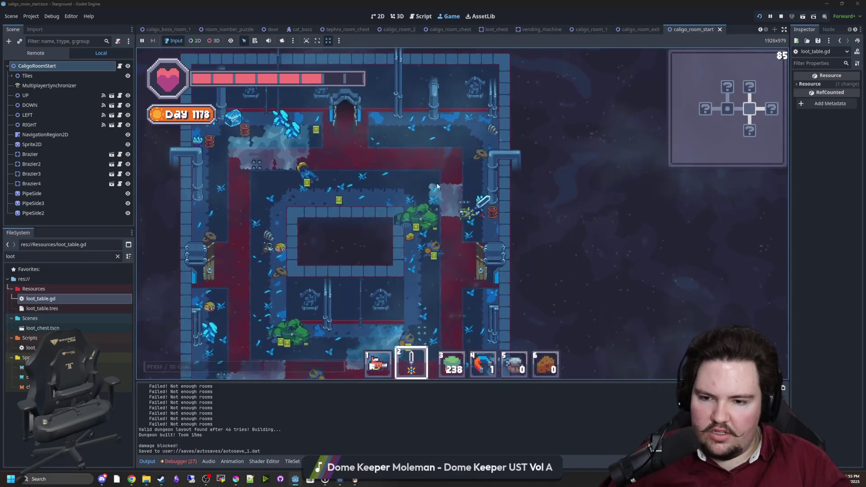
key(s)
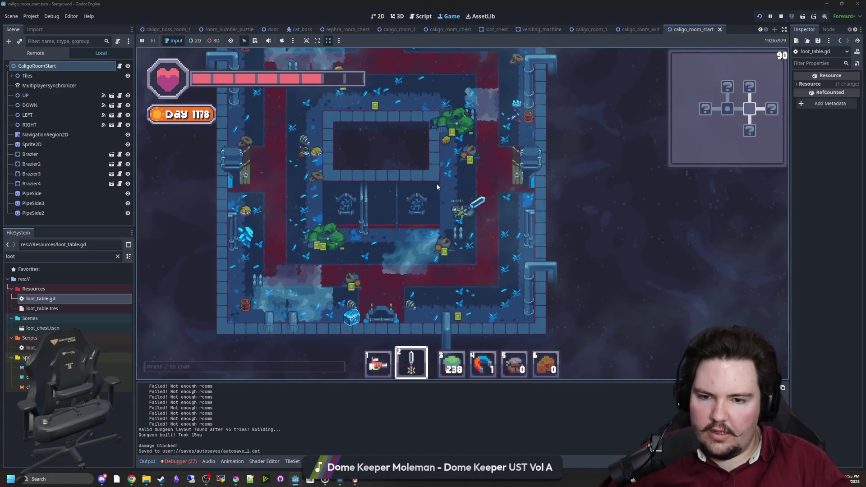
key(a)
key(w)
key(a)
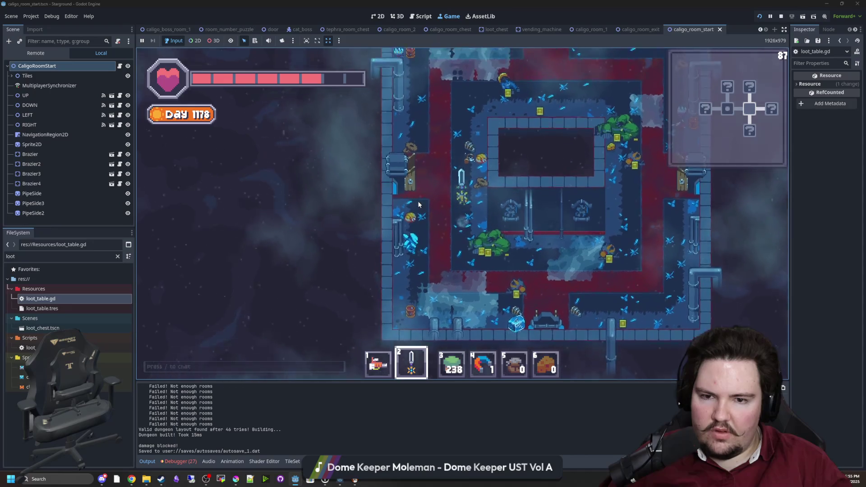
key(d)
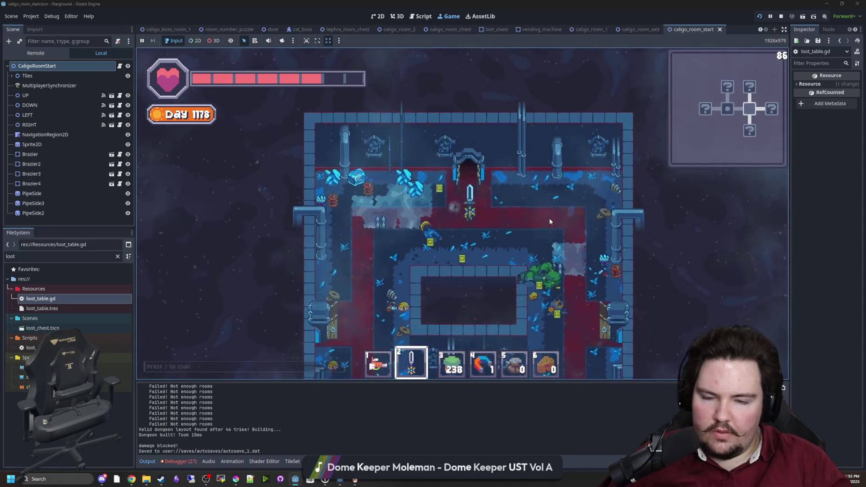
key(F5)
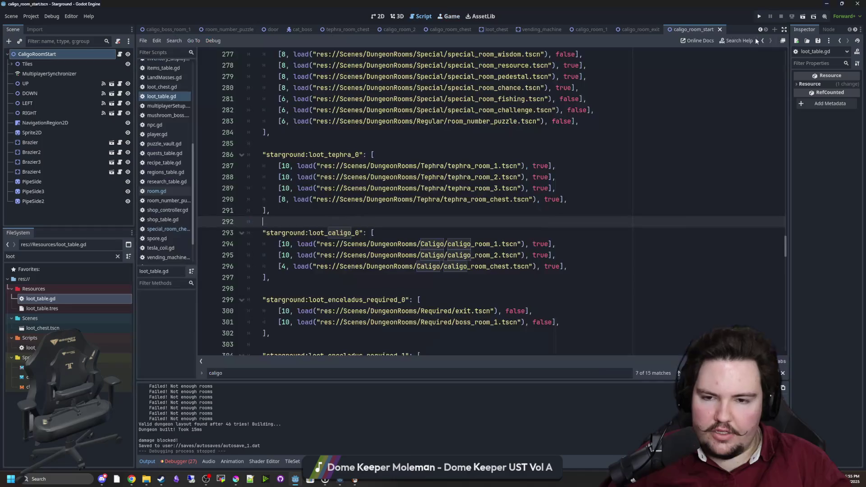
Step: Save the script and switch to the caligo_room_2 scene in the 3D workspace
click(428, 213)
key(ctrl+s)
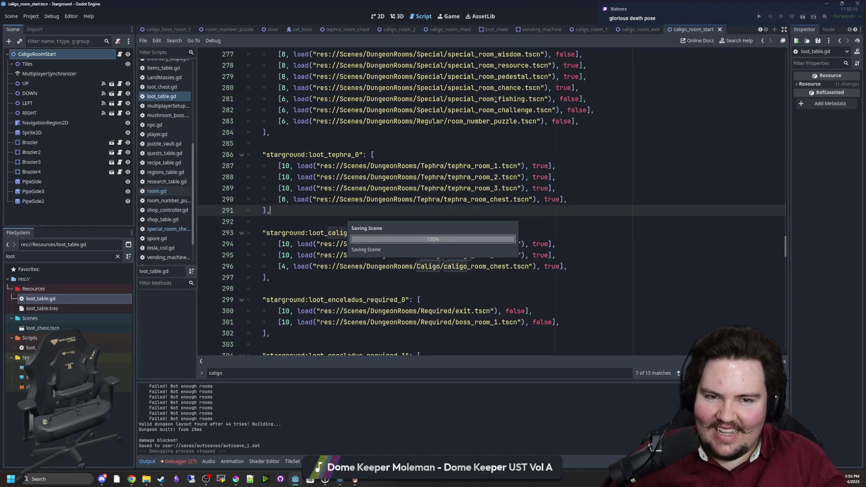
click(399, 30)
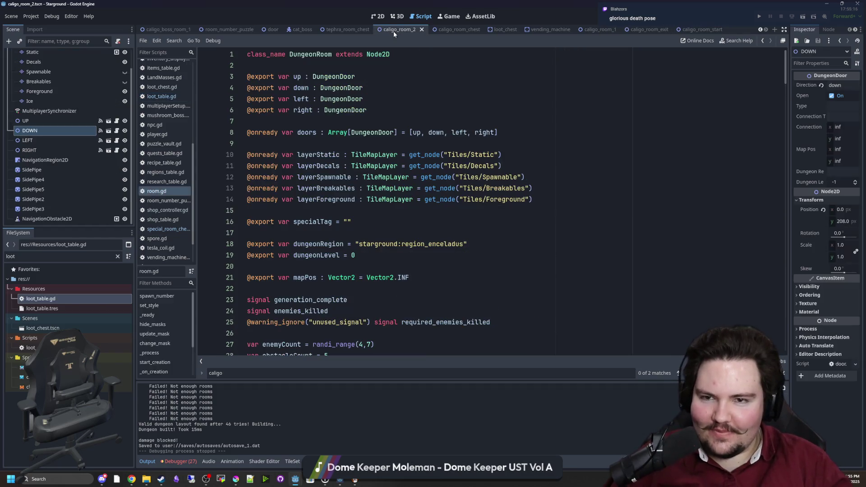
click(397, 18)
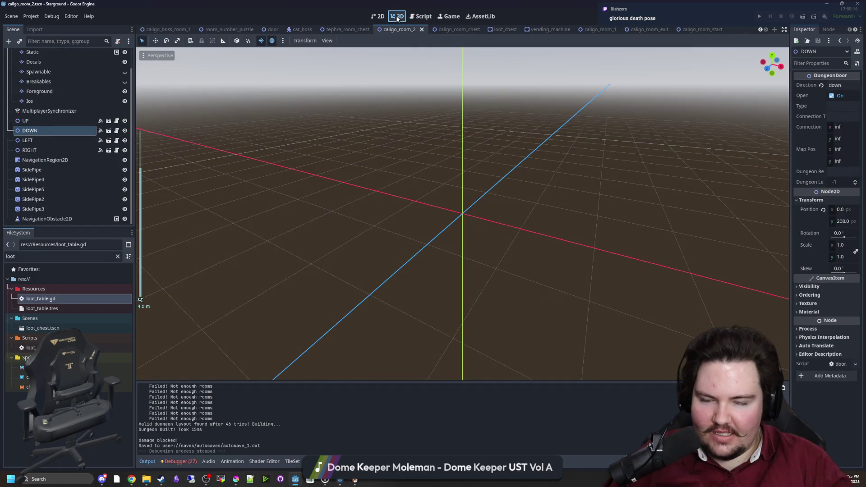
Step: In caligo_room_2's 2D view, select the Static tile layer and enlarge the tile atlas panel
click(381, 18)
scroll(286, 241, up, 5)
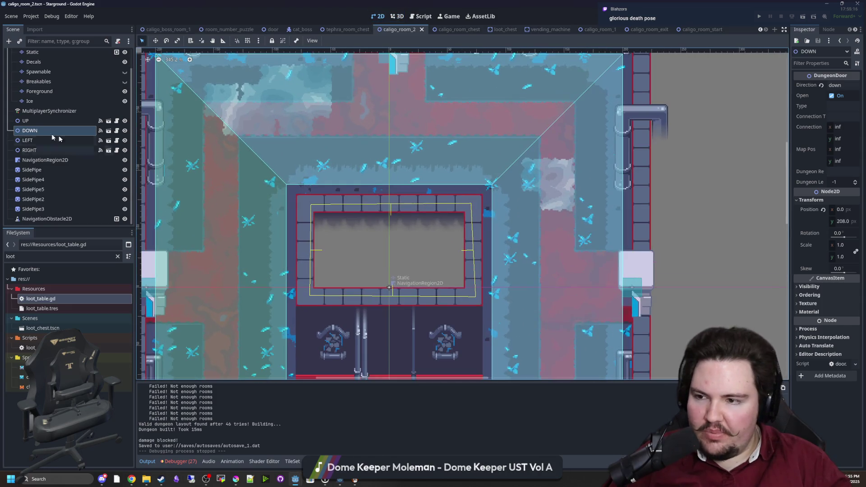
scroll(49, 134, up, 2)
click(43, 74)
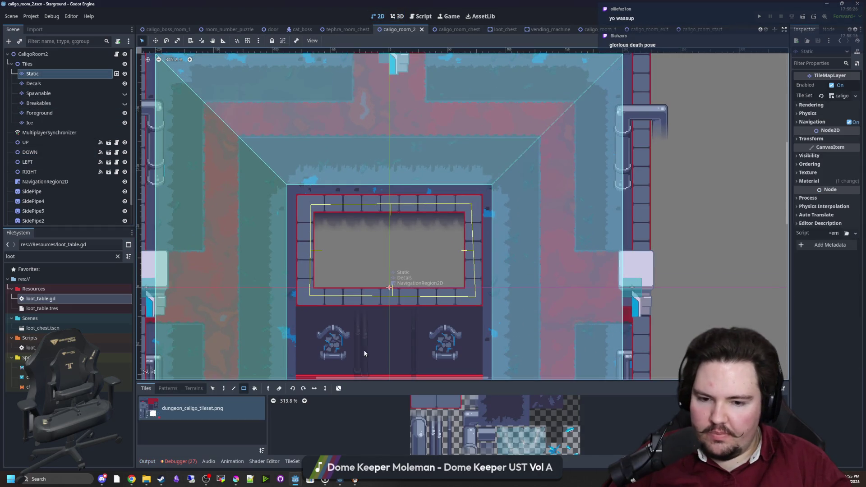
drag(265, 269, 299, 221)
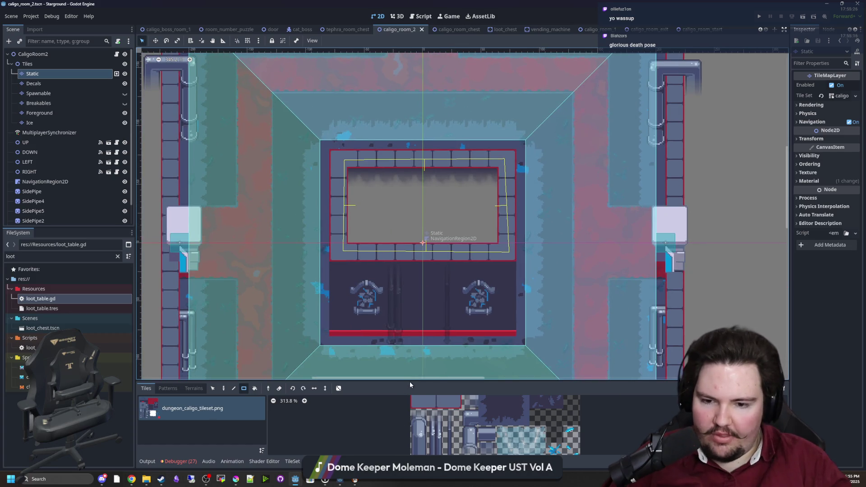
drag(409, 381, 397, 325)
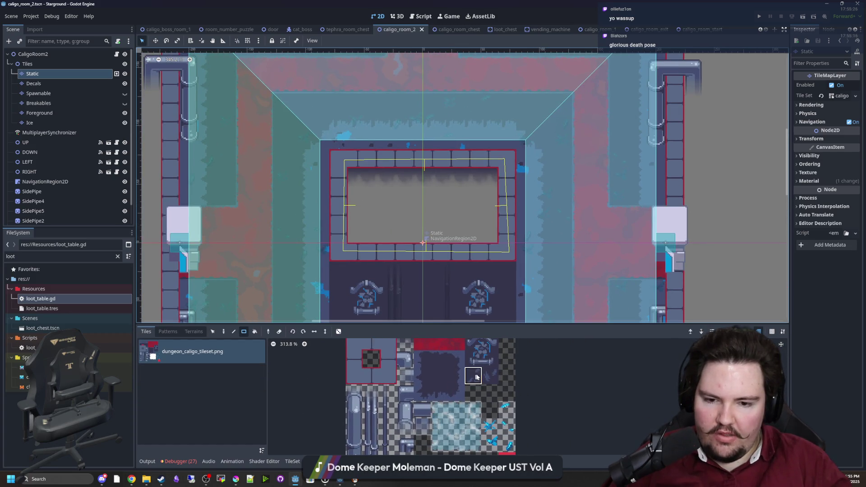
drag(268, 275, 286, 189)
scroll(286, 188, down, 1)
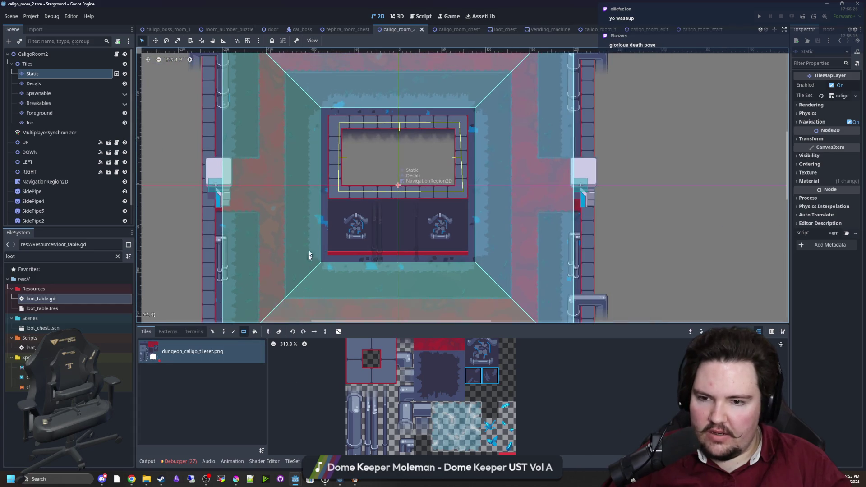
scroll(285, 287, down, 2)
scroll(364, 301, up, 2)
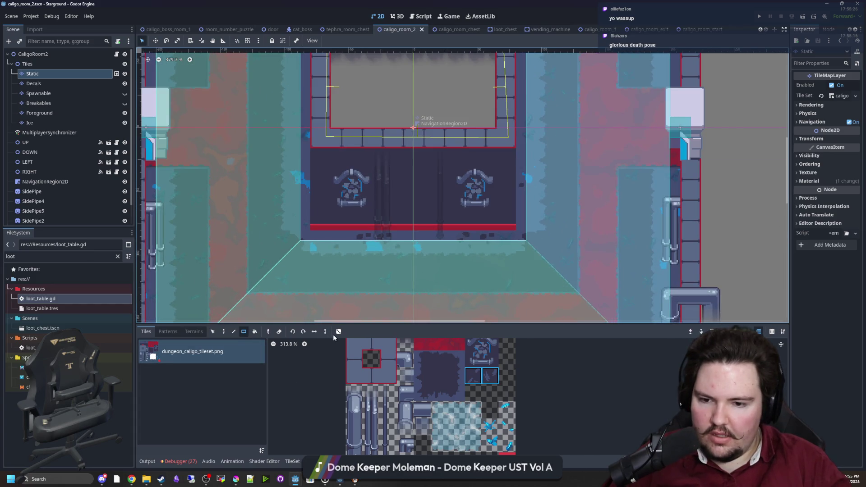
Step: Turn on tile scattering and paint a scattered row of tiles across the floor
click(338, 332)
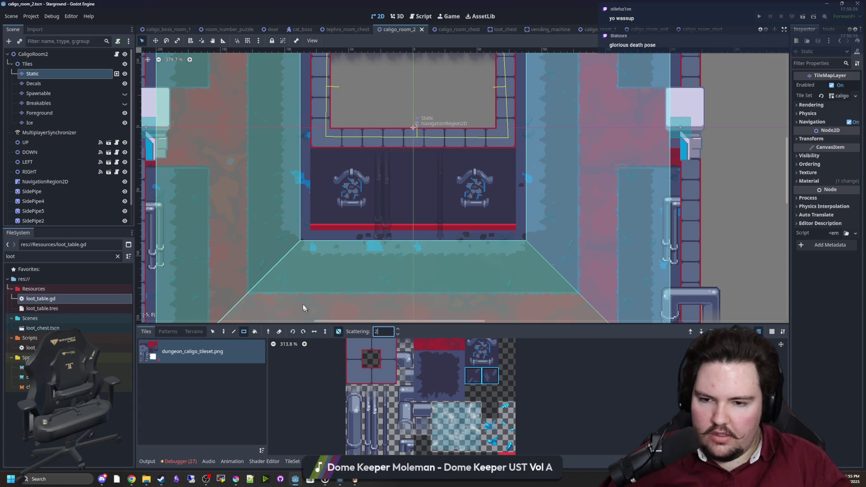
drag(563, 282, 562, 278)
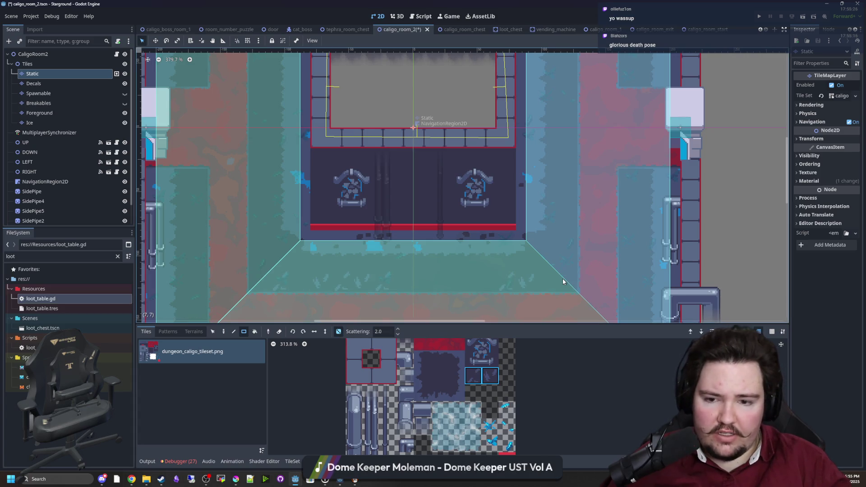
scroll(562, 278, down, 4)
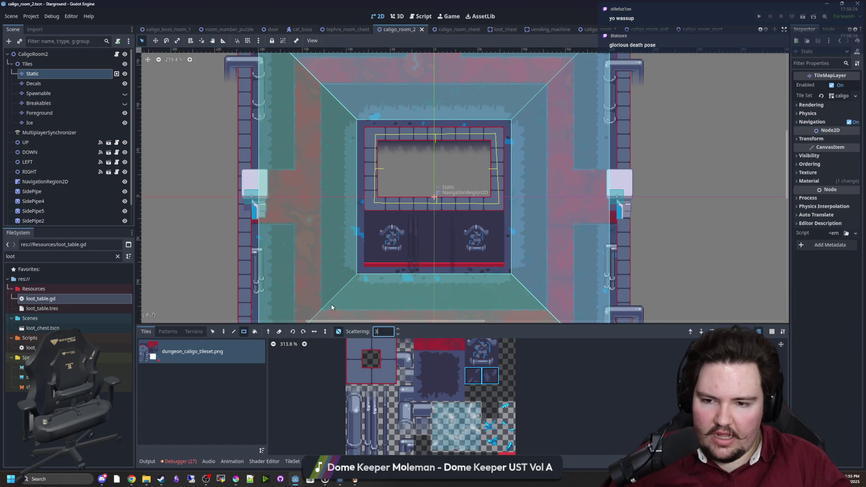
drag(523, 301, 538, 305)
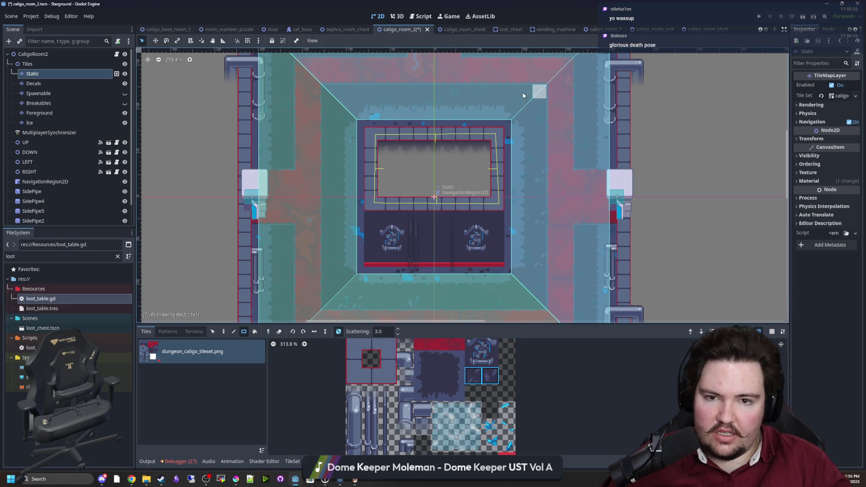
scroll(342, 299, down, 5)
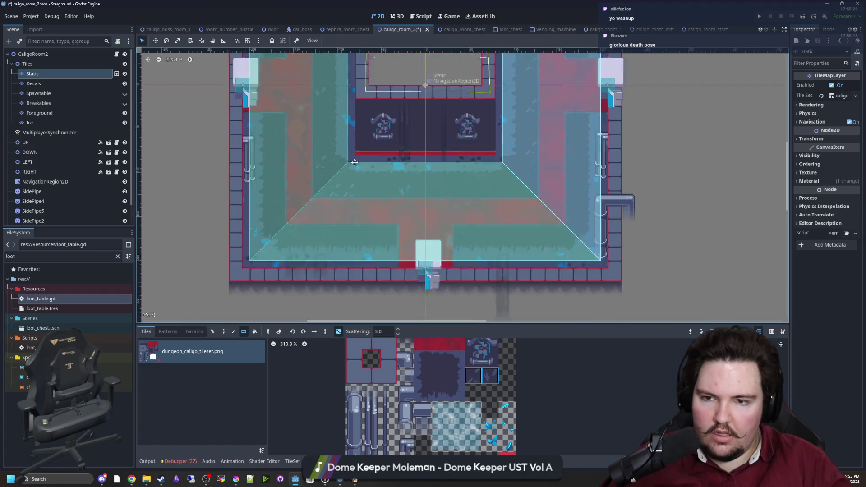
scroll(452, 252, up, 1)
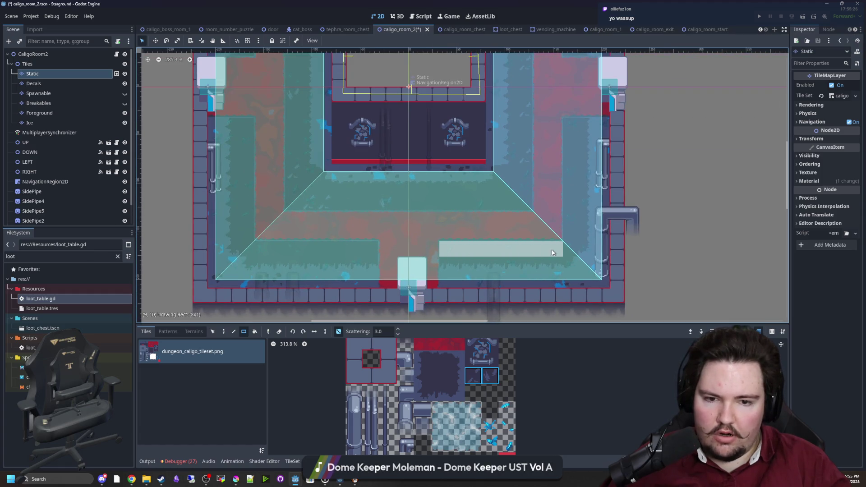
Step: Paint two rectangles of tiles in the room's upper half, select the Ice layer, and save
drag(349, 196, 400, 207)
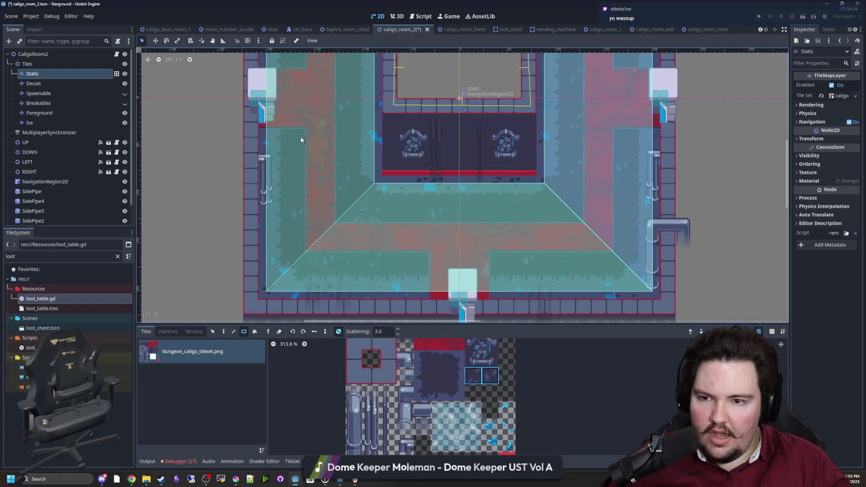
drag(320, 106, 272, 230)
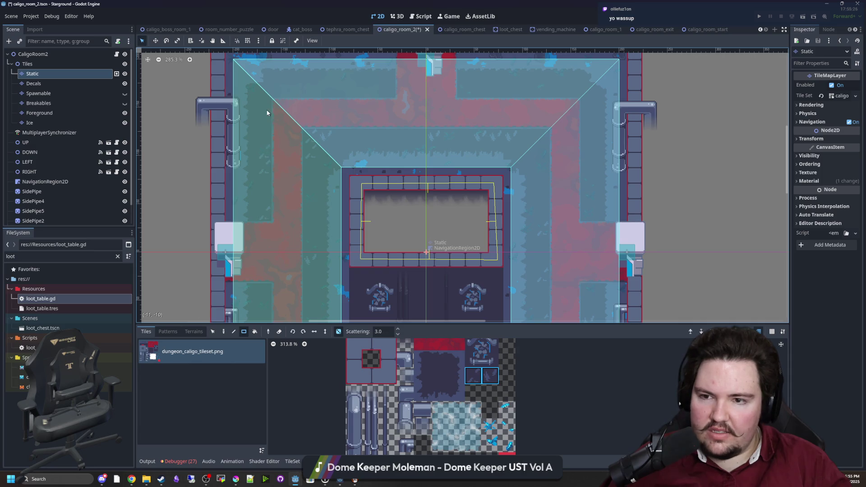
scroll(348, 145, up, 3)
drag(274, 150, 264, 148)
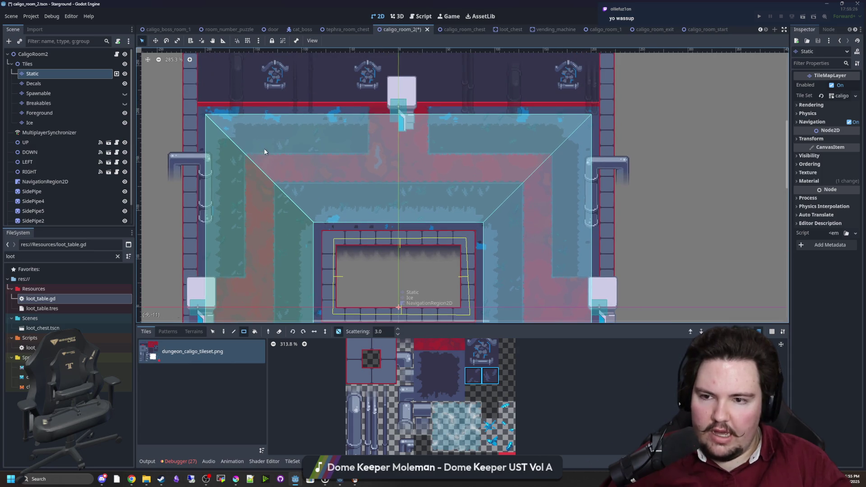
drag(432, 144, 556, 145)
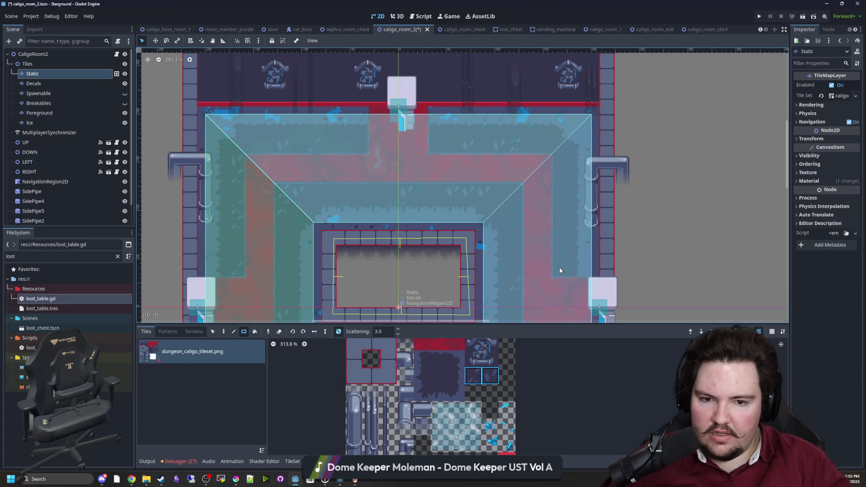
scroll(415, 209, down, 2)
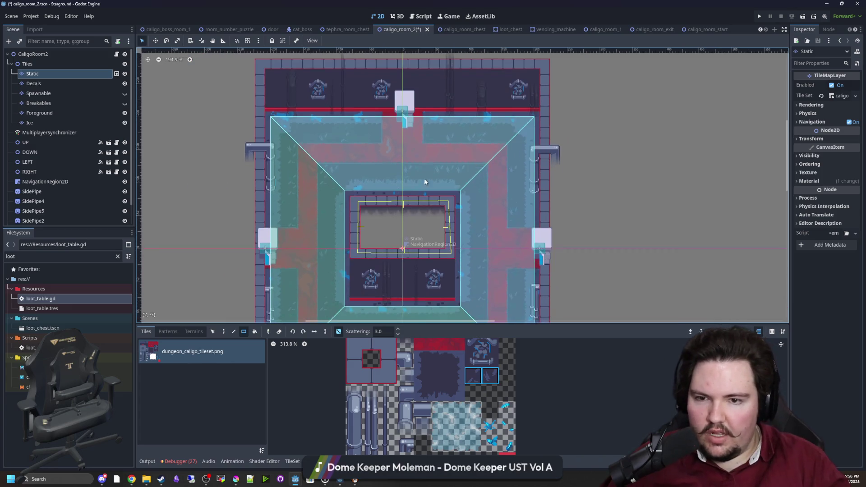
scroll(361, 165, up, 2)
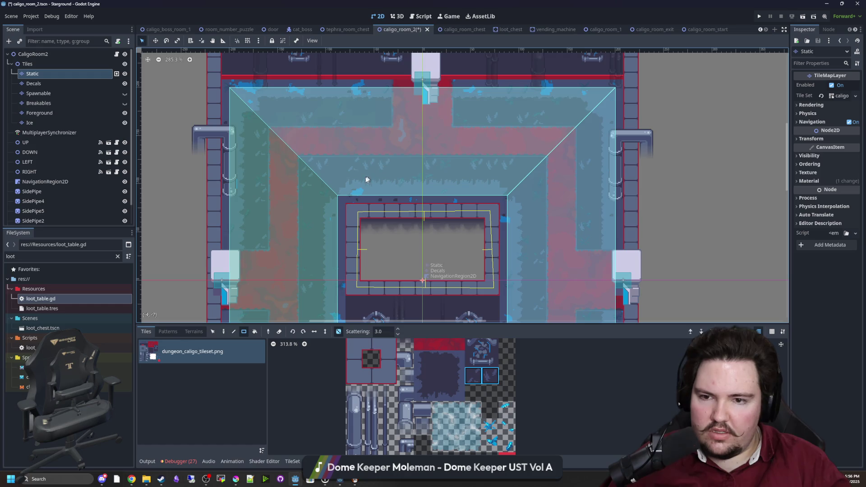
scroll(366, 179, down, 4)
click(69, 121)
key(ctrl+s)
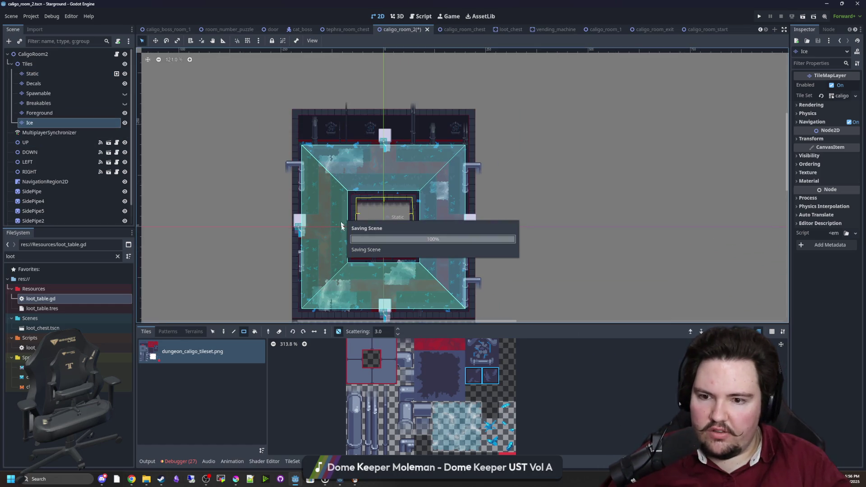
Step: Save the caligo_room_2 scene twice more
scroll(348, 259, up, 2)
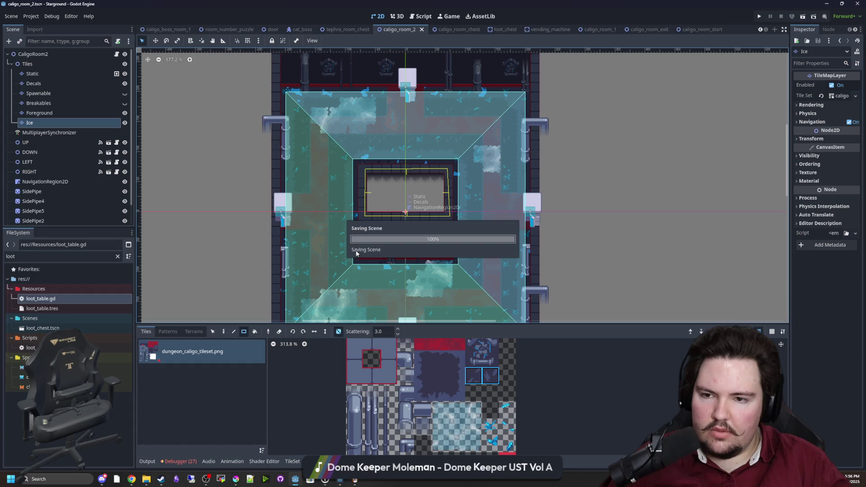
scroll(379, 150, down, 2)
scroll(395, 184, up, 3)
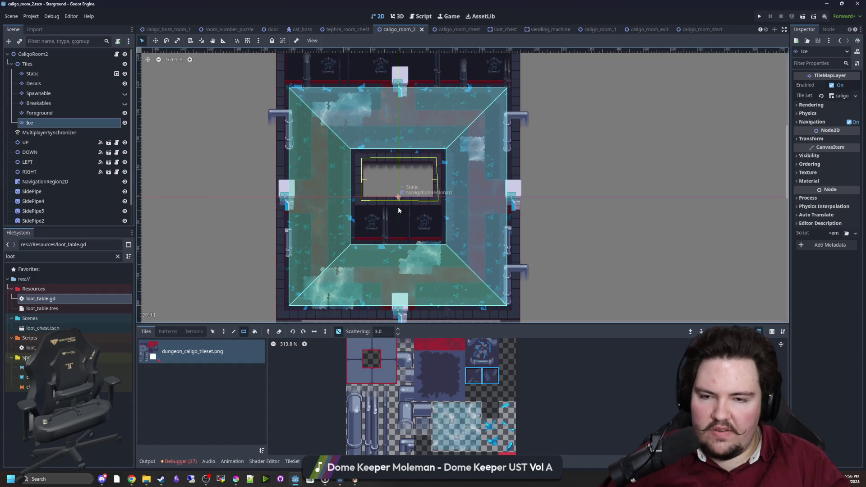
scroll(396, 250, up, 2)
scroll(400, 236, down, 3)
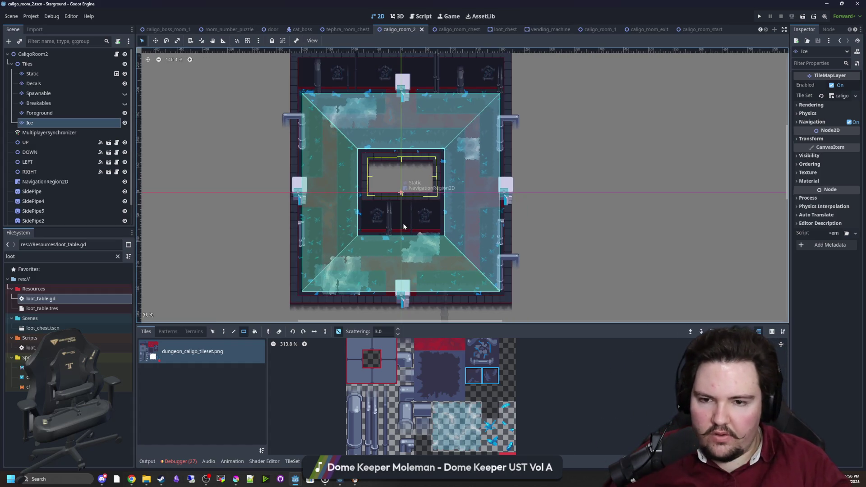
scroll(402, 223, up, 1)
key(ctrl+s)
scroll(437, 145, up, 5)
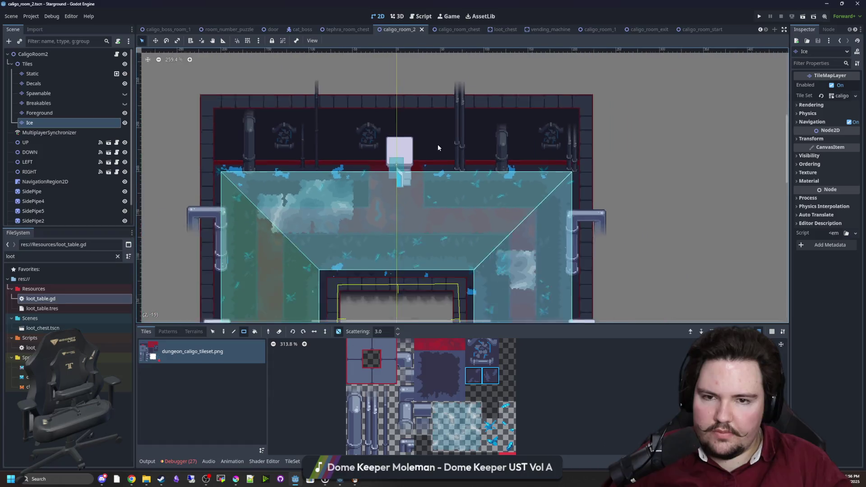
scroll(438, 144, down, 8)
scroll(480, 199, up, 2)
scroll(453, 191, down, 1)
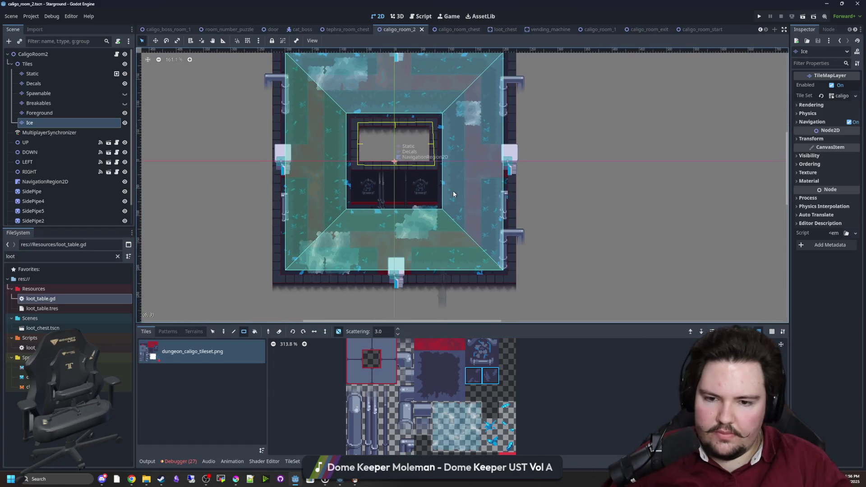
key(ctrl+s)
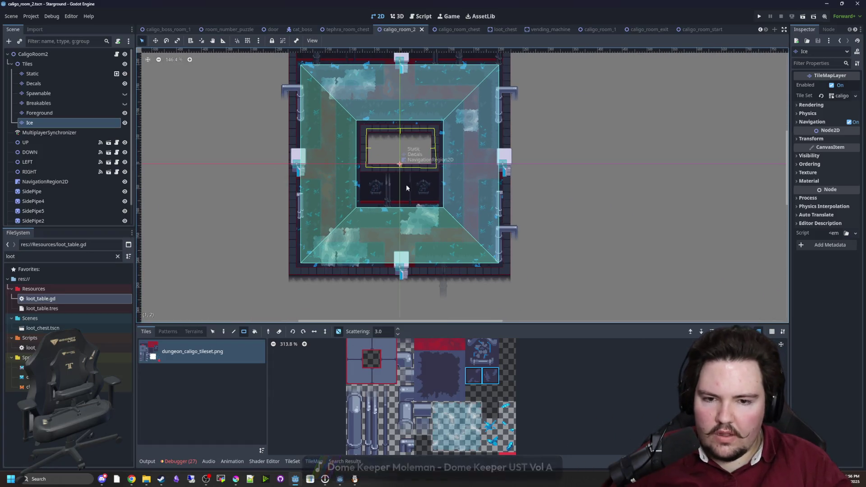
Step: Un-maximize the Godot editor window and minimize it
scroll(406, 184, down, 2)
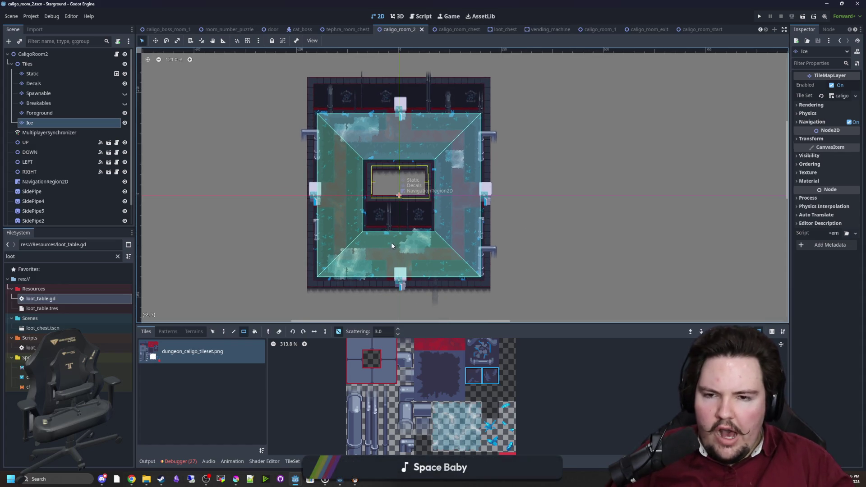
drag(690, 4, 448, 204)
key(super+Down)
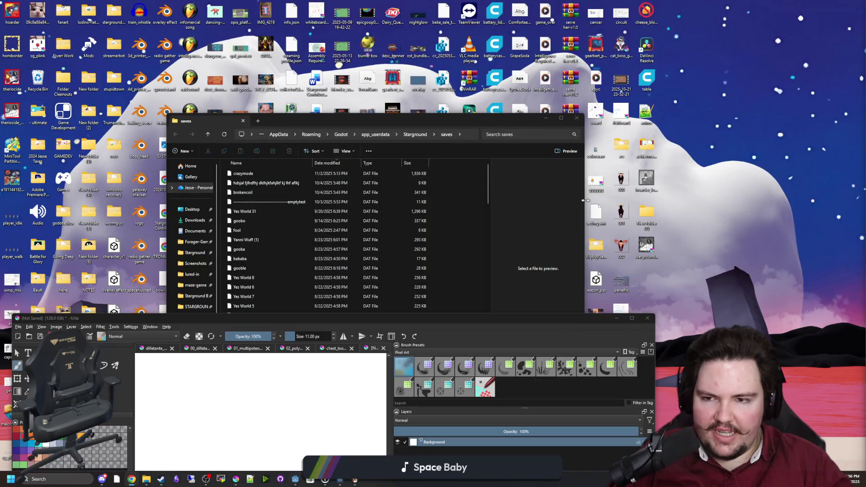
Step: Minimize the saves Explorer and Krita windows and bring FireAlpaca forward from the taskbar
click(545, 117)
click(616, 319)
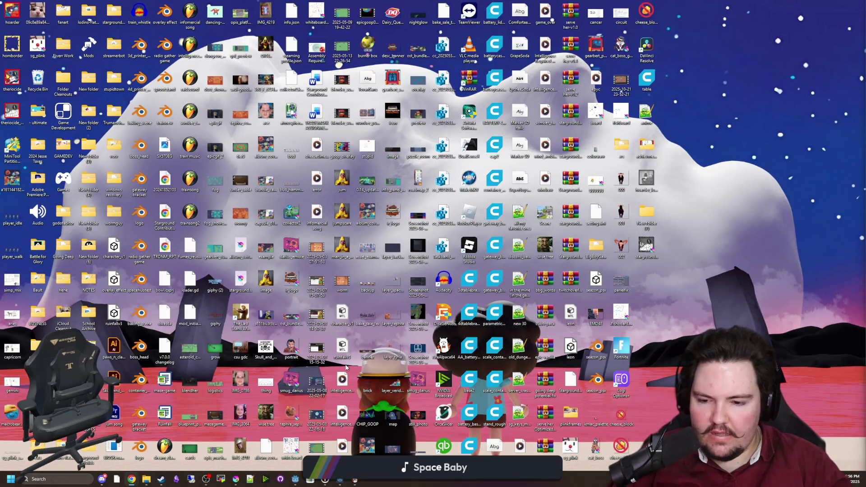
mouse_move(296, 481)
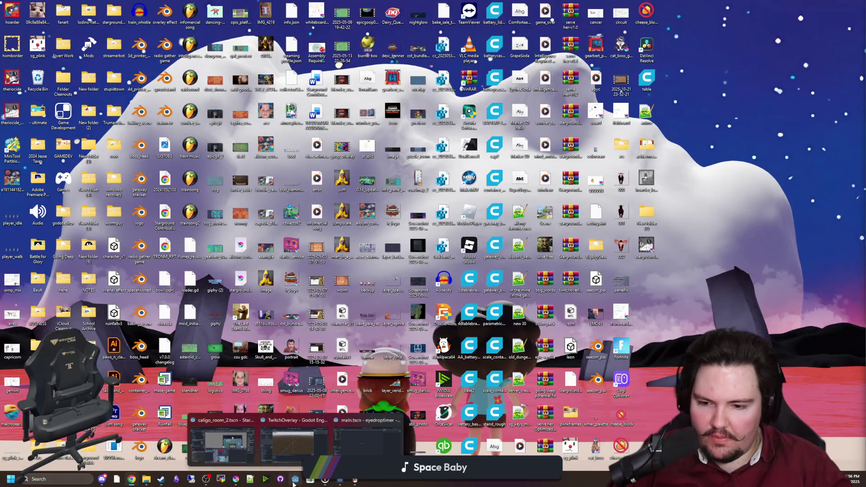
right_click(295, 481)
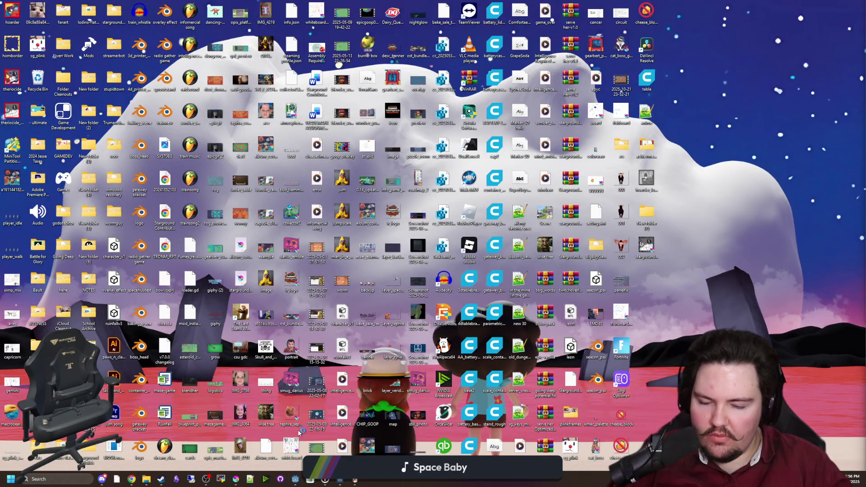
click(355, 481)
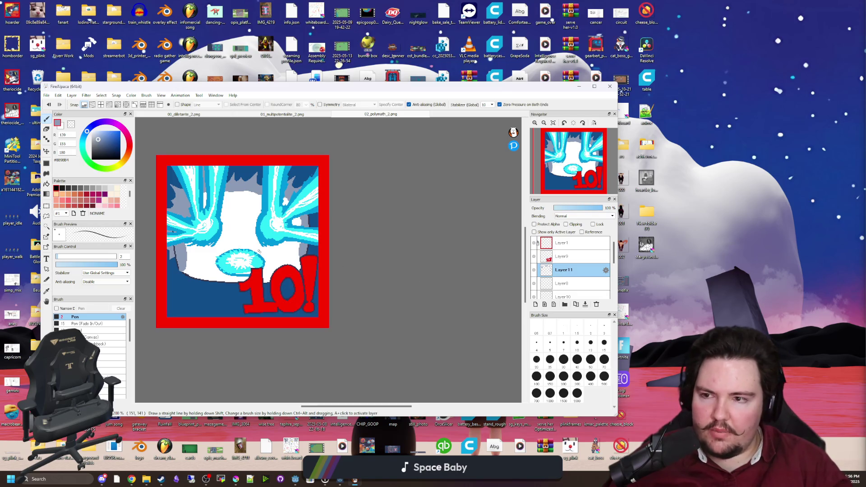
Step: Save the artwork as 02_polymath in the mdp folder, replacing the existing file, and close it
drag(259, 86, 286, 85)
key(ctrl+s)
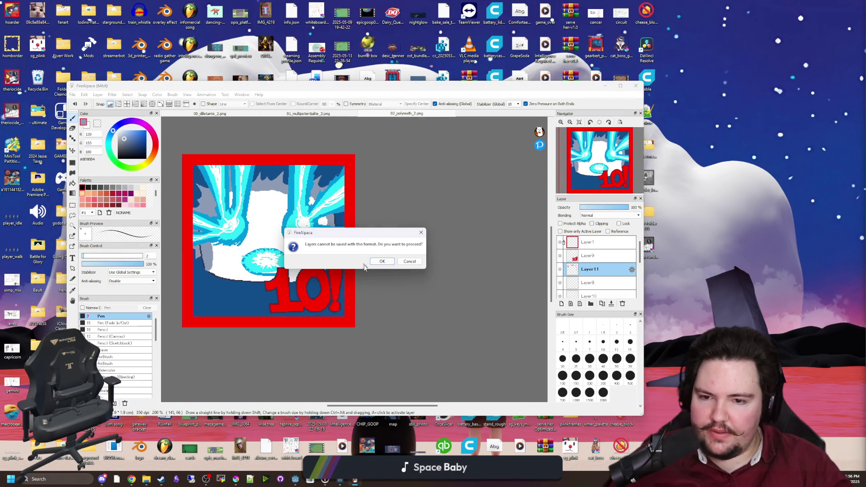
click(382, 261)
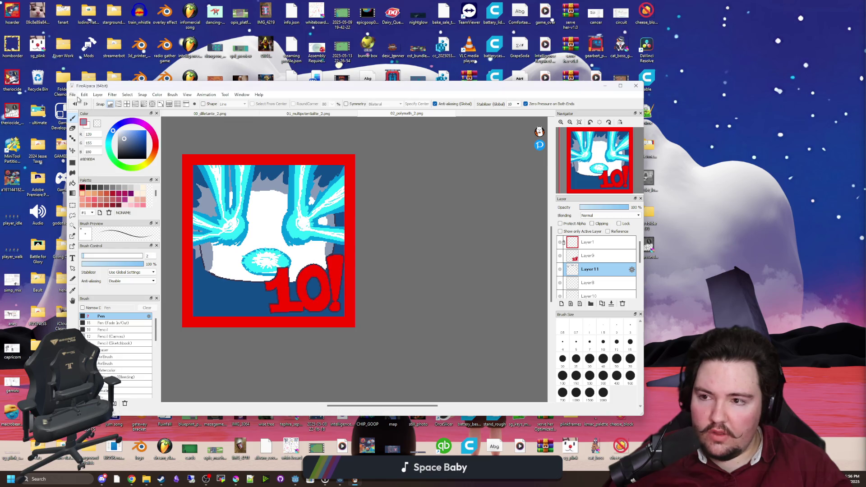
click(72, 94)
click(87, 179)
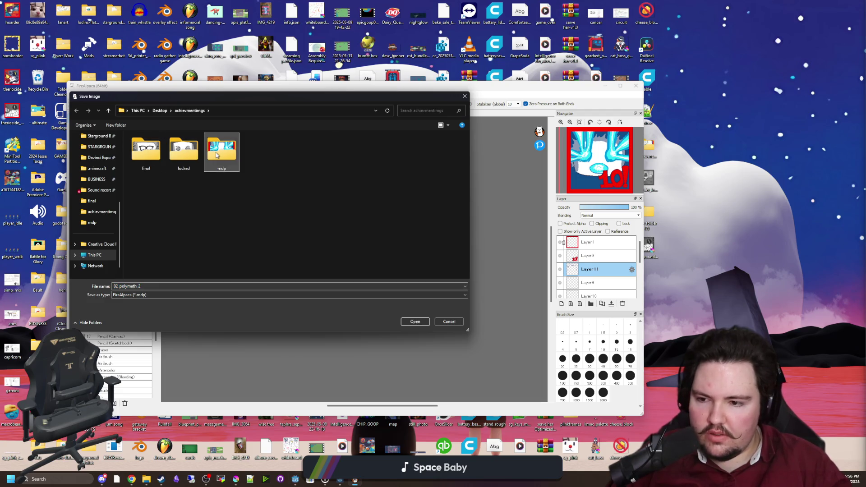
double_click(222, 150)
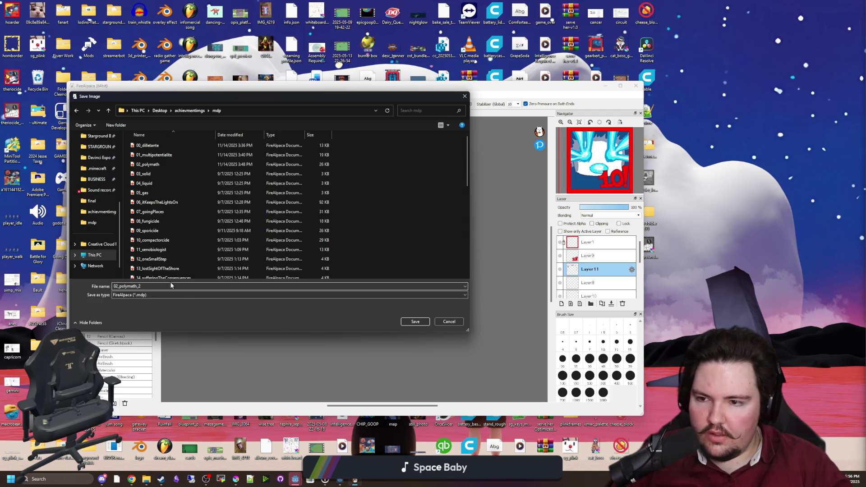
click(149, 164)
click(413, 321)
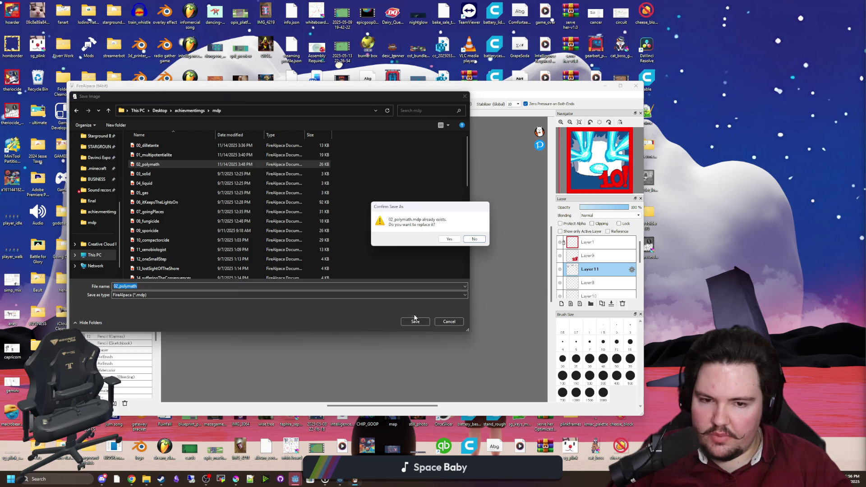
click(450, 241)
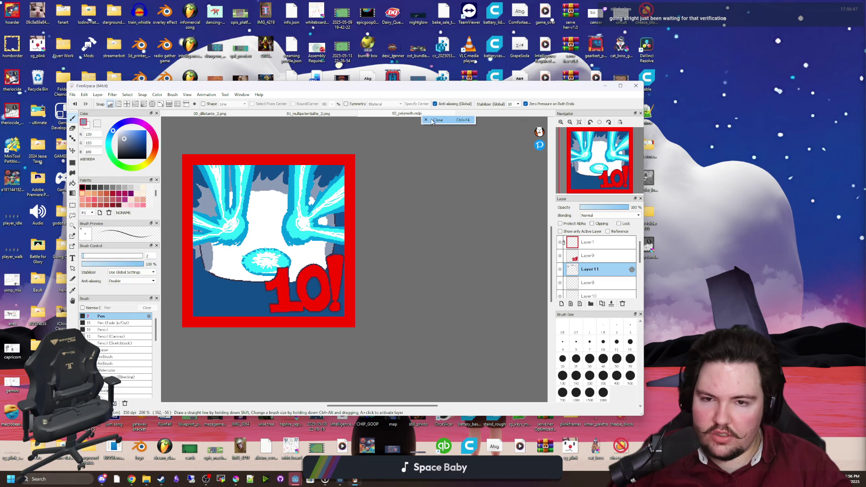
click(453, 114)
Step: Save the 00_dilletante_2 artwork over 00_dilletante.mdp in the mdp folder and close it
click(359, 116)
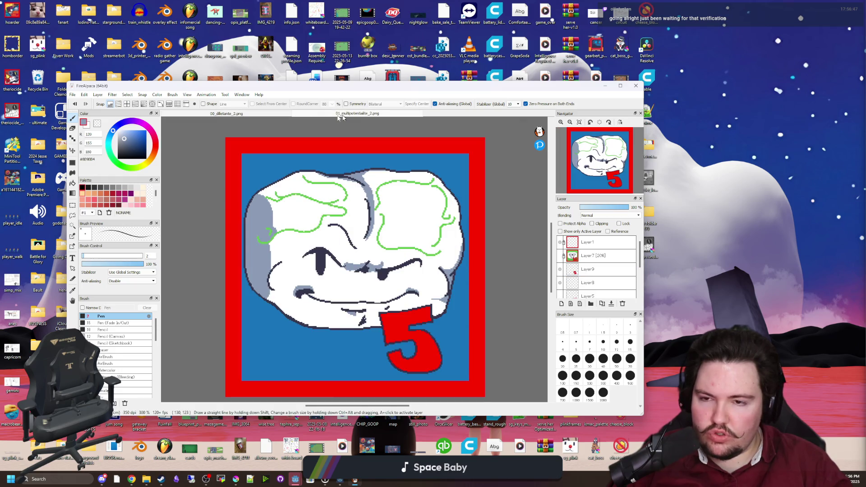
click(251, 114)
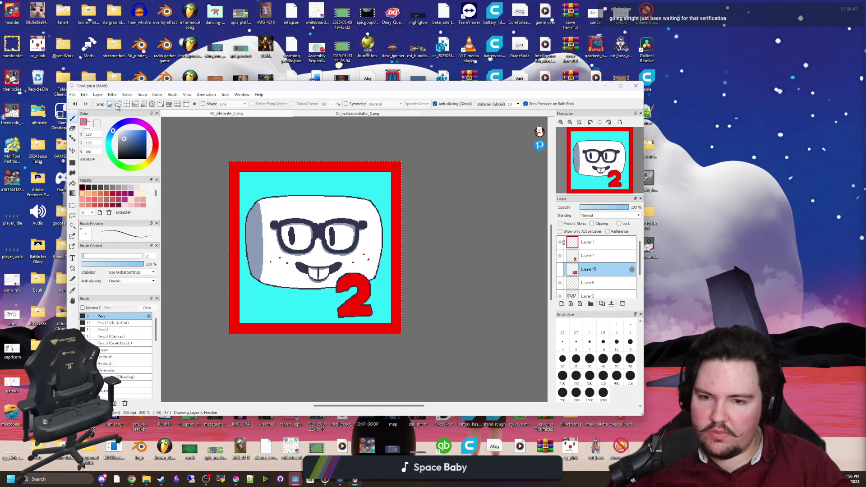
click(75, 95)
click(103, 180)
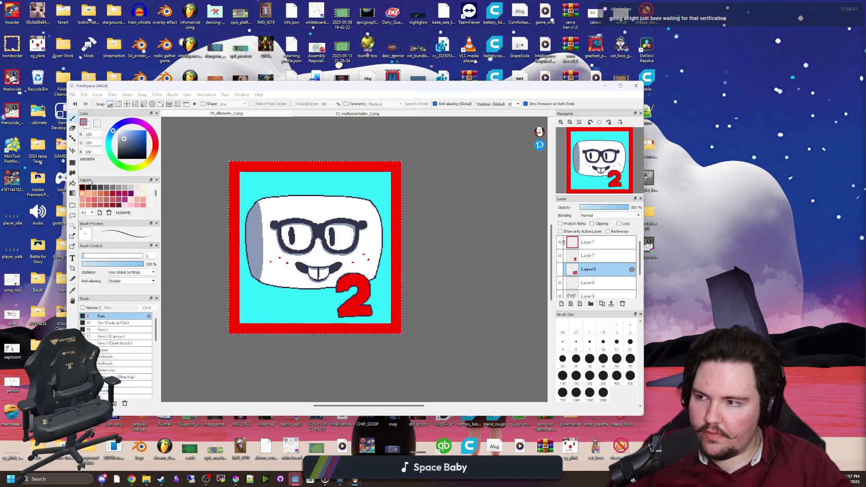
mouse_move(174, 98)
mouse_down()
mouse_move(346, 150)
mouse_move(477, 168)
mouse_up()
double_click(524, 220)
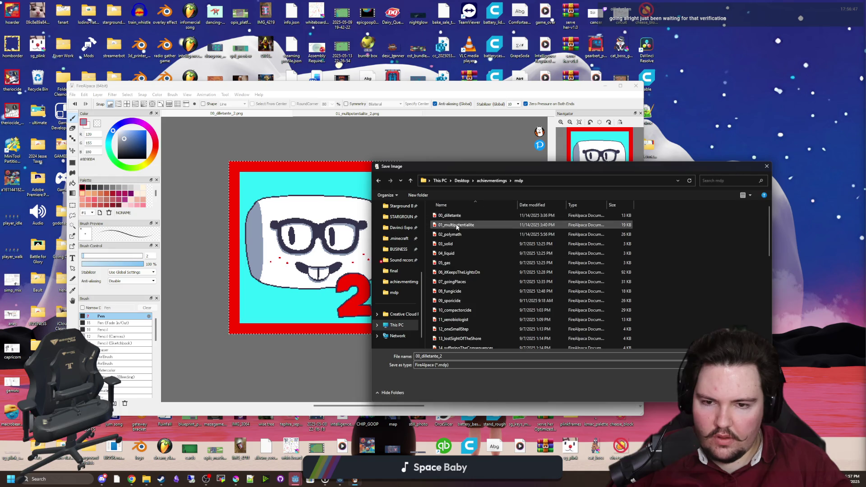
click(515, 215)
key(Return)
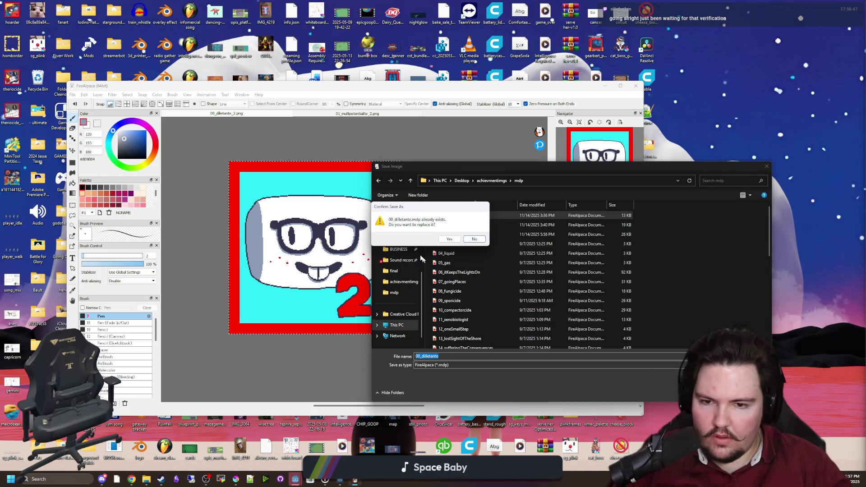
click(449, 241)
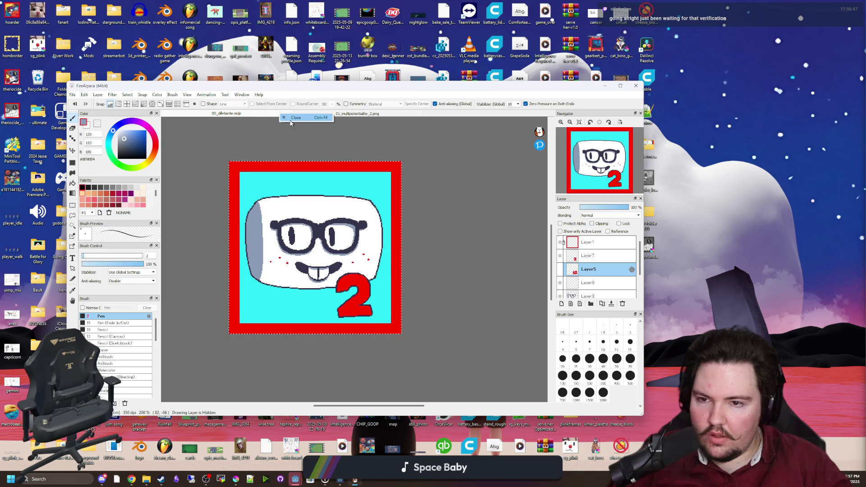
click(289, 114)
Step: Save the remaining drawing over 01_multipotentialite.mdp, confirming the replace, then close FireAlpaca
click(73, 95)
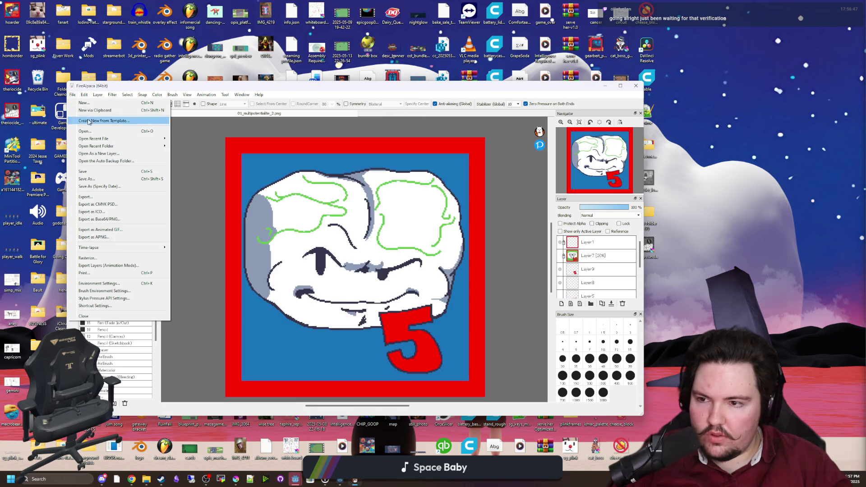
click(87, 179)
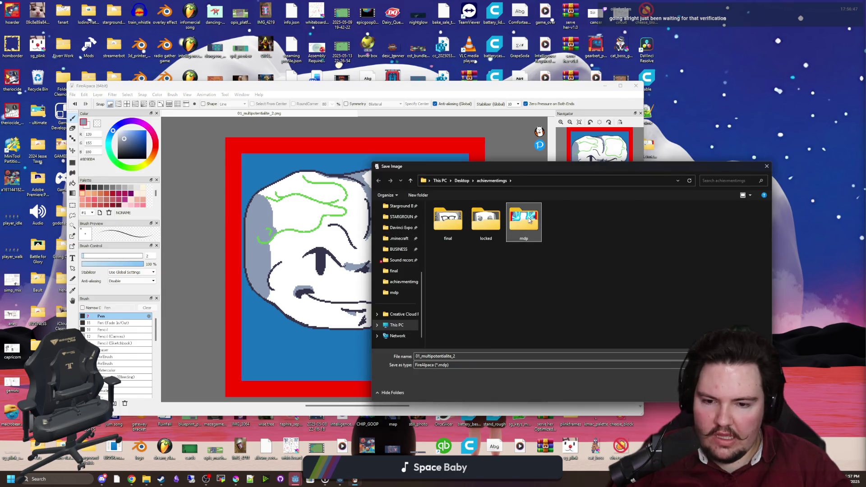
double_click(524, 221)
click(474, 224)
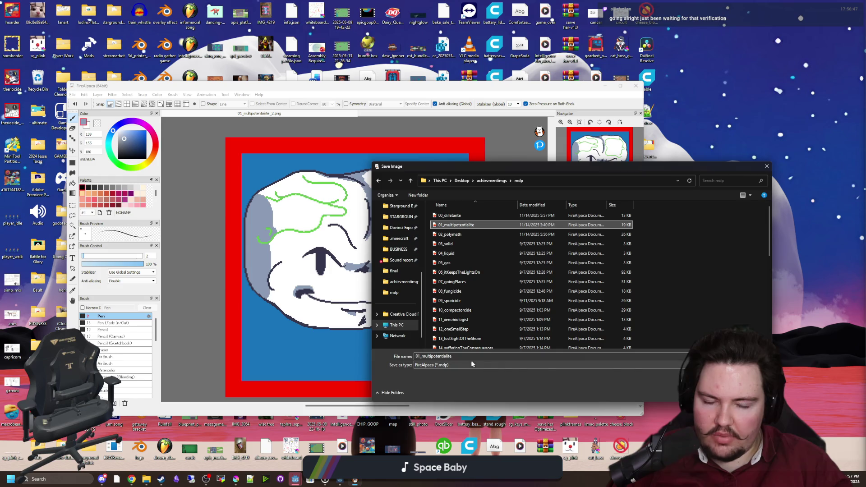
key(Return)
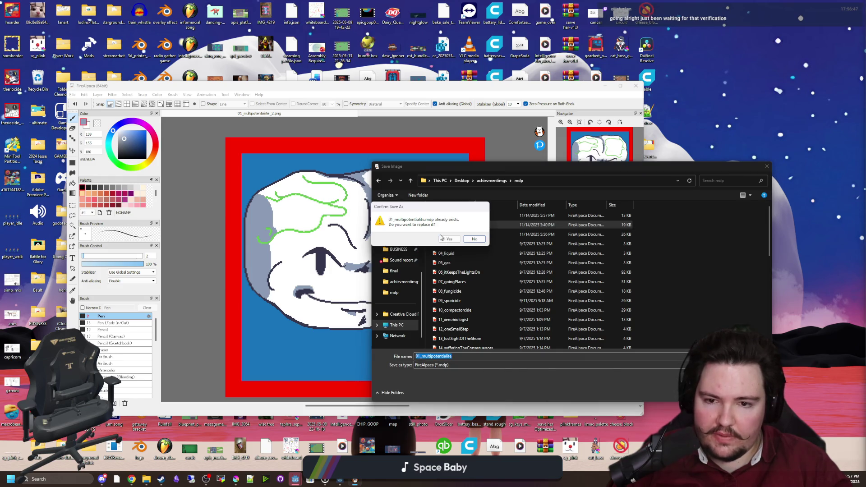
key(y)
click(636, 86)
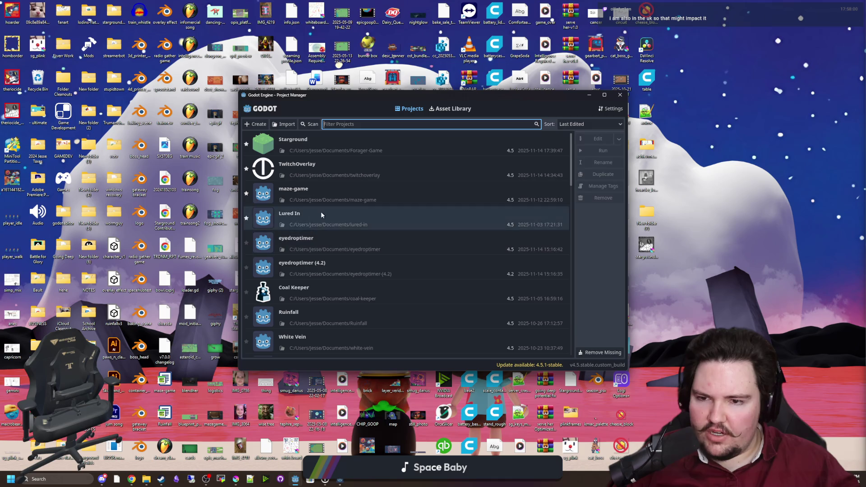
Step: Select the maze-game project in the Project Manager and open it in the editor
click(321, 189)
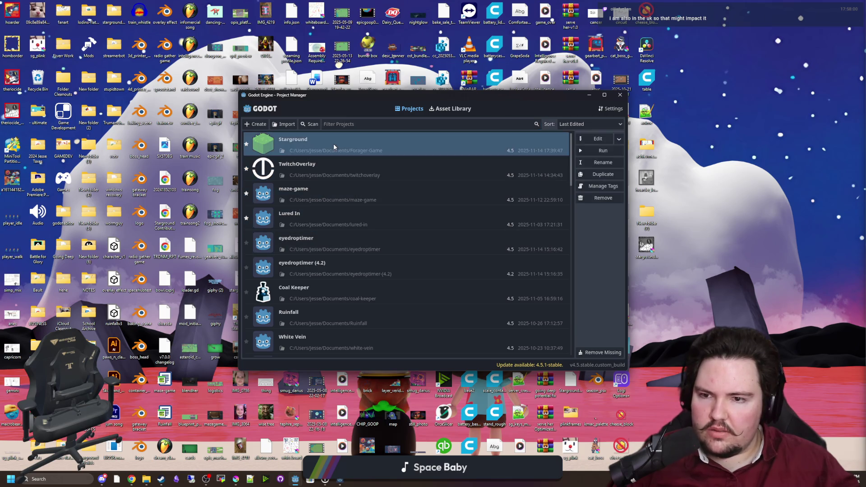
double_click(316, 197)
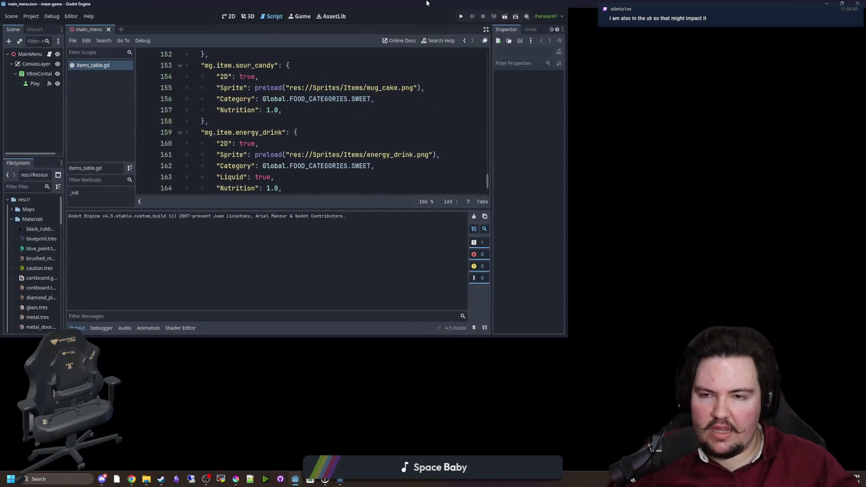
Step: Maximize the Godot editor and scroll items_table.gd up to the _init loop and opening lines
click(414, 157)
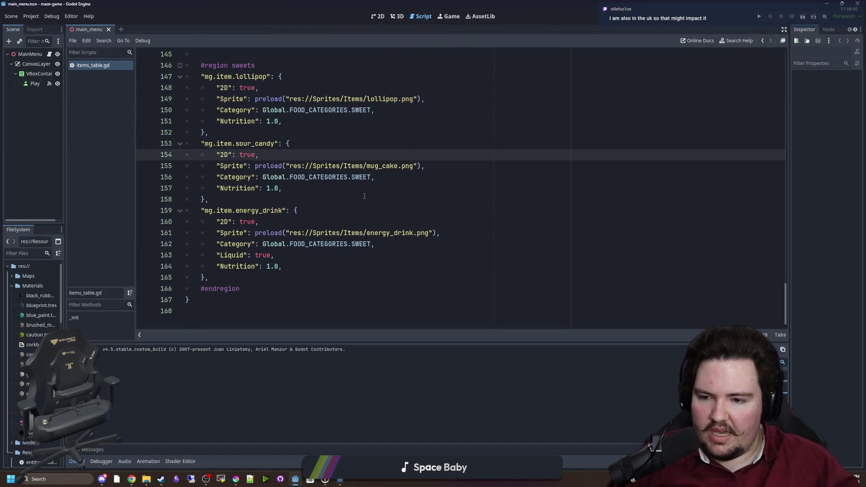
scroll(365, 196, up, 20)
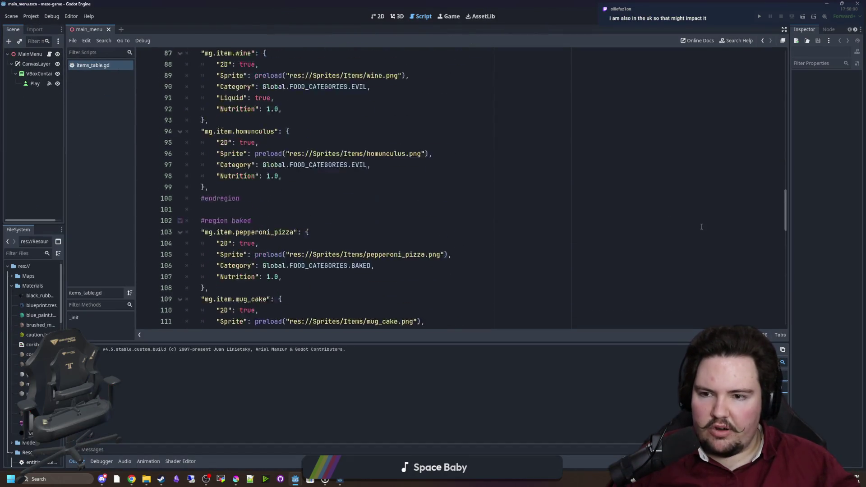
scroll(702, 227, up, 20)
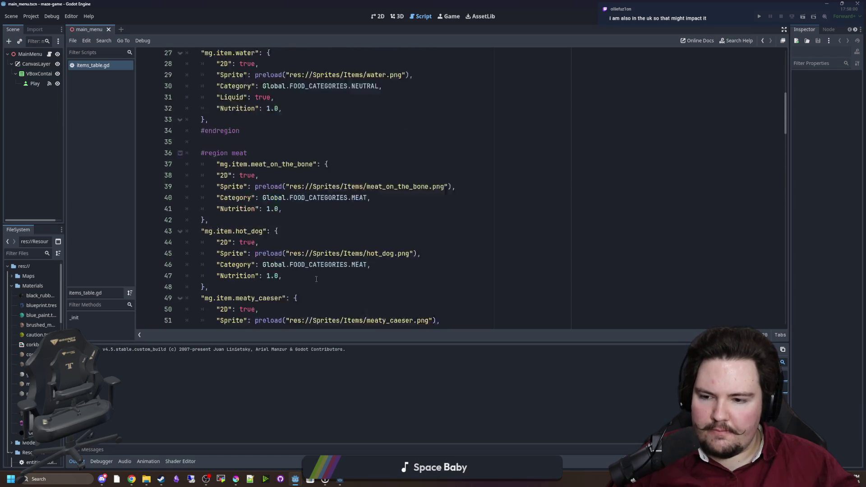
scroll(317, 279, up, 9)
click(219, 188)
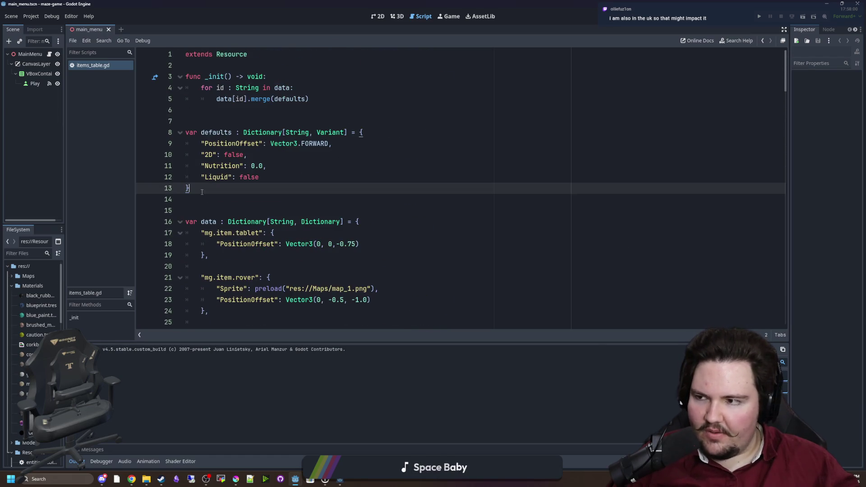
click(214, 99)
click(206, 117)
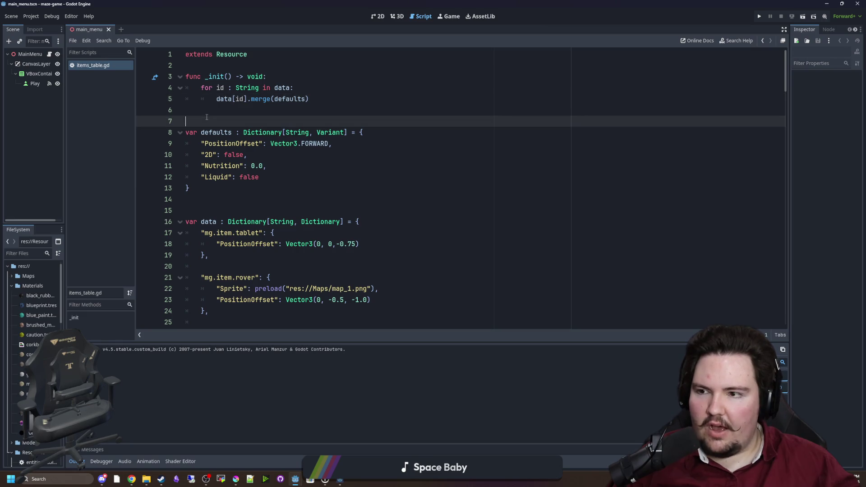
Step: Widen the scene and file dock, check the Nutrition default, then scroll down to line 158
drag(62, 173, 100, 174)
click(343, 163)
click(345, 188)
scroll(420, 183, down, 15)
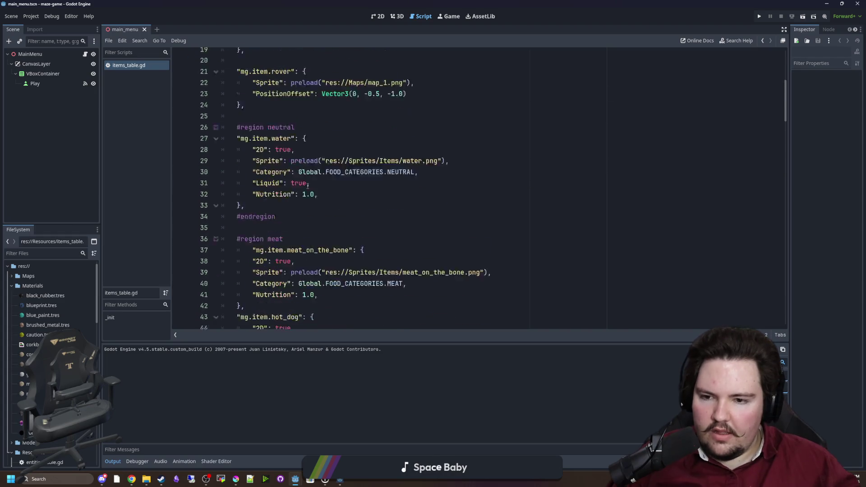
scroll(420, 182, down, 20)
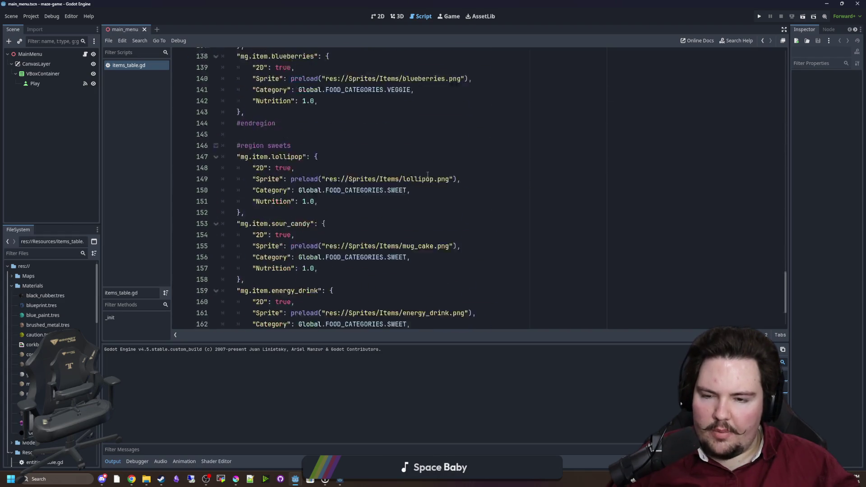
click(260, 198)
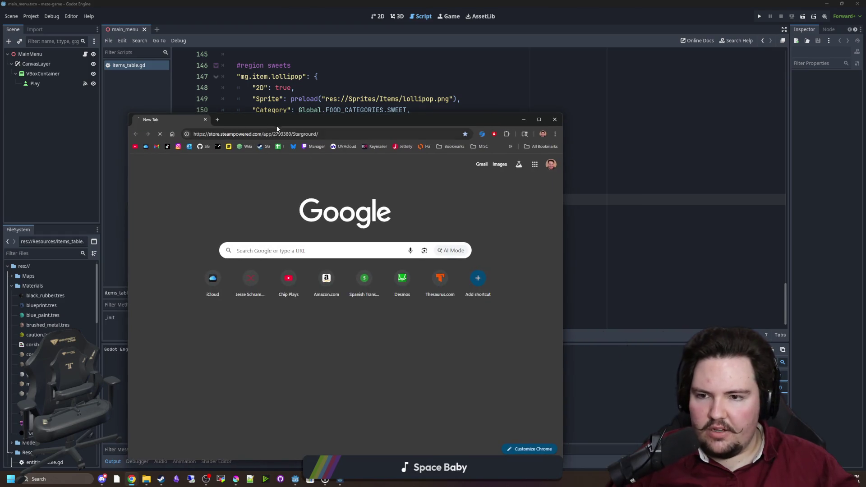
Step: Expand Starground's full Early Access developer text on the Steam store page
drag(277, 125, 280, 3)
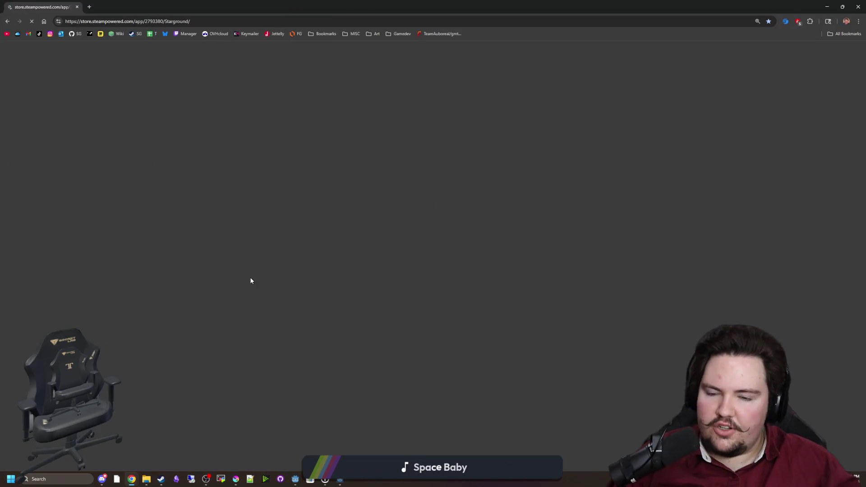
scroll(332, 291, down, 5)
scroll(332, 290, down, 3)
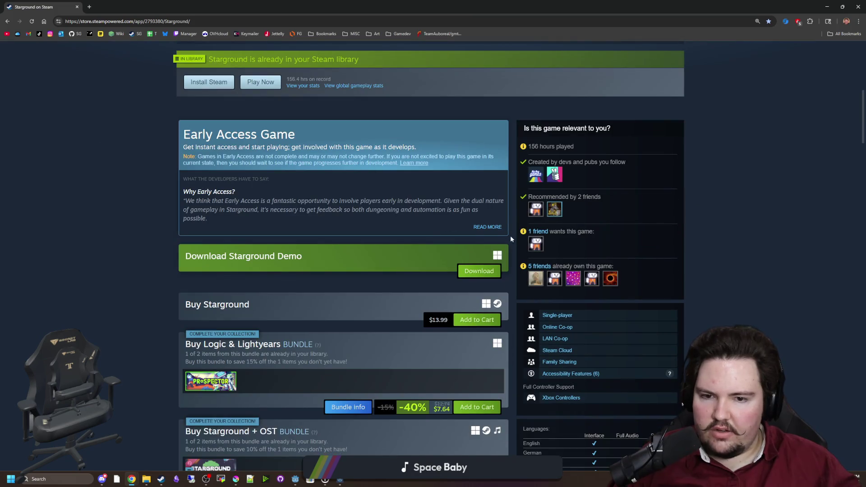
click(487, 227)
scroll(290, 317, down, 4)
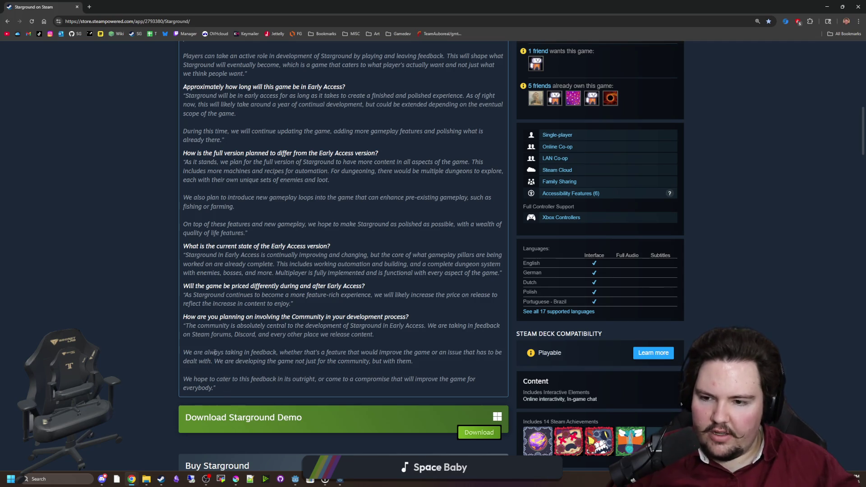
scroll(221, 327, up, 5)
drag(184, 252, 355, 407)
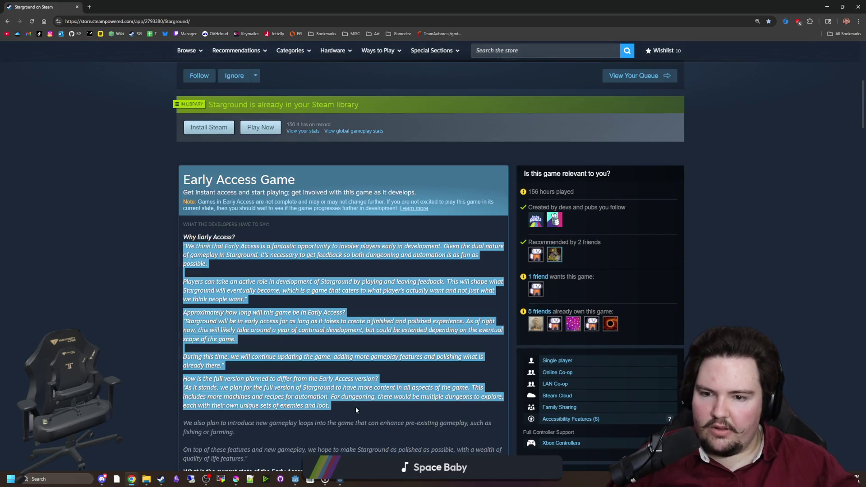
click(355, 407)
Step: Read down through the reviews, highlighting the sentence about the full version's content
scroll(321, 364, down, 5)
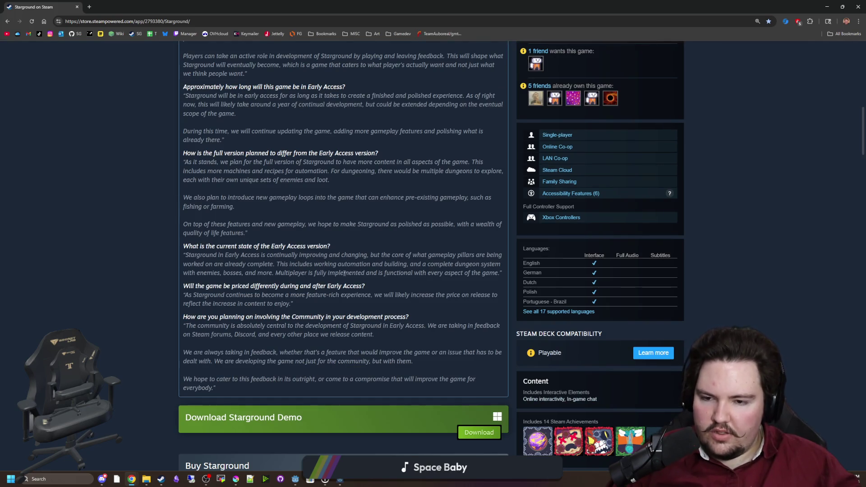
scroll(353, 224, down, 3)
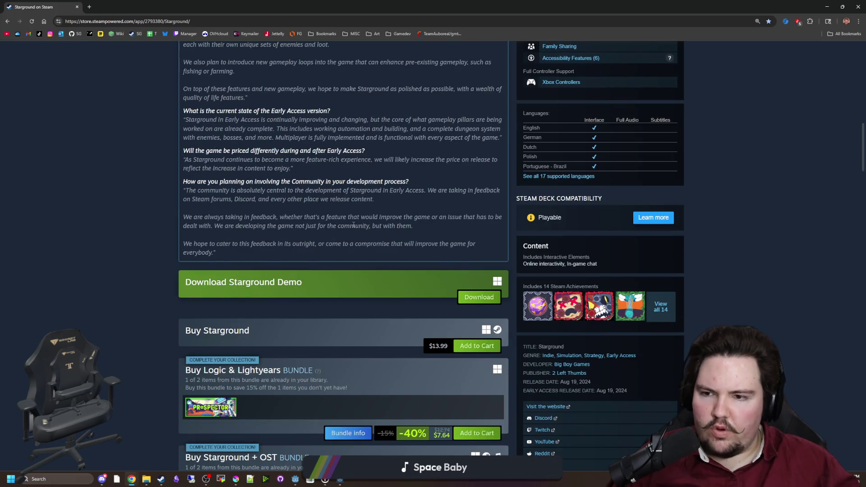
scroll(353, 224, up, 7)
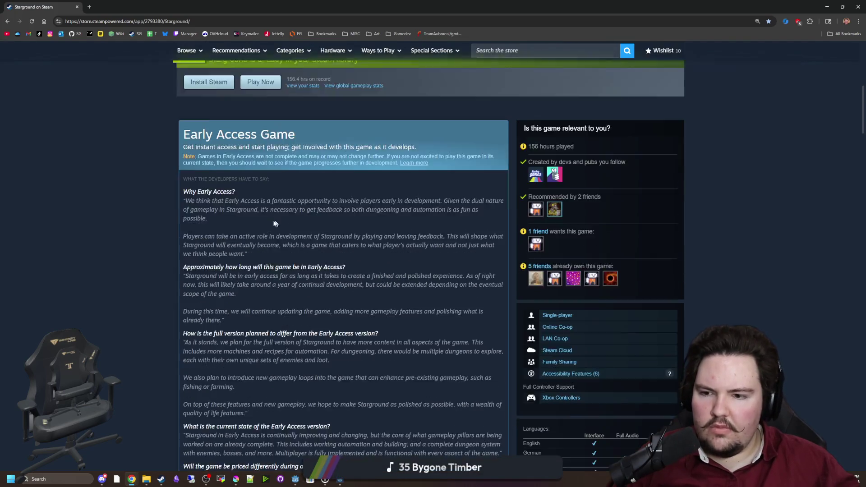
scroll(275, 223, down, 1)
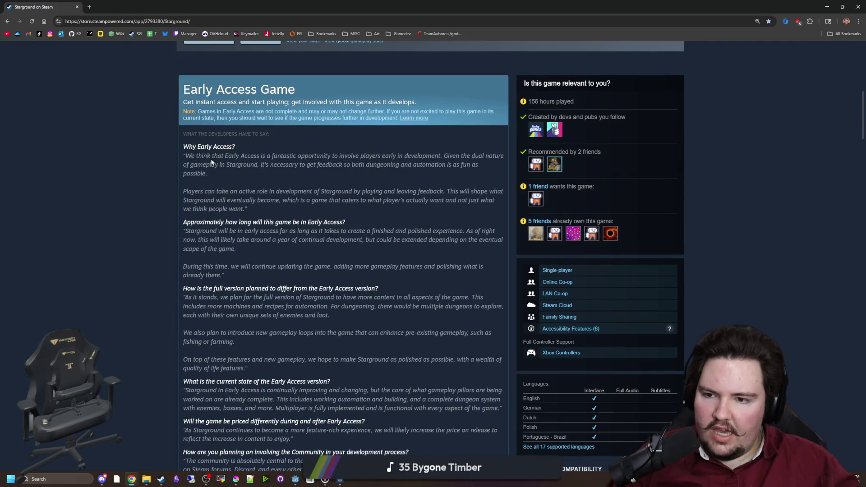
scroll(212, 158, down, 1)
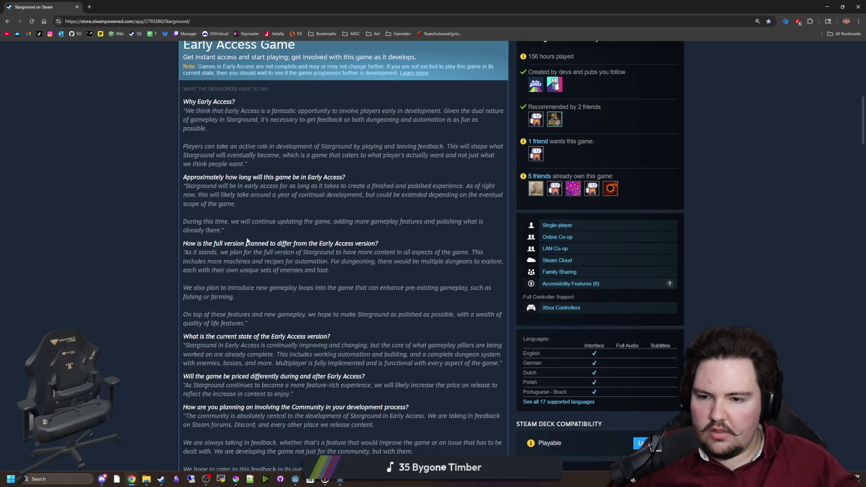
mouse_move(254, 253)
mouse_down()
mouse_move(368, 243)
mouse_move(448, 252)
mouse_up()
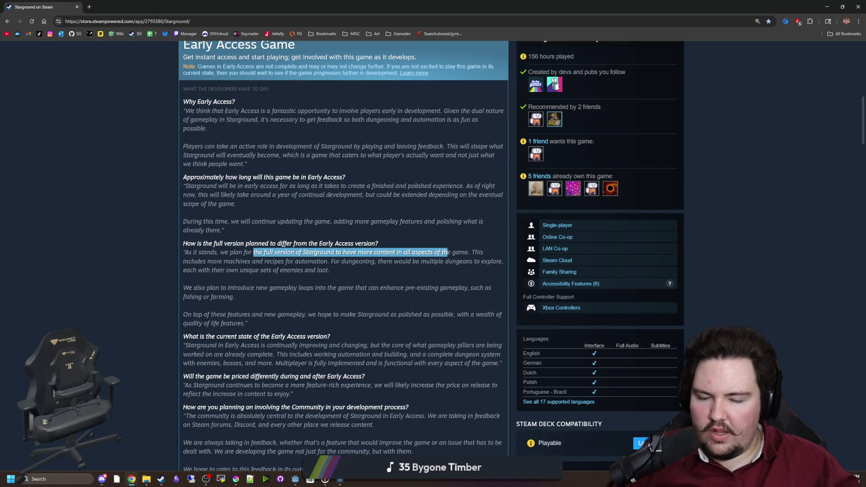
click(450, 252)
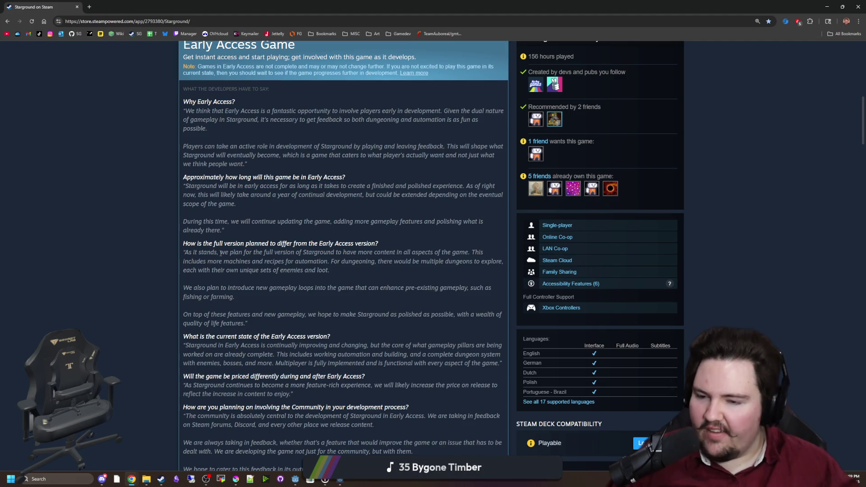
scroll(235, 233, down, 1)
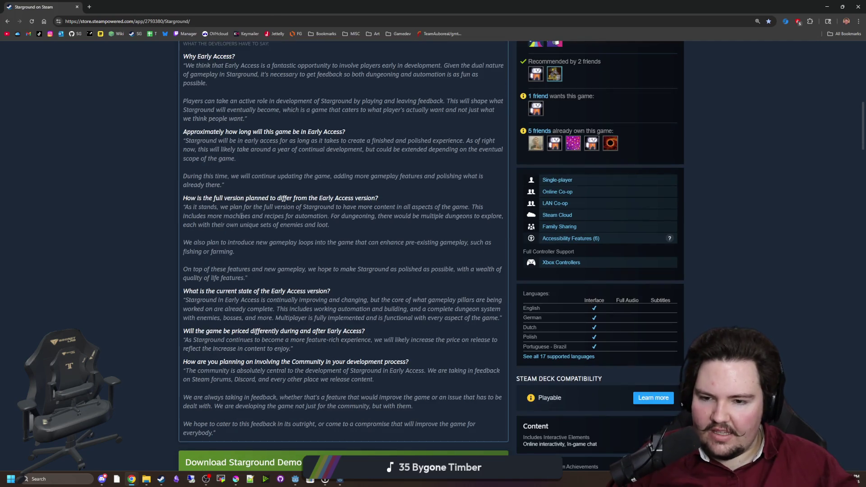
scroll(244, 256, down, 6)
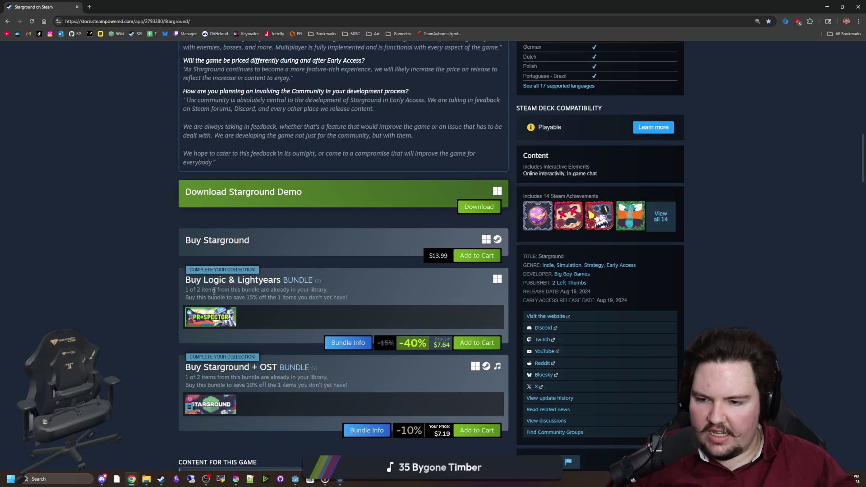
scroll(165, 284, down, 17)
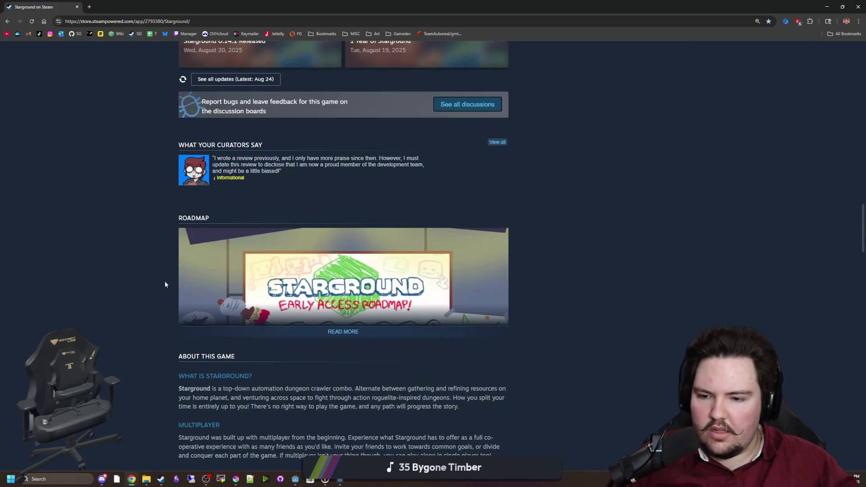
scroll(165, 284, down, 13)
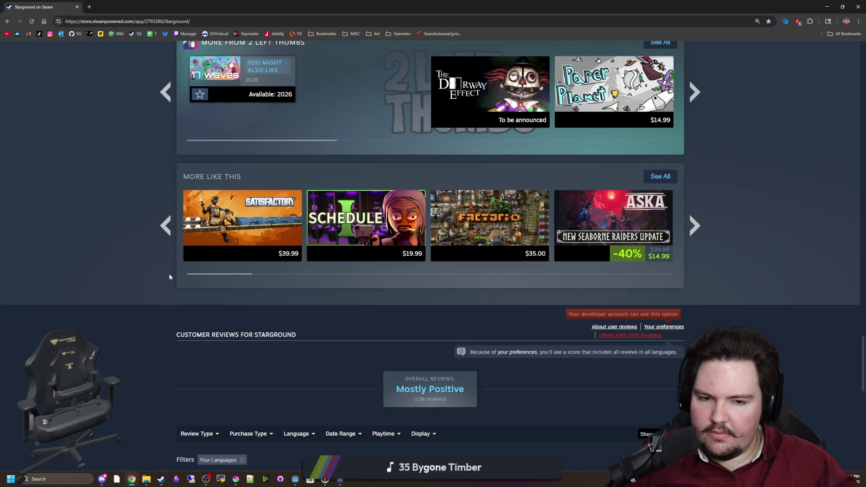
scroll(169, 277, down, 4)
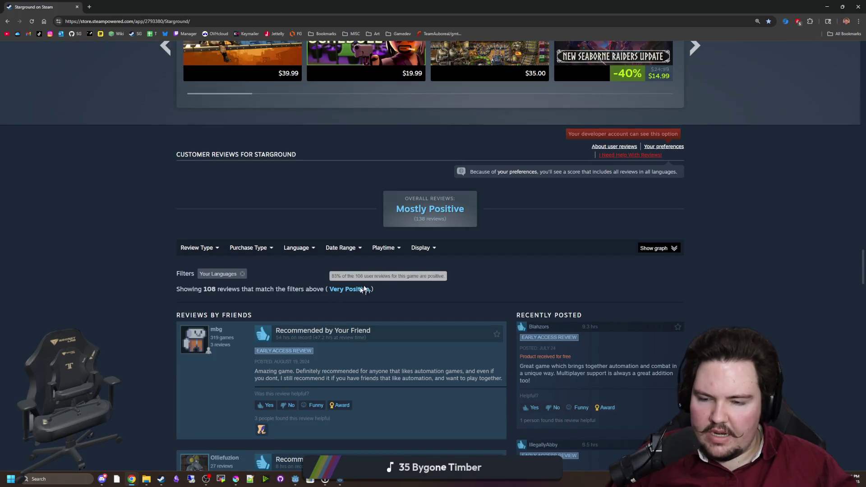
Step: Finish the reviews, jump back to the page top, and minimize Chrome to return to Godot
mouse_move(416, 251)
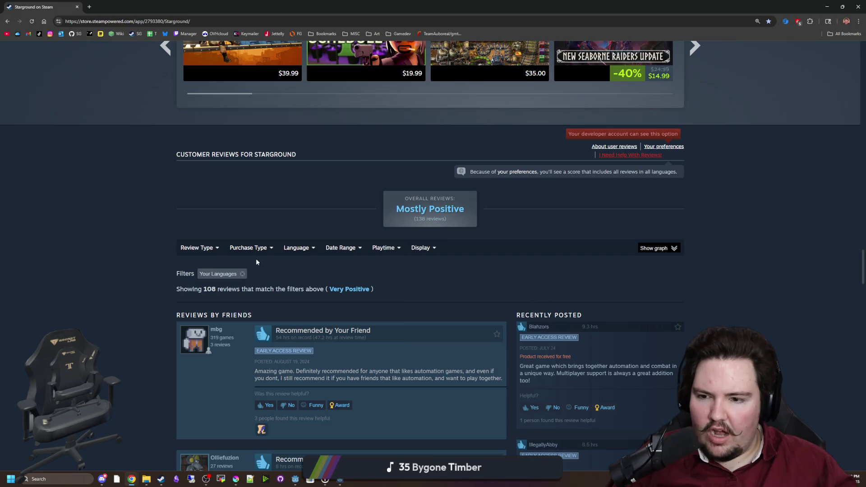
mouse_move(202, 251)
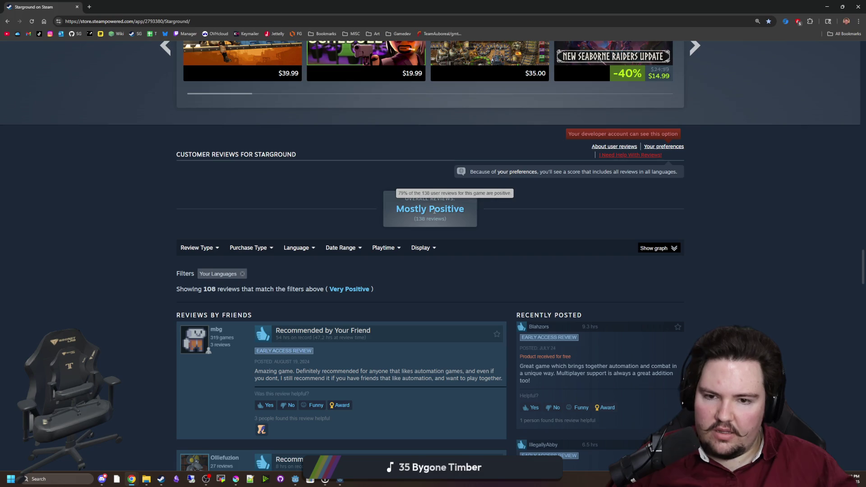
scroll(434, 216, down, 7)
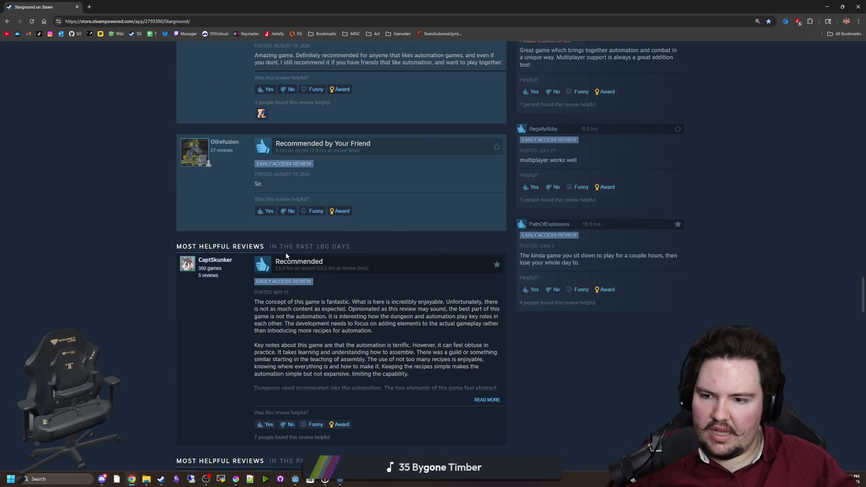
scroll(107, 263, down, 5)
scroll(107, 265, down, 4)
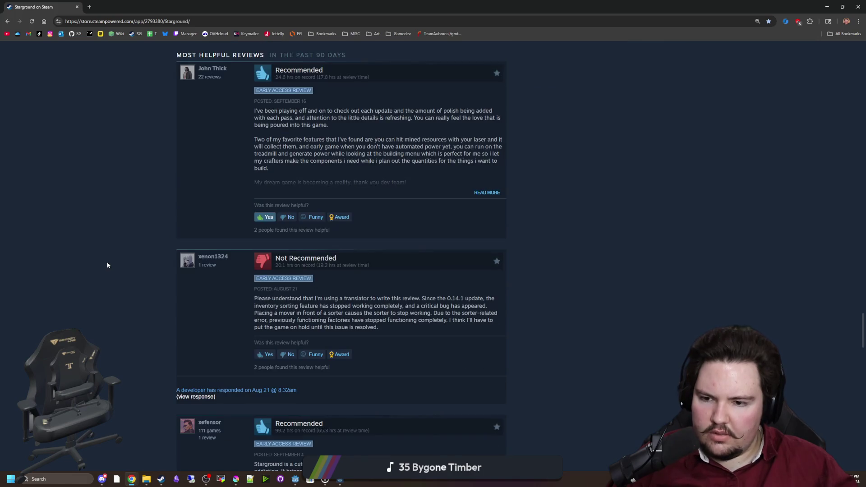
key(Home)
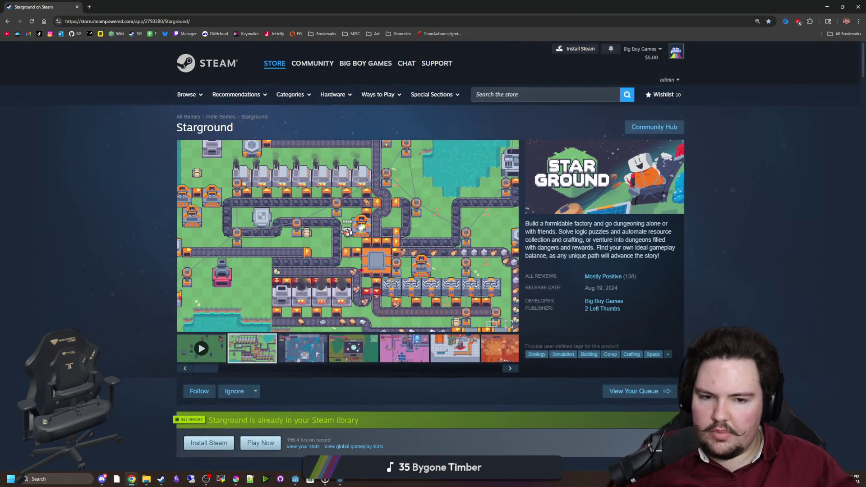
key(super+Down)
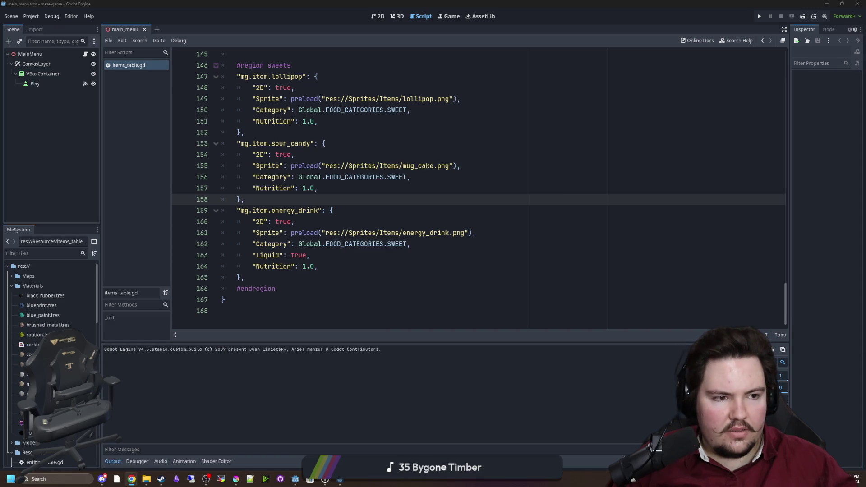
Step: Go to the sweets #endregion at line 166, then drag the output splitter down to show more code
click(387, 256)
key(Down)
key(Down)
key(Down)
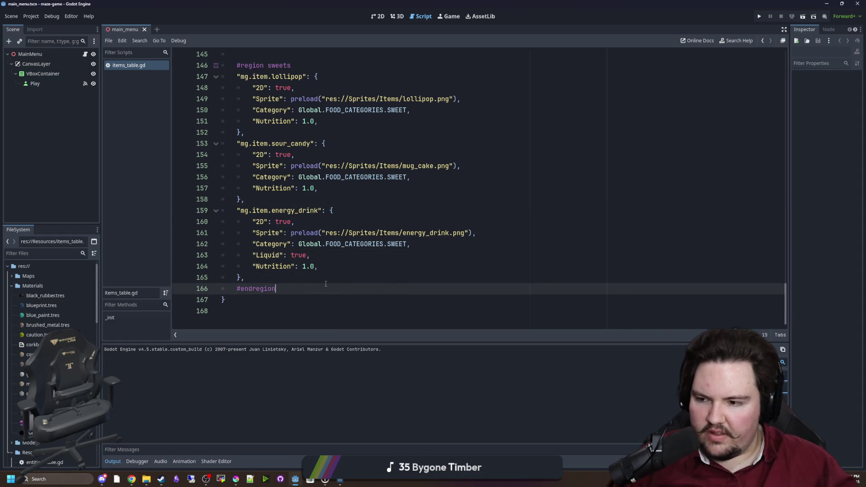
scroll(334, 265, up, 20)
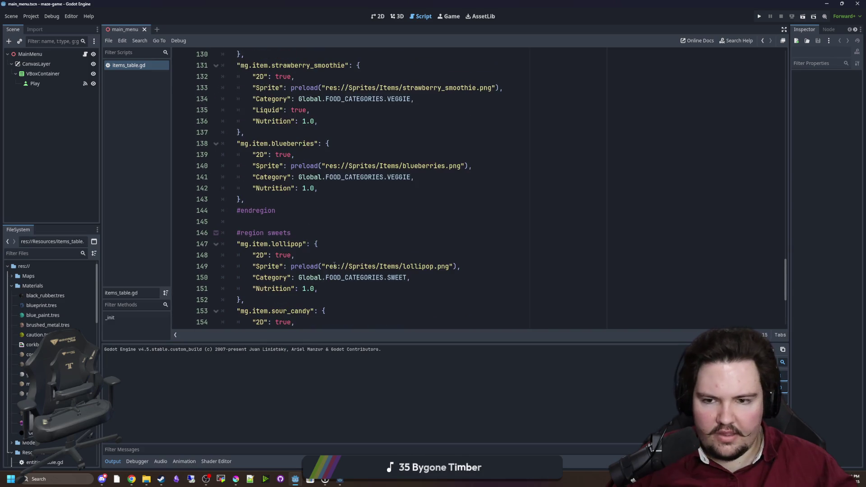
scroll(355, 254, up, 6)
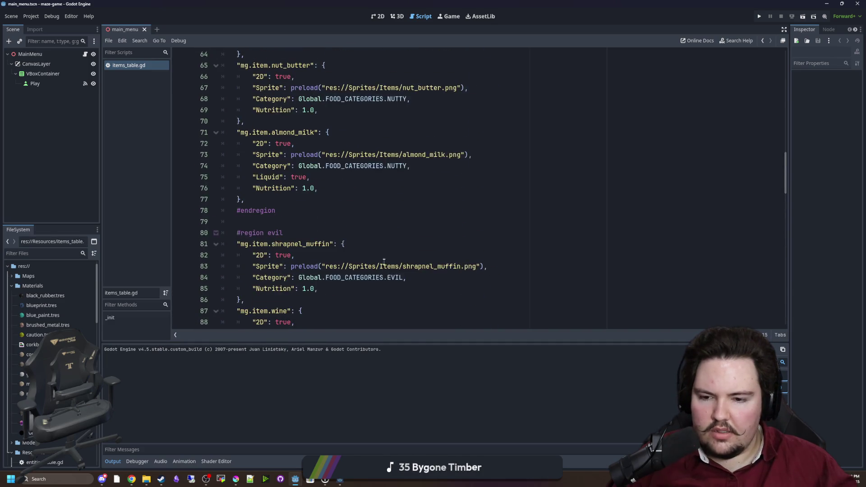
drag(420, 343, 420, 375)
click(332, 299)
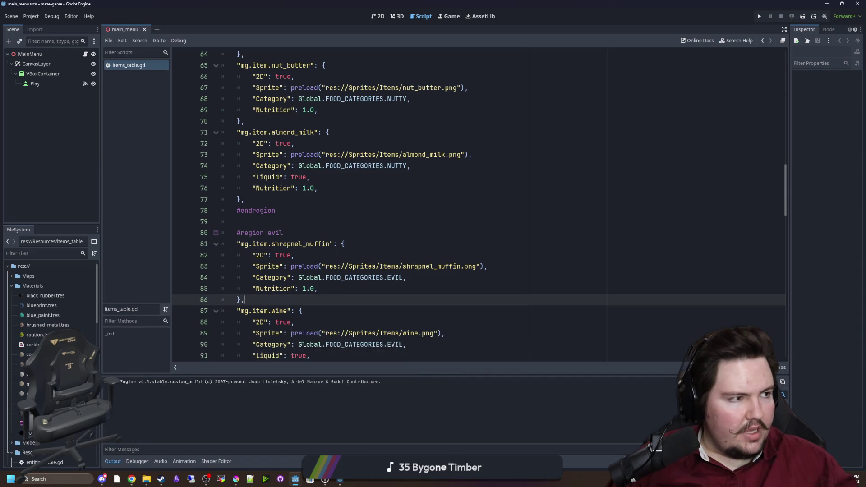
Step: Glance at the browser, then inspect almond_milk's Category and Nutrition lines and scroll onward
key(alt+Tab)
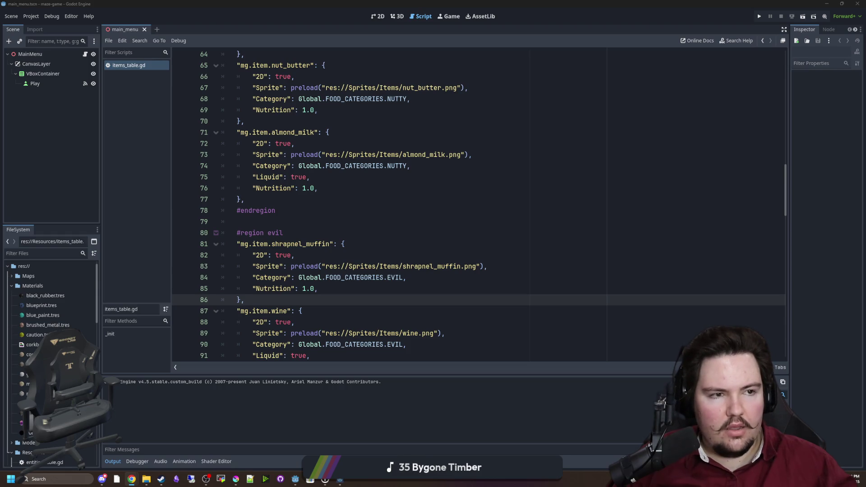
click(482, 165)
click(338, 188)
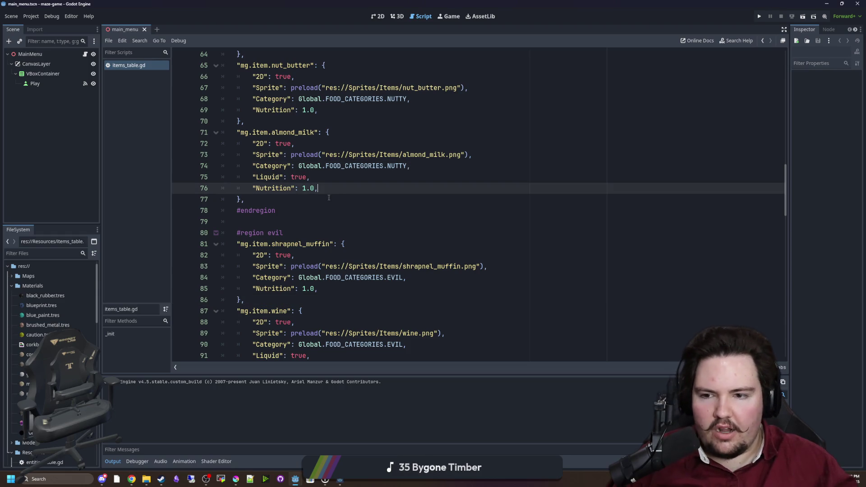
click(338, 199)
click(338, 188)
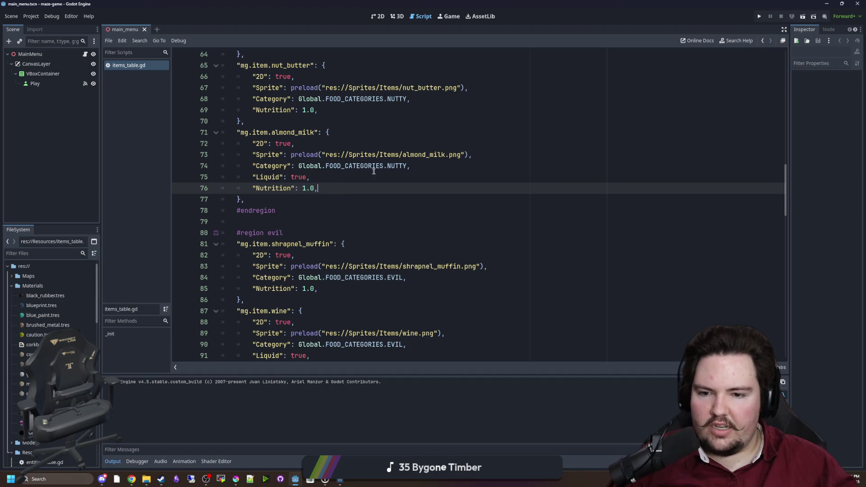
scroll(373, 172, down, 15)
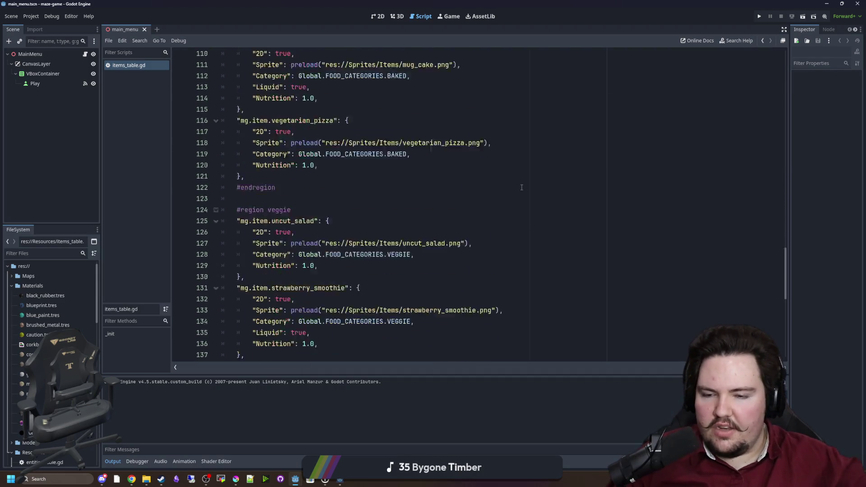
scroll(522, 188, down, 4)
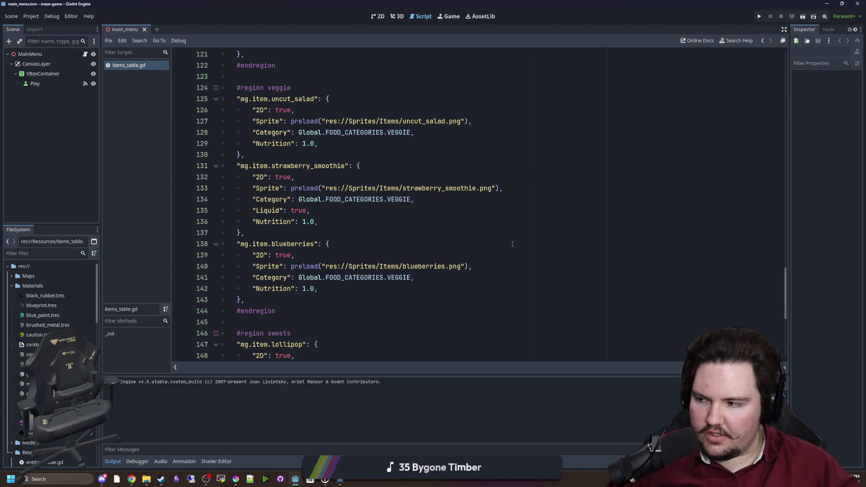
scroll(531, 224, down, 4)
Step: Check the lollipop entry at line 147, then drag the scrollbar back toward the file's top
click(387, 211)
scroll(387, 213, down, 3)
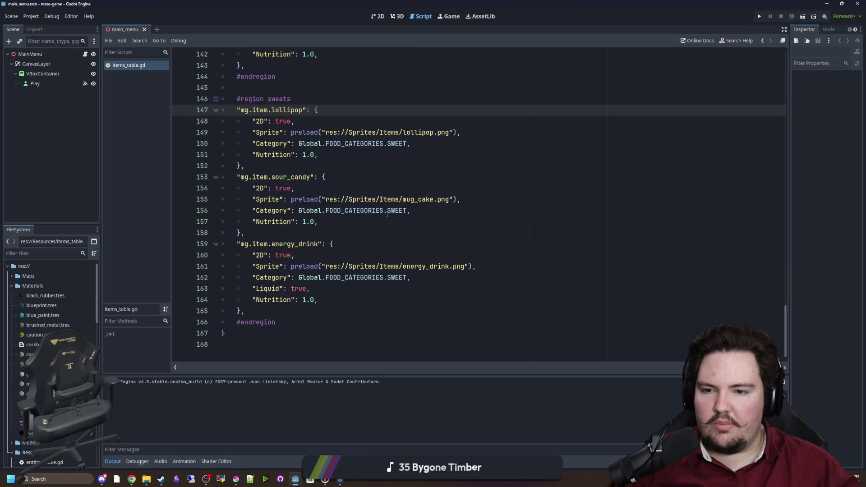
scroll(654, 261, up, 12)
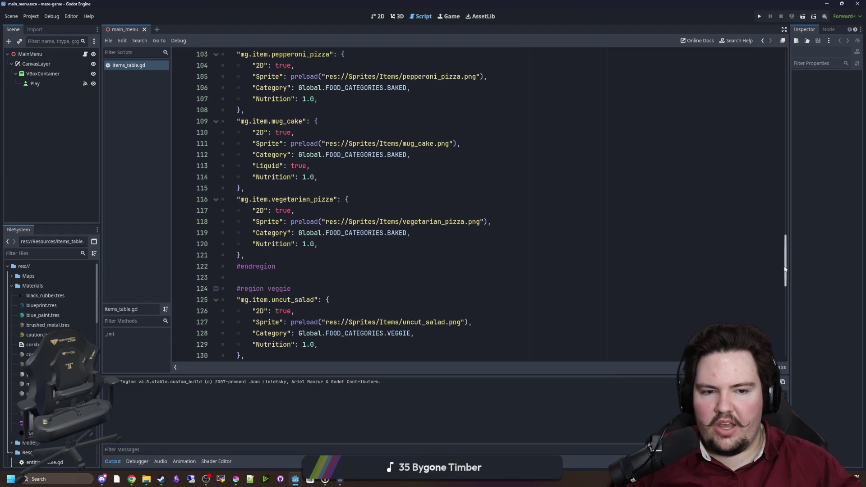
drag(785, 260, 787, 86)
scroll(787, 86, up, 3)
Step: Review the defaults block, including Liquid on line 12, then switch to the 3D workspace
click(286, 110)
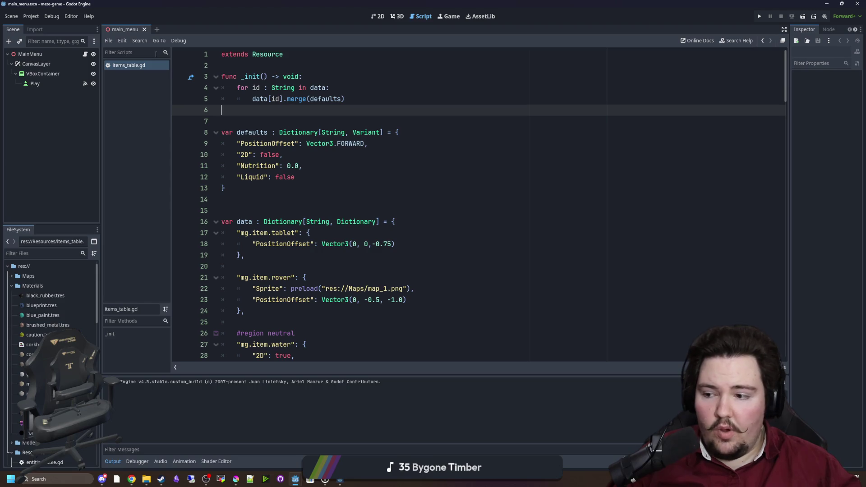
key(Down)
key(Up)
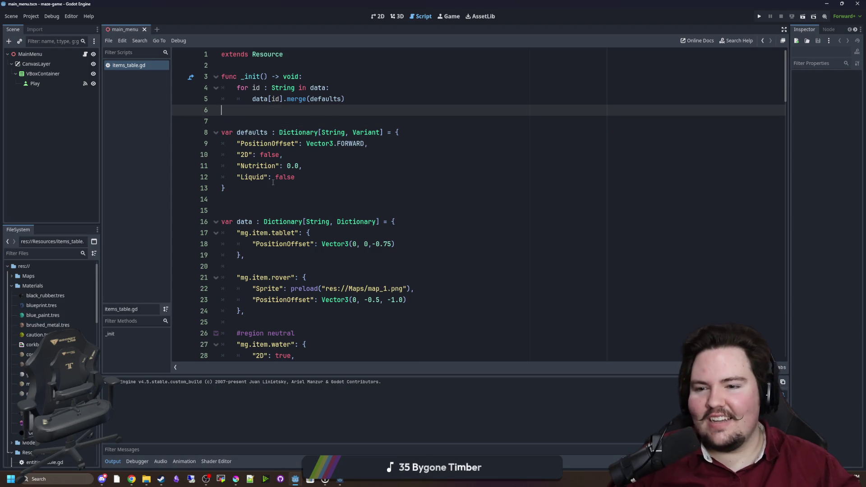
click(273, 182)
click(289, 200)
click(304, 110)
click(311, 122)
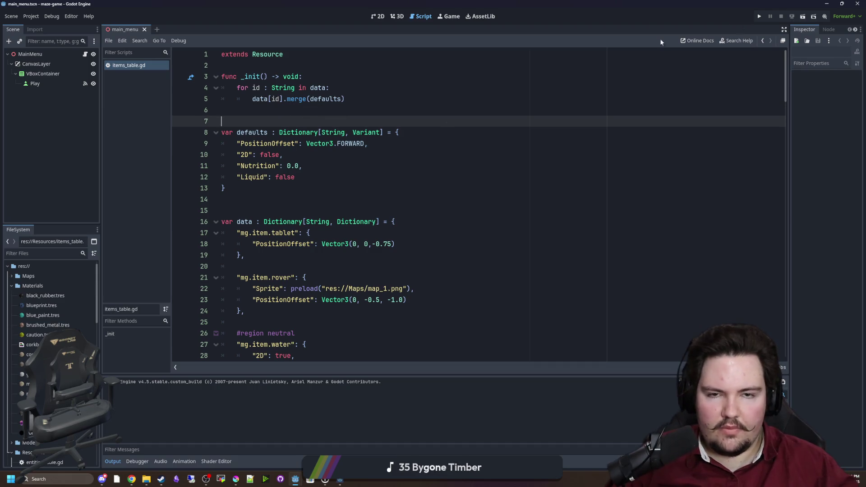
click(397, 17)
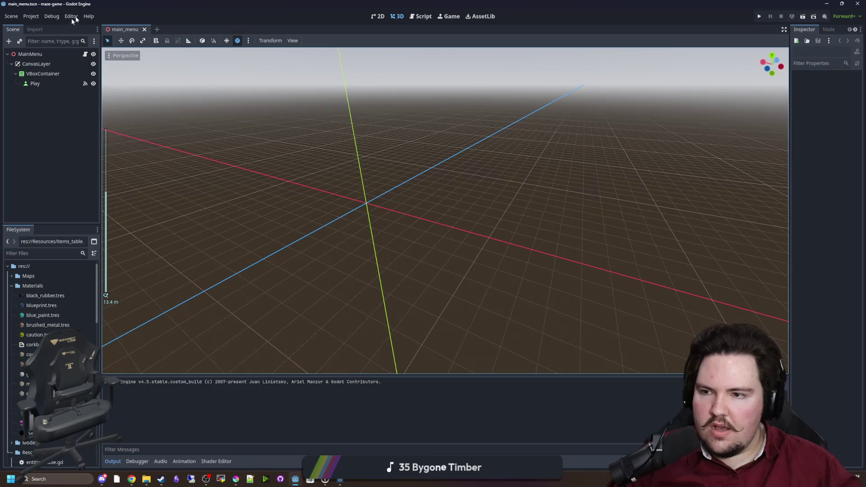
Step: Filter the FileSystem dock for 'world' and open world.tscn in a new scene tab
click(63, 254)
text(world)
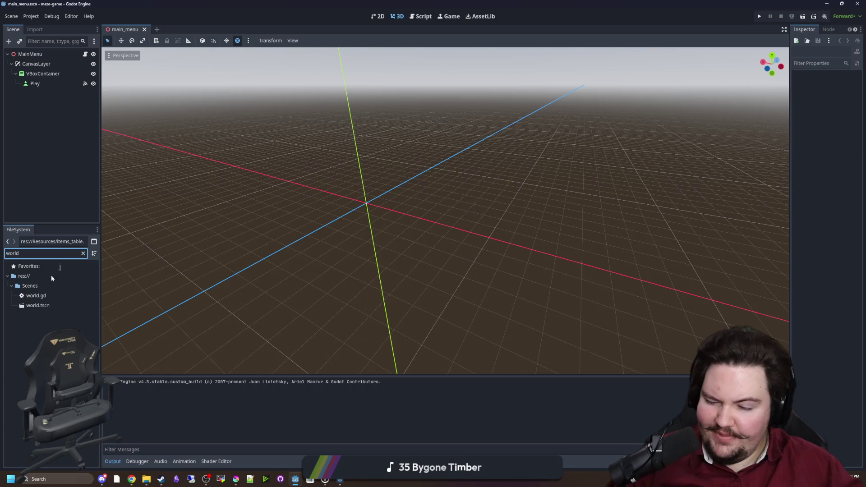
click(38, 305)
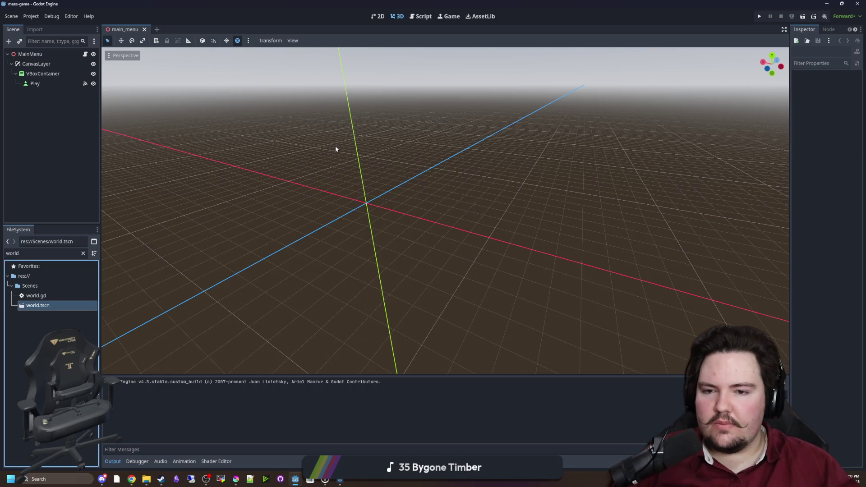
double_click(38, 305)
Step: Run the project from the editor and click PLAY in the game's menu
scroll(512, 270, down, 3)
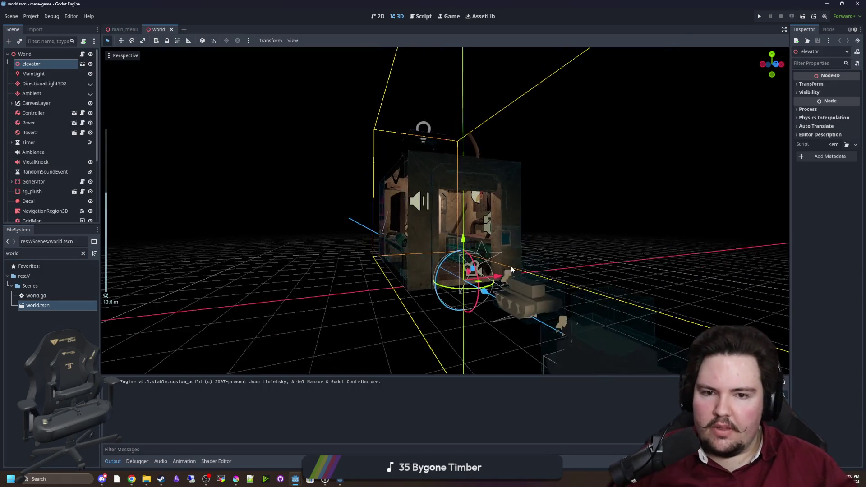
click(582, 200)
scroll(556, 240, up, 6)
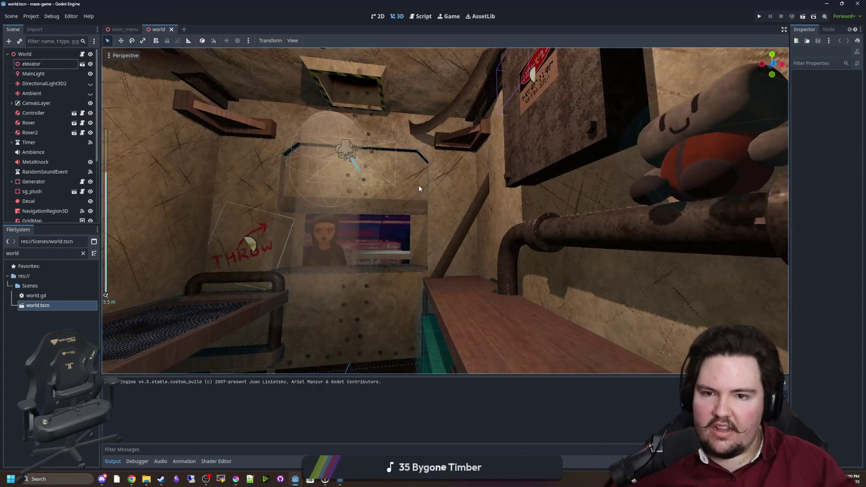
scroll(419, 188, down, 4)
click(760, 17)
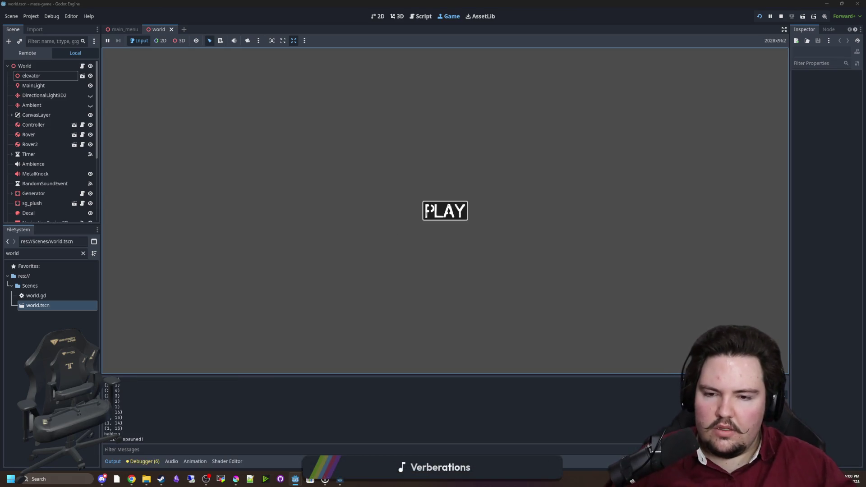
click(444, 210)
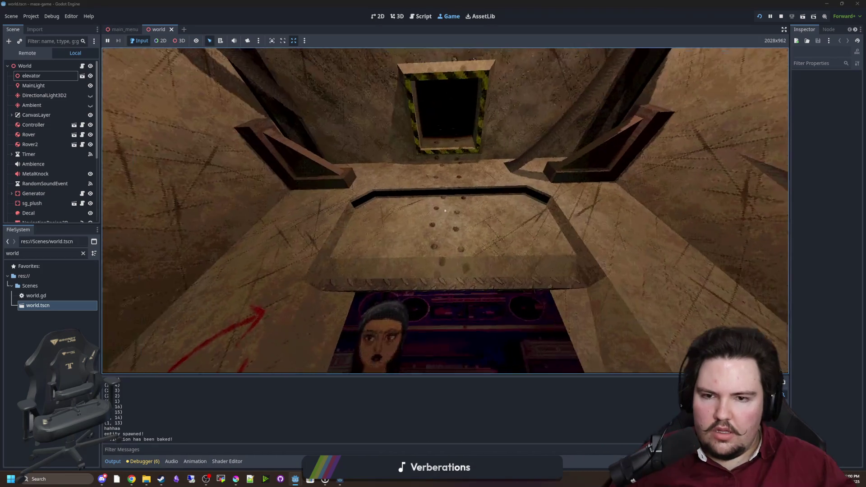
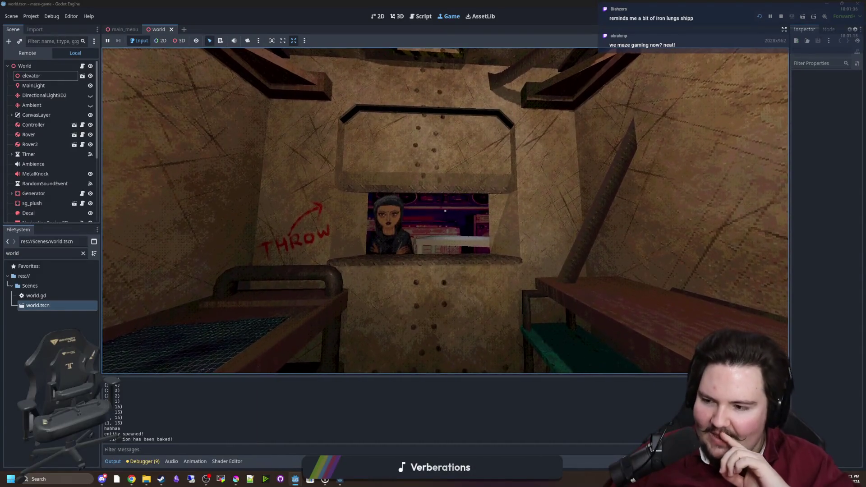
Step: Walk toward and away from the serving window, approach the pipes and plush toy, then open the in-game menu
key(w)
key(s)
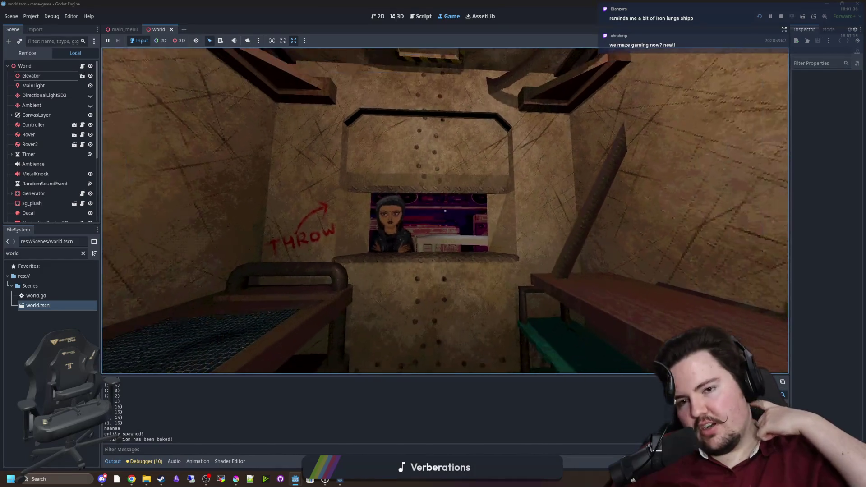
key(w)
key(w)
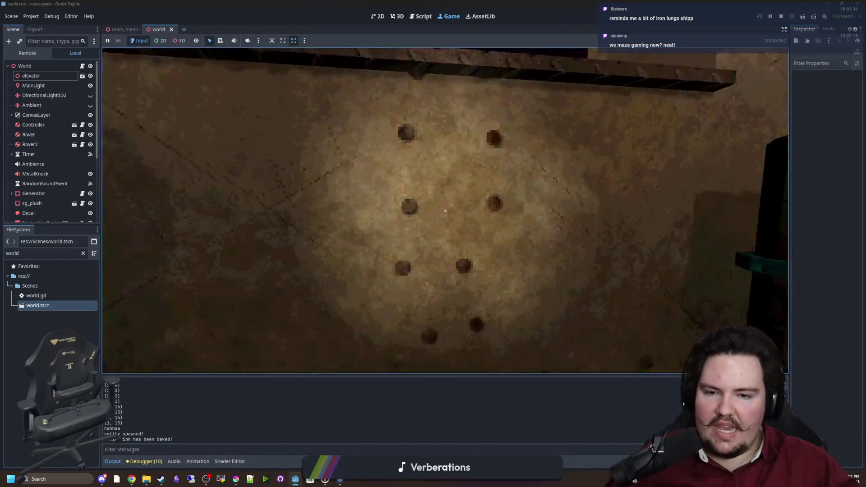
mouse_move(446, 211)
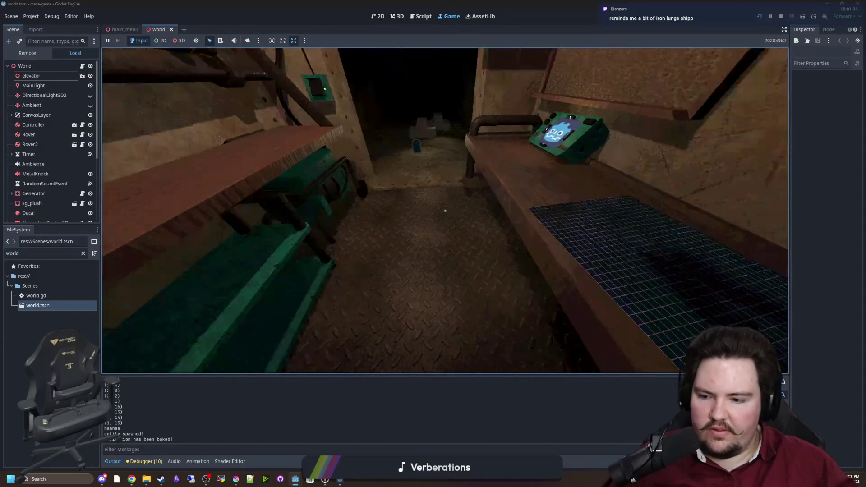
key(w)
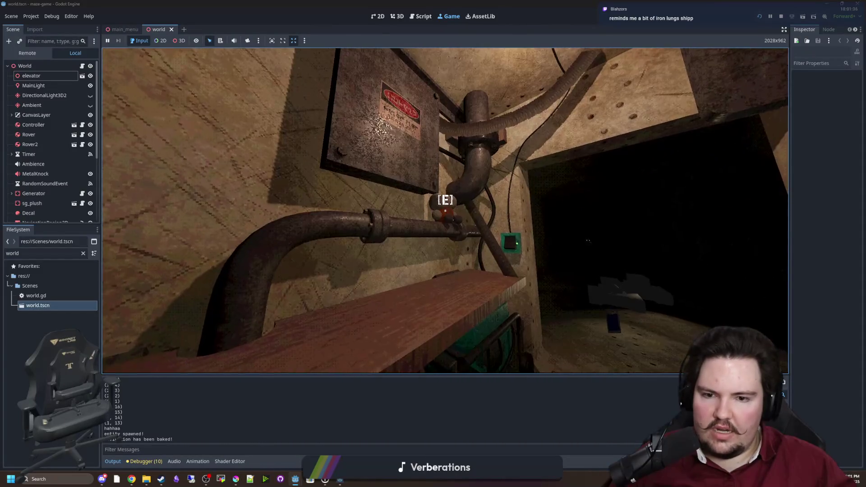
key(Escape)
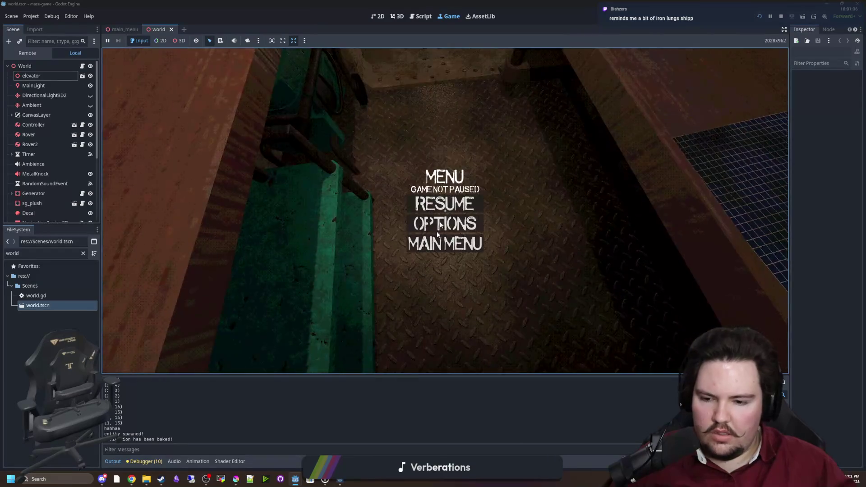
Step: Raise the Master audio bus to -0.9 dB and stop the running game
click(175, 461)
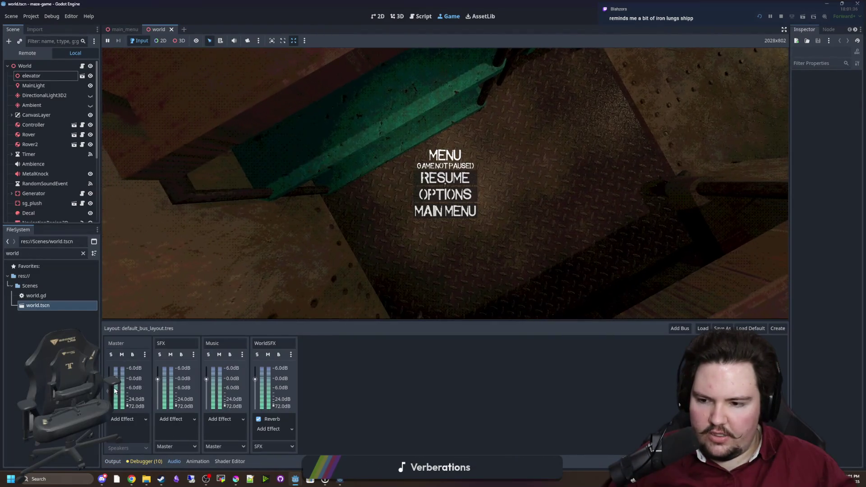
drag(109, 383, 108, 377)
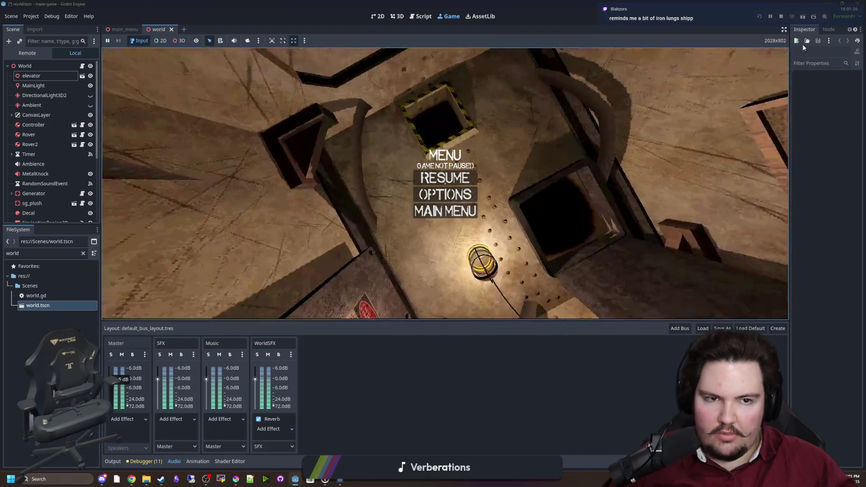
click(781, 17)
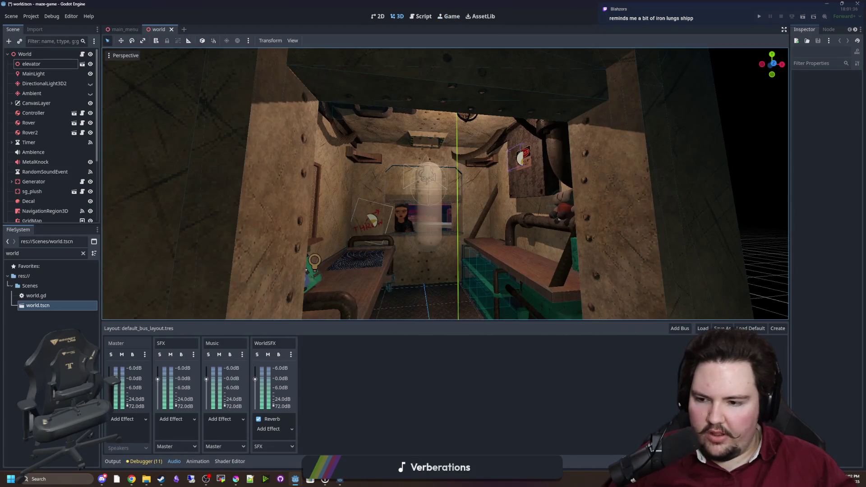
Step: Save the world scene and relaunch the game from its title screen
mouse_move(109, 377)
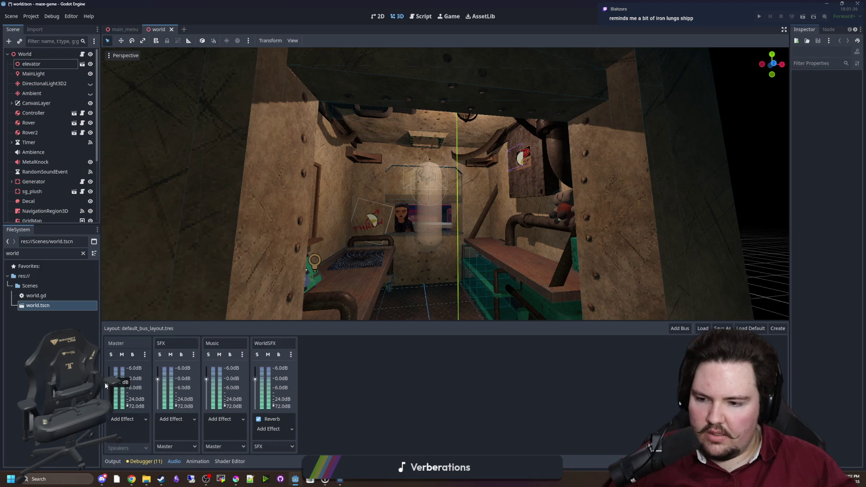
key(ctrl+s)
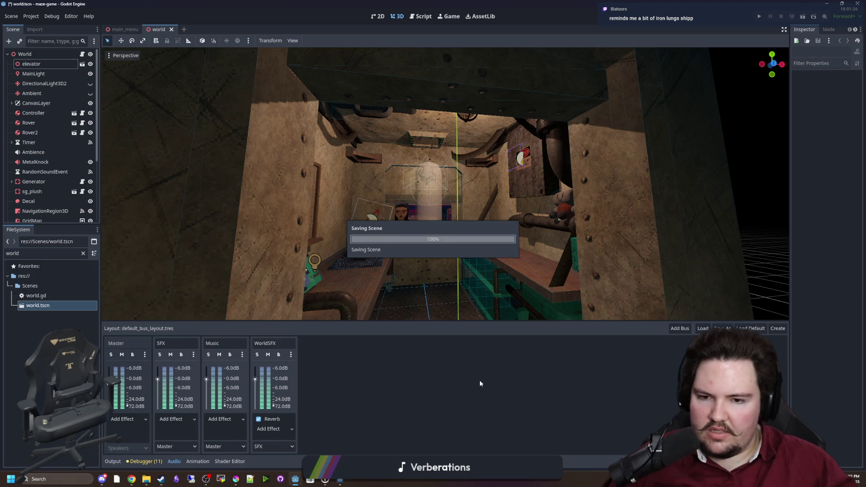
click(759, 17)
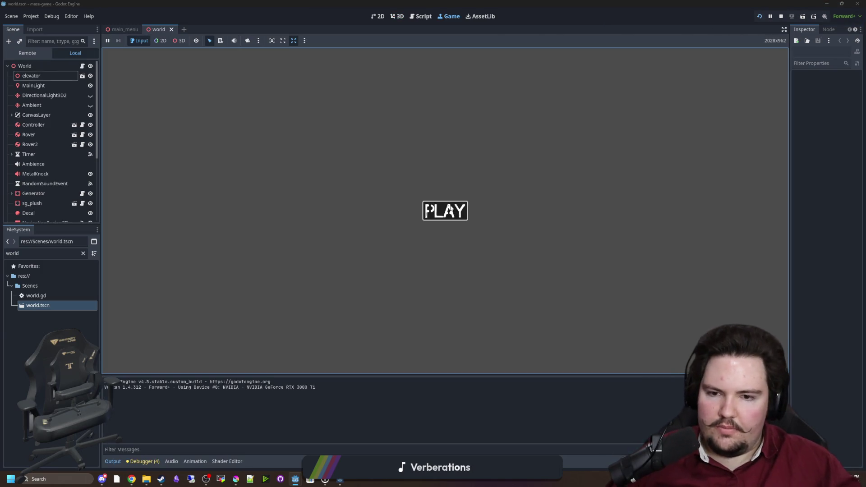
click(450, 209)
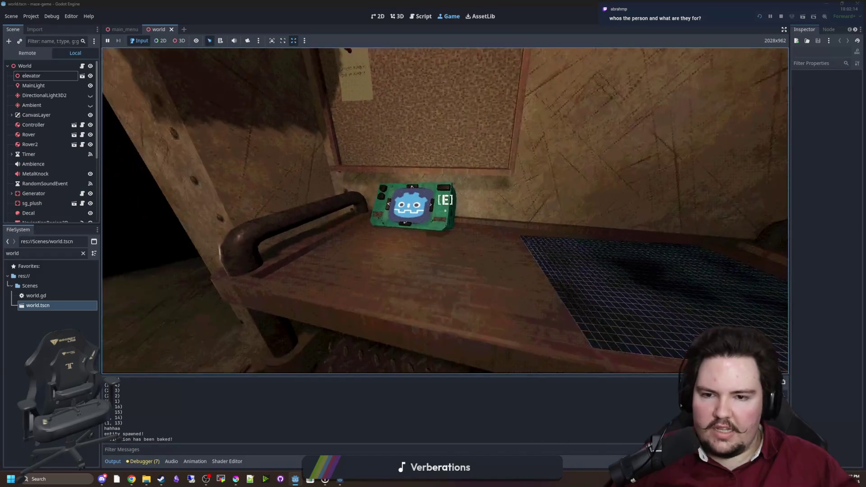
Step: From the handheld console, turn the rover camera left and drive it down the tunnel, then exit
key(e)
click(310, 200)
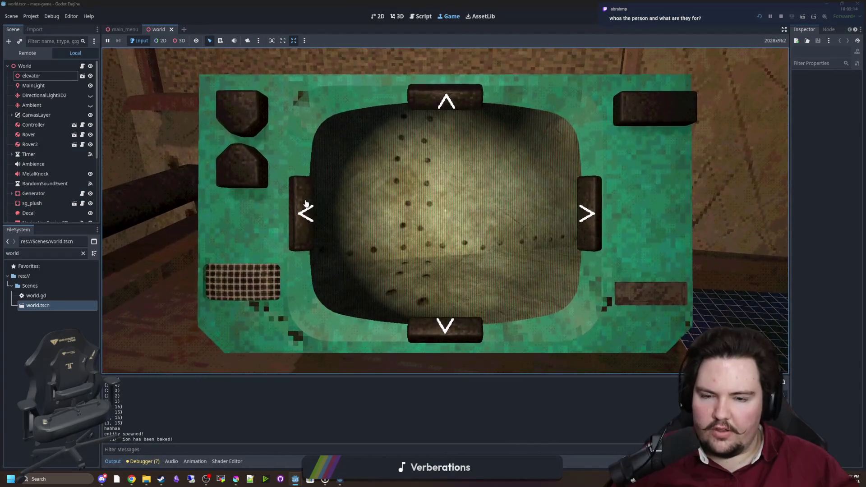
click(452, 102)
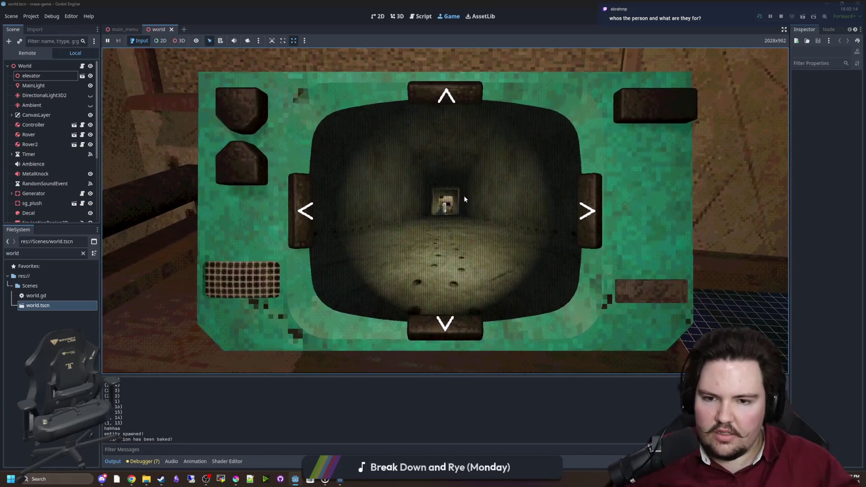
key(e)
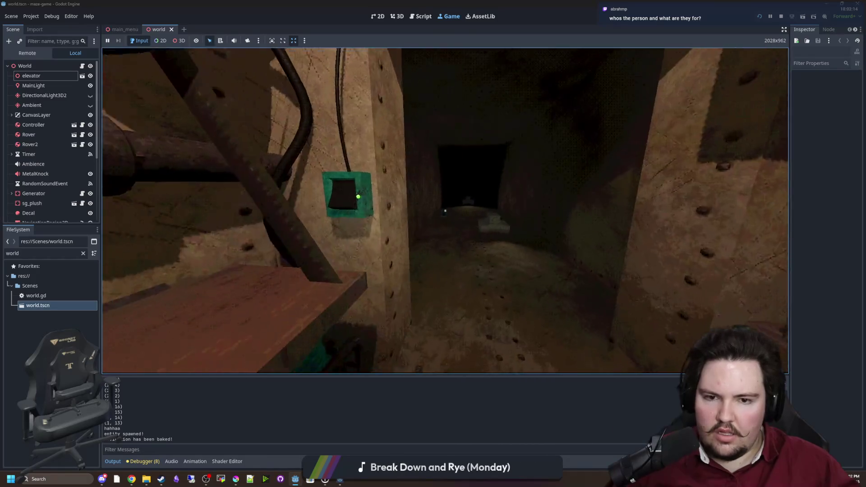
Step: Toggle the console screen with E, then step toward and away from the serving window repeatedly
key(e)
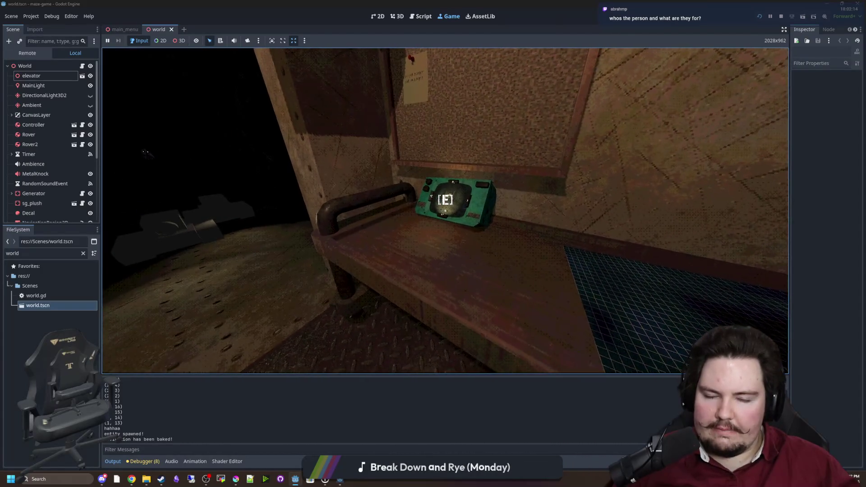
key(s)
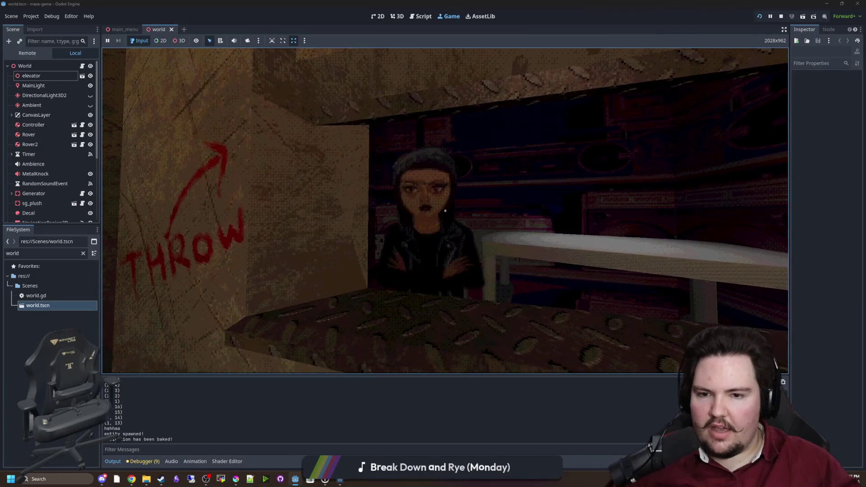
key(s)
key(w)
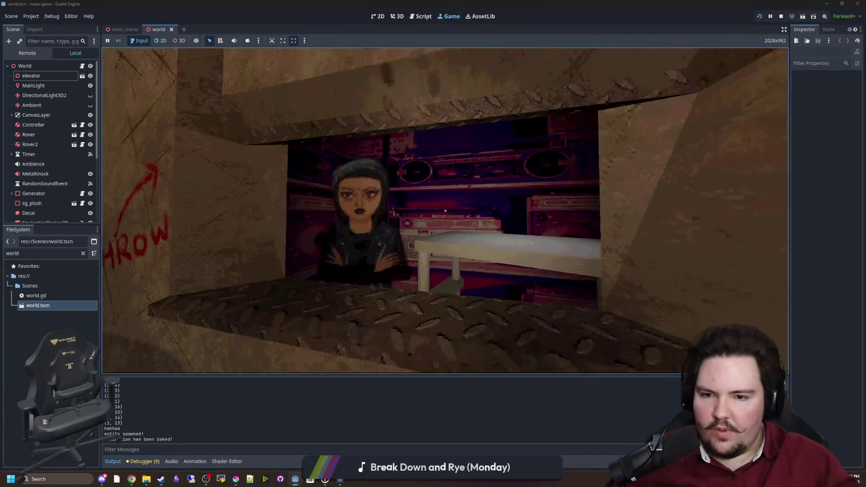
key(s)
key(w)
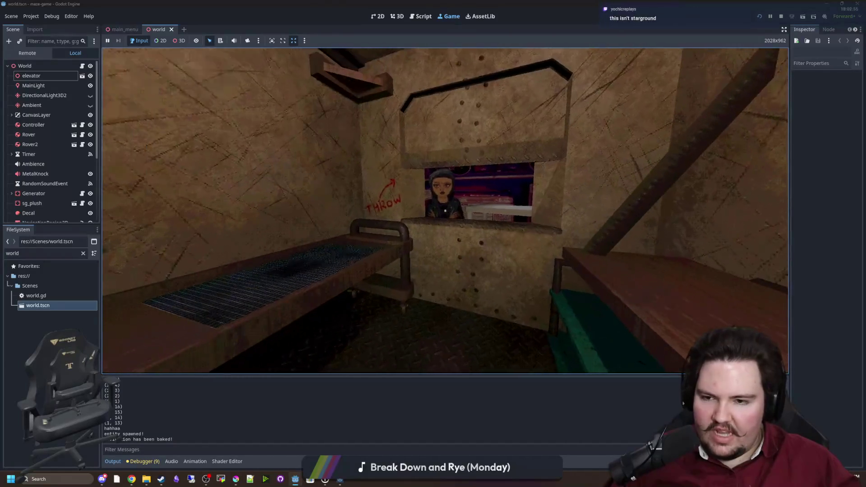
key(w)
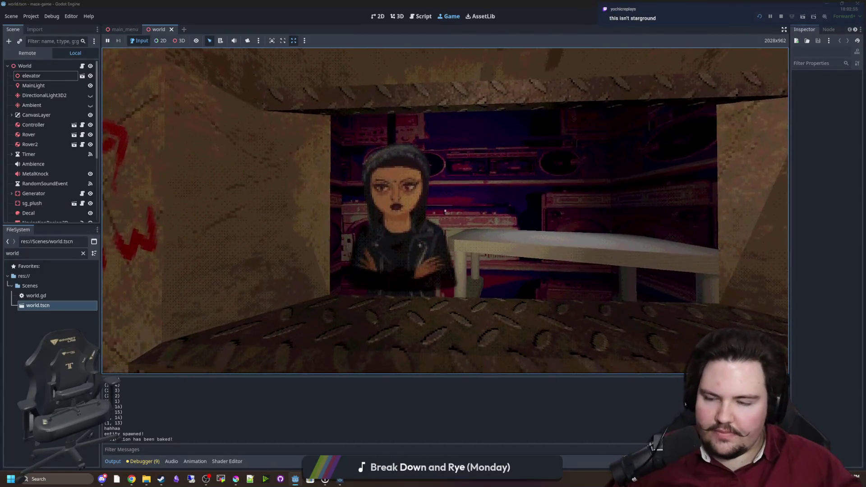
key(s)
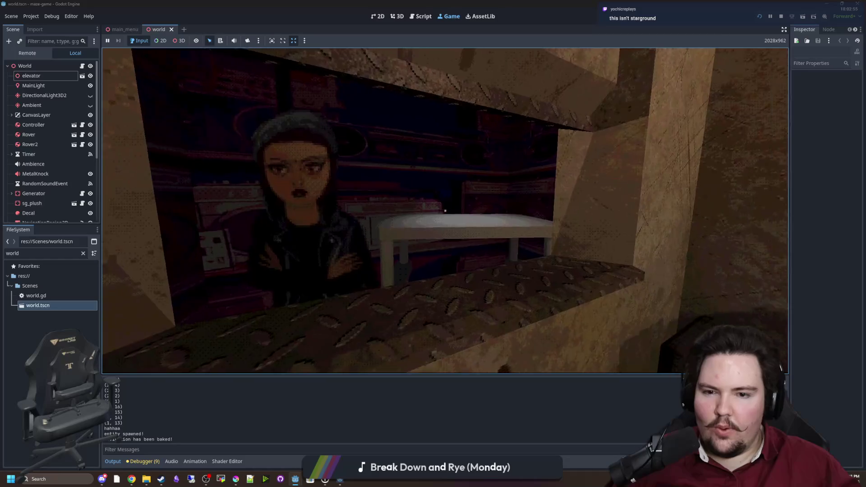
key(w)
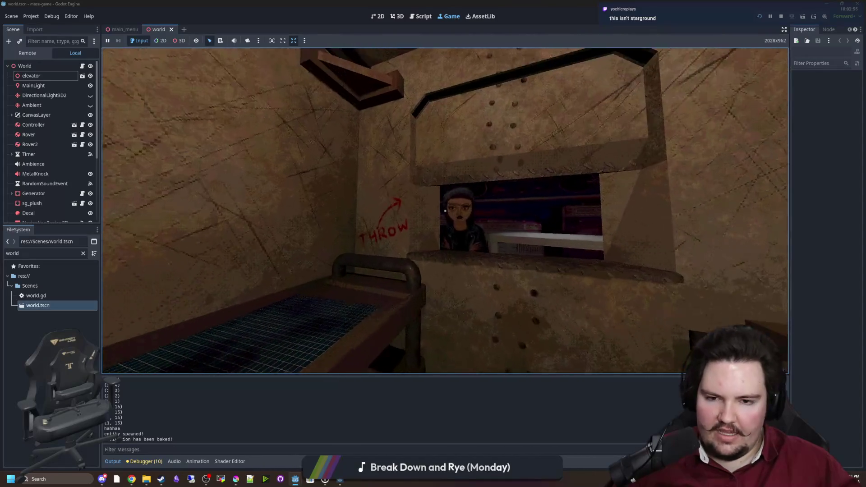
key(w)
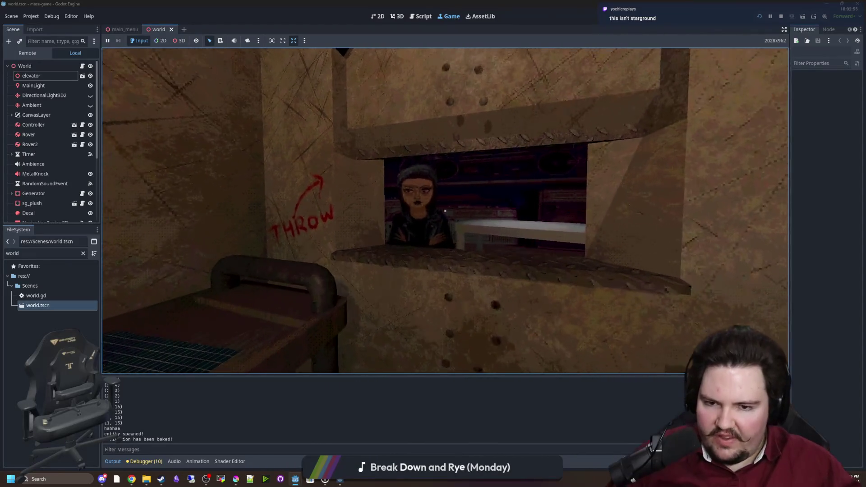
key(s)
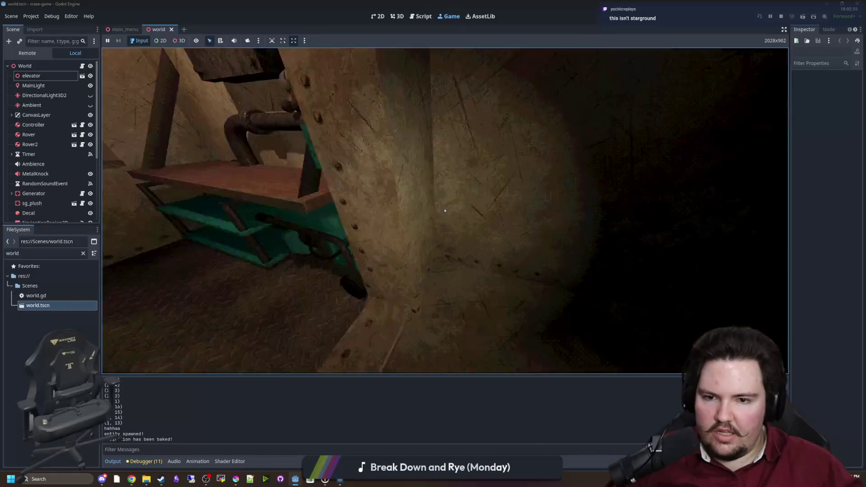
Step: Walk into the dark tunnel, pick up the flask, then approach the trader's window
mouse_move(445, 211)
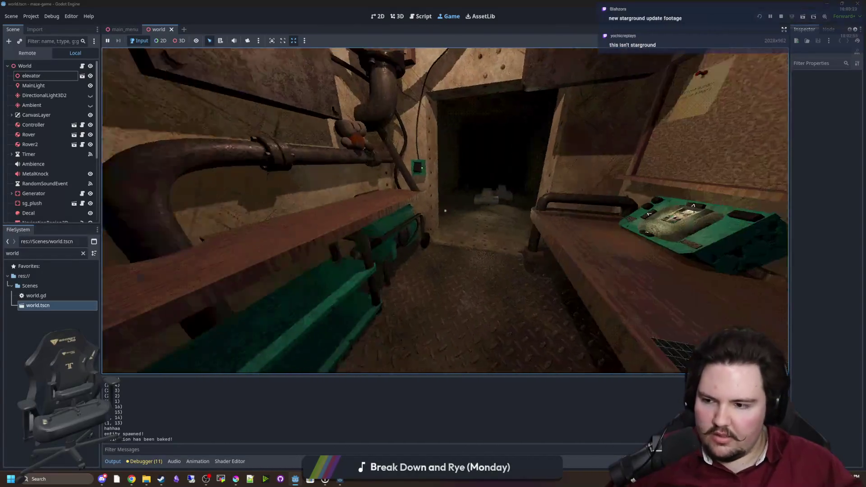
key(w)
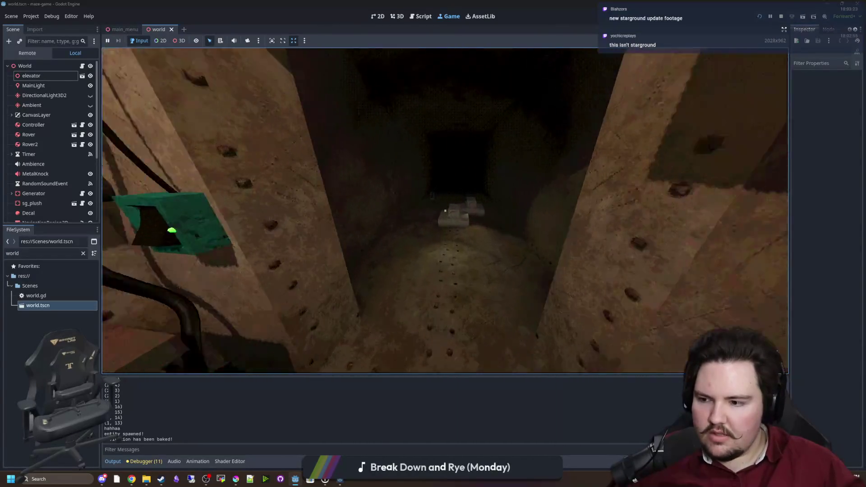
key(e)
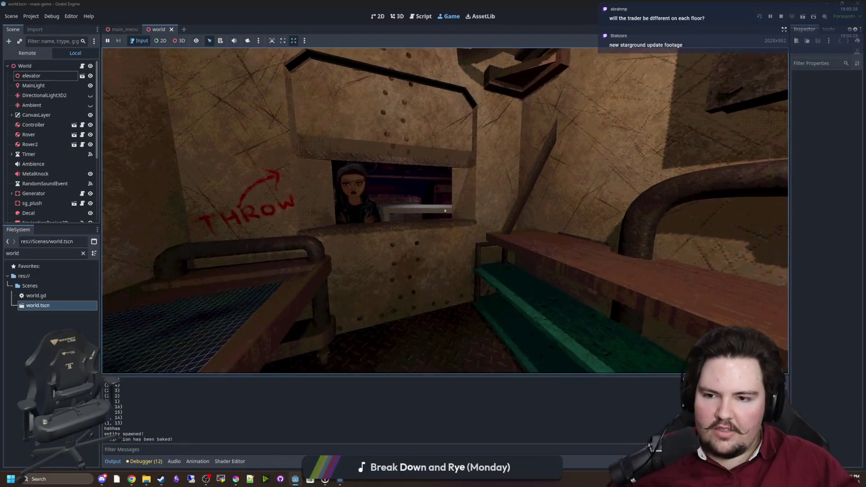
key(w)
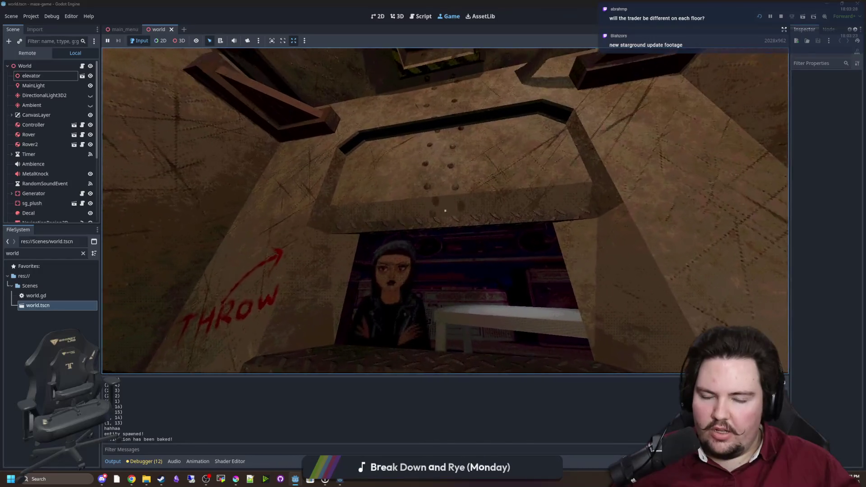
key(w)
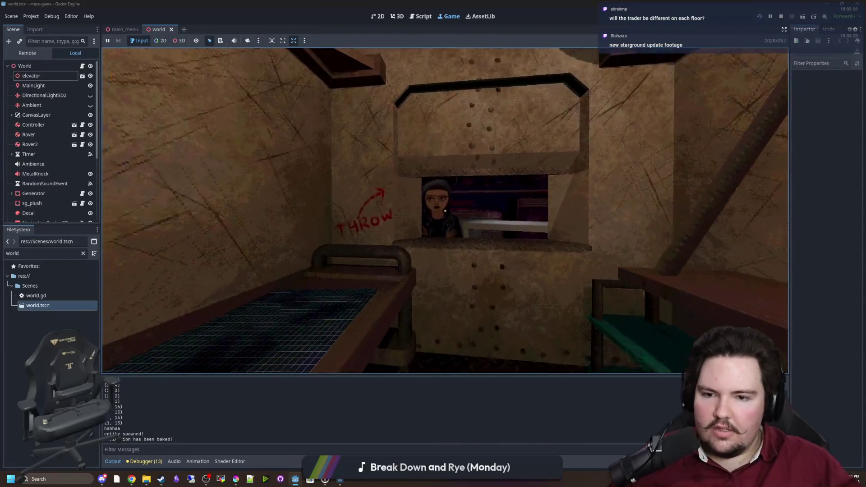
key(s)
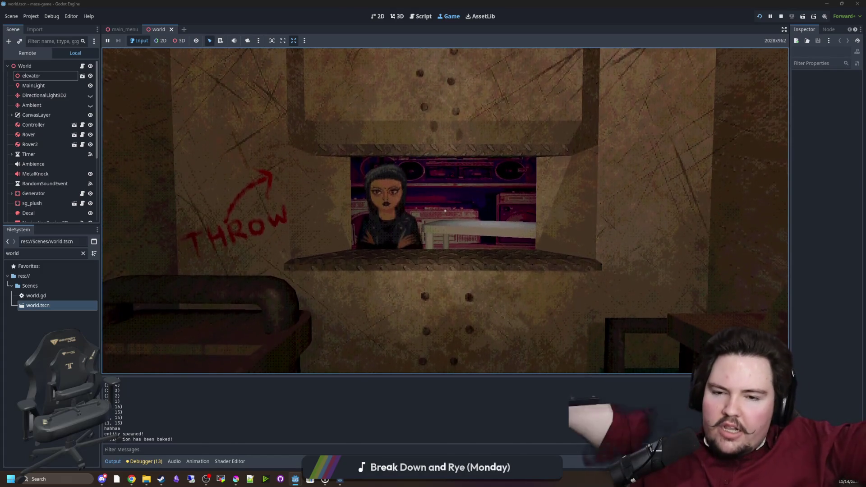
key(w)
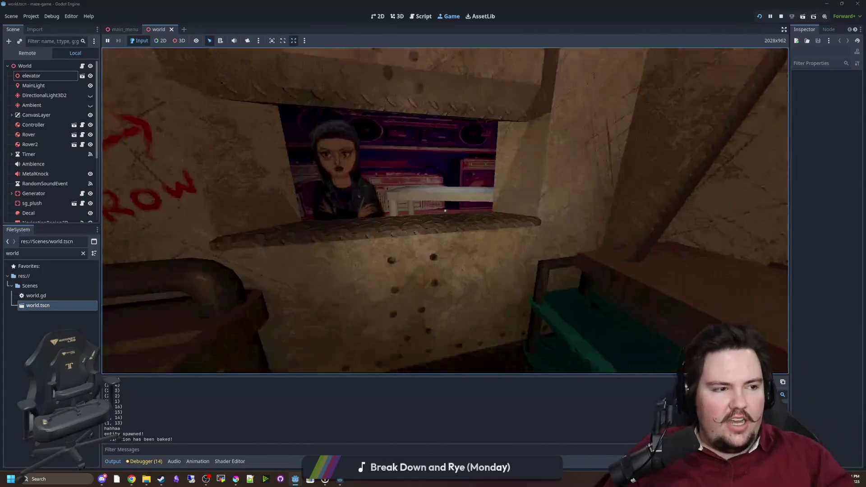
Step: Pause the game and switch to the Miro board in Chrome
key(Escape)
key(super)
key(alt+Tab)
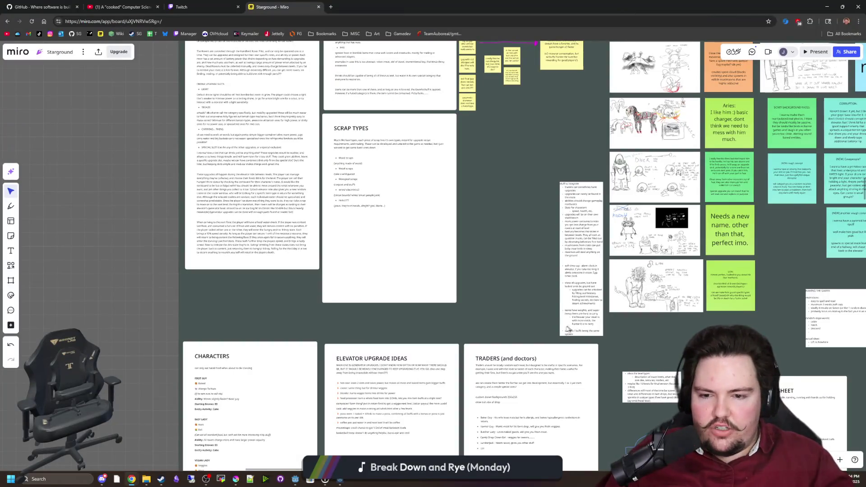
Step: Zoom and pan the Miro board to bring the full TRADERS list into view
scroll(568, 330, up, 5)
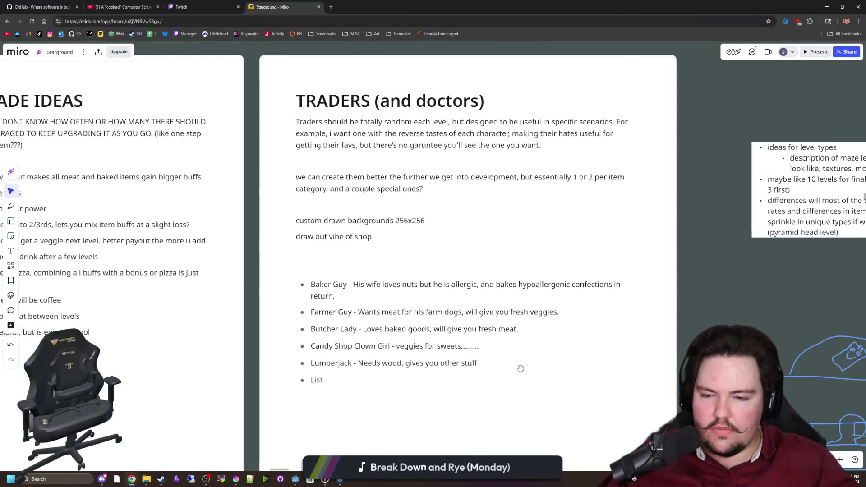
scroll(520, 369, up, 2)
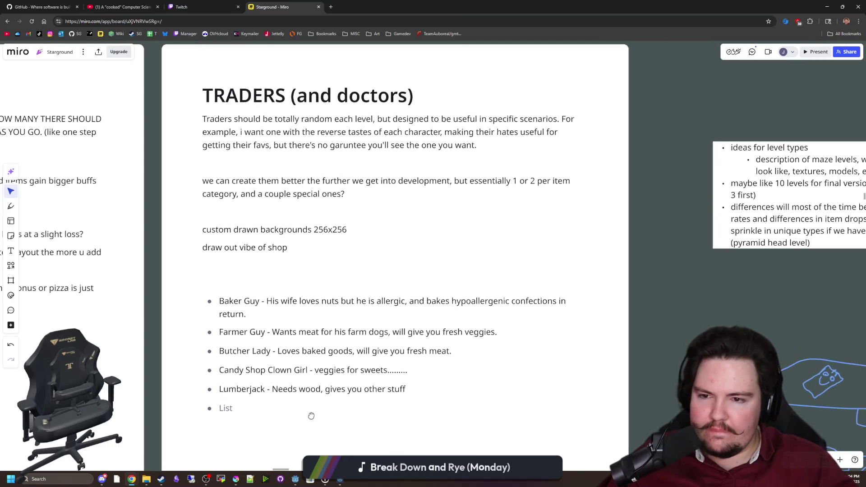
scroll(370, 271, up, 3)
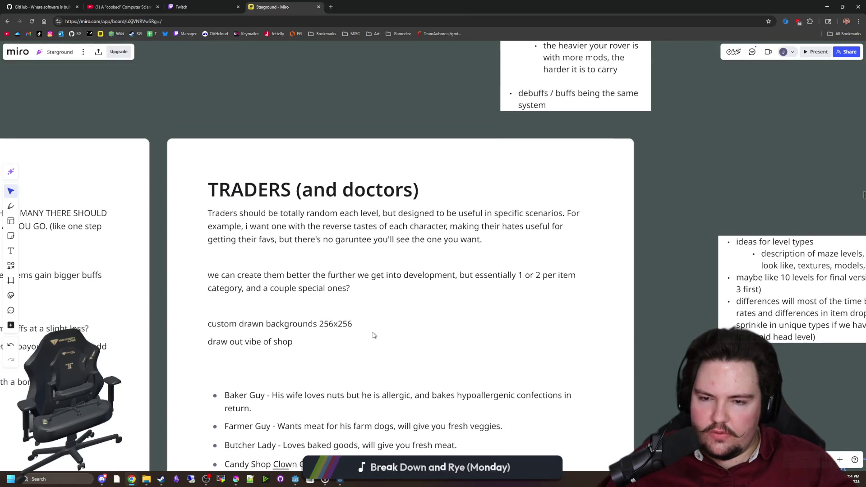
mouse_move(373, 335)
mouse_down()
mouse_move(403, 251)
mouse_move(386, 217)
mouse_up()
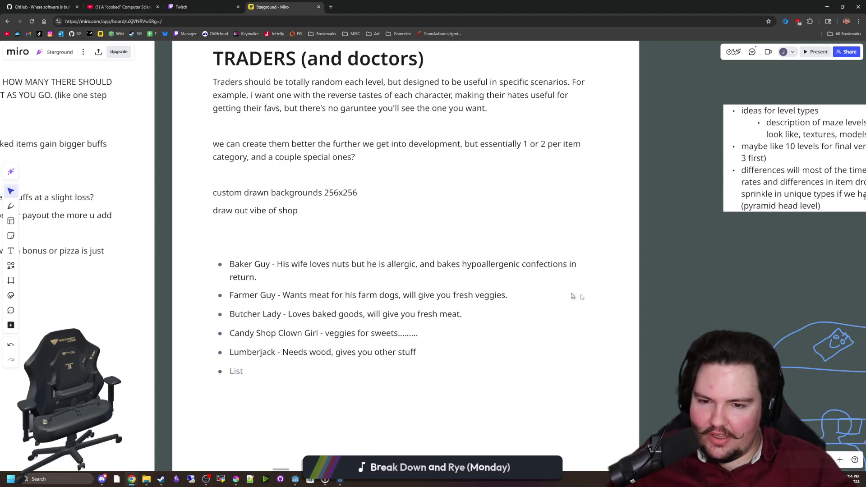
scroll(316, 352, down, 2)
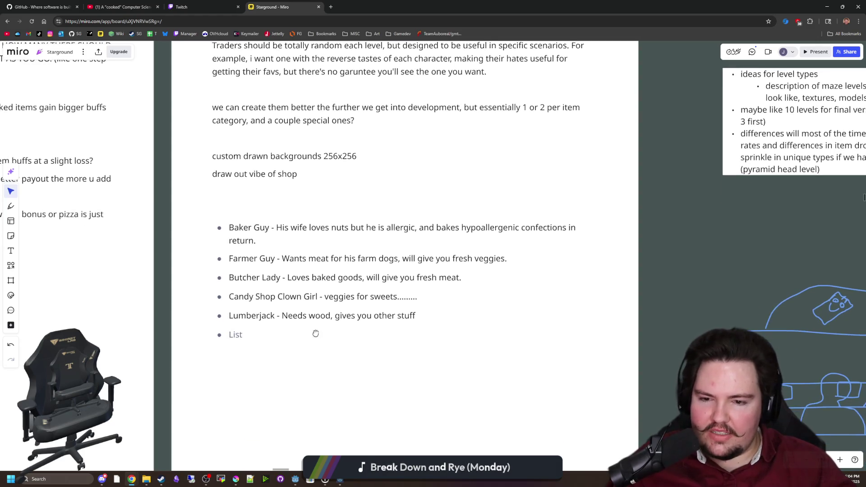
scroll(311, 332, up, 1)
Step: Highlight the Lumberjack line, then switch to Discord's maze-game channel
drag(218, 314, 405, 314)
click(405, 314)
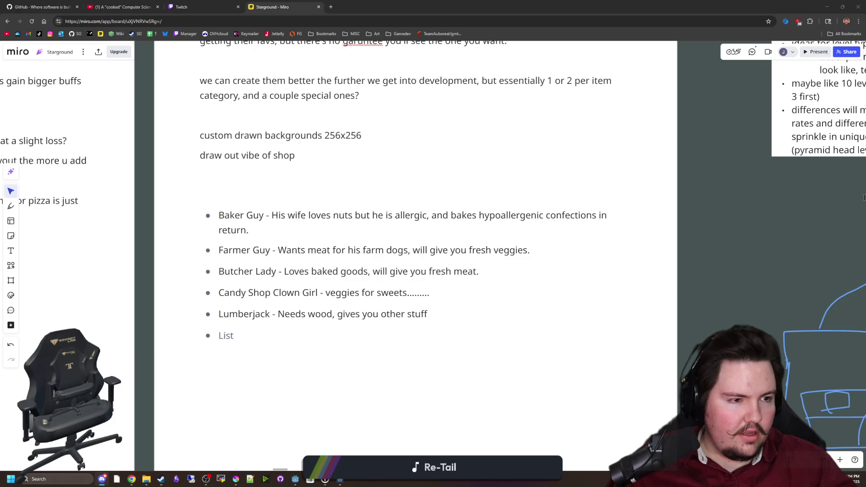
key(alt+Tab)
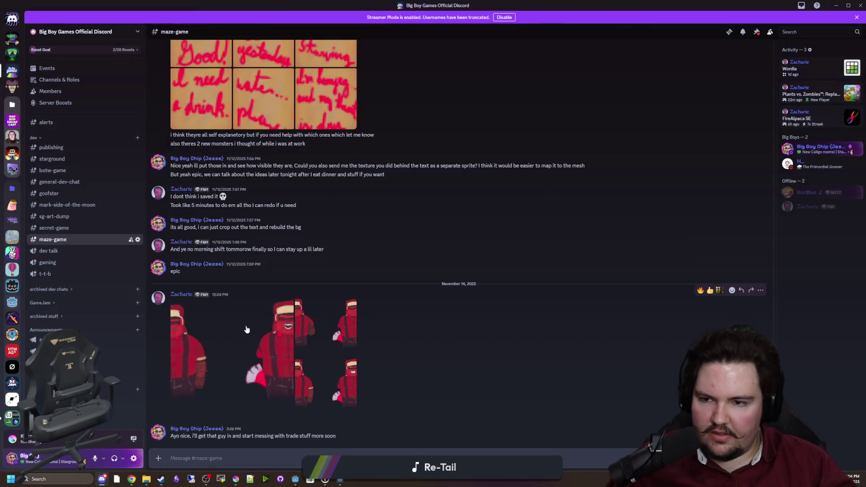
Step: View the shared red character sprite image full size, zooming in and back to fit
click(234, 338)
click(398, 238)
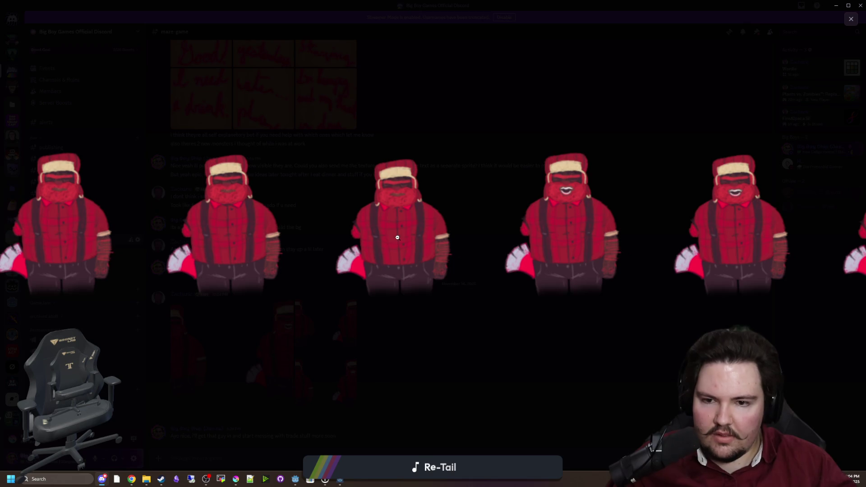
click(378, 225)
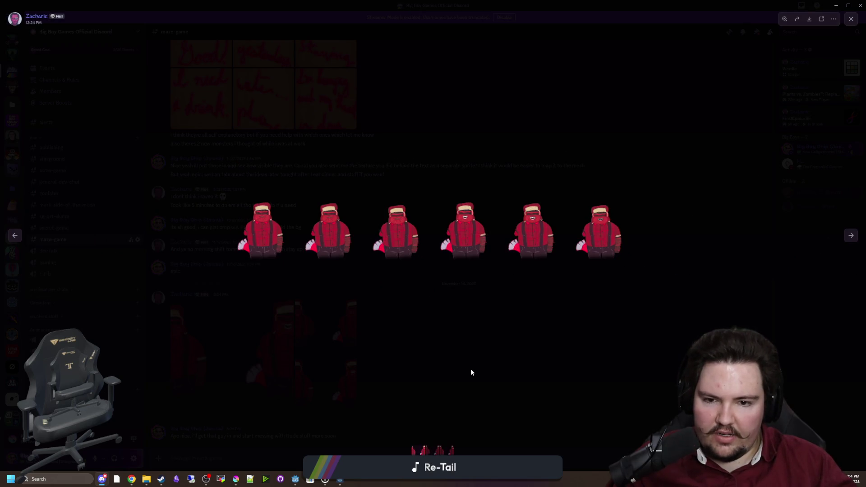
click(472, 371)
Step: Page through the four-sprite, two-sprite and remaining sprite images, then return to Miro
click(288, 381)
click(852, 236)
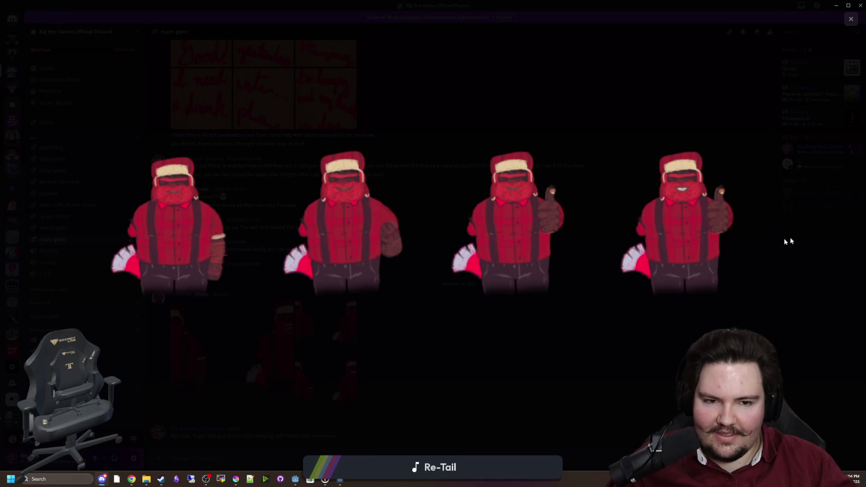
click(851, 236)
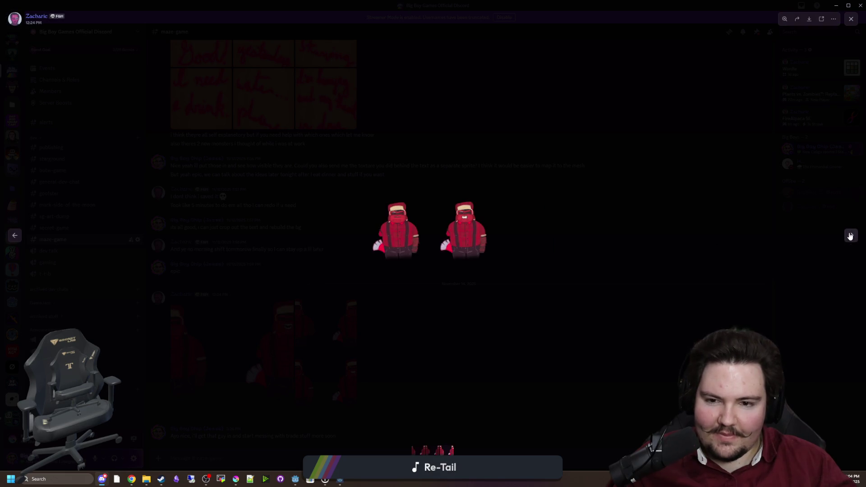
click(851, 235)
click(749, 247)
key(alt+Tab)
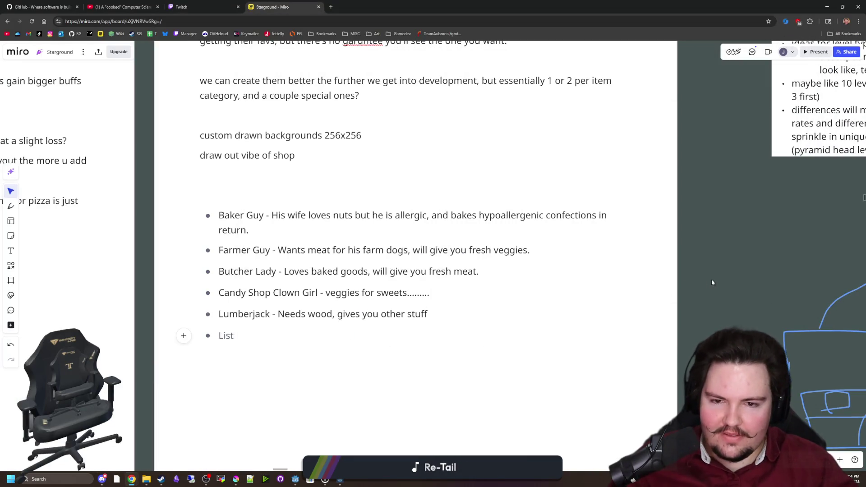
Step: Zoom in and out around the TRADERS card, then switch back to the paused Godot game
scroll(286, 300, down, 2)
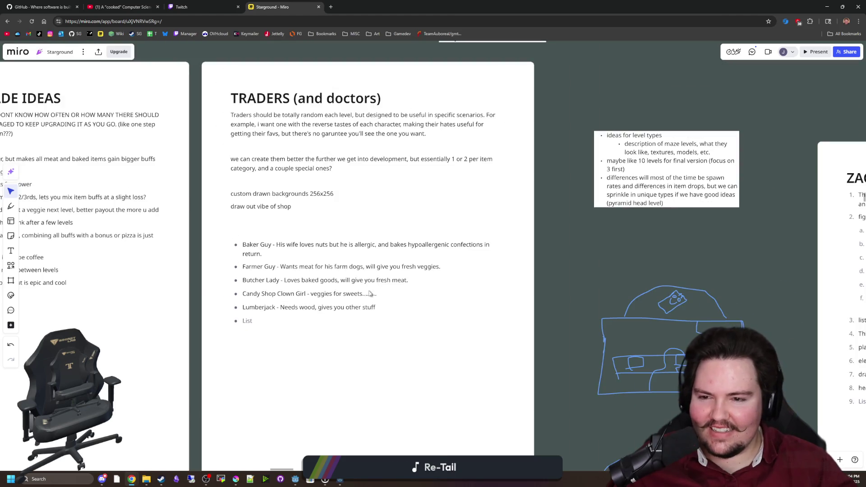
scroll(573, 301, up, 1)
scroll(376, 306, up, 1)
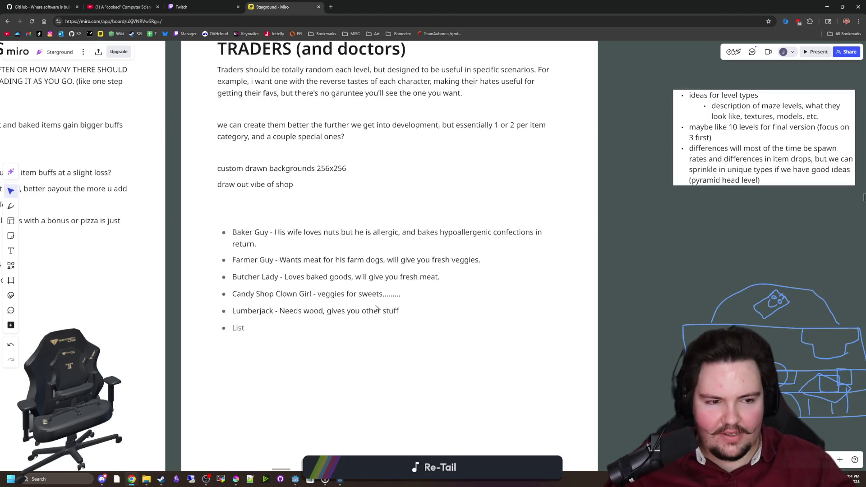
scroll(332, 298, up, 1)
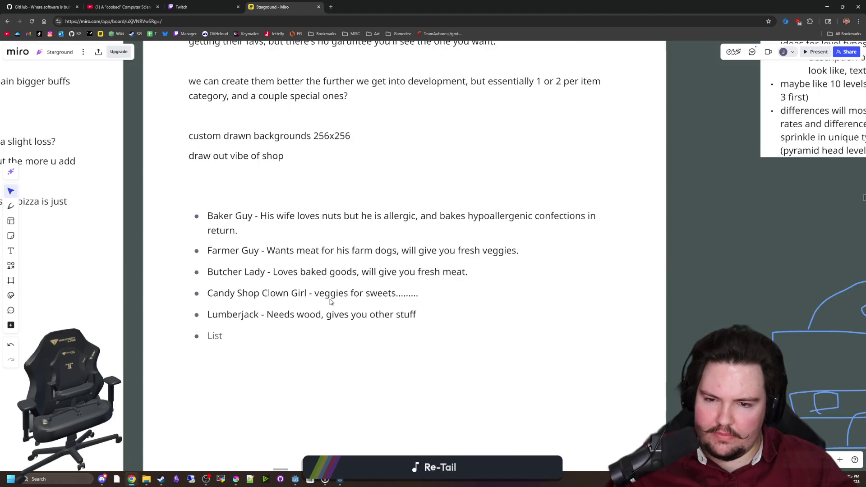
scroll(304, 312, down, 1)
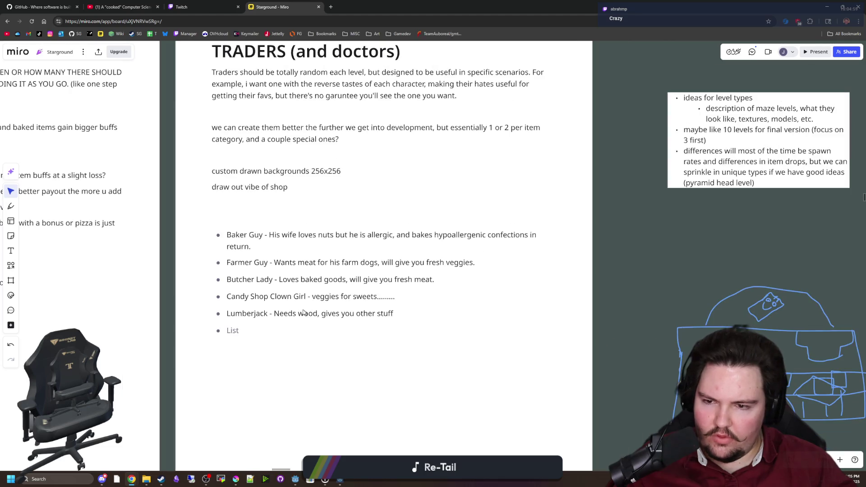
key(alt+Tab)
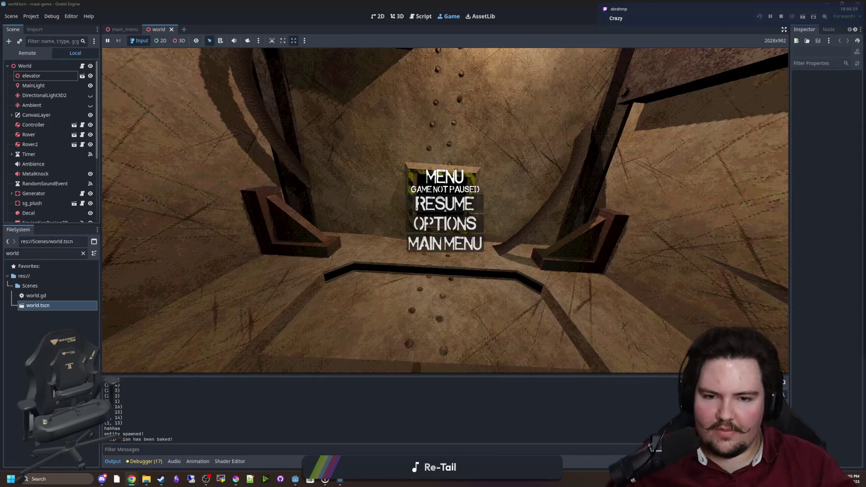
Step: Resume the game and walk between the shop window ledge and the dark corridor
key(Escape)
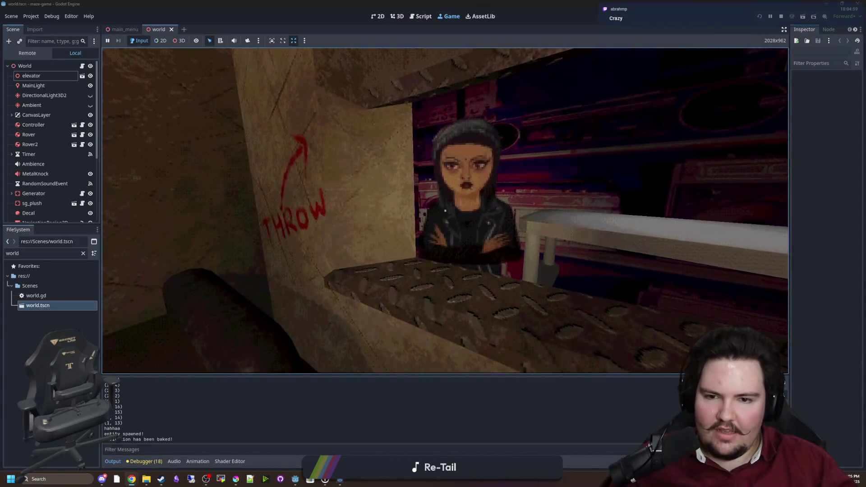
key(w)
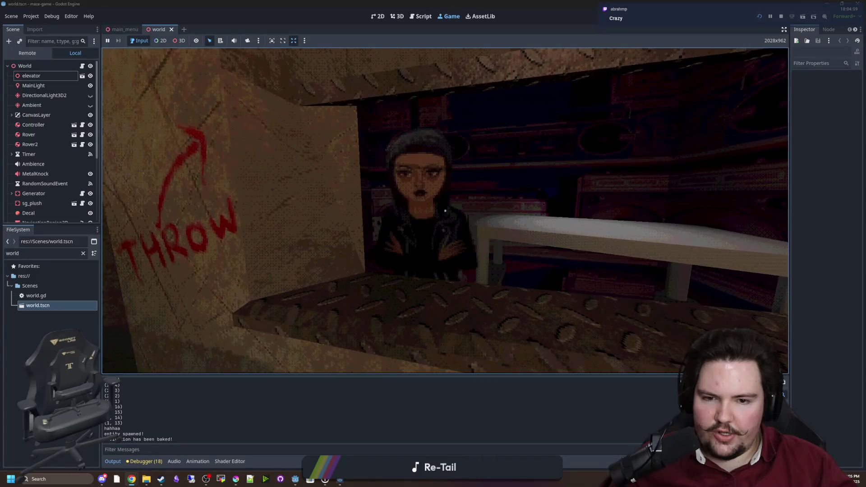
key(w)
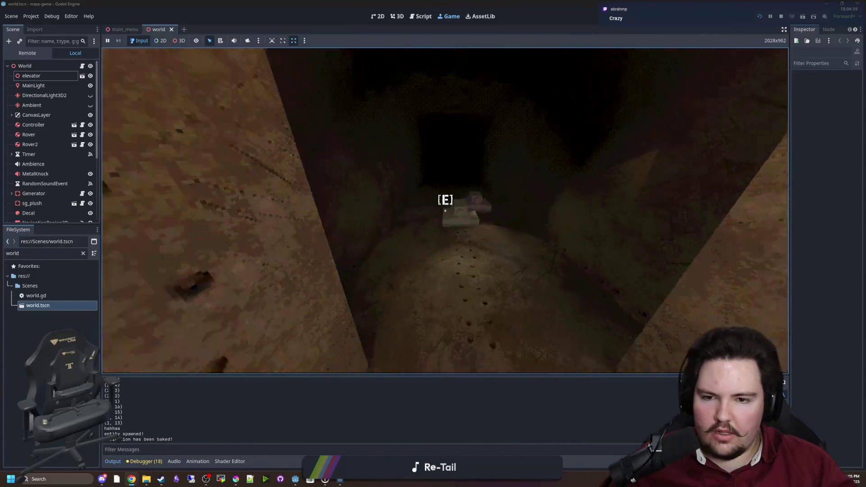
key(w)
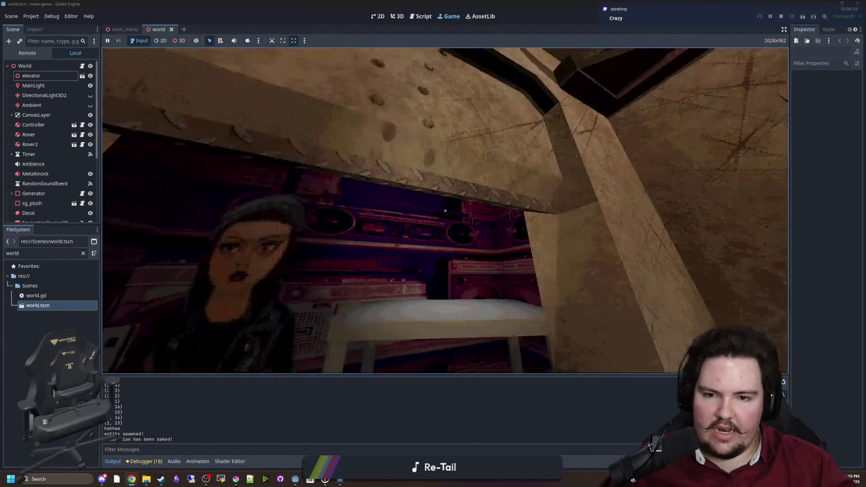
key(w)
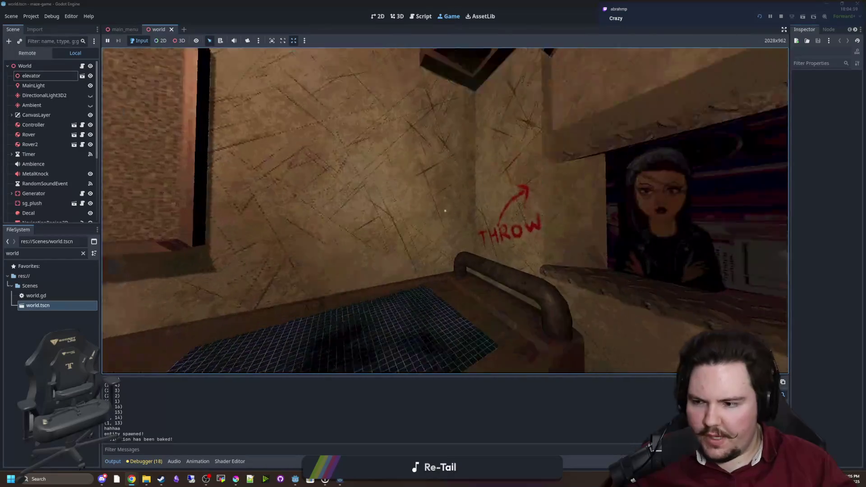
key(w)
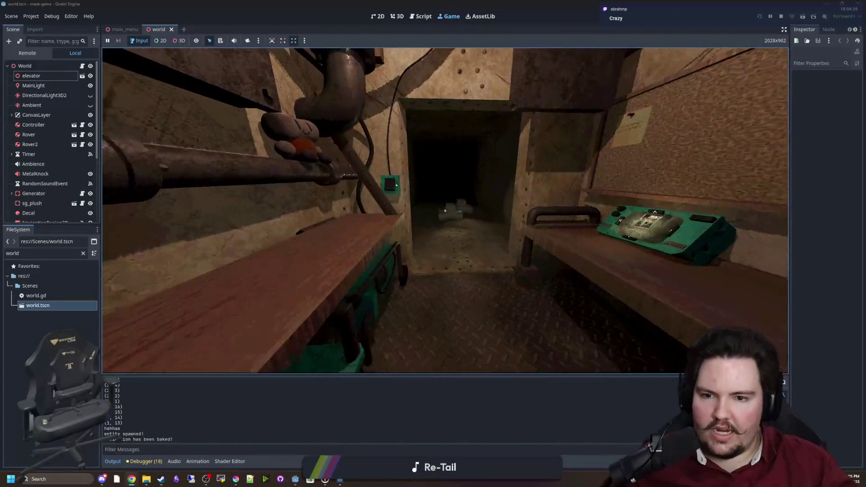
key(w)
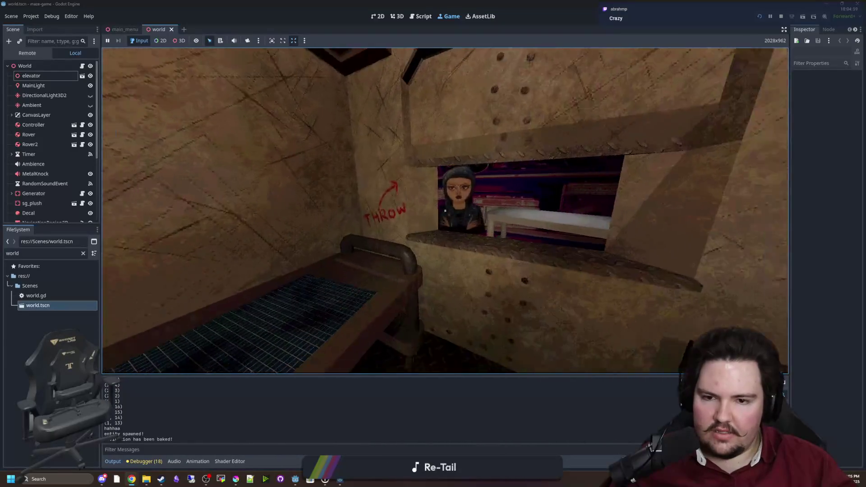
key(s)
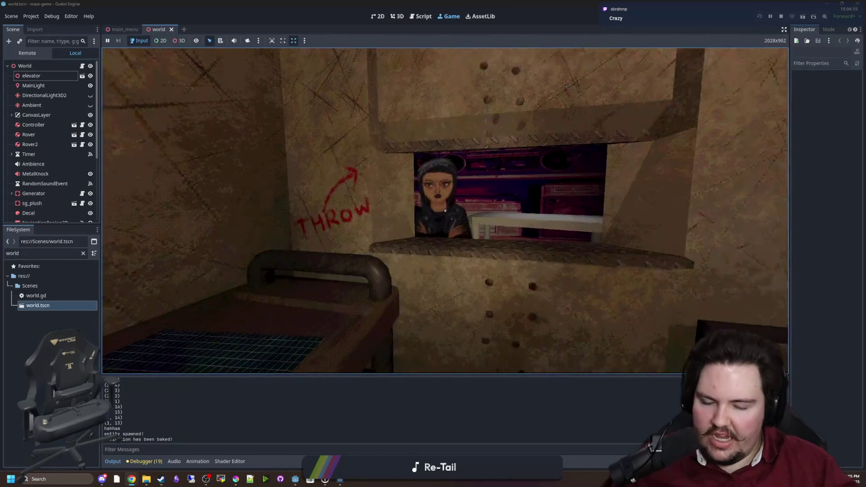
key(w)
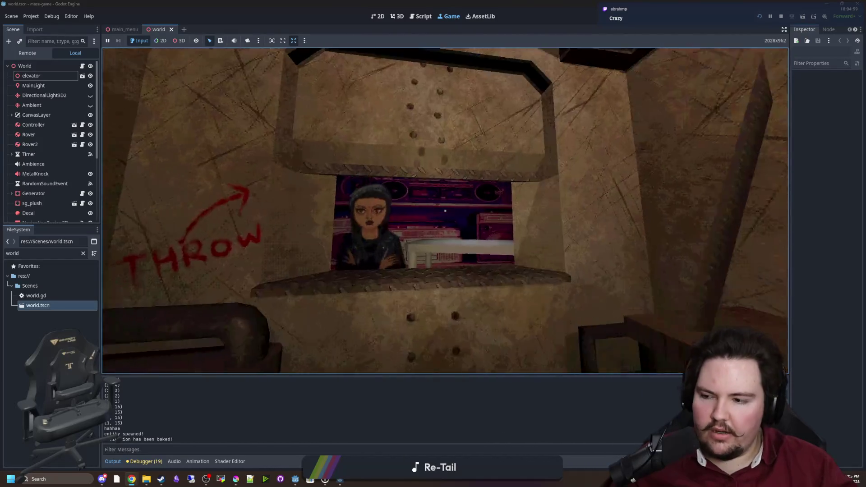
key(s)
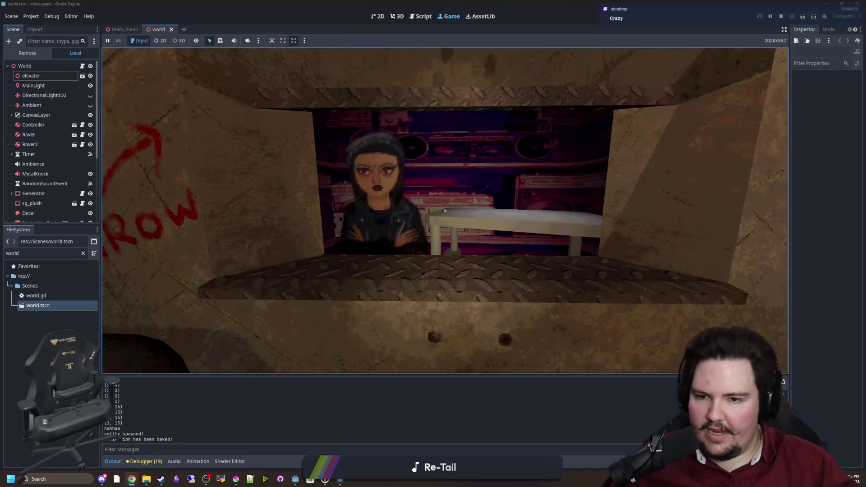
key(s)
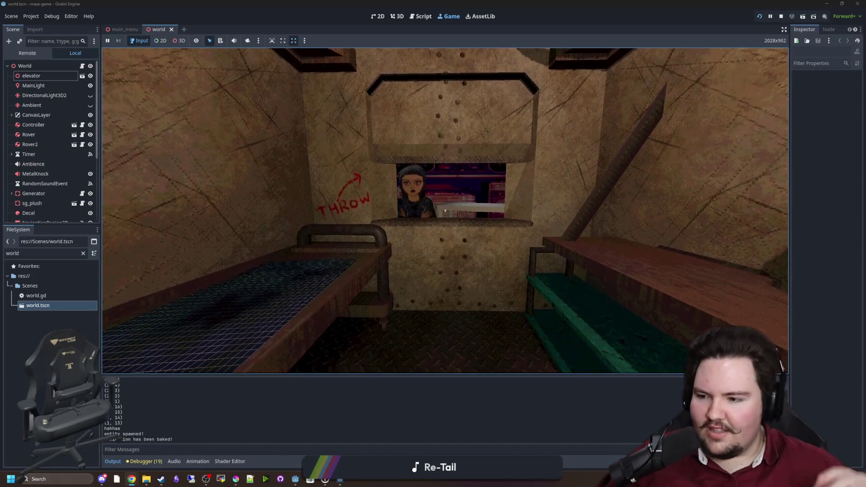
Step: Step toward and away from the shop window repeatedly, then stop the game
mouse_move(446, 210)
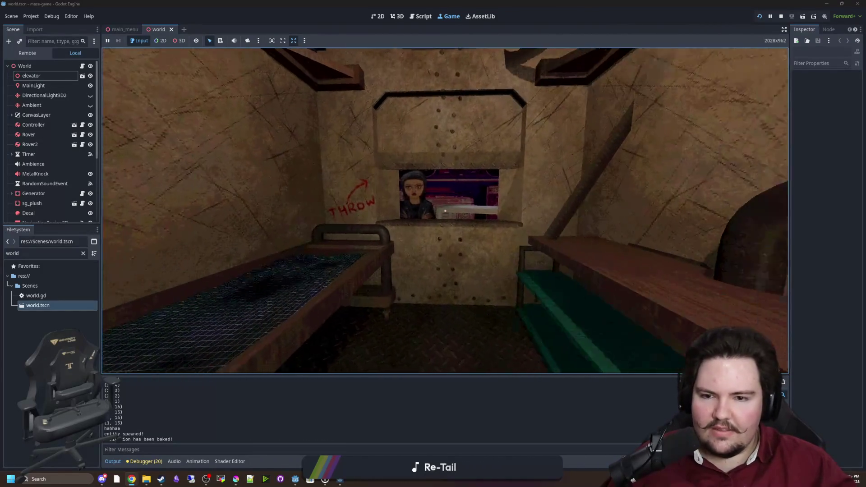
key(w)
key(s)
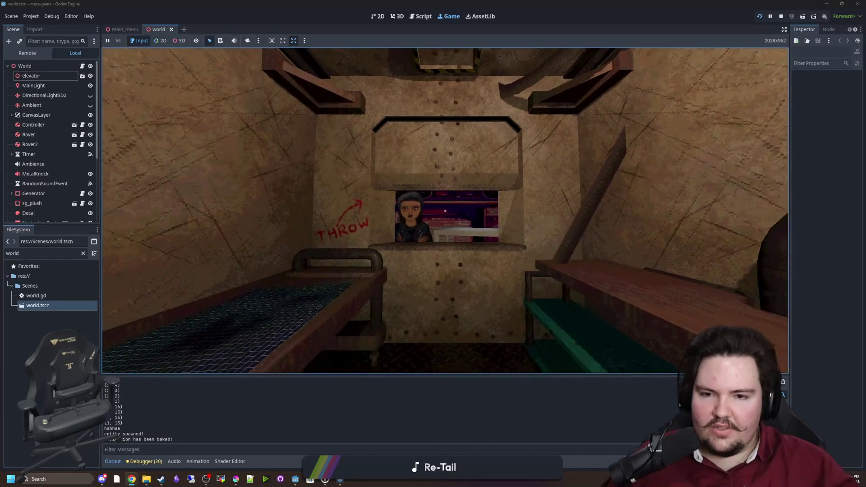
key(w)
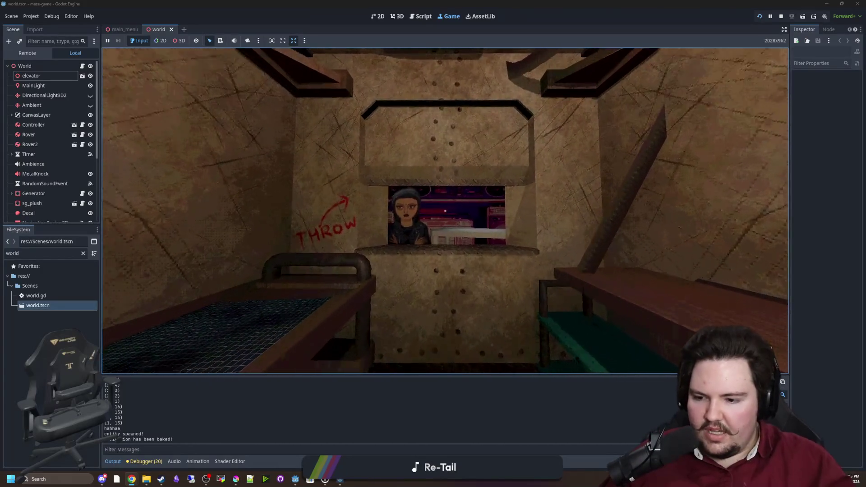
key(s)
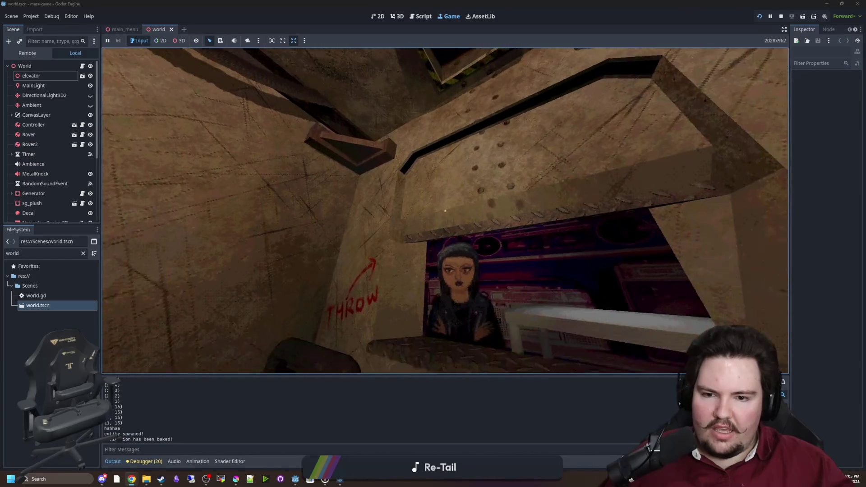
key(w)
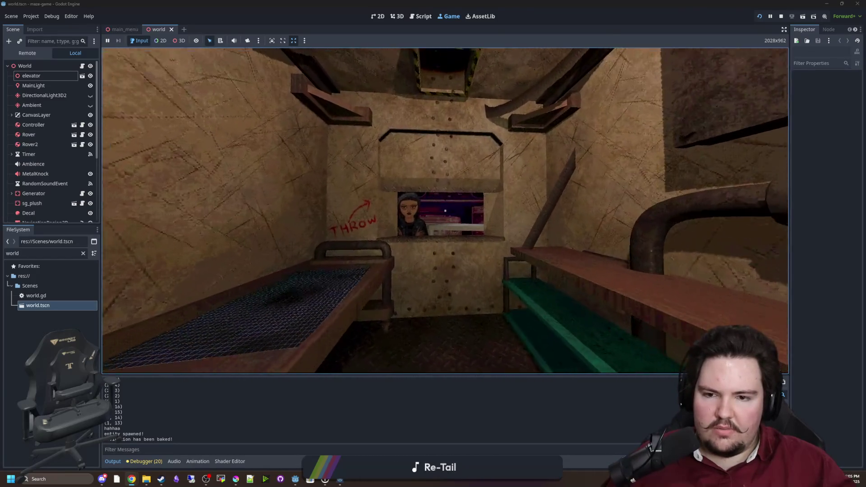
key(s)
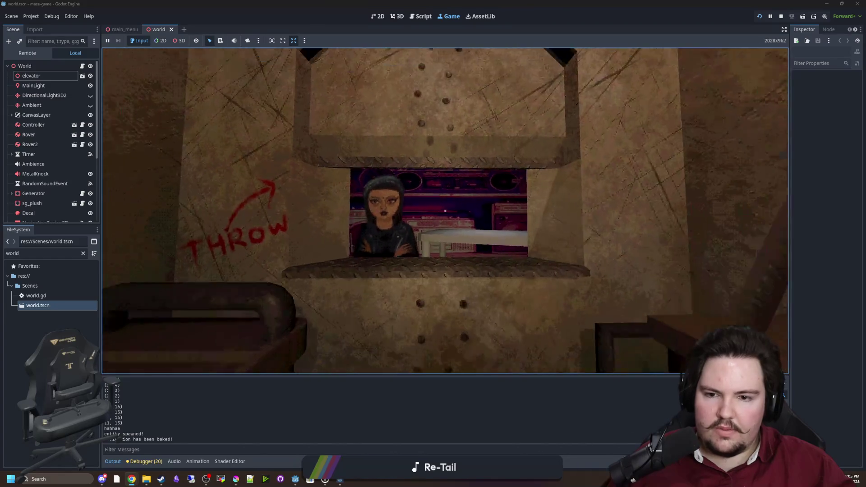
key(Escape)
key(super)
click(781, 16)
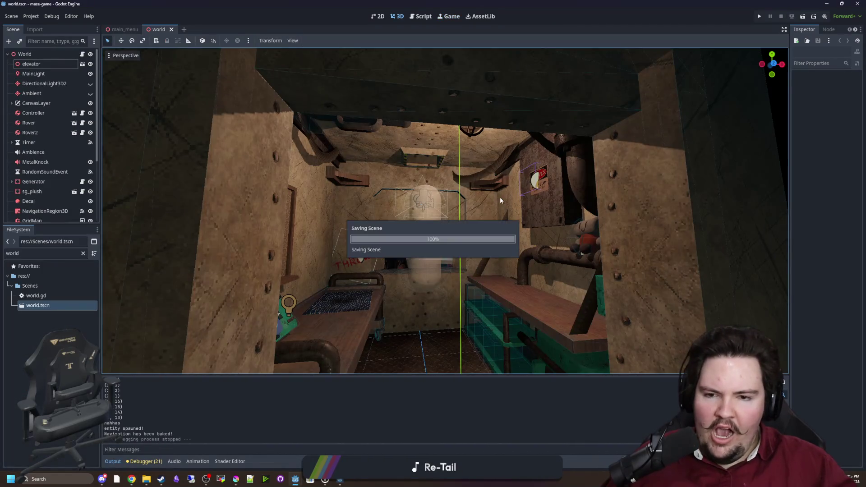
Step: Add an Area3D child to the World root node by searching 'area3d' in Add Child Node
scroll(500, 280, down, 10)
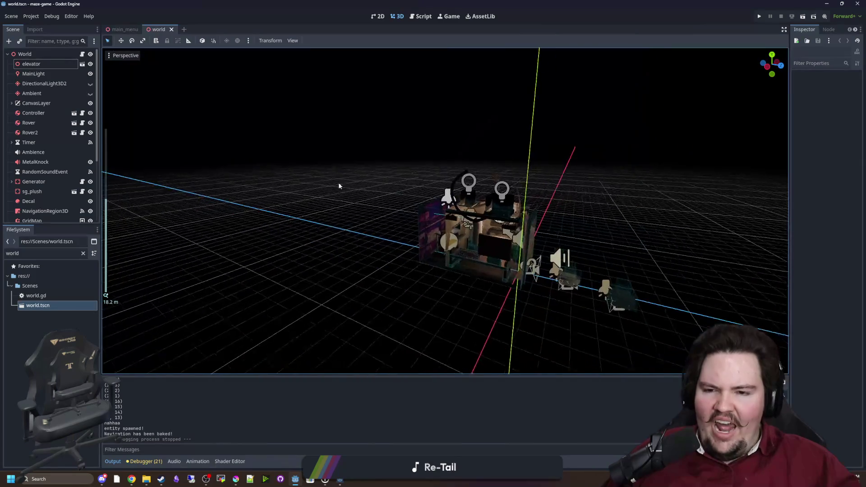
drag(44, 224, 45, 308)
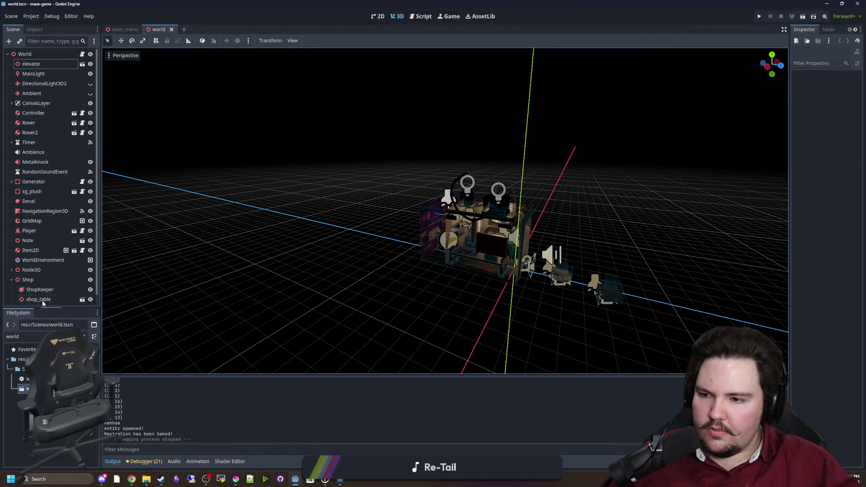
click(25, 54)
right_click(39, 55)
click(61, 75)
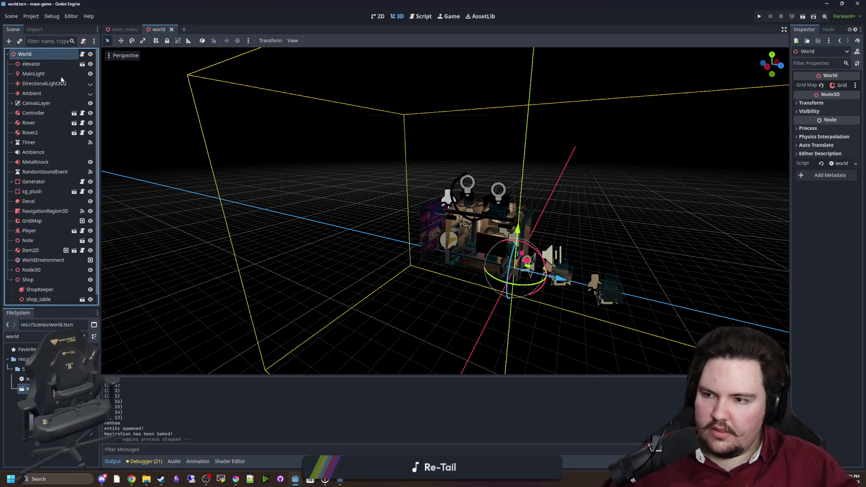
text(area3d)
key(Return)
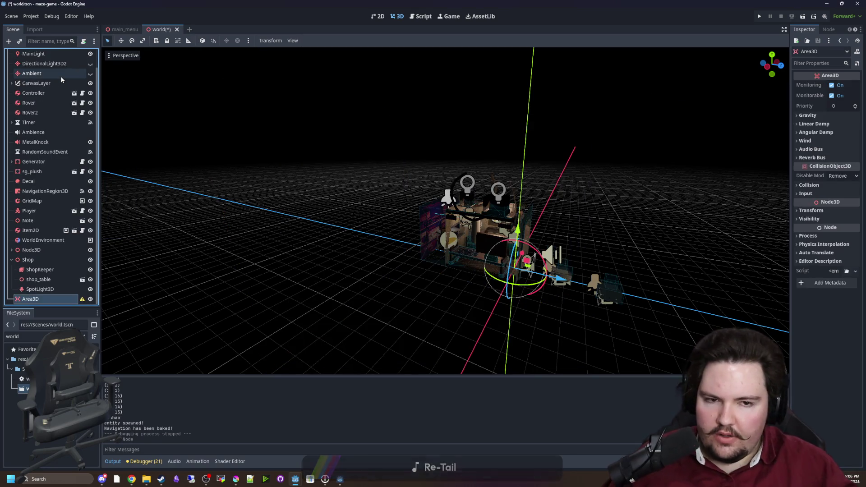
scroll(564, 270, up, 3)
right_click(45, 298)
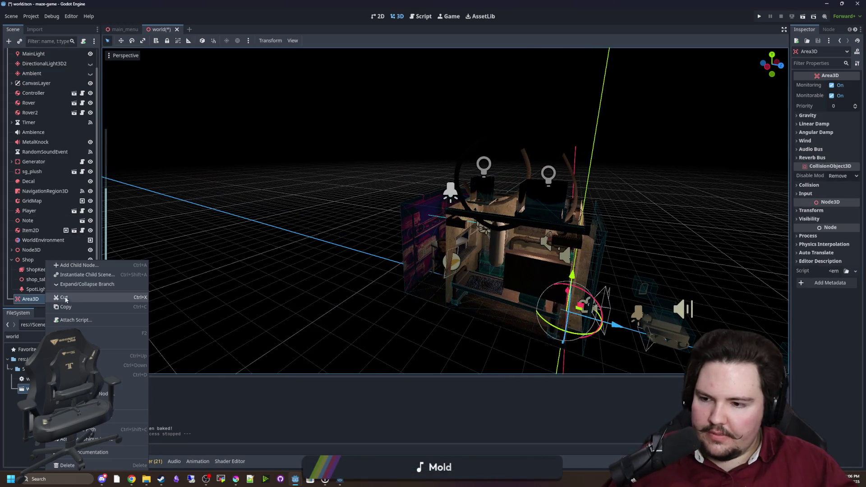
Step: Add a CollisionShape3D child to the Area3D and give it a new BoxShape3D shape
click(75, 267)
text(collis)
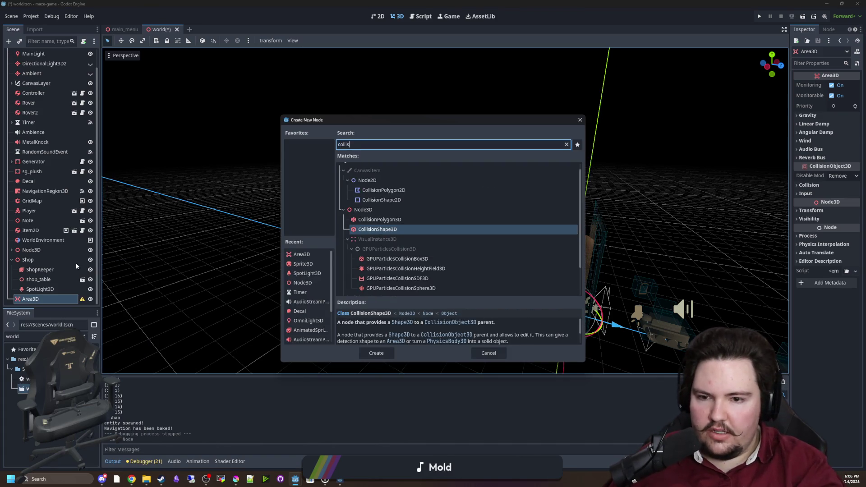
key(Return)
scroll(310, 242, up, 5)
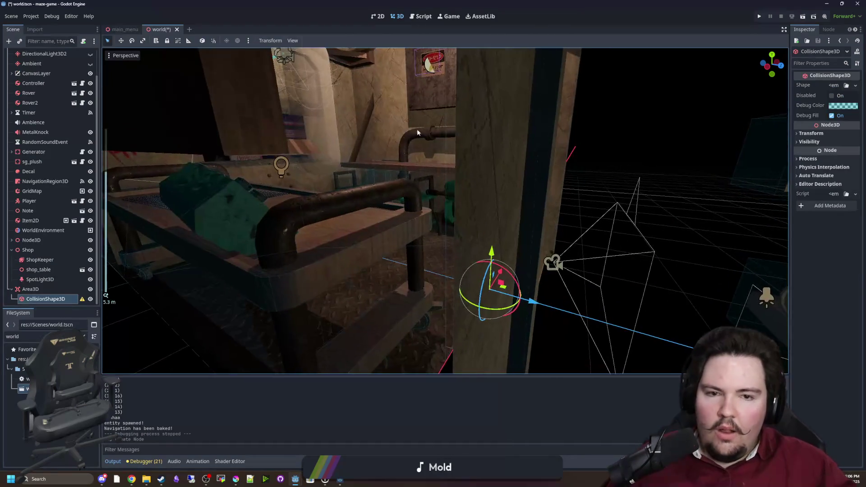
click(834, 85)
click(812, 125)
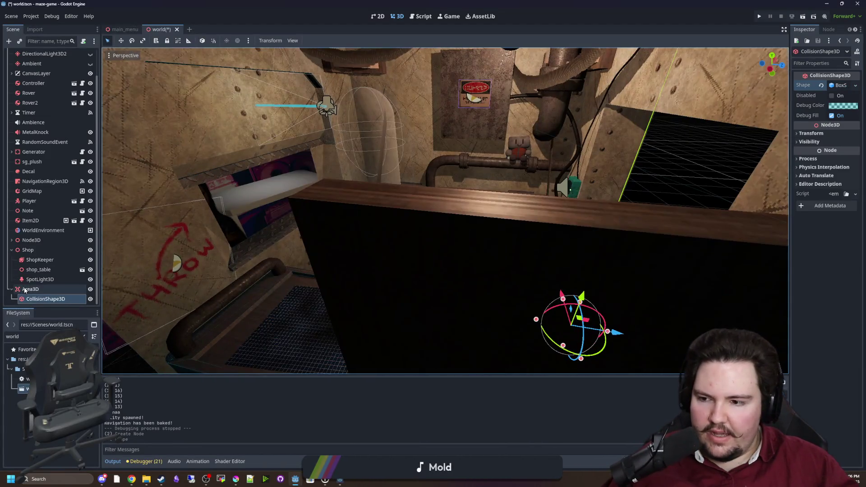
click(25, 290)
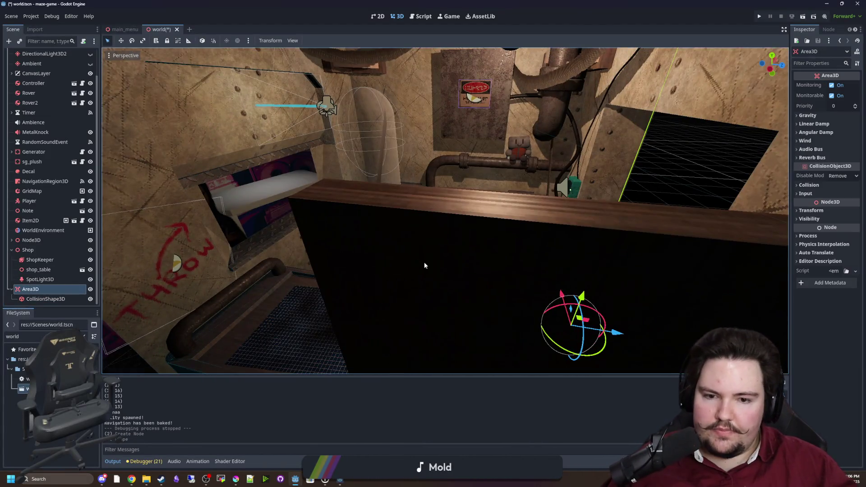
Step: Move the Area3D sideways and up into the shop window
key(f)
drag(618, 306, 300, 309)
key(f)
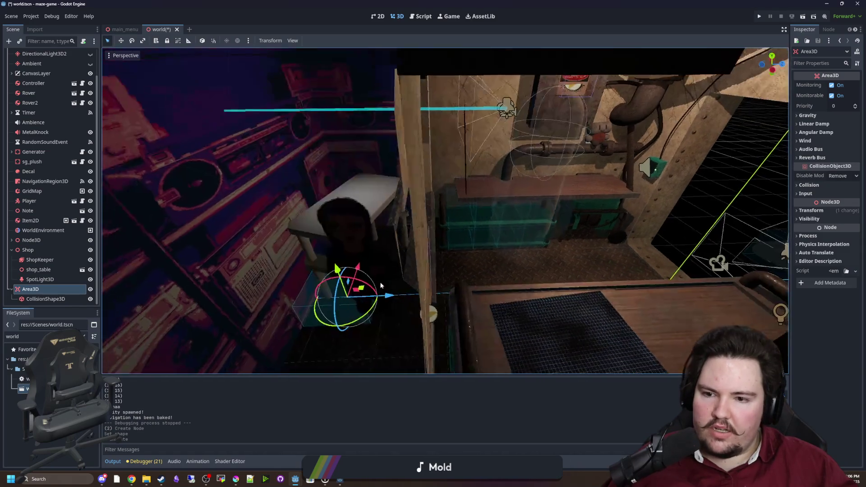
drag(350, 228, 370, 139)
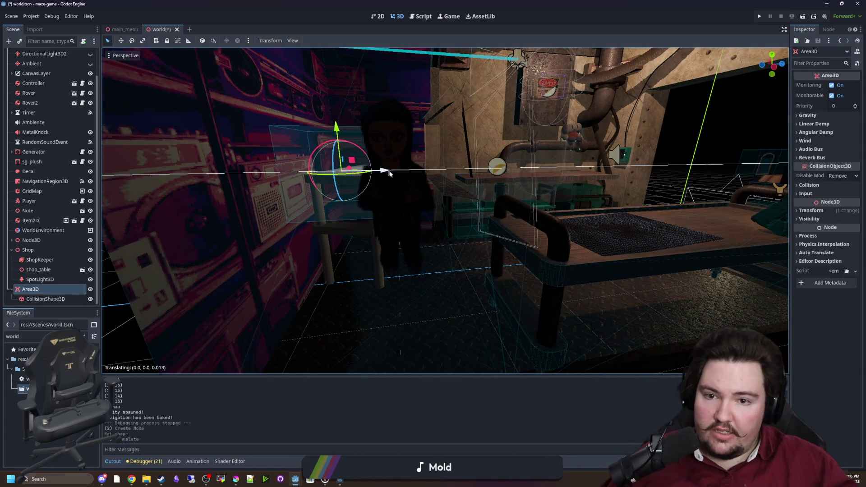
drag(389, 174, 428, 172)
key(f)
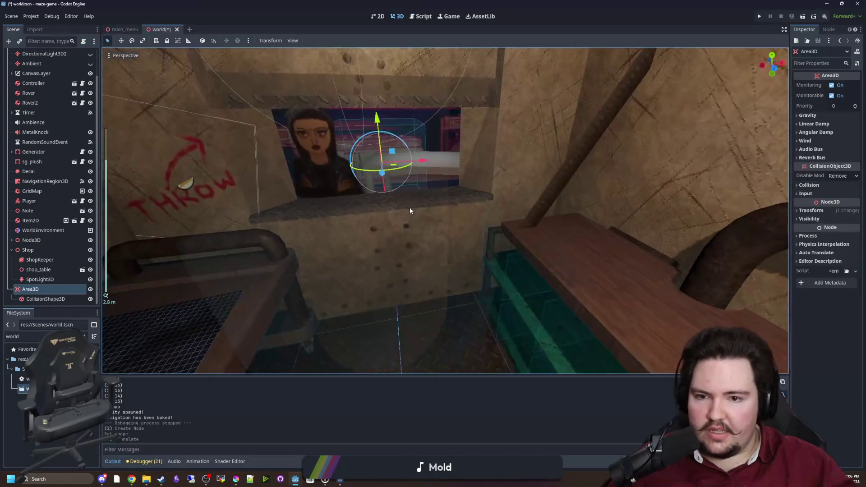
Step: Resize the collision box to about 4.0 × 4.0 × 1.5 over the counter, then save the scene
click(52, 300)
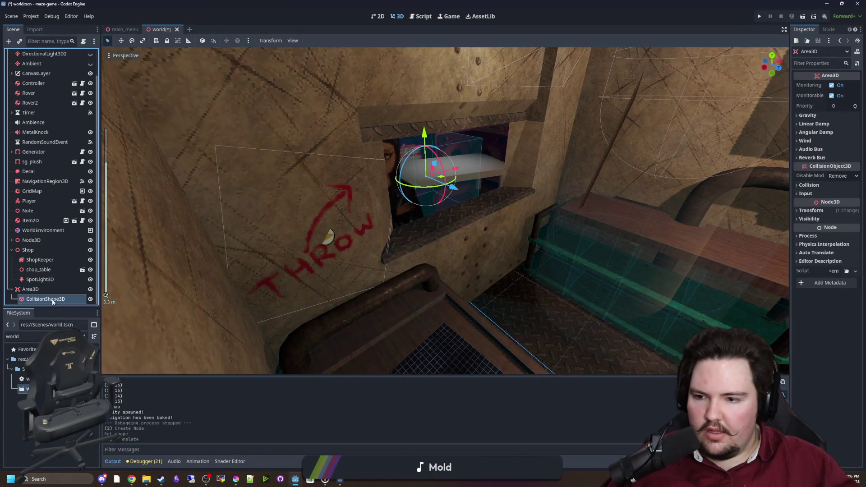
mouse_move(387, 296)
mouse_down()
mouse_move(415, 273)
mouse_move(441, 268)
mouse_move(385, 278)
mouse_move(481, 248)
mouse_move(345, 287)
mouse_up()
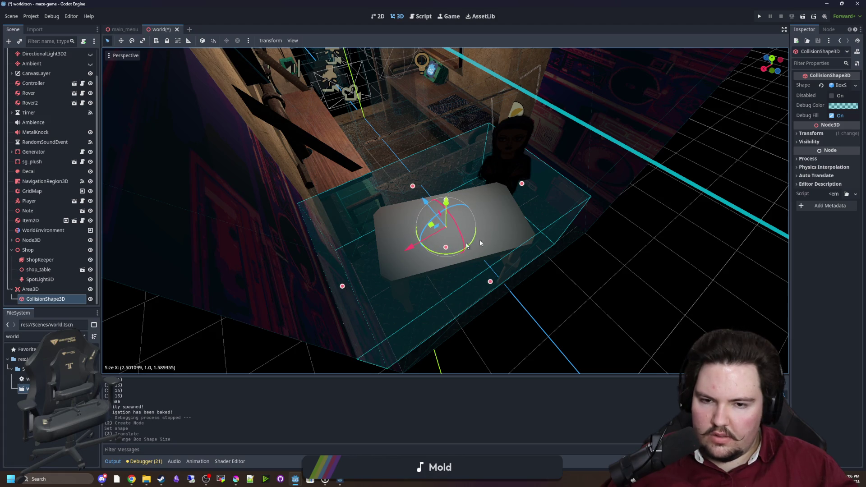
mouse_move(480, 244)
mouse_down()
mouse_move(518, 247)
mouse_move(399, 229)
mouse_move(508, 265)
mouse_move(336, 172)
mouse_move(504, 204)
mouse_move(456, 262)
mouse_move(440, 241)
mouse_move(335, 188)
mouse_move(339, 210)
mouse_move(447, 243)
mouse_move(470, 290)
mouse_move(466, 273)
mouse_move(389, 192)
mouse_move(388, 88)
mouse_up()
scroll(509, 263, up, 3)
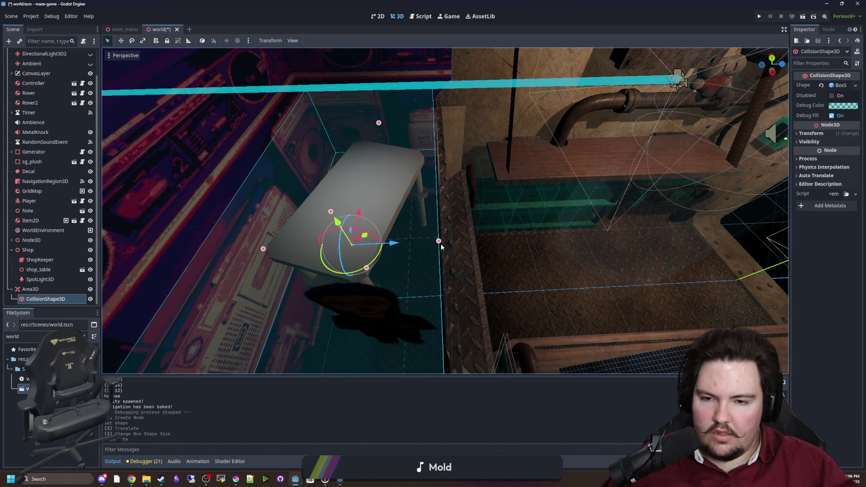
key(ctrl+z)
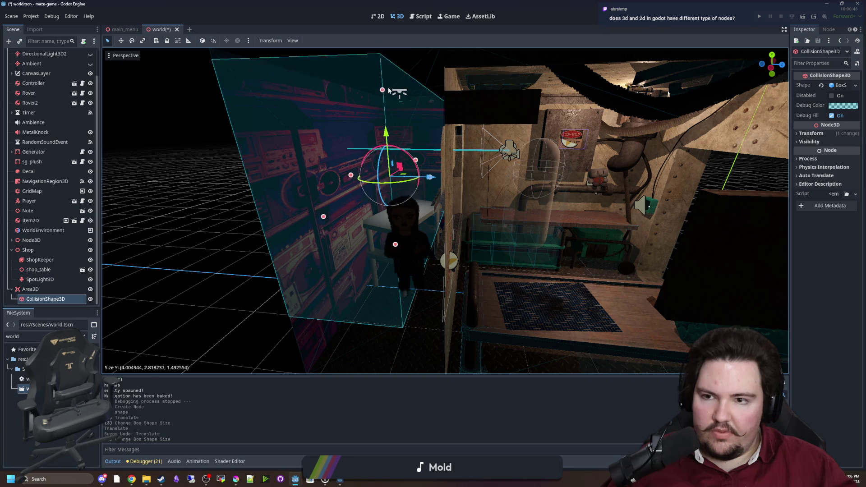
mouse_move(408, 167)
mouse_down()
mouse_move(428, 196)
mouse_move(439, 188)
mouse_move(440, 155)
mouse_move(395, 161)
mouse_move(392, 228)
mouse_move(441, 250)
mouse_up()
scroll(440, 247, up, 10)
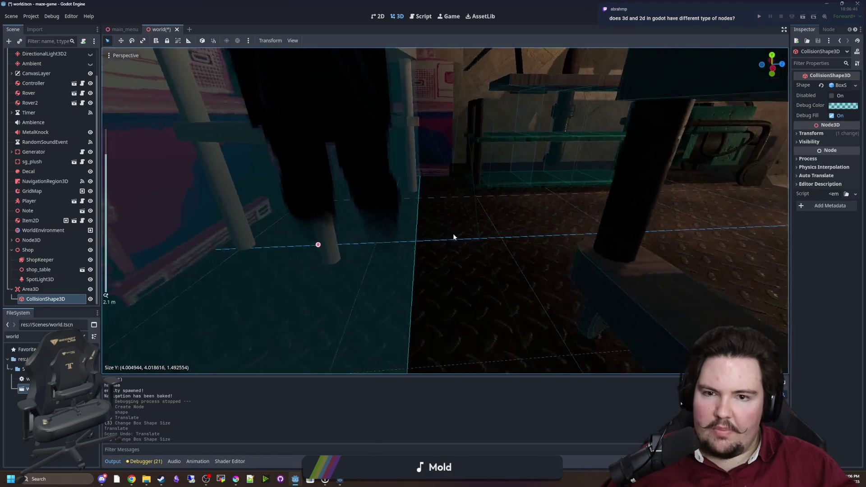
scroll(428, 250, down, 8)
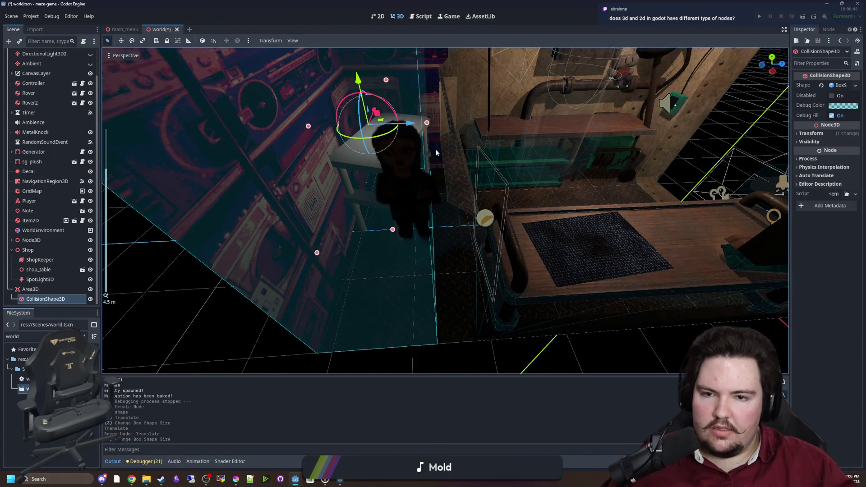
mouse_move(435, 152)
mouse_down()
mouse_move(434, 212)
mouse_move(427, 203)
mouse_move(465, 220)
mouse_move(451, 225)
mouse_up()
key(ctrl+s)
scroll(451, 221, down, 5)
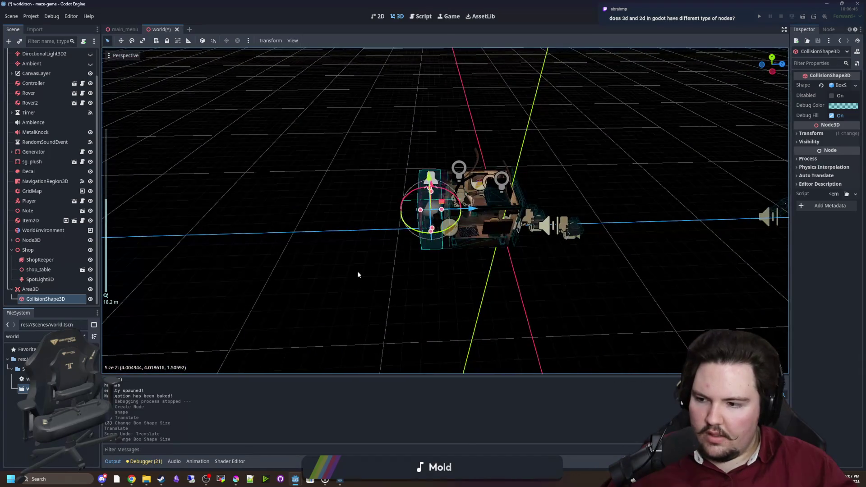
drag(357, 271, 447, 223)
scroll(447, 223, up, 5)
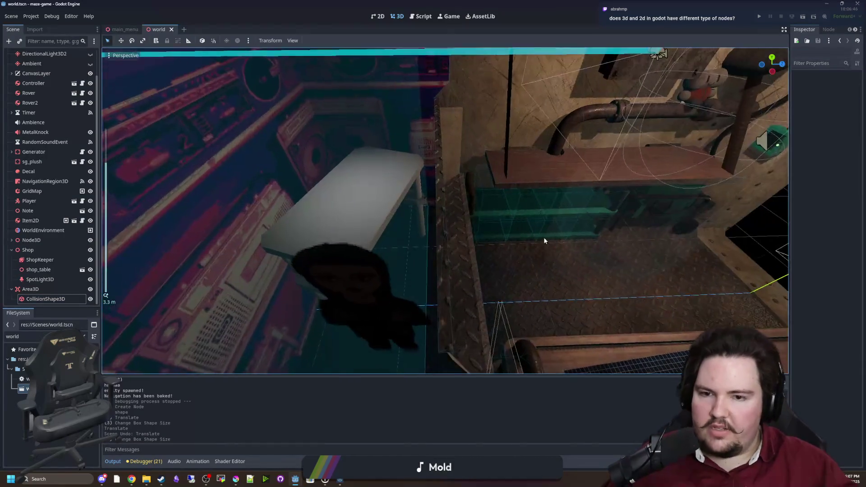
mouse_move(545, 240)
mouse_down()
mouse_move(431, 194)
mouse_move(478, 240)
mouse_move(580, 234)
mouse_move(491, 225)
mouse_move(542, 298)
mouse_move(493, 319)
mouse_move(429, 307)
mouse_move(443, 285)
mouse_up()
scroll(492, 225, down, 5)
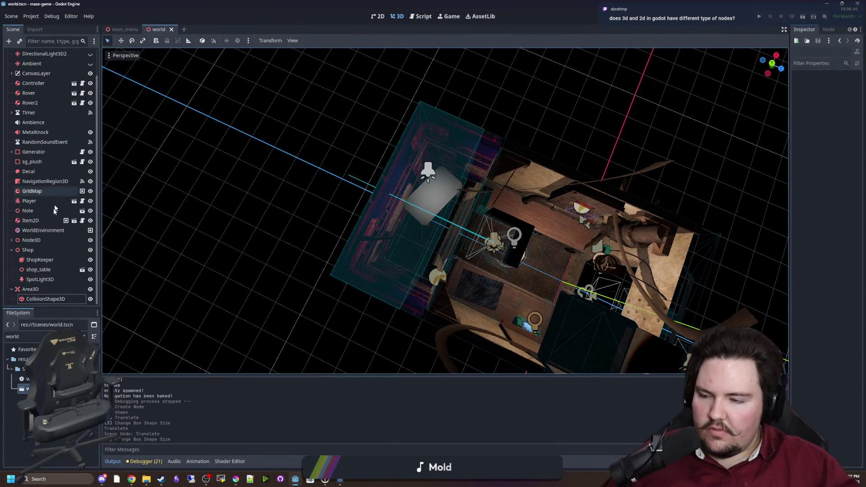
scroll(75, 112, up, 2)
scroll(63, 136, down, 2)
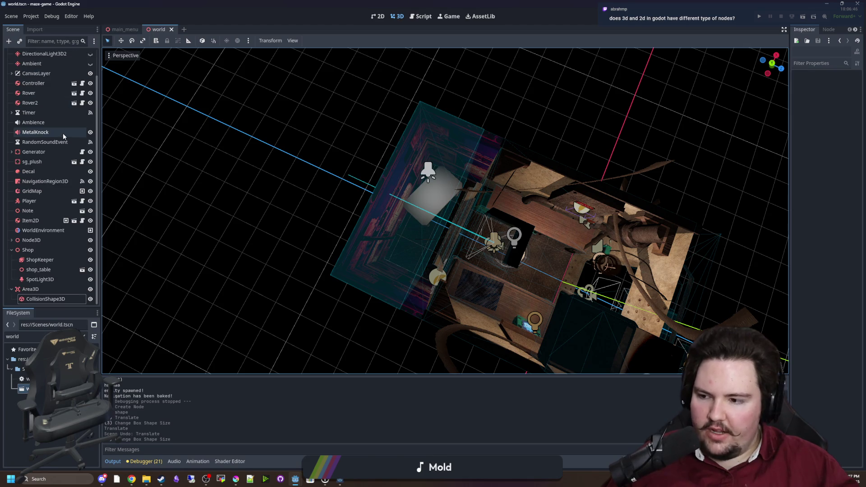
key(f)
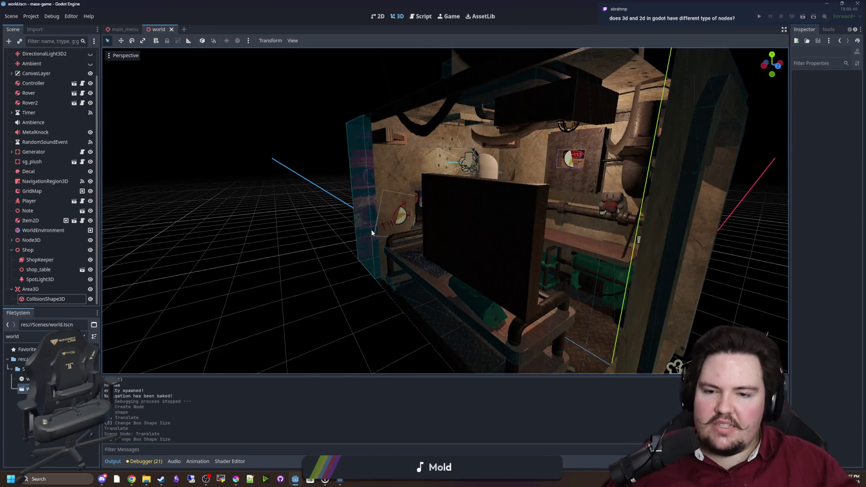
scroll(372, 229, up, 3)
drag(453, 218, 424, 217)
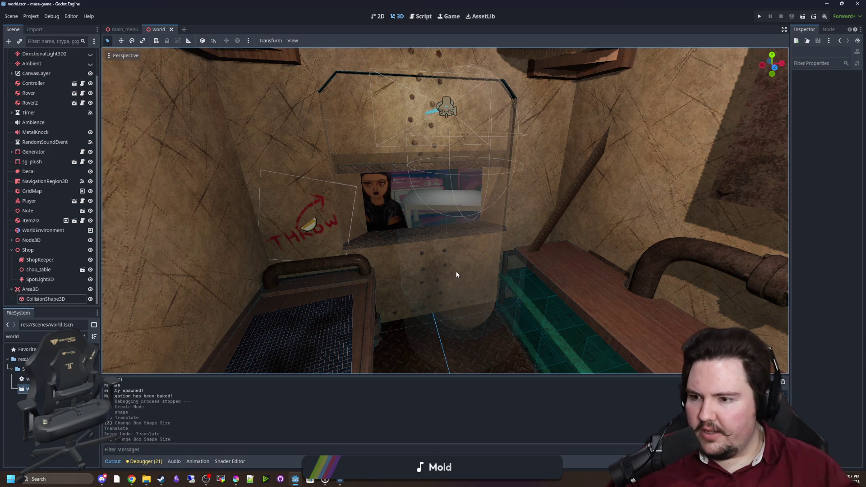
click(30, 112)
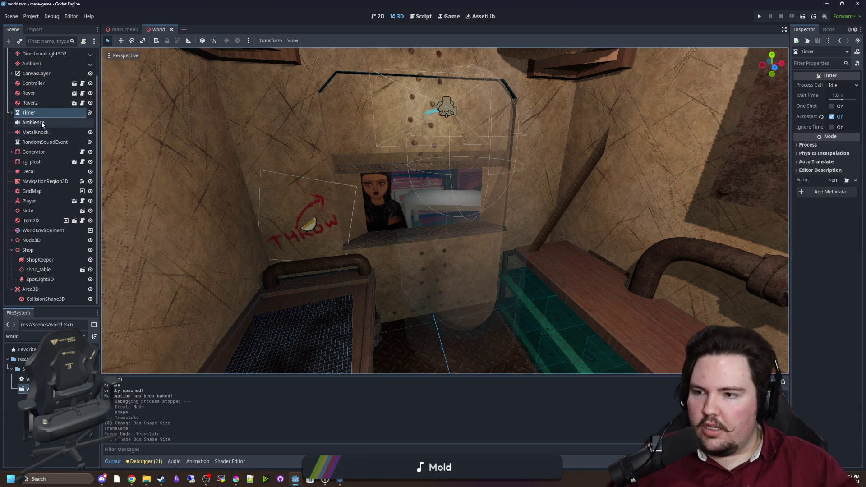
click(43, 123)
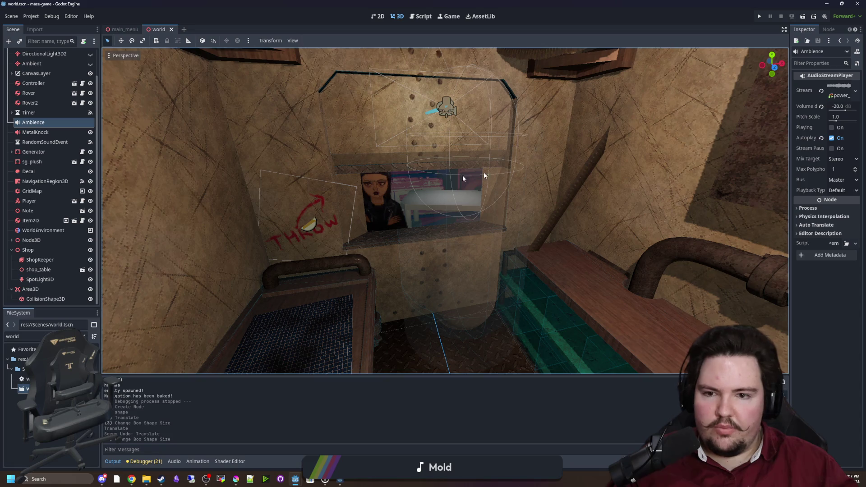
scroll(424, 253, down, 10)
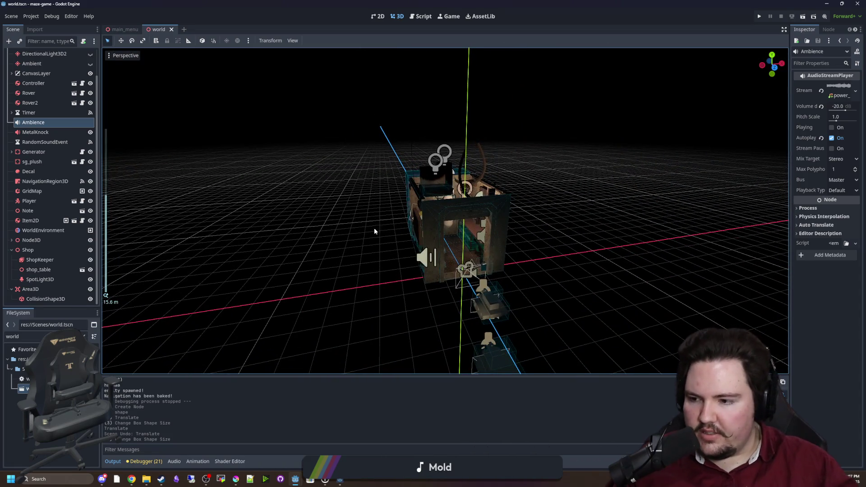
click(346, 237)
scroll(451, 248, up, 10)
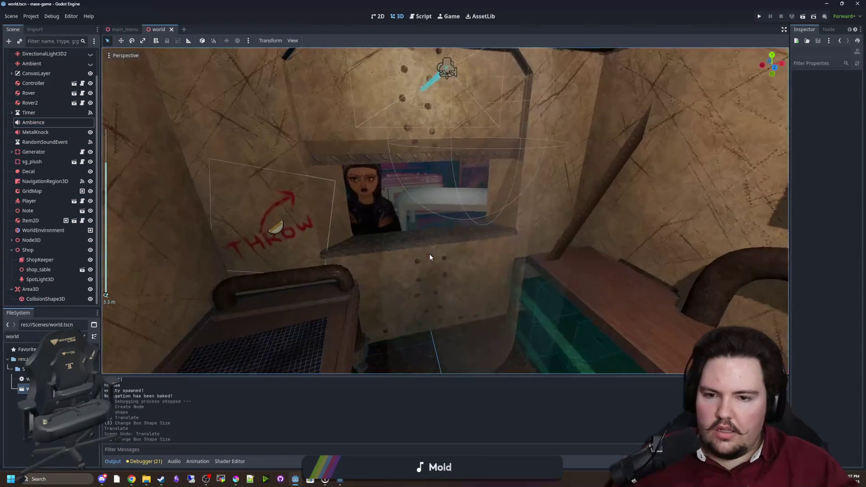
scroll(424, 251, down, 5)
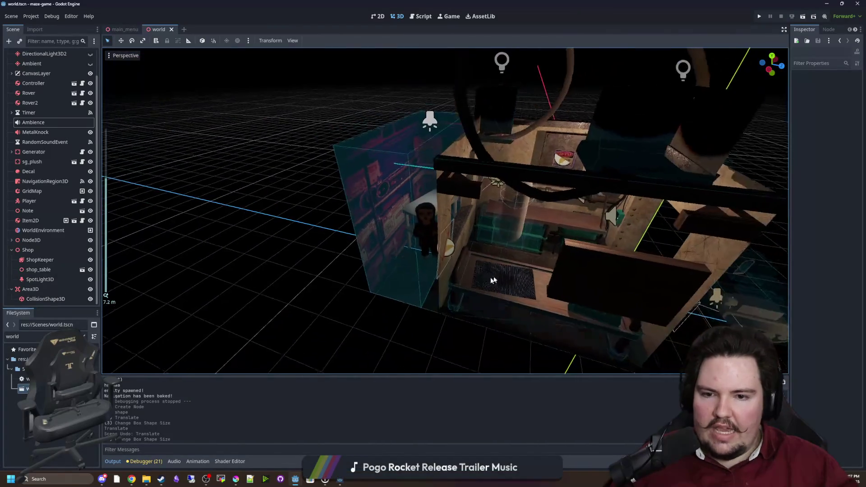
drag(385, 302, 522, 307)
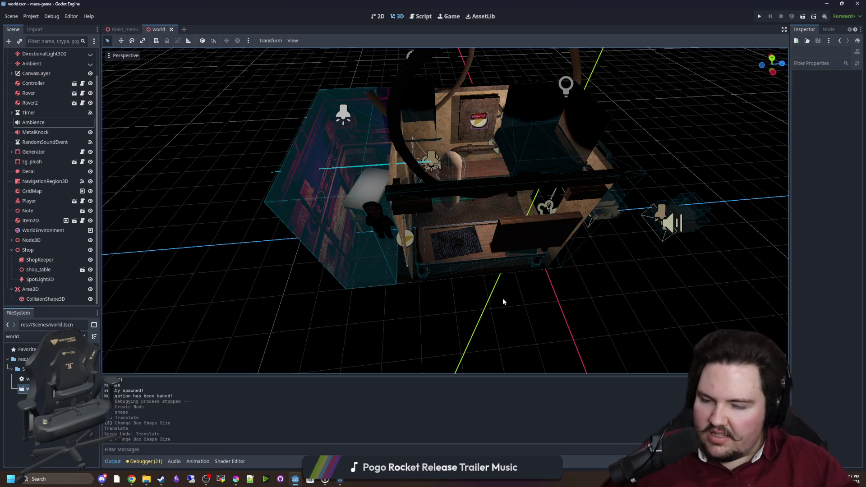
drag(511, 299, 492, 260)
scroll(417, 247, up, 3)
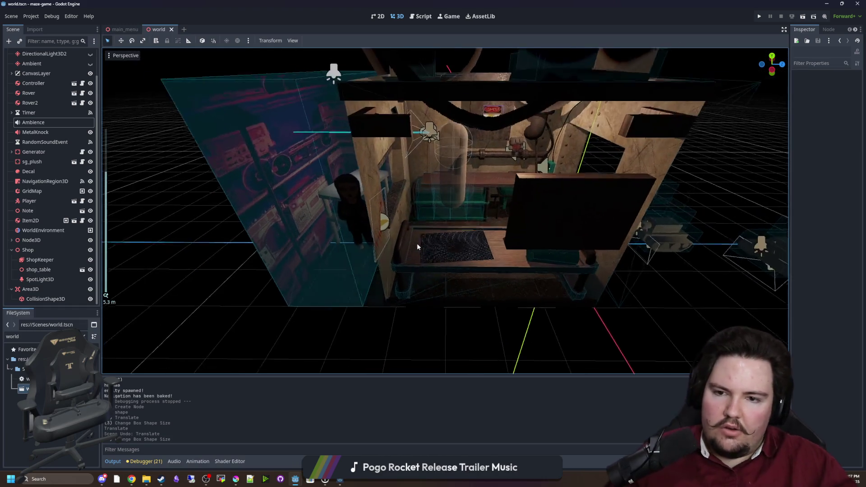
drag(417, 247, 472, 304)
scroll(376, 246, up, 4)
mouse_move(470, 245)
mouse_down()
mouse_move(376, 246)
mouse_move(449, 218)
mouse_move(440, 236)
mouse_move(477, 184)
mouse_up()
scroll(441, 235, down, 4)
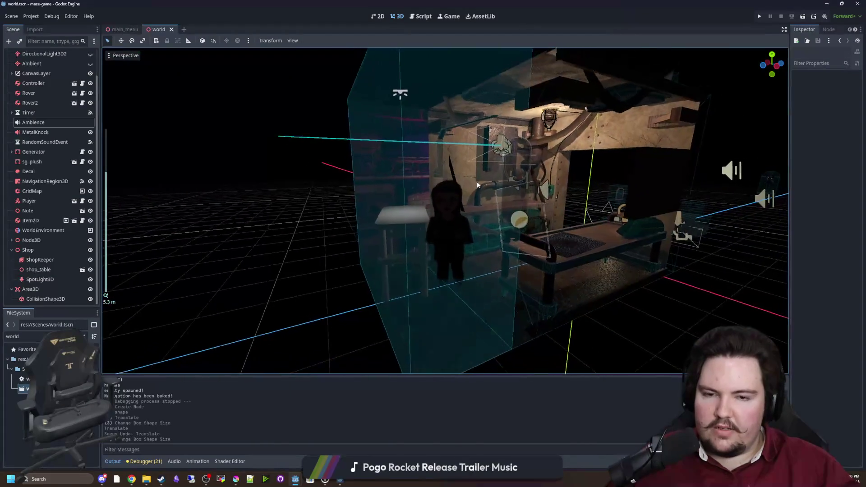
scroll(477, 181, down, 5)
drag(553, 248, 455, 274)
scroll(456, 275, up, 5)
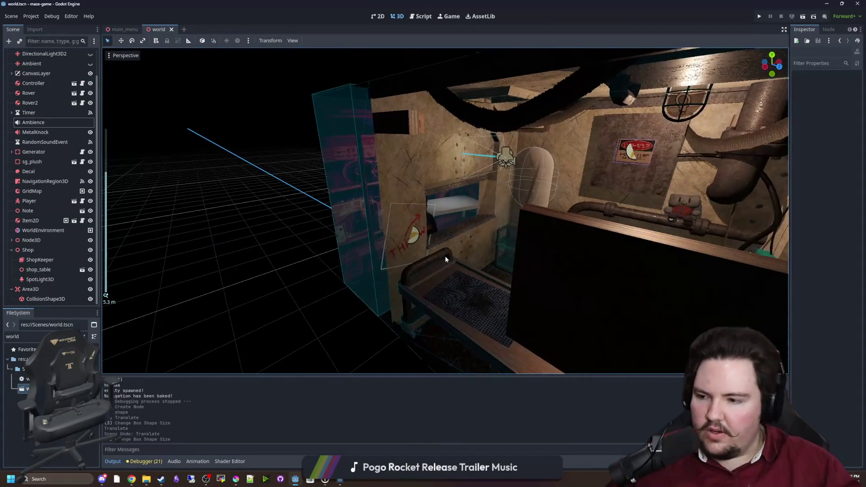
scroll(445, 256, up, 3)
scroll(444, 264, up, 3)
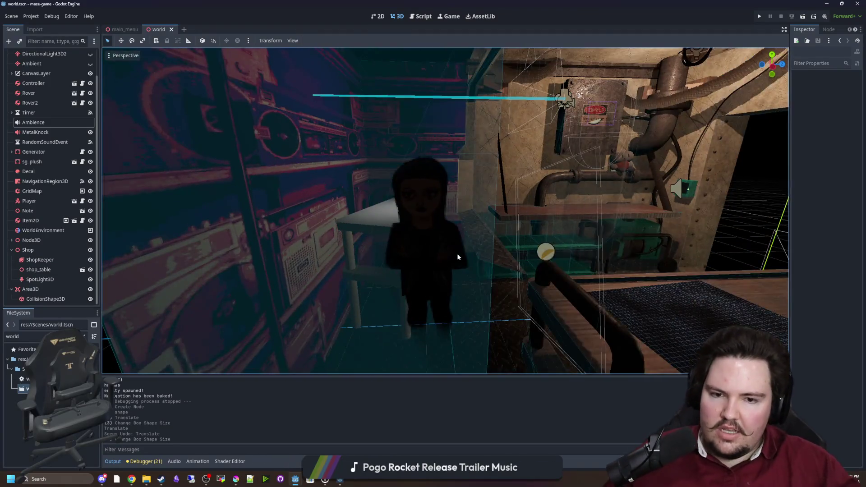
scroll(459, 257, down, 3)
mouse_move(415, 251)
mouse_down()
mouse_move(402, 267)
mouse_move(493, 246)
mouse_move(379, 207)
mouse_up()
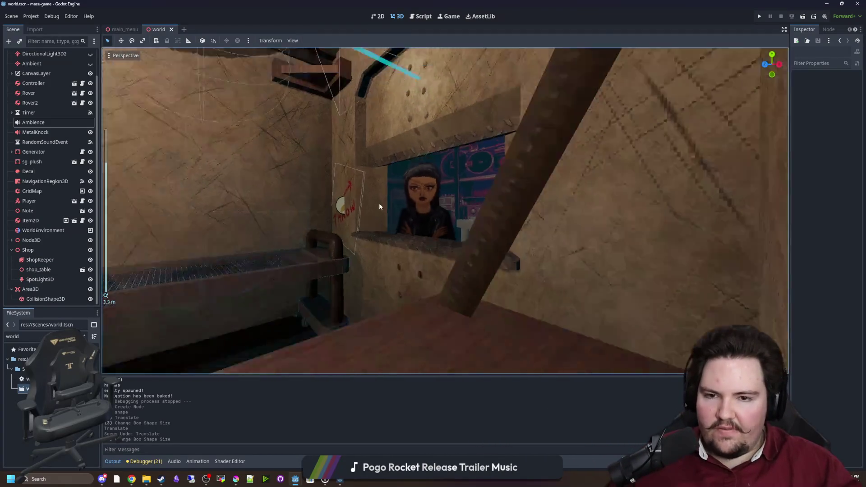
scroll(567, 213, down, 3)
scroll(549, 207, up, 3)
mouse_move(549, 207)
mouse_down()
mouse_move(503, 225)
mouse_move(512, 251)
mouse_move(499, 242)
mouse_up()
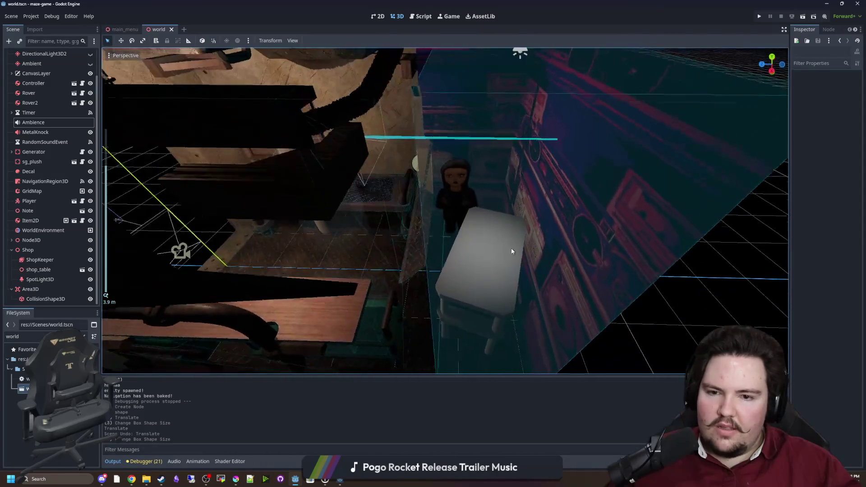
drag(440, 243, 545, 208)
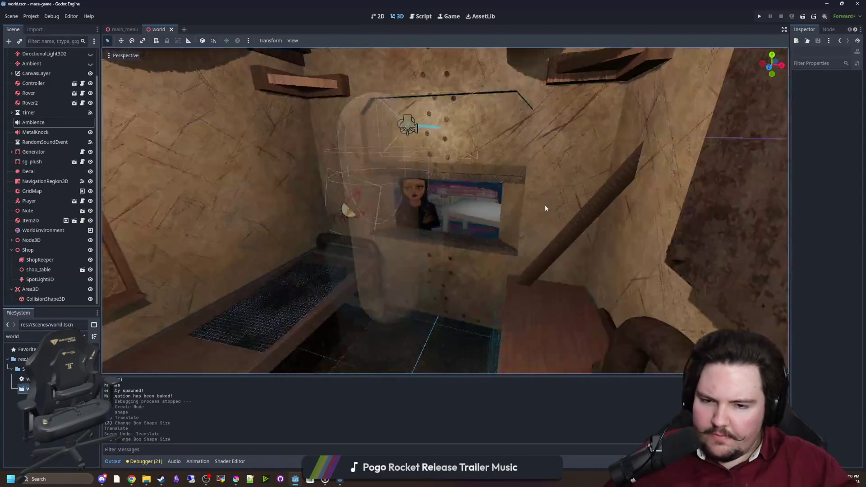
scroll(435, 221, up, 6)
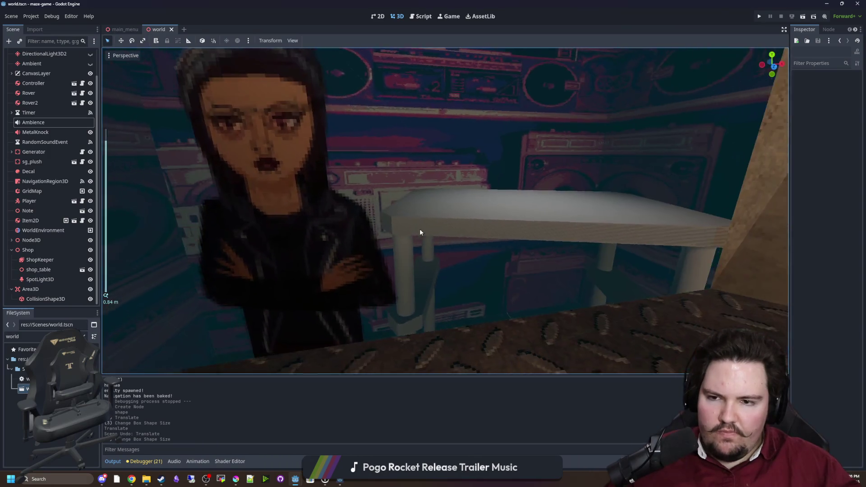
scroll(456, 228, down, 8)
mouse_move(524, 231)
mouse_down()
mouse_move(270, 237)
mouse_move(373, 253)
mouse_move(454, 249)
mouse_move(409, 213)
mouse_move(519, 282)
mouse_up()
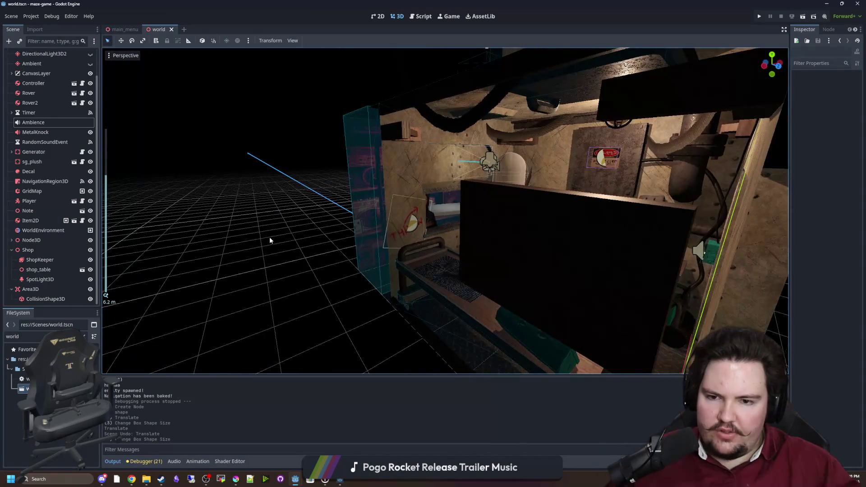
scroll(519, 282, up, 3)
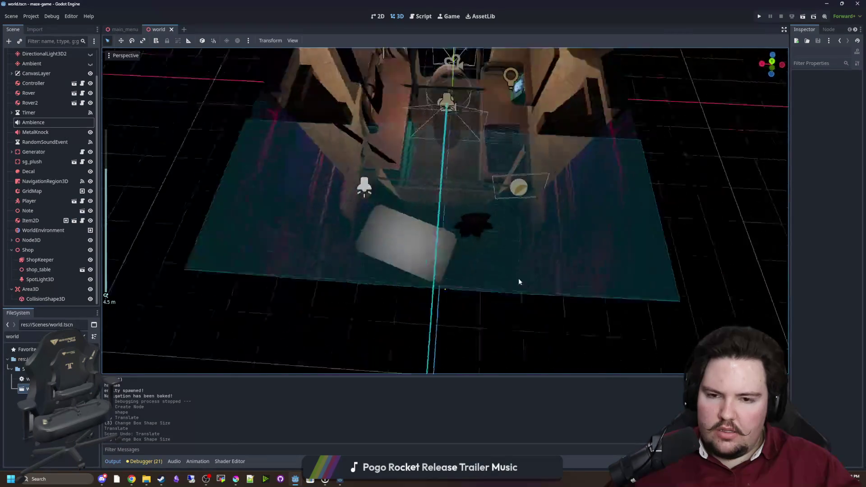
scroll(518, 282, down, 2)
mouse_move(377, 262)
mouse_down()
mouse_move(491, 194)
mouse_move(488, 174)
mouse_move(485, 216)
mouse_move(516, 218)
mouse_up()
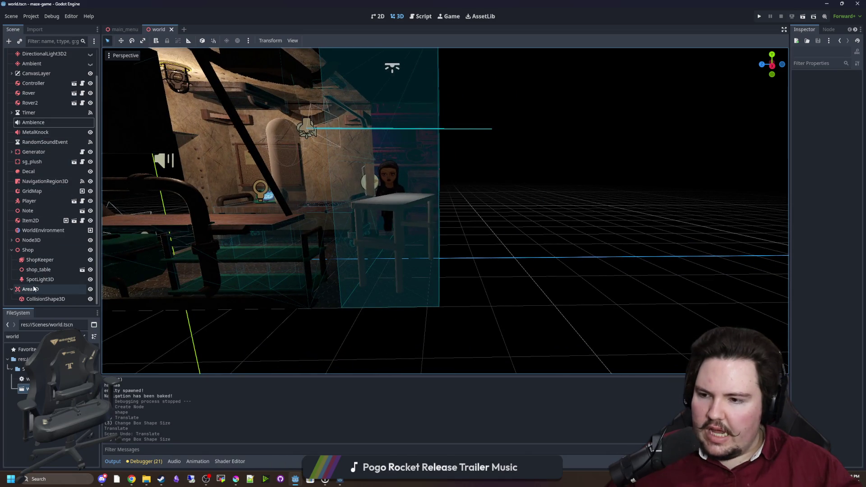
Step: Reparent the Area3D under the Shop node in the scene tree
drag(34, 288, 32, 249)
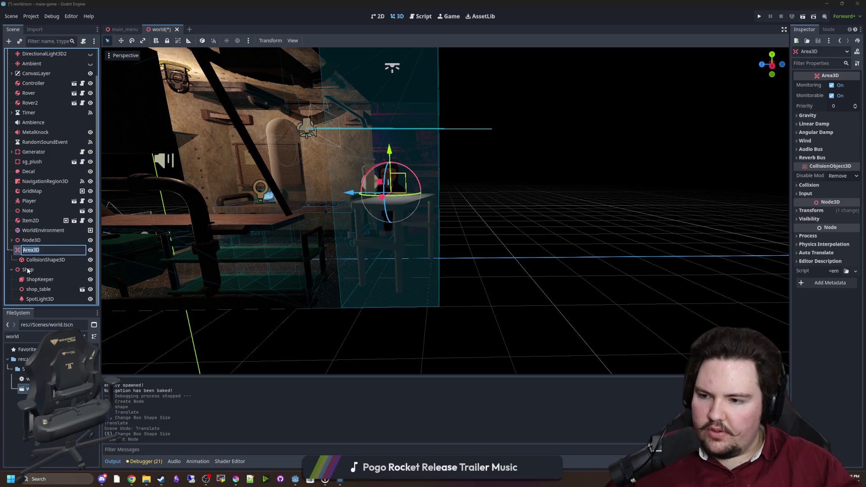
click(36, 251)
drag(32, 270, 32, 270)
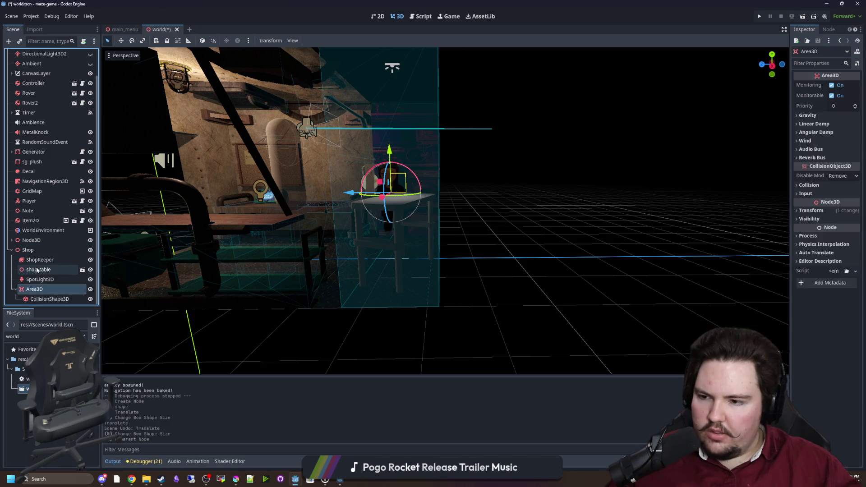
Step: Add a Sprite3D under Shop, move it onto the shop counter, and expand its Animation and Flags sections
click(32, 250)
key(ctrl+a)
text(collis)
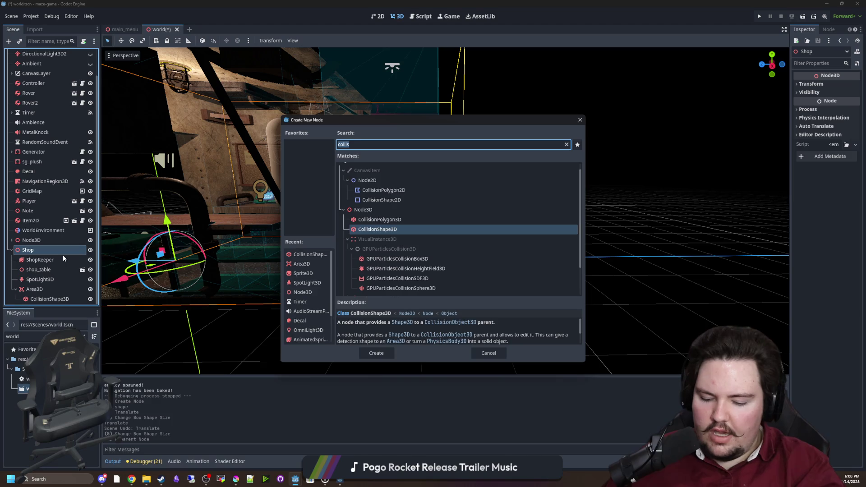
text(sprite3d)
key(Return)
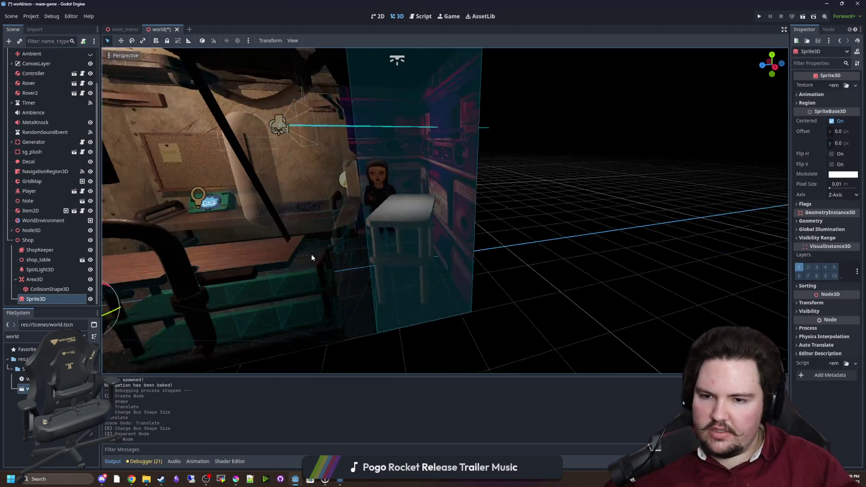
scroll(311, 253, down, 10)
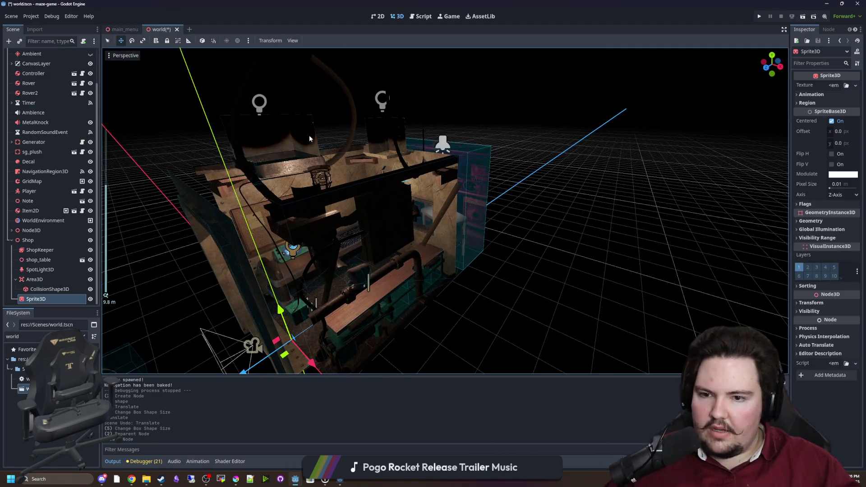
drag(310, 137, 291, 269)
drag(403, 248, 402, 248)
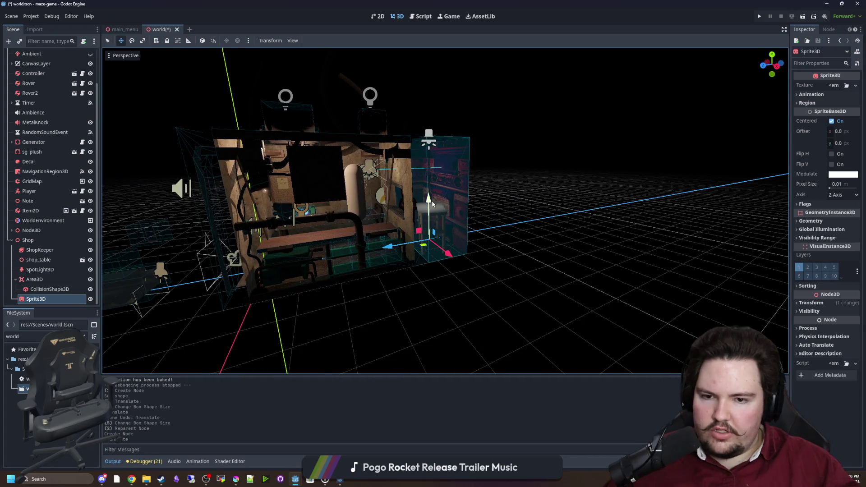
drag(428, 148, 427, 149)
key(f)
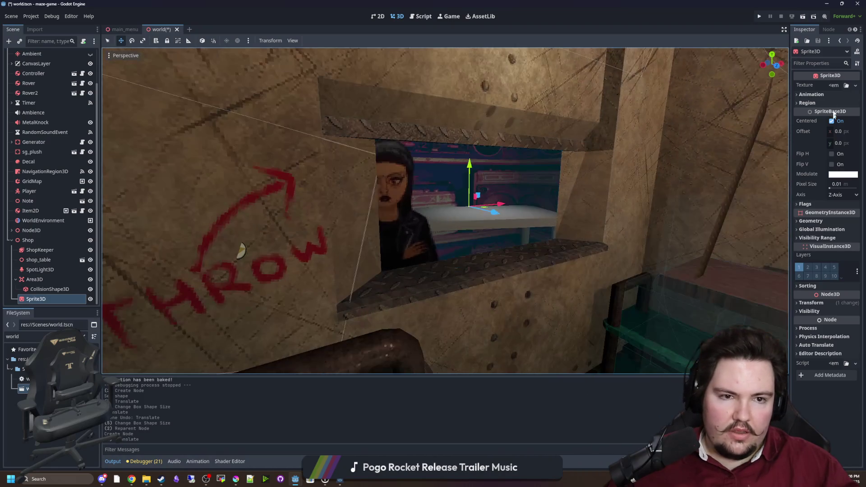
click(811, 94)
scroll(646, 195, up, 5)
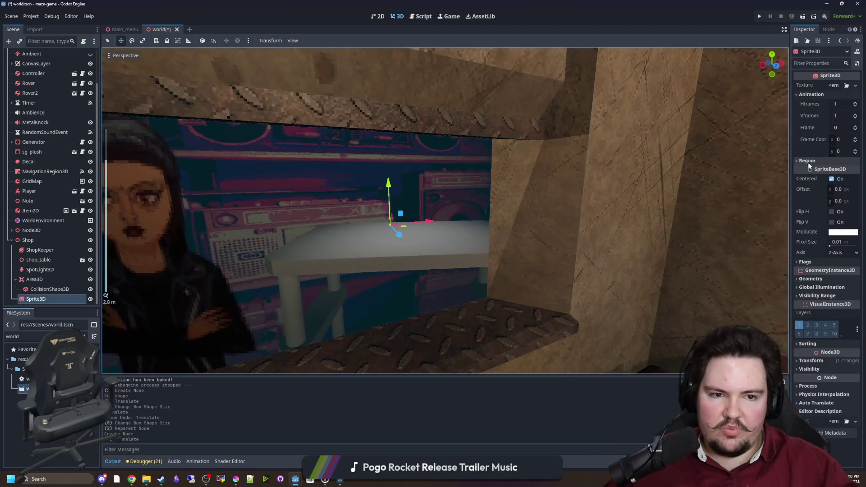
click(805, 262)
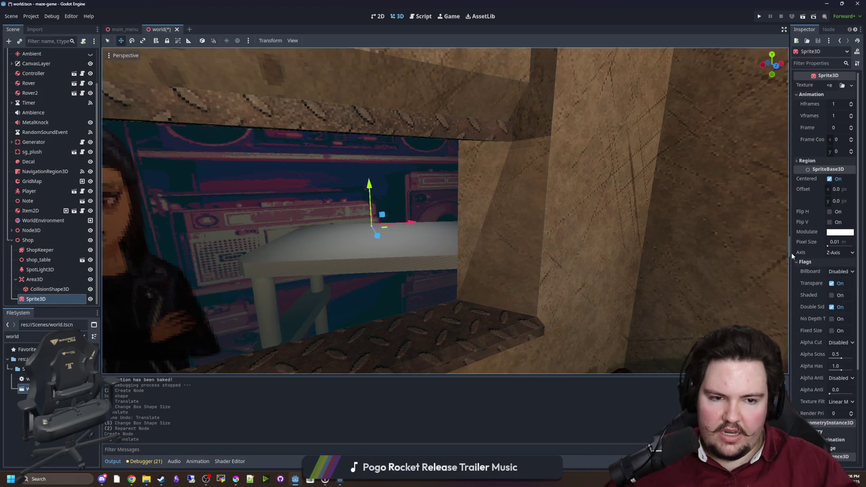
Step: Set the sprite to Y-Billboard mode and give it the water.png texture
drag(791, 252, 696, 252)
click(794, 271)
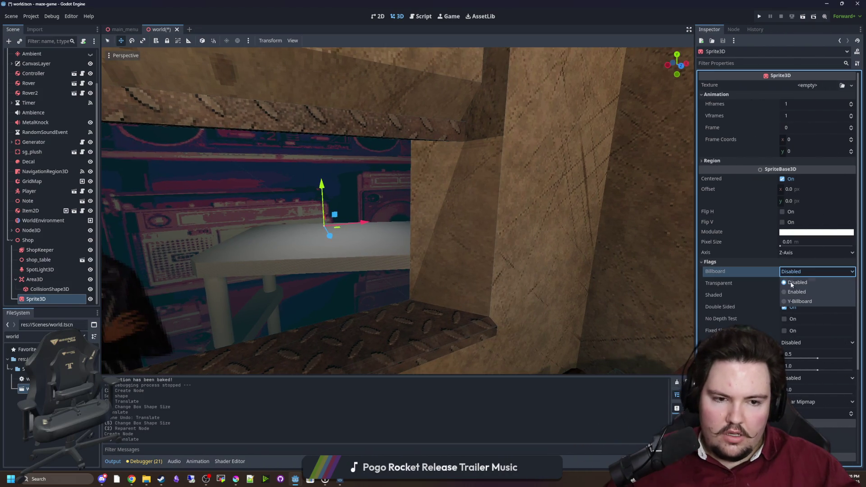
click(801, 301)
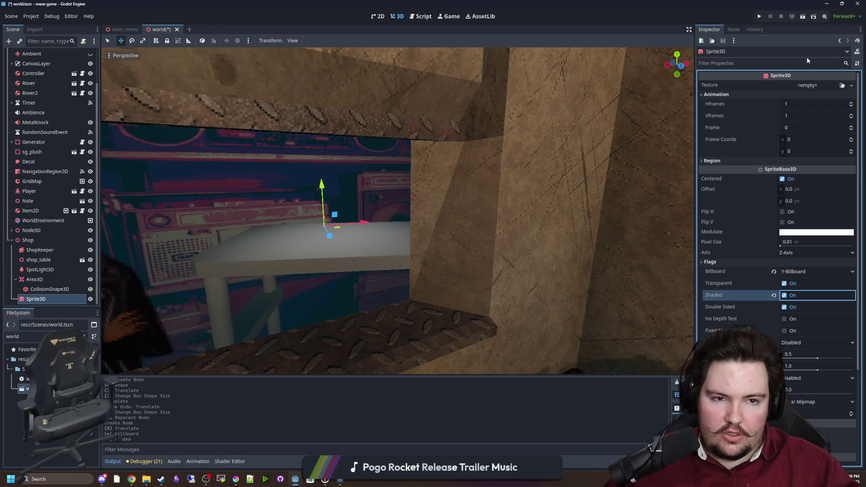
click(807, 85)
click(830, 276)
text(water)
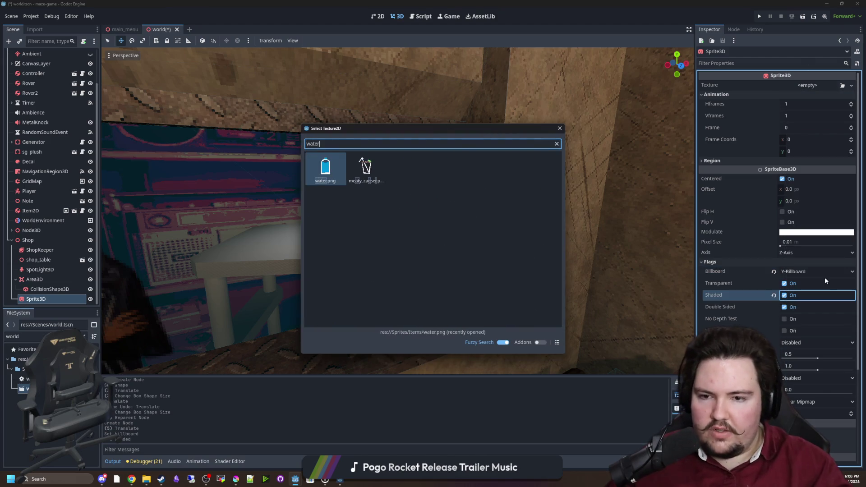
key(Return)
Step: Raise the water bottle to the table top and set its texture filter to Nearest
key(f)
mouse_move(301, 208)
mouse_down()
mouse_move(304, 149)
mouse_move(300, 156)
mouse_up()
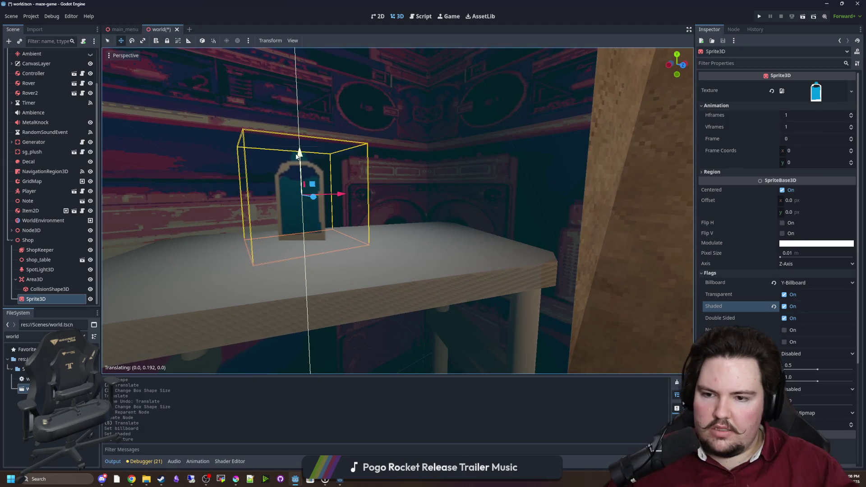
scroll(744, 280, down, 3)
click(794, 361)
click(796, 377)
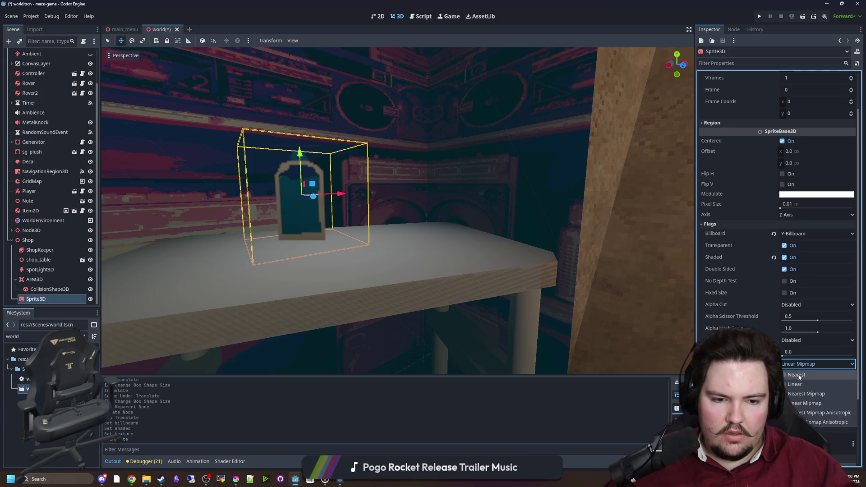
Step: Slide the water-bottle sprite into place on the table, checking it from several angles
scroll(368, 245, down, 4)
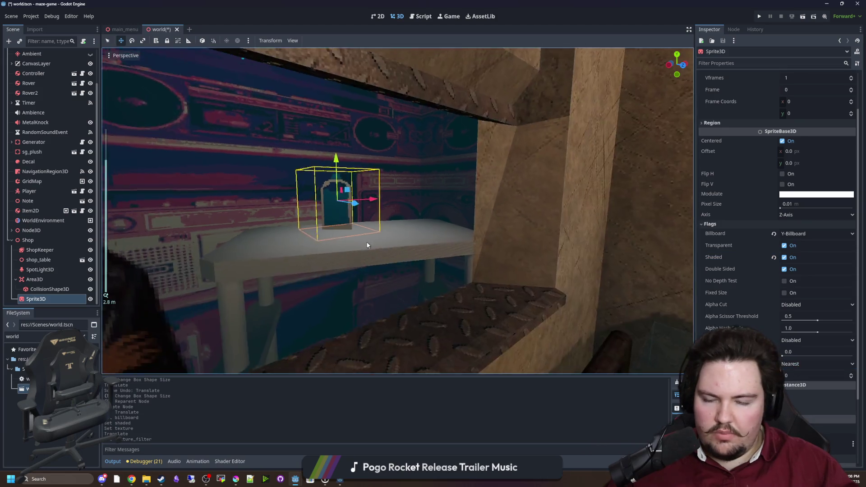
drag(367, 245, 356, 249)
click(369, 216)
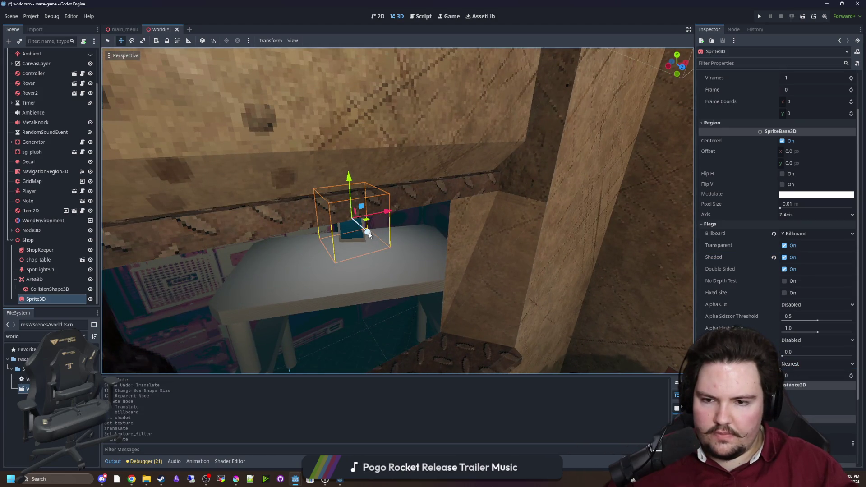
mouse_move(368, 216)
mouse_down()
mouse_move(412, 241)
mouse_move(394, 296)
mouse_up()
scroll(394, 298, up, 2)
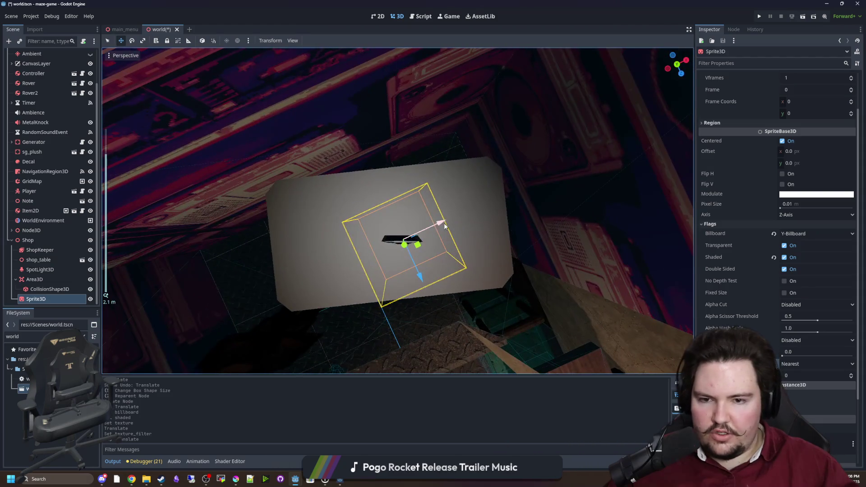
scroll(420, 266, up, 2)
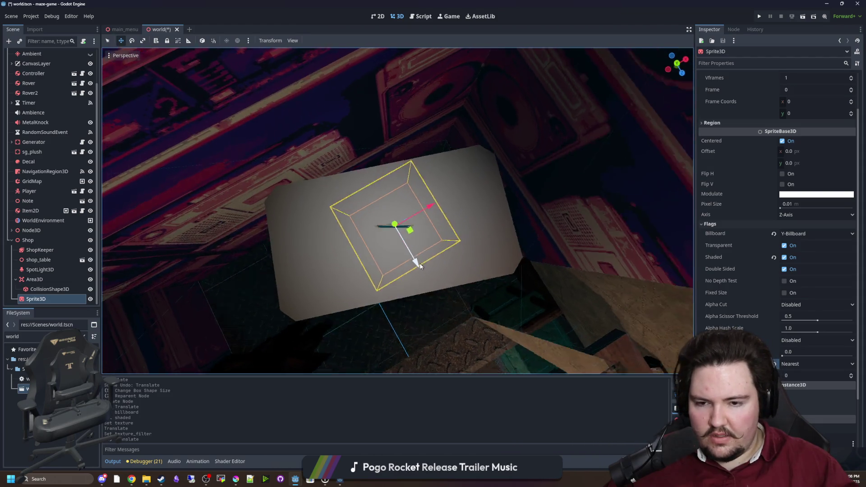
drag(420, 266, 418, 264)
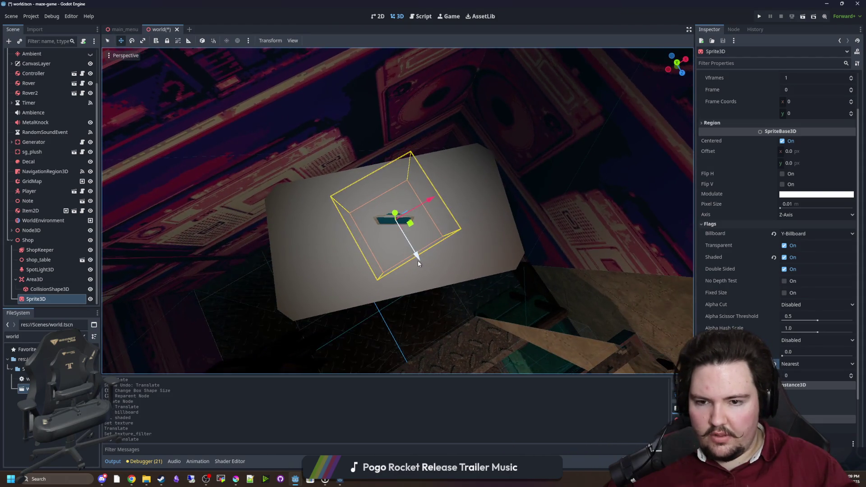
mouse_move(428, 199)
mouse_down()
mouse_move(459, 250)
mouse_move(428, 175)
mouse_up()
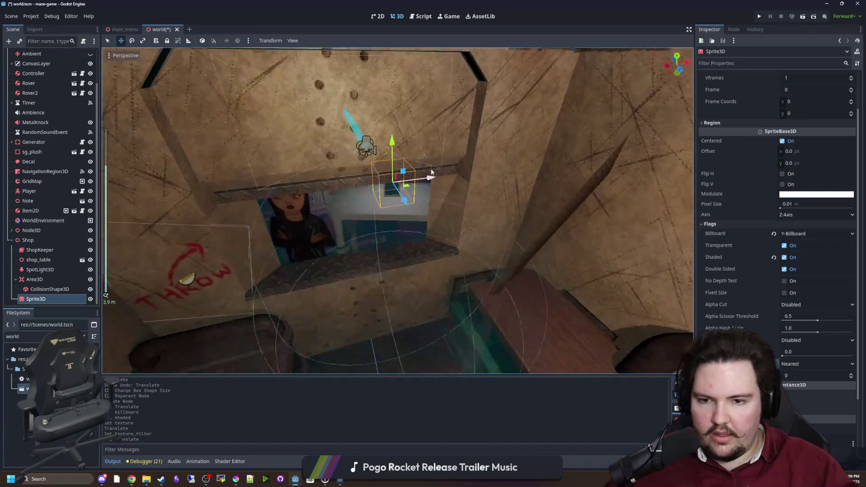
scroll(420, 146, down, 2)
scroll(420, 144, down, 5)
click(380, 209)
scroll(403, 204, up, 6)
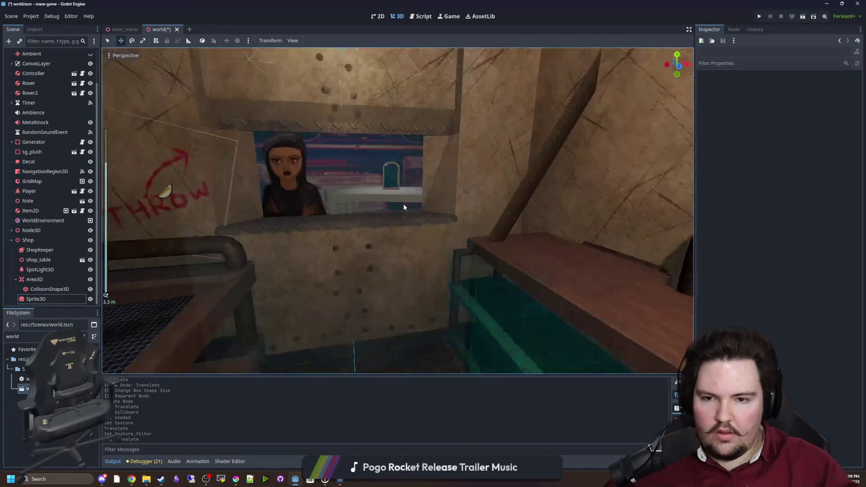
Step: Save the shop scene with Ctrl+S
key(ctrl+s)
scroll(451, 271, up, 3)
key(ctrl+s)
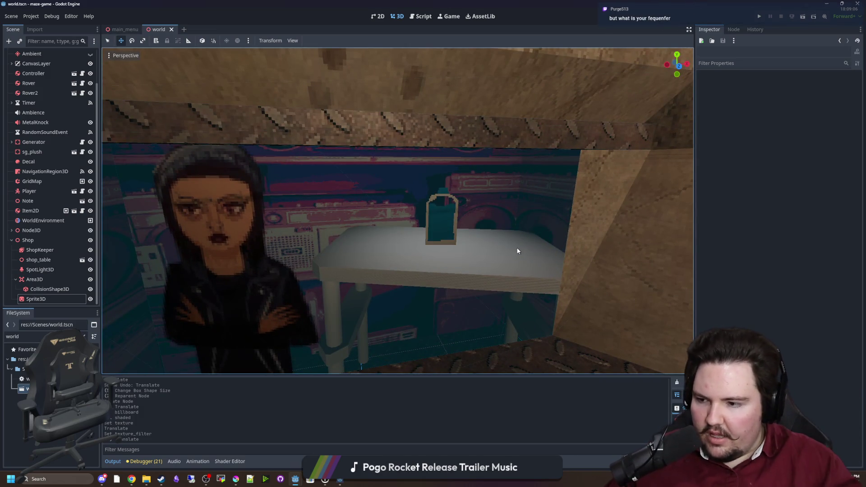
scroll(487, 230, down, 2)
scroll(456, 211, up, 2)
scroll(457, 210, up, 2)
key(ctrl+s)
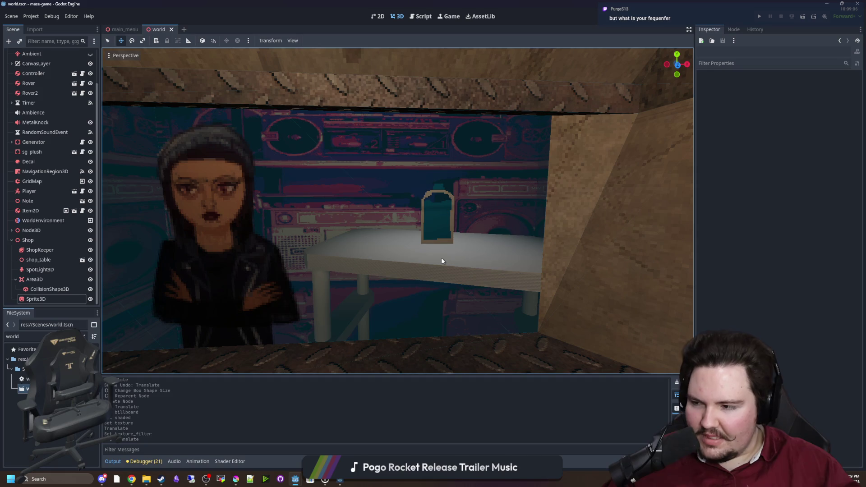
scroll(393, 253, down, 4)
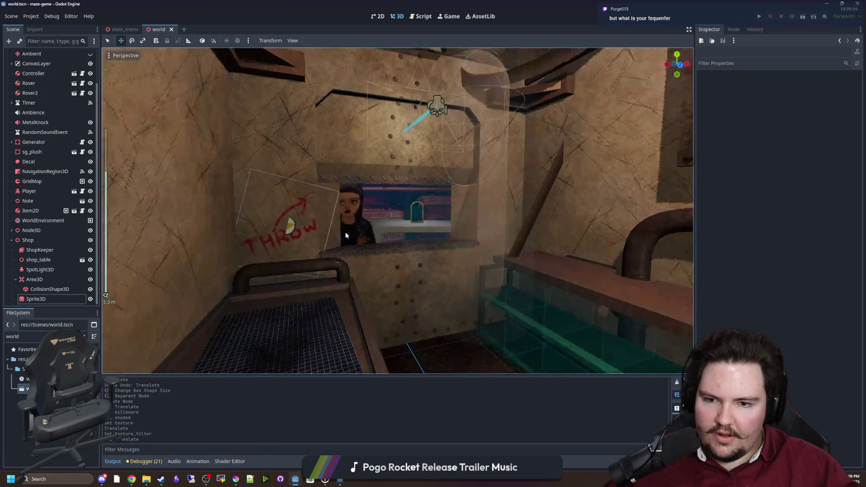
scroll(346, 231, down, 4)
key(ctrl+s)
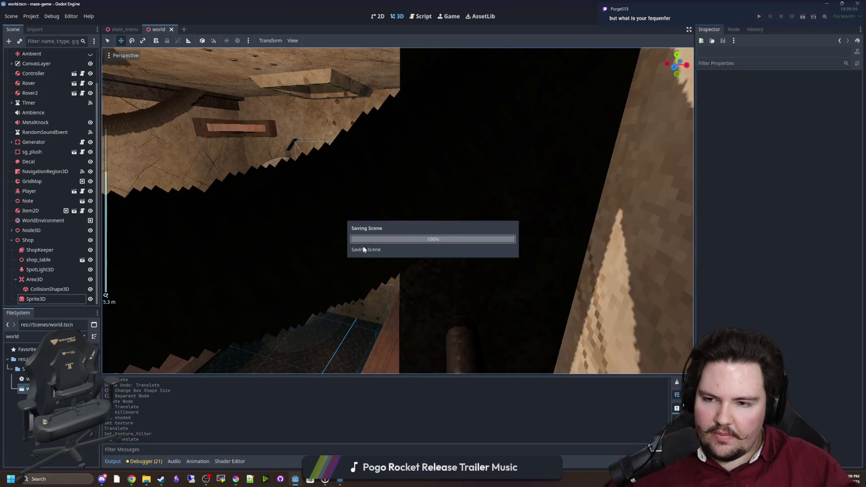
scroll(363, 247, up, 3)
scroll(451, 245, up, 3)
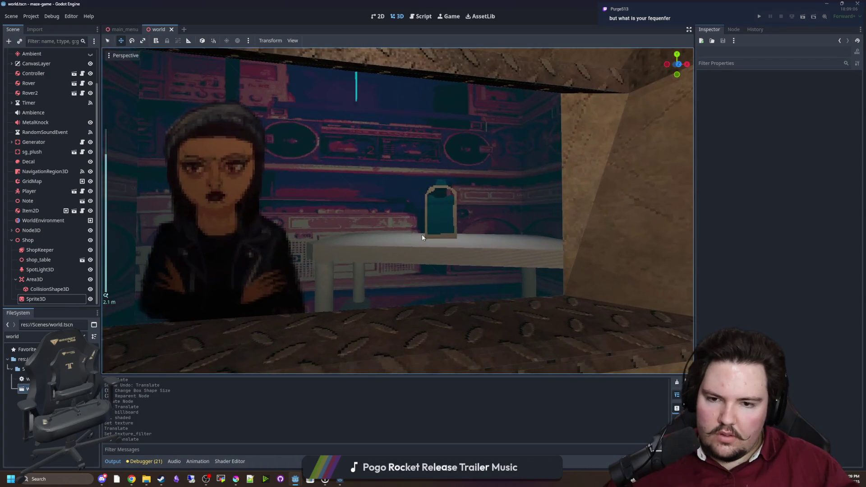
scroll(453, 236, down, 10)
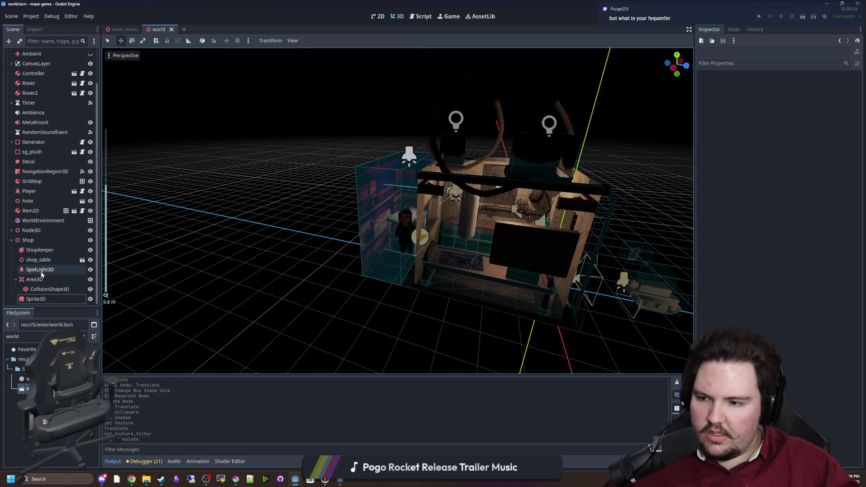
Step: Show the signals list for the Shop's Area3D node
click(34, 279)
click(733, 29)
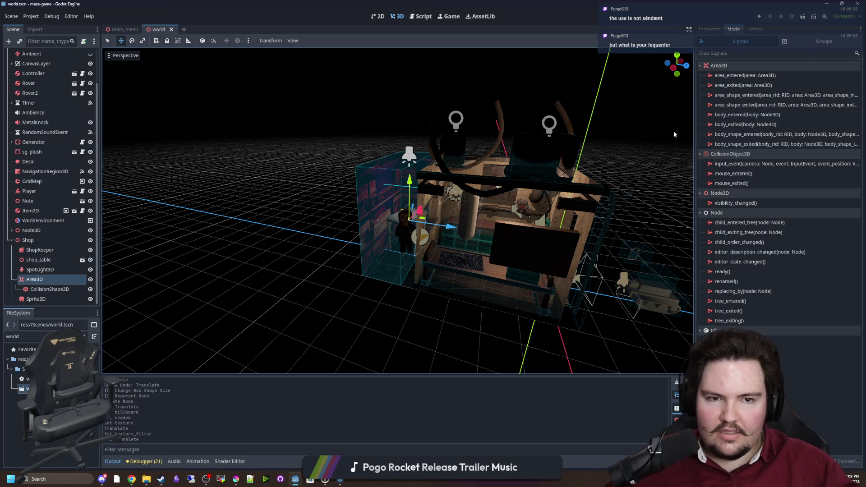
scroll(458, 212, up, 6)
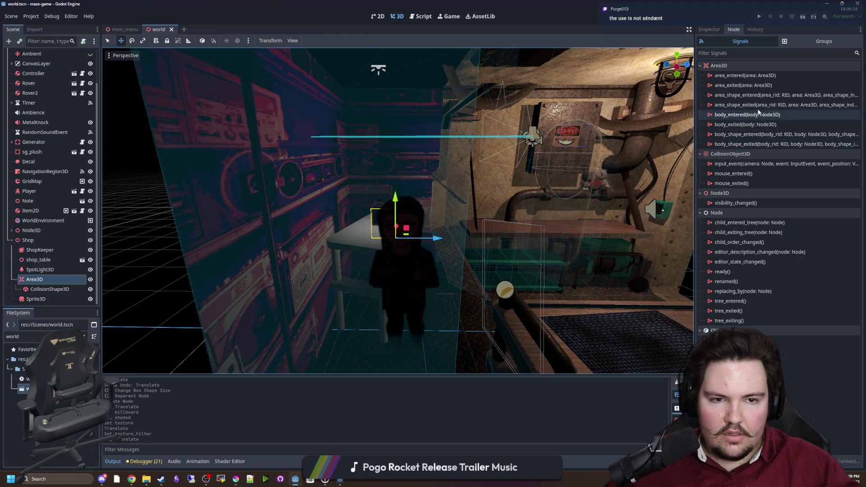
Step: Connect the Area3D's body_entered signal to the World script
right_click(745, 117)
click(753, 120)
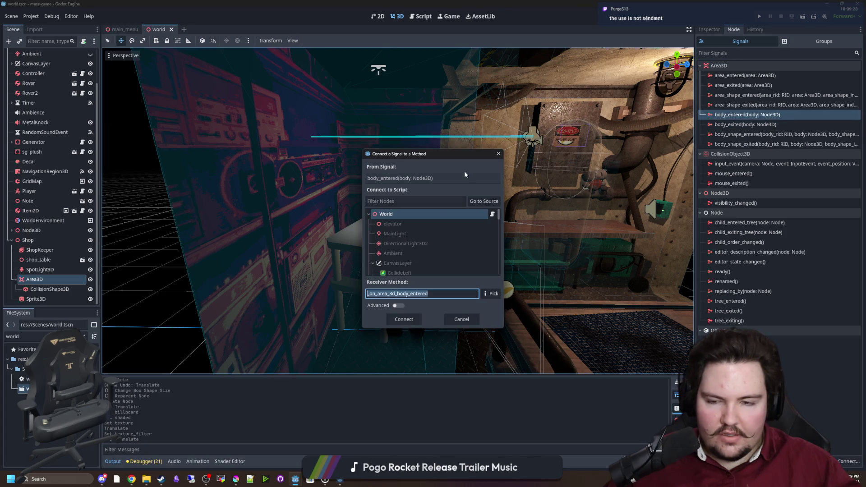
double_click(398, 214)
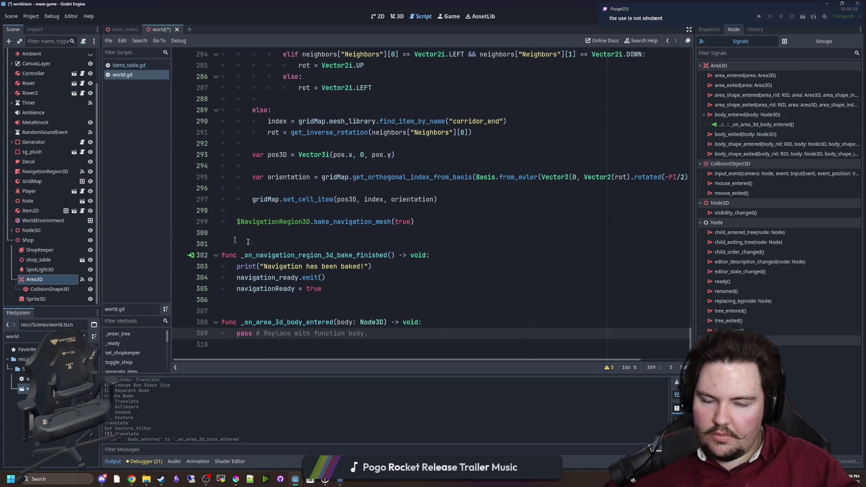
click(355, 310)
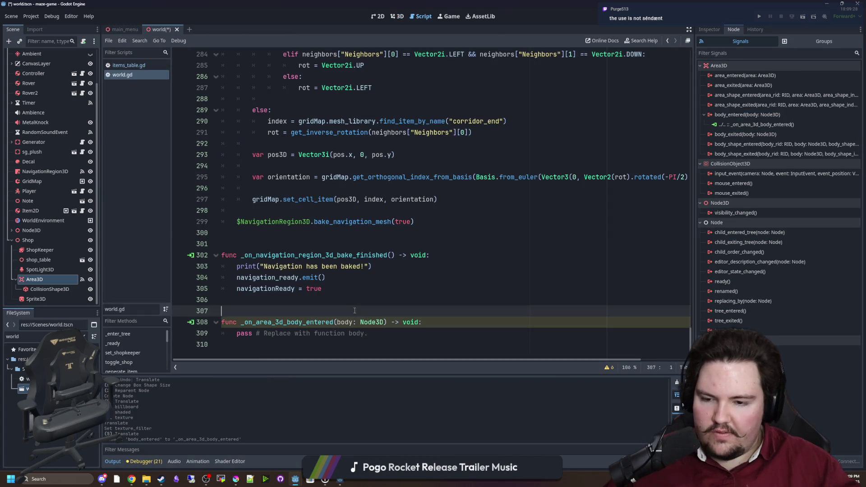
Step: Rename the Area3D to TradeCheck and delete the empty _on_area_3d_body_entered function
click(55, 279)
text(TradeC)
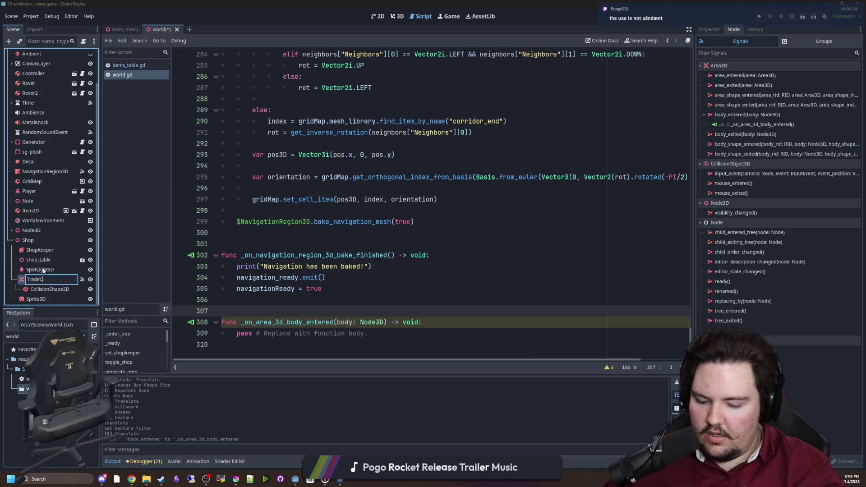
text(heck)
key(Return)
drag(253, 345, 214, 305)
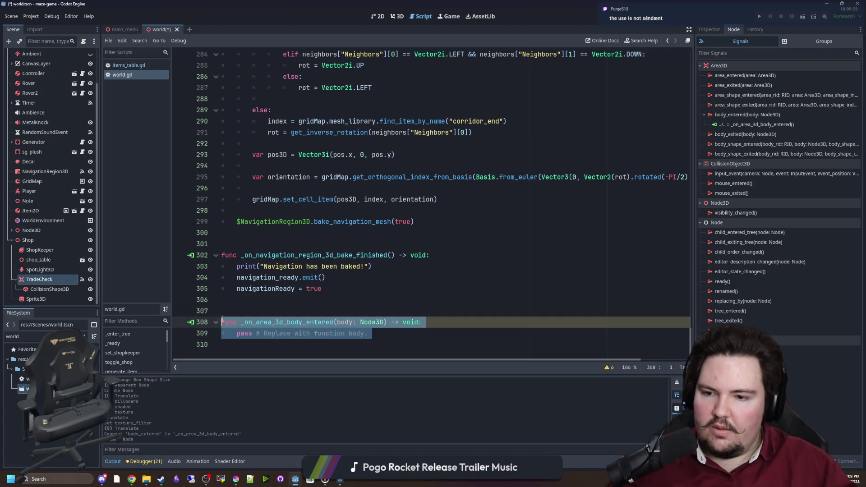
key(BackSpace)
key(BackSpace)
key(Up)
Step: Disconnect body_entered, then reconnect it to World to generate _on_trade_check_body_entered
right_click(725, 125)
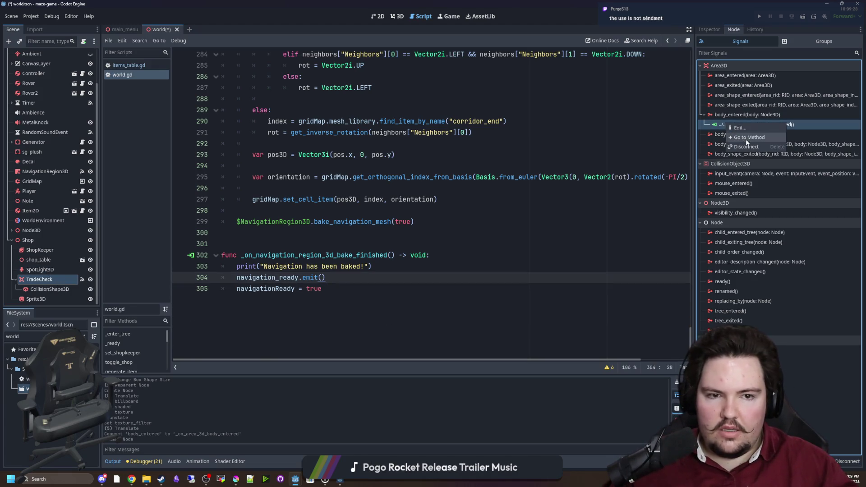
click(747, 146)
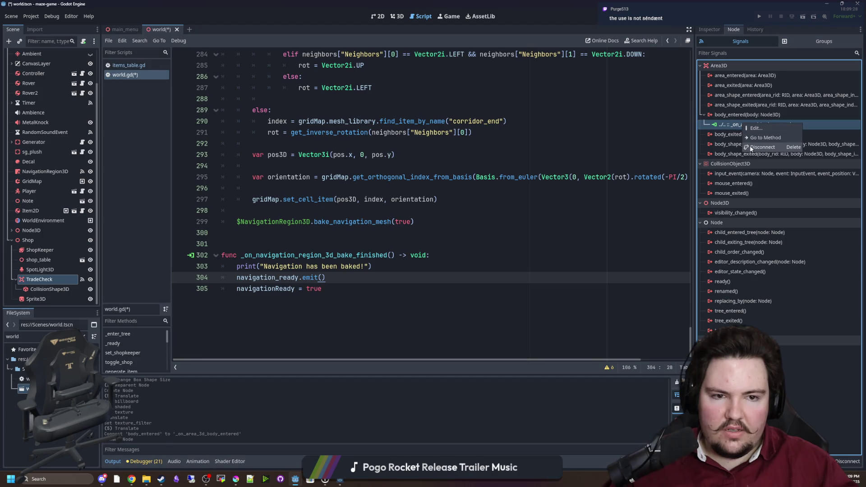
double_click(745, 114)
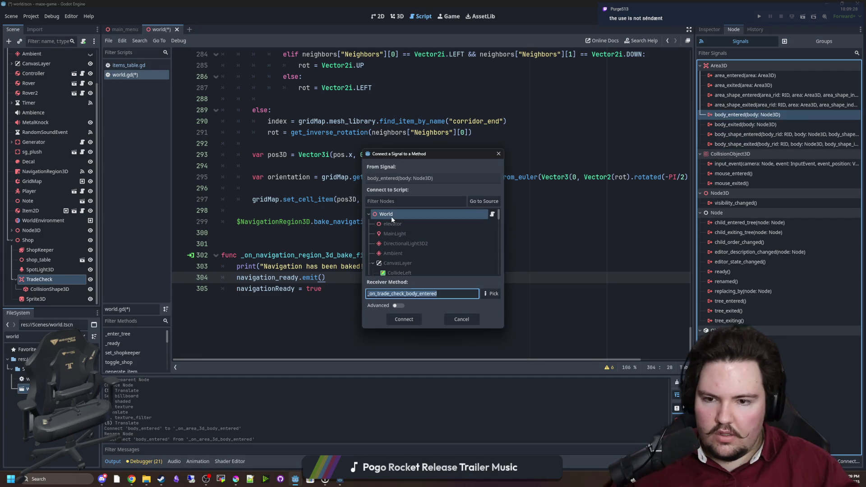
double_click(392, 216)
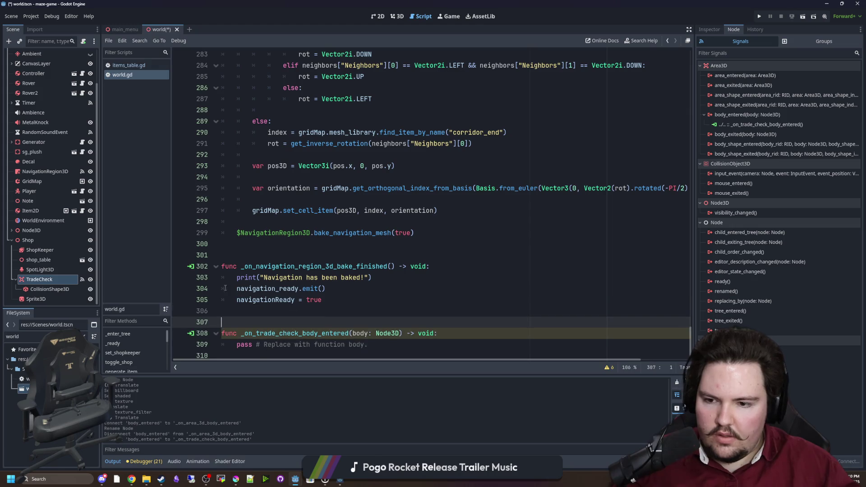
click(717, 30)
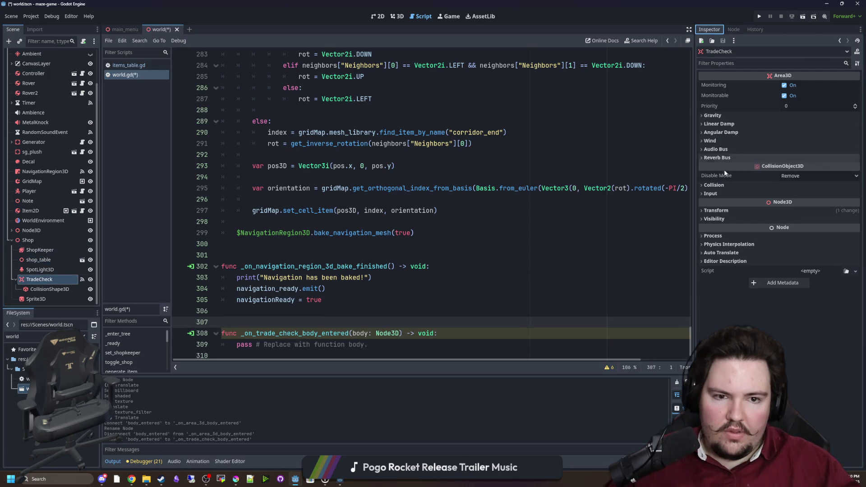
Step: Put TradeCheck on collision layer 3, clear mask 1, and save
click(714, 184)
click(710, 206)
click(708, 238)
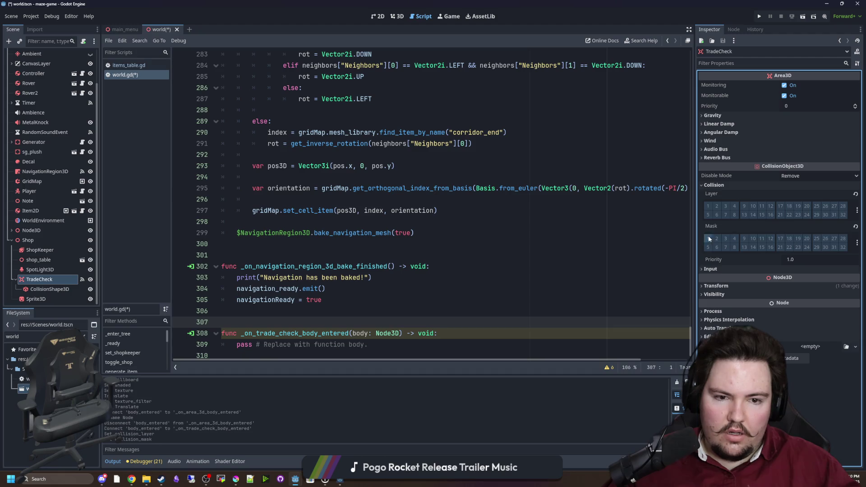
click(726, 206)
scroll(432, 221, down, 1)
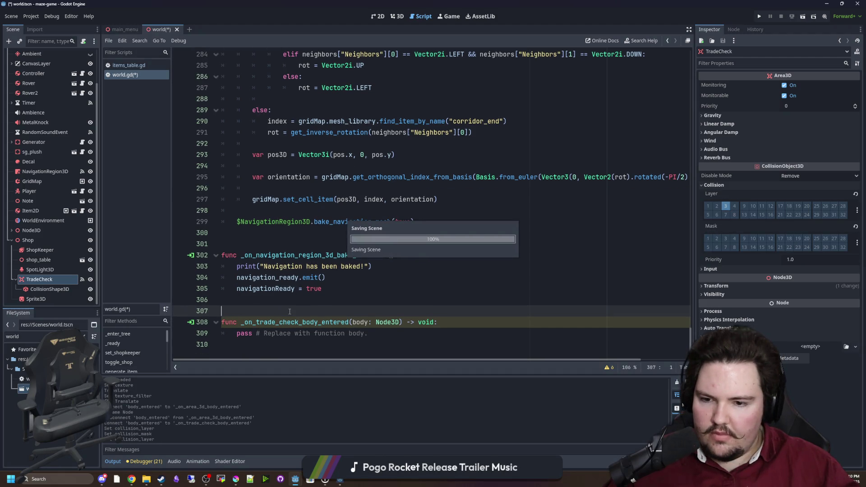
key(ctrl+s)
Step: Replace the handler's pass line with 'if body is Item2D:'
click(368, 335)
key(shift+Home)
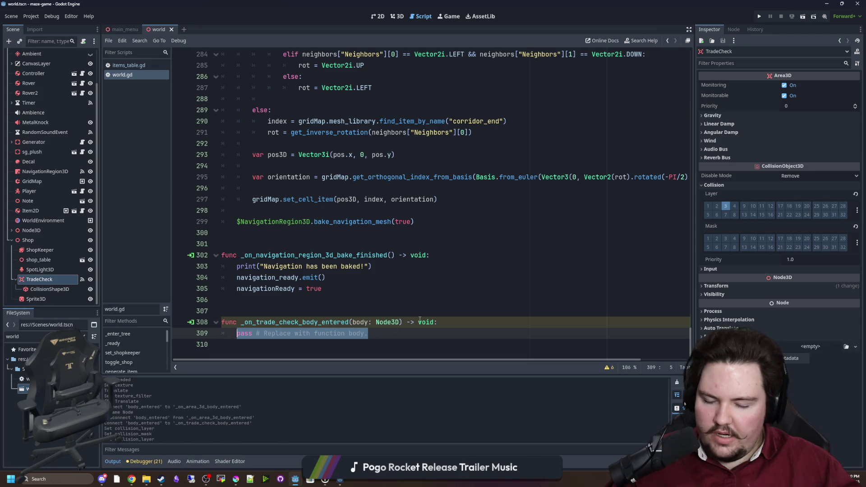
text(if body is)
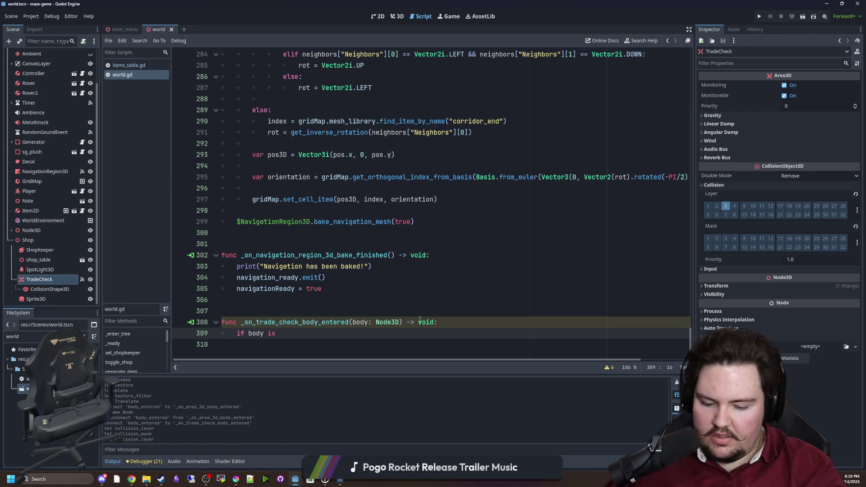
text(Item:)
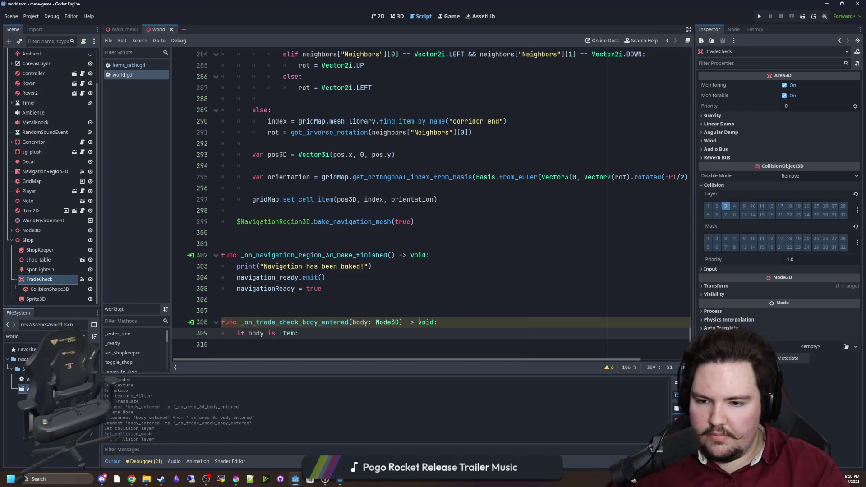
text(2D)
key(Return)
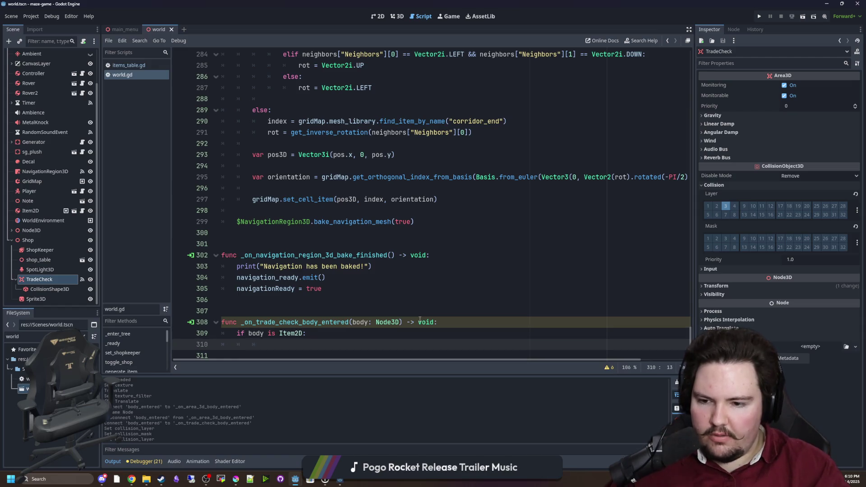